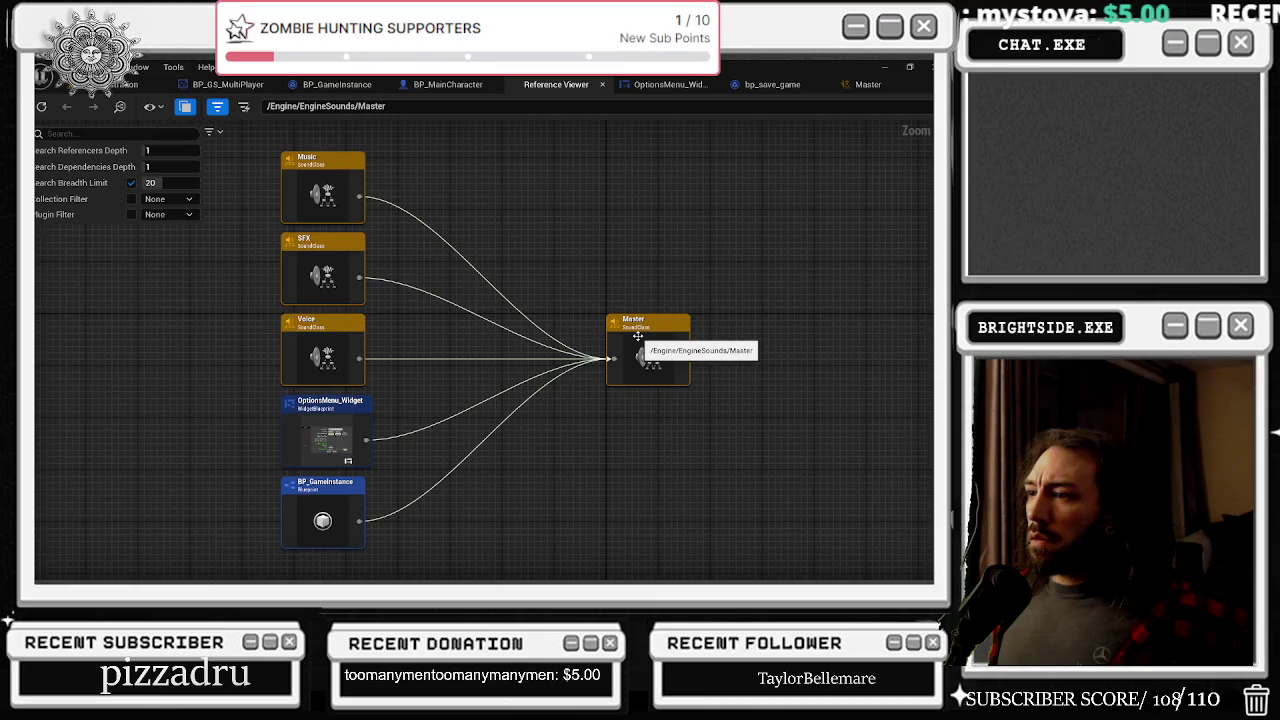
Step: Open the Master sound class for editing from the reference graph
double_click(328, 180)
mouse_move(423, 237)
mouse_down()
mouse_move(691, 362)
mouse_move(763, 457)
mouse_move(328, 420)
mouse_up()
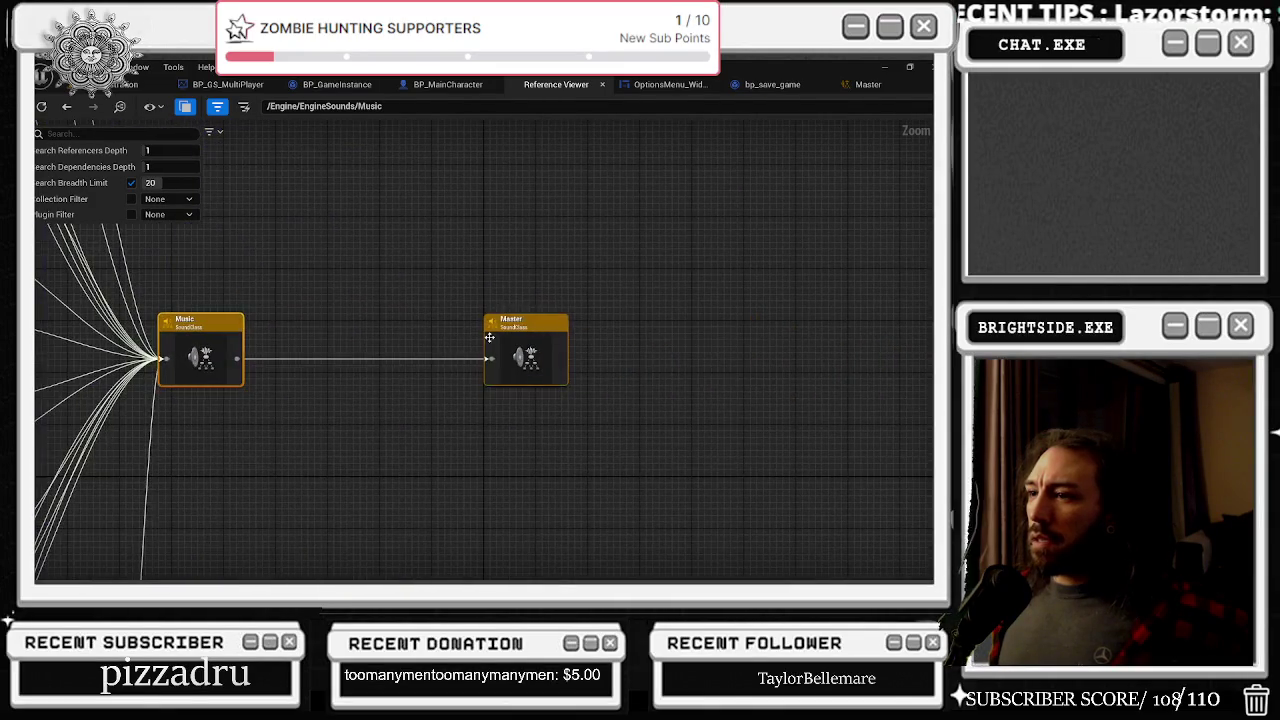
right_click(512, 333)
click(573, 390)
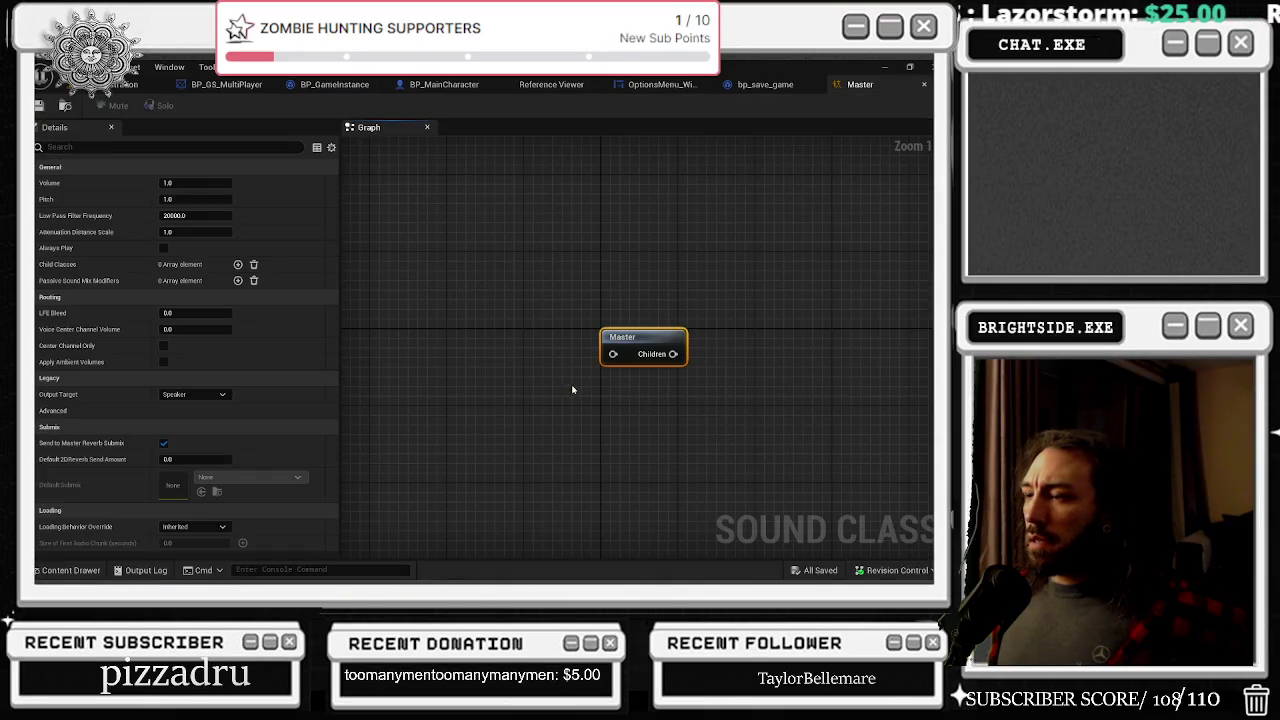
drag(642, 336, 613, 326)
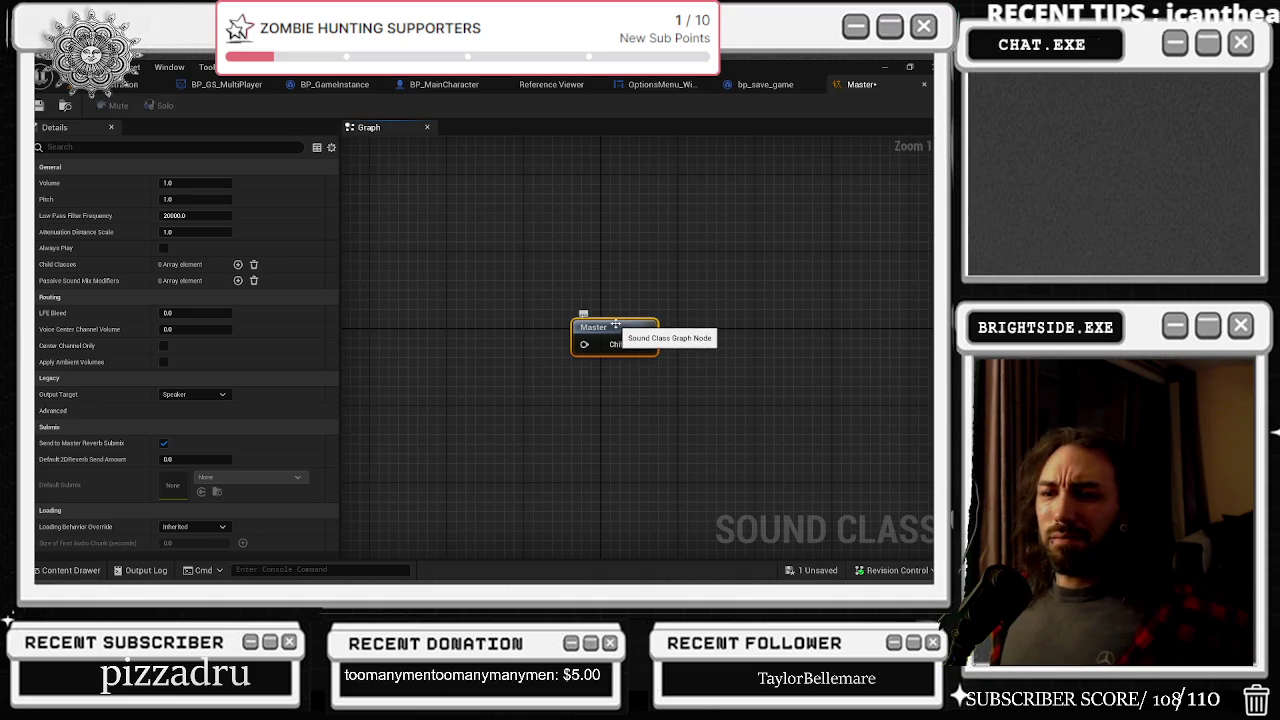
scroll(615, 325, down, 2)
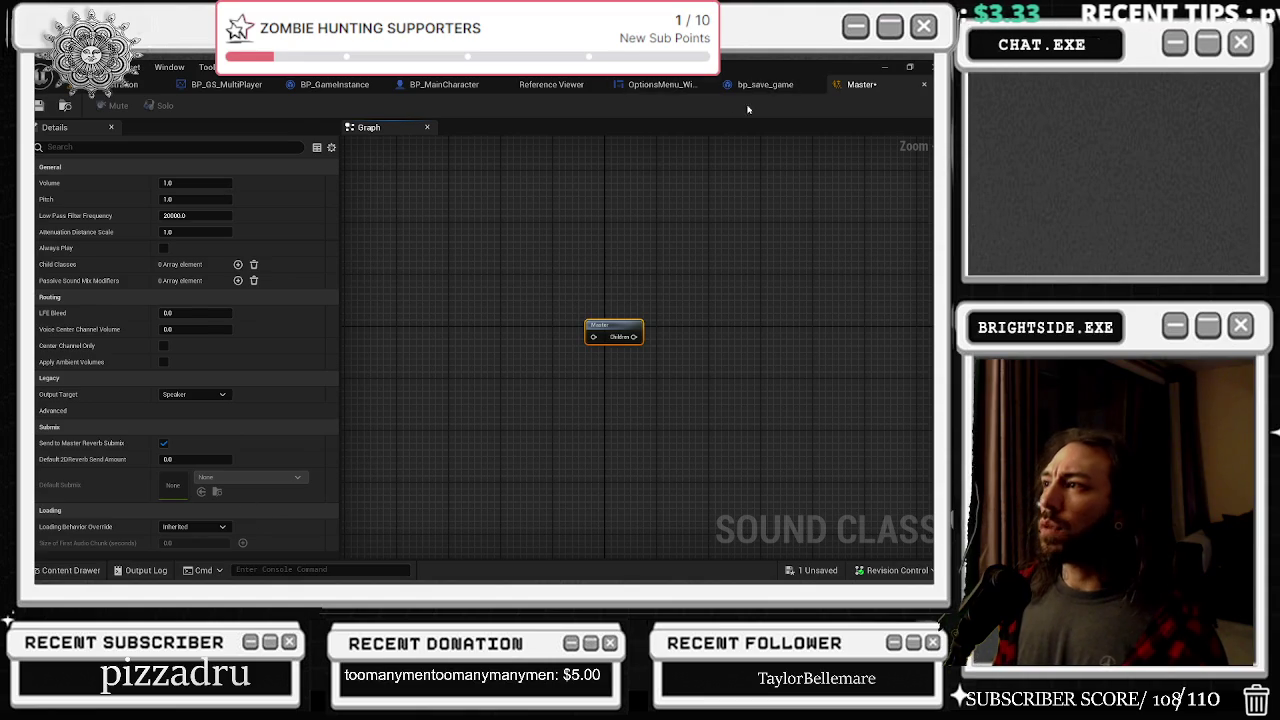
Step: Open the Music sound class in its own editor from the reference graph
click(775, 88)
click(775, 85)
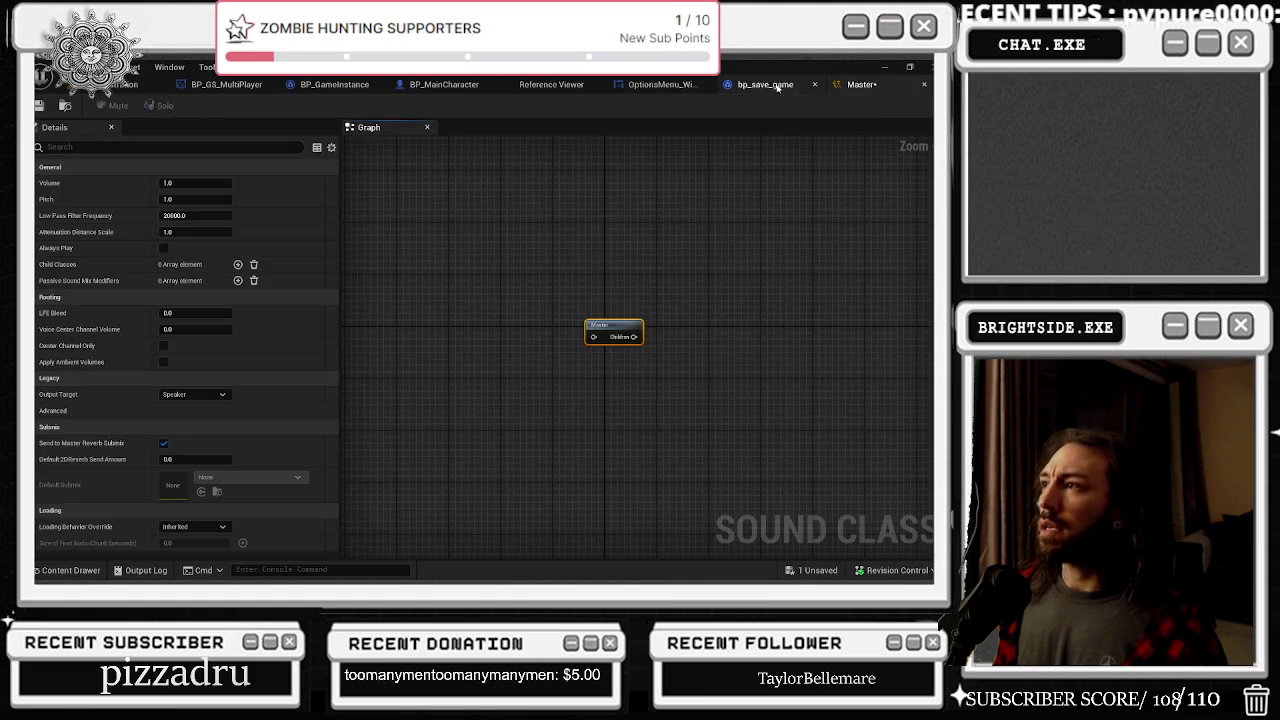
click(551, 84)
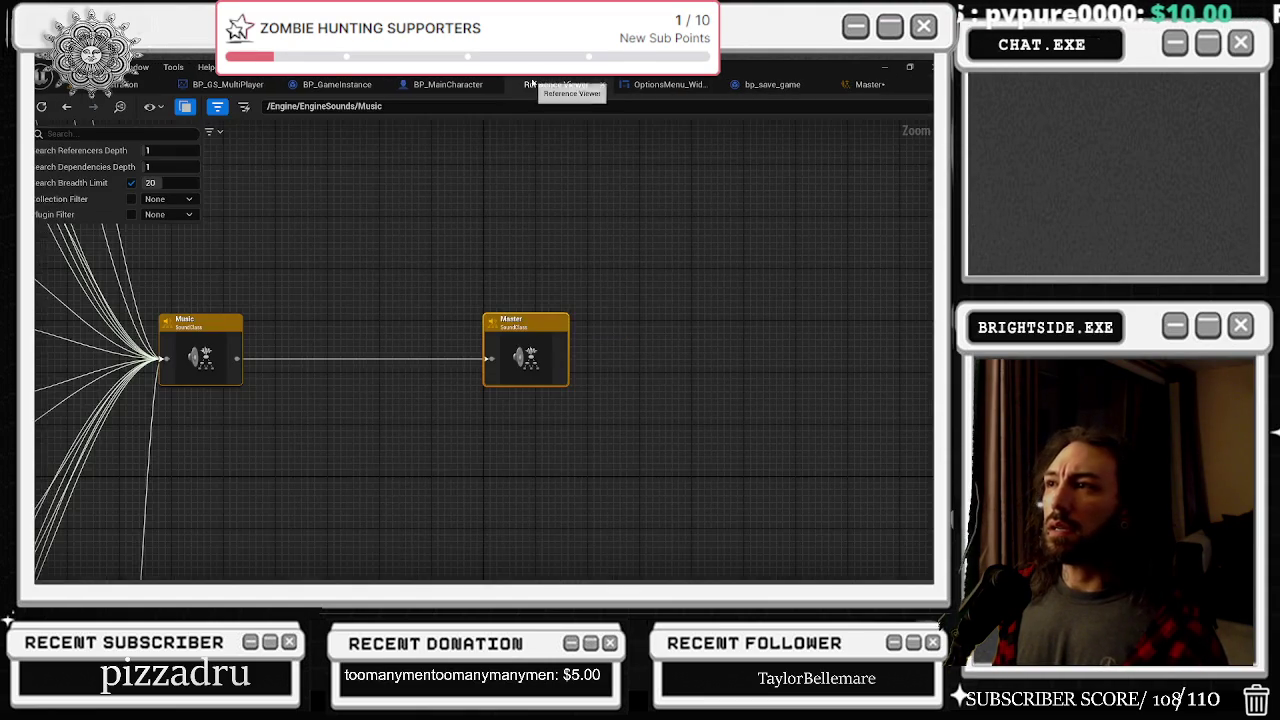
drag(263, 320, 510, 286)
right_click(501, 288)
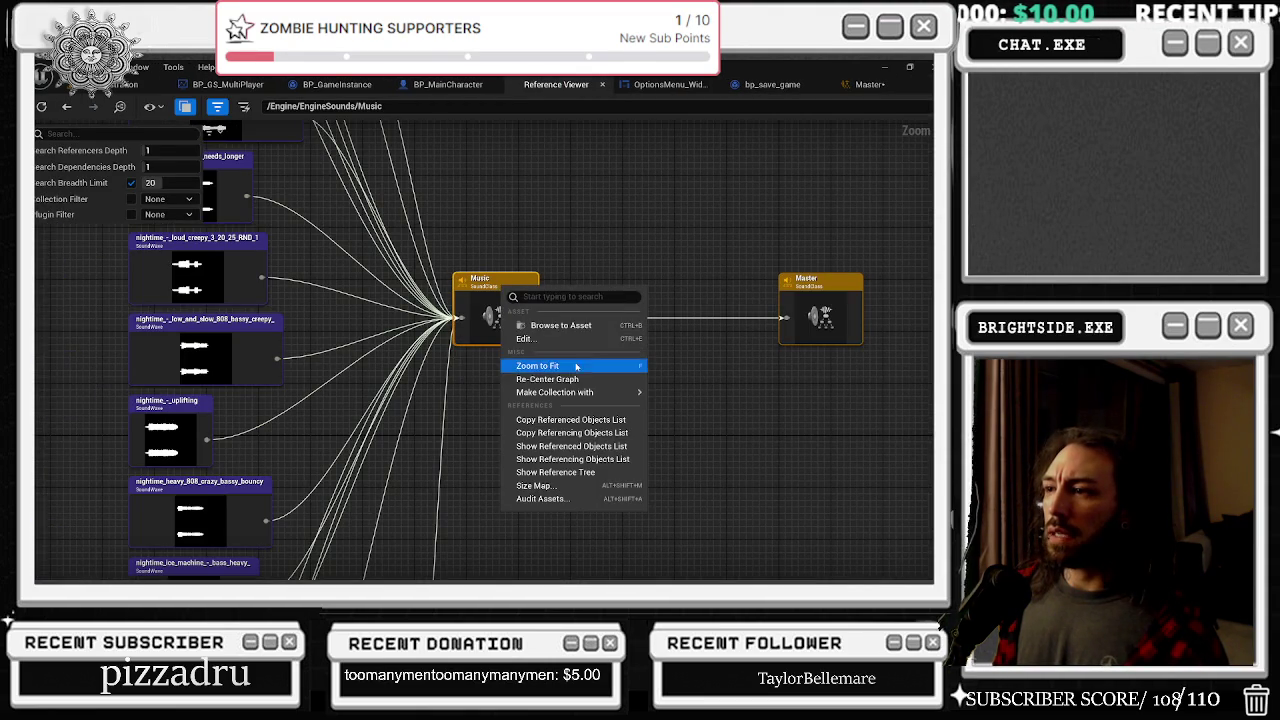
click(561, 341)
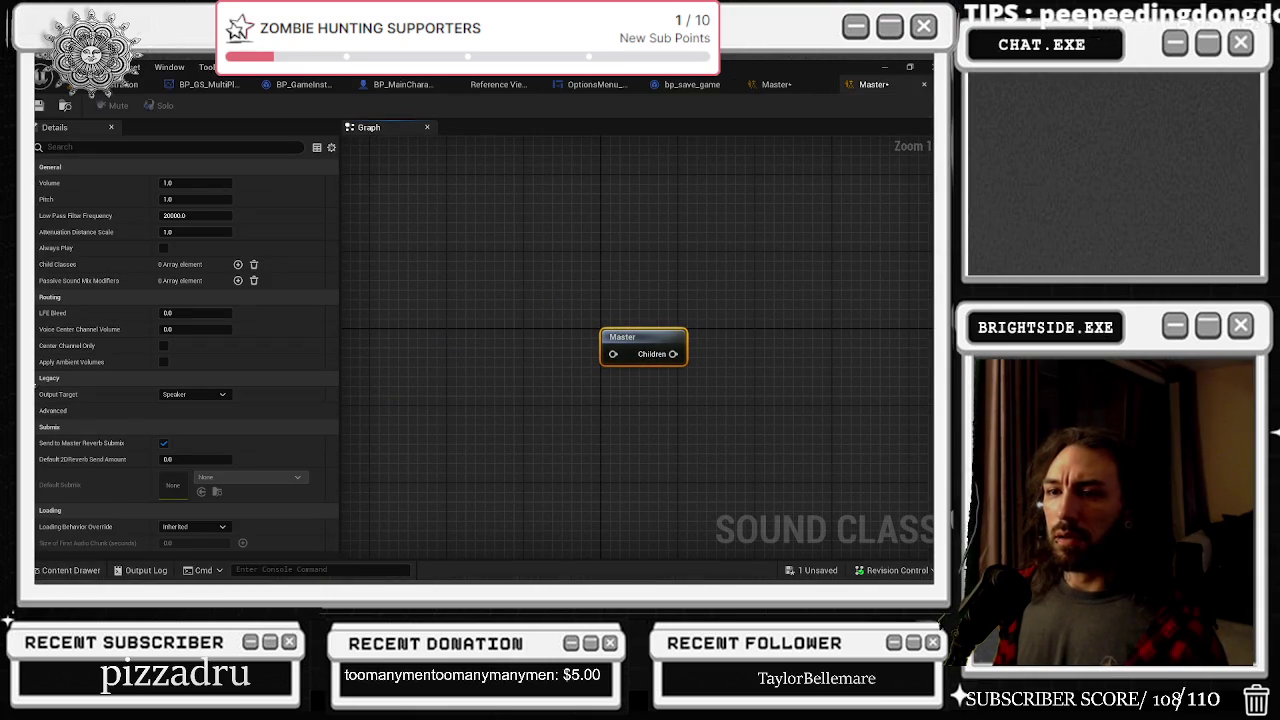
Step: Expand the Legacy > Advanced settings and browse the project assets matching 'master'
click(50, 410)
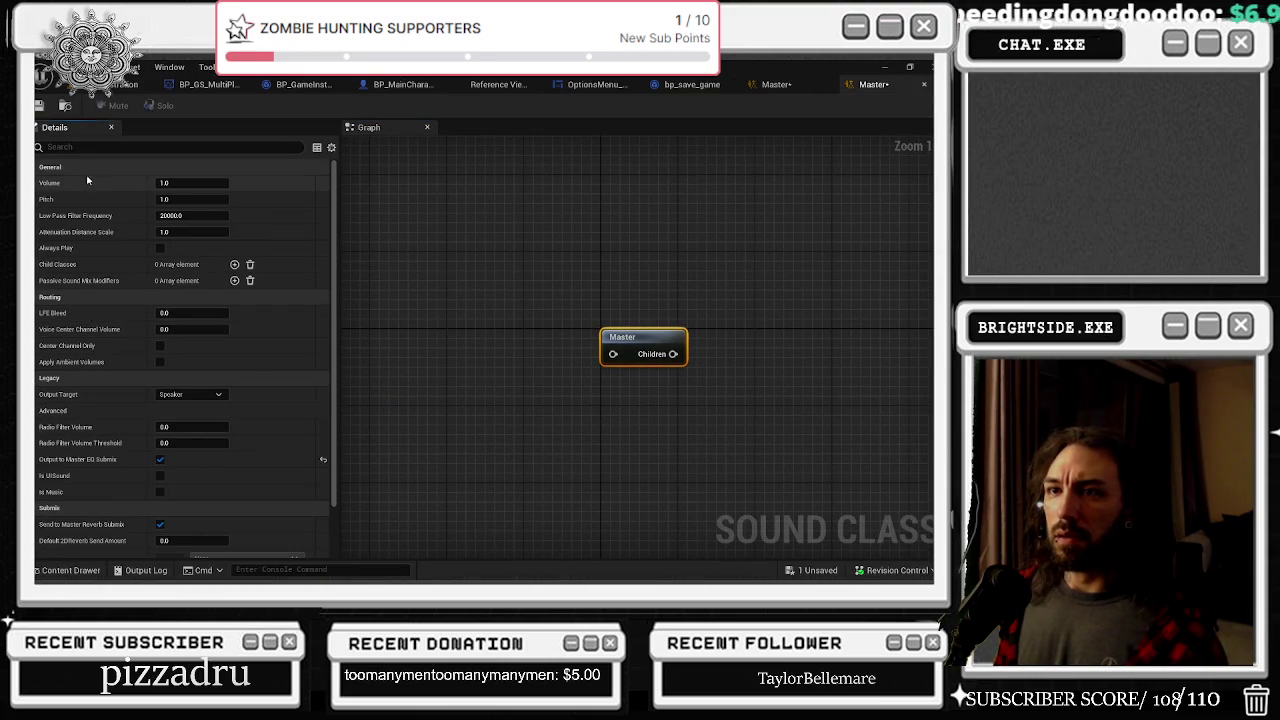
scroll(132, 305, down, 3)
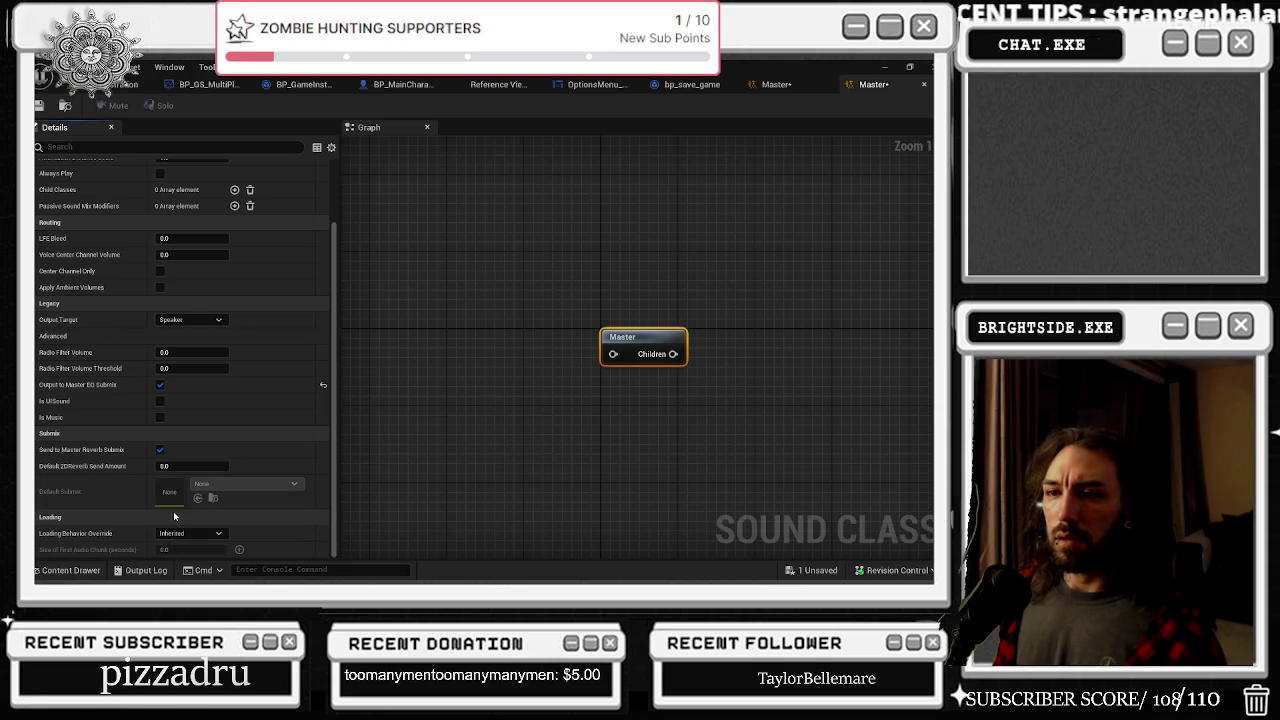
scroll(175, 512, up, 3)
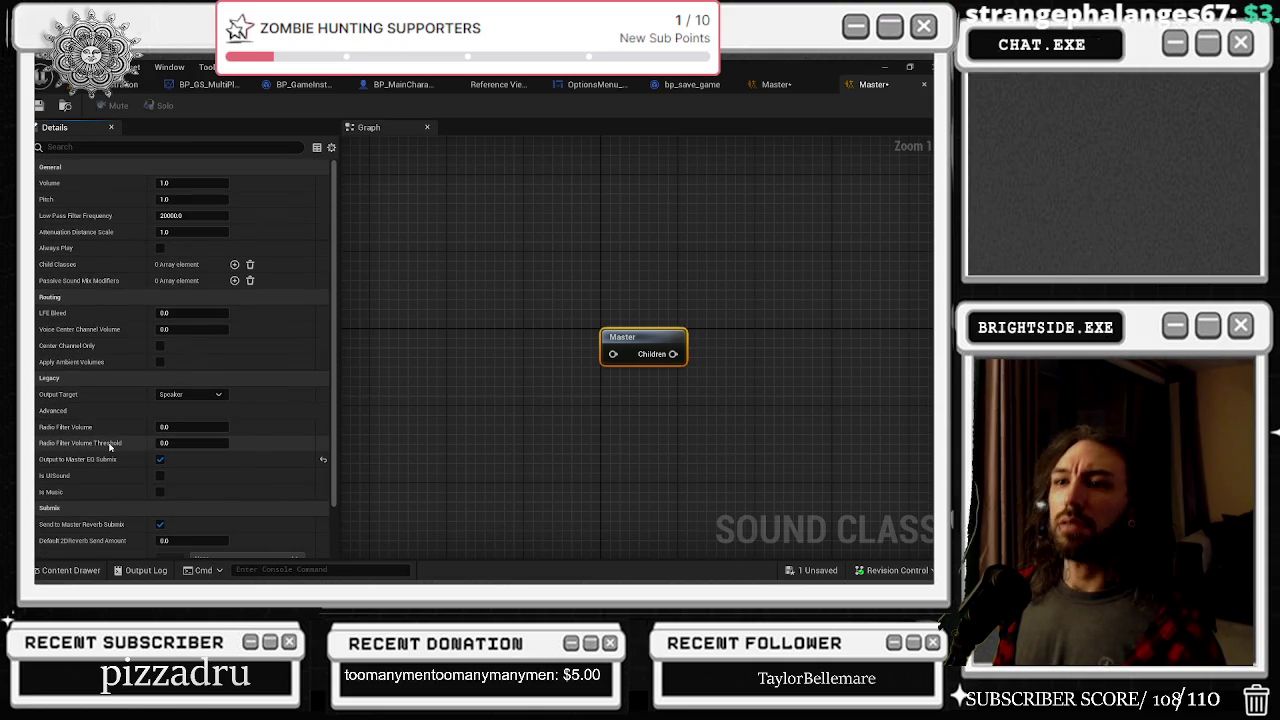
click(66, 570)
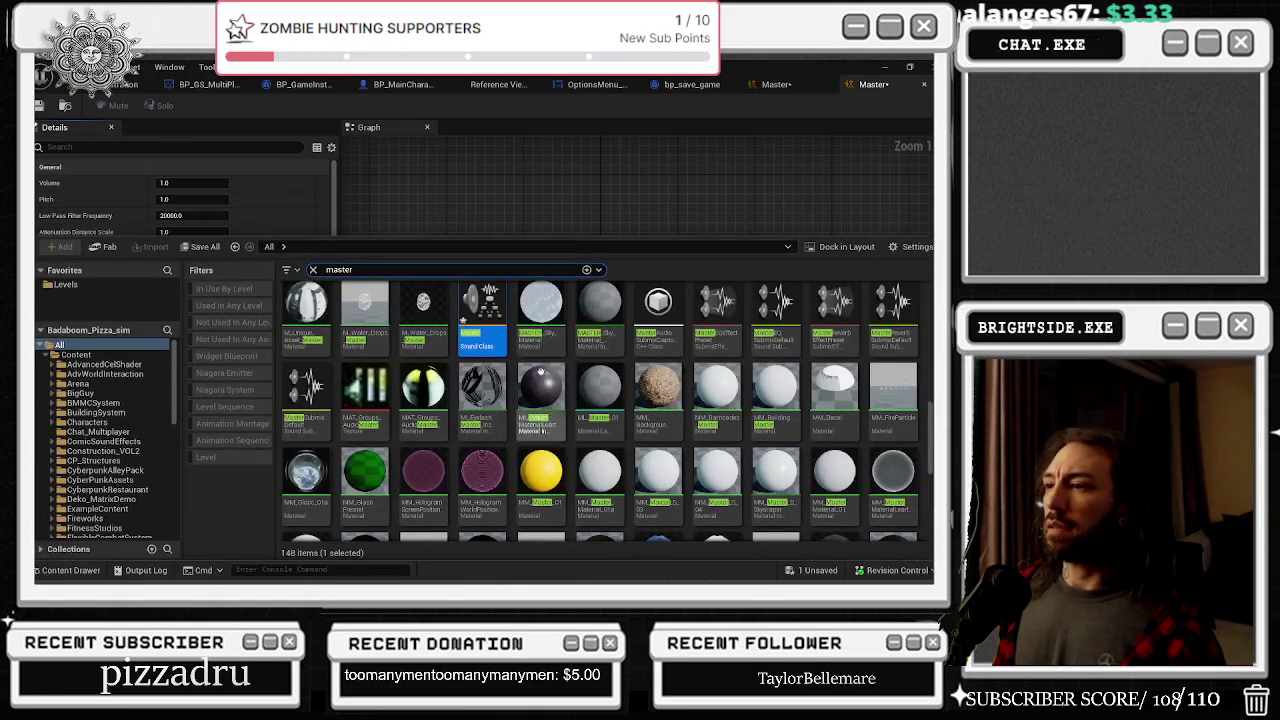
Step: Close the Content Drawer and return to the Master sound class editor
click(616, 199)
click(797, 90)
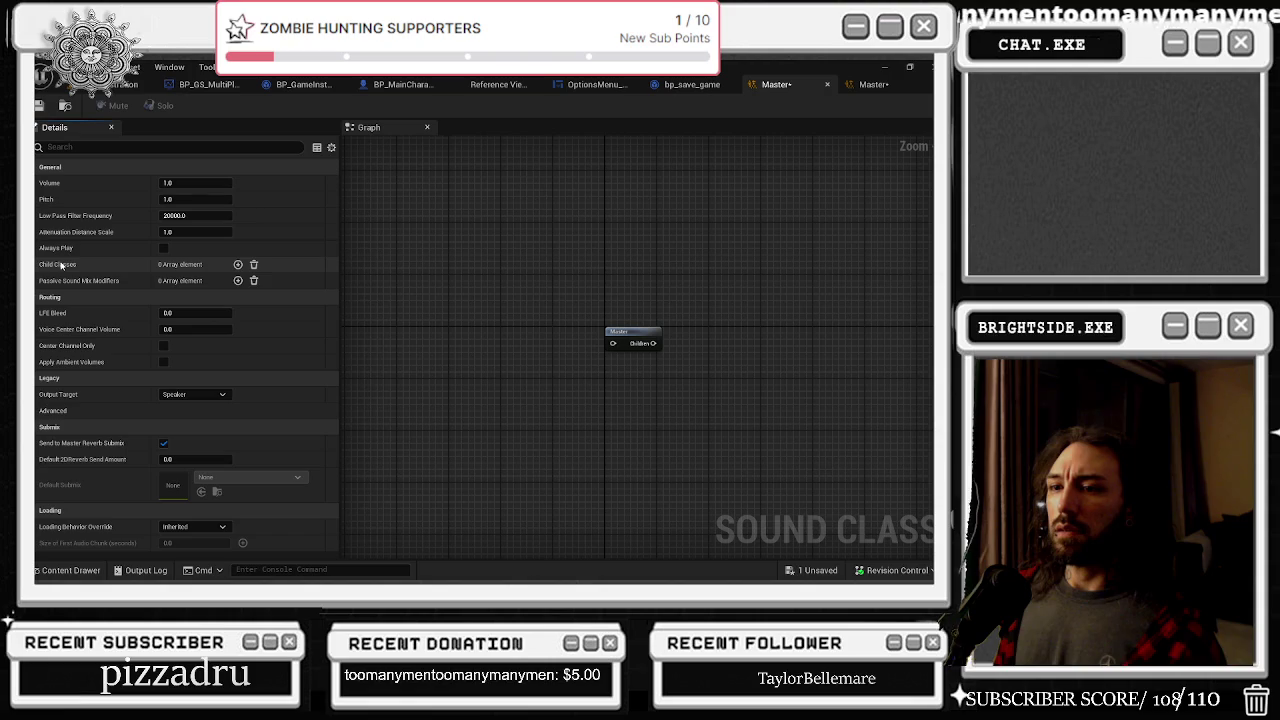
key(alt+Tab)
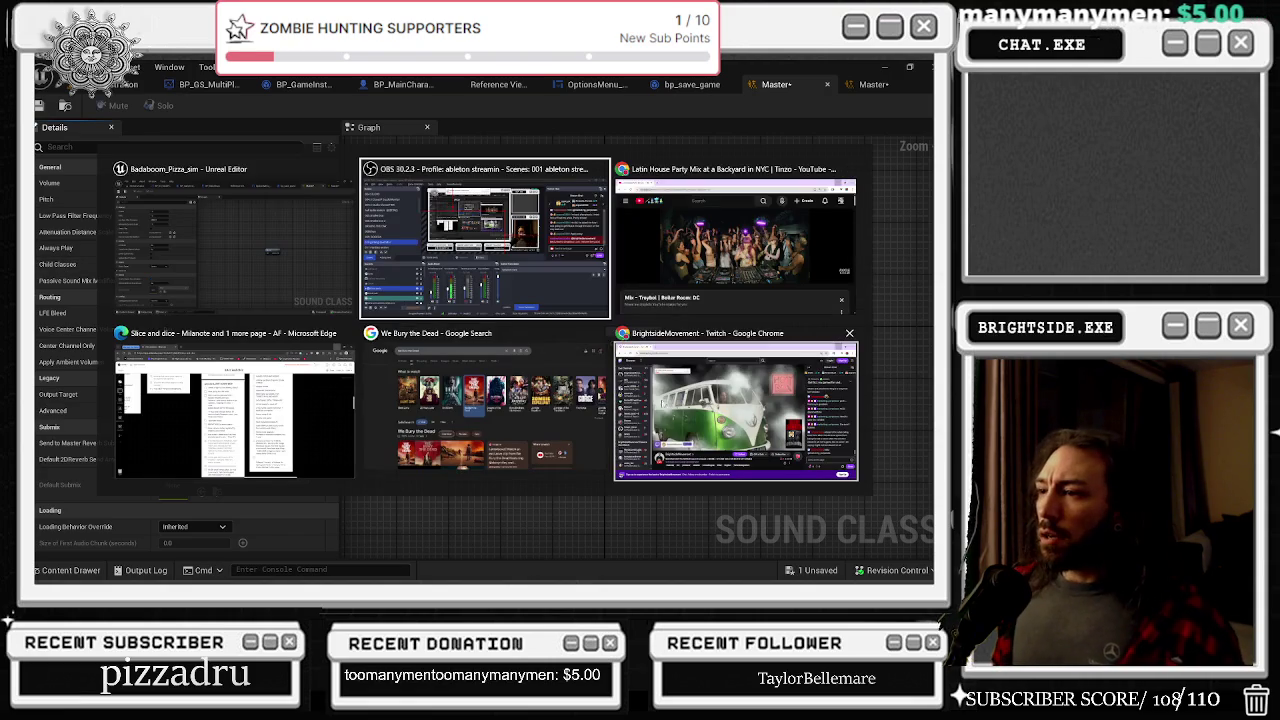
click(688, 360)
key(alt+Tab)
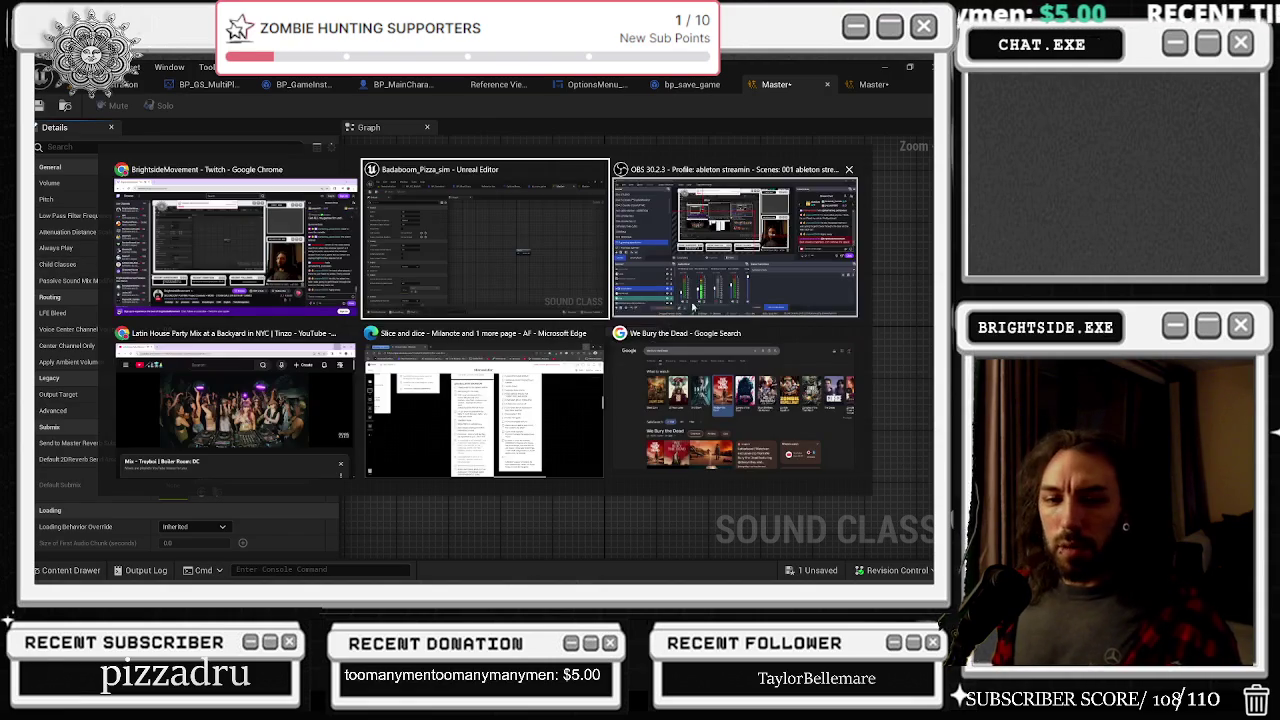
click(235, 400)
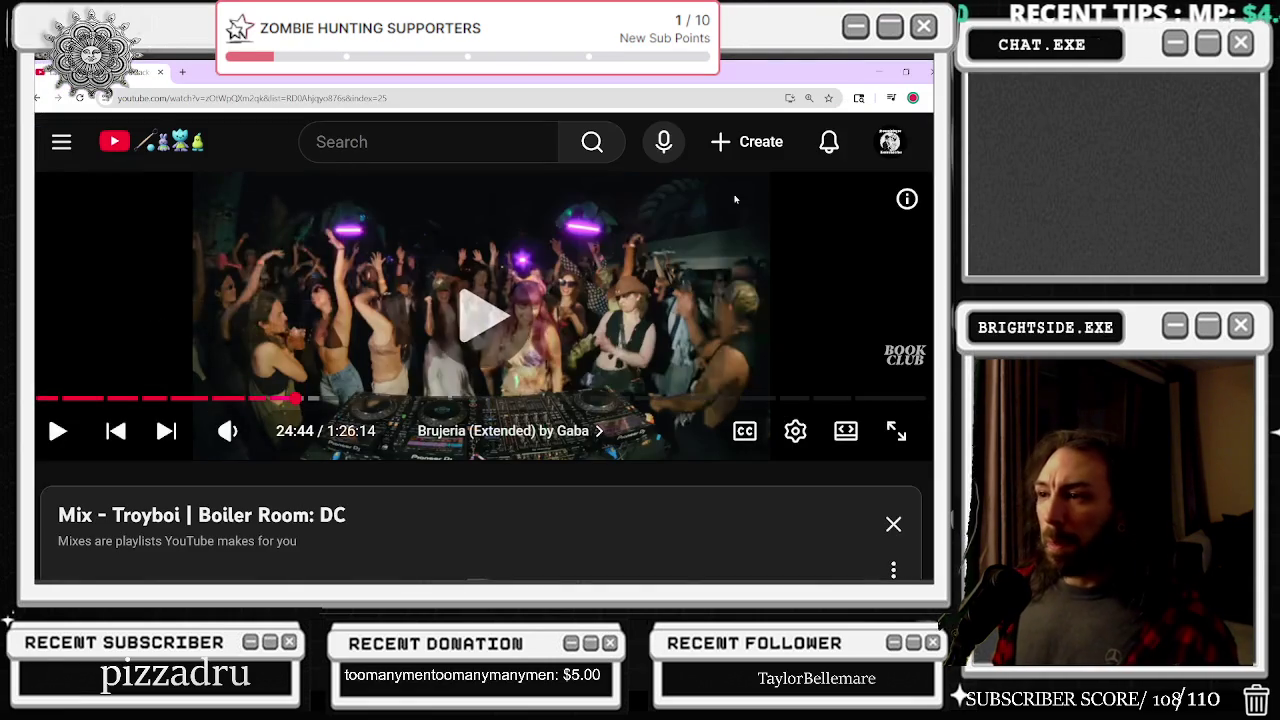
key(alt+Tab)
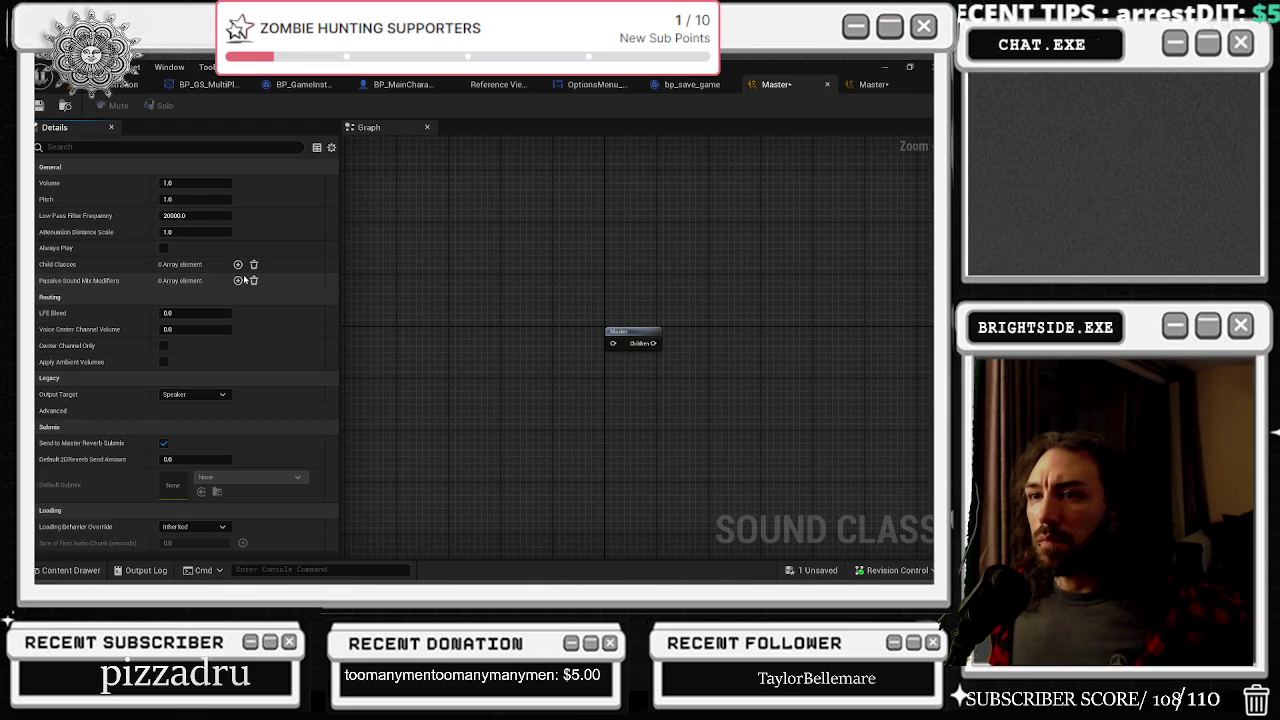
Step: Close the duplicate Master editor tab and reopen Master from the reference graph
drag(691, 337, 551, 329)
click(503, 321)
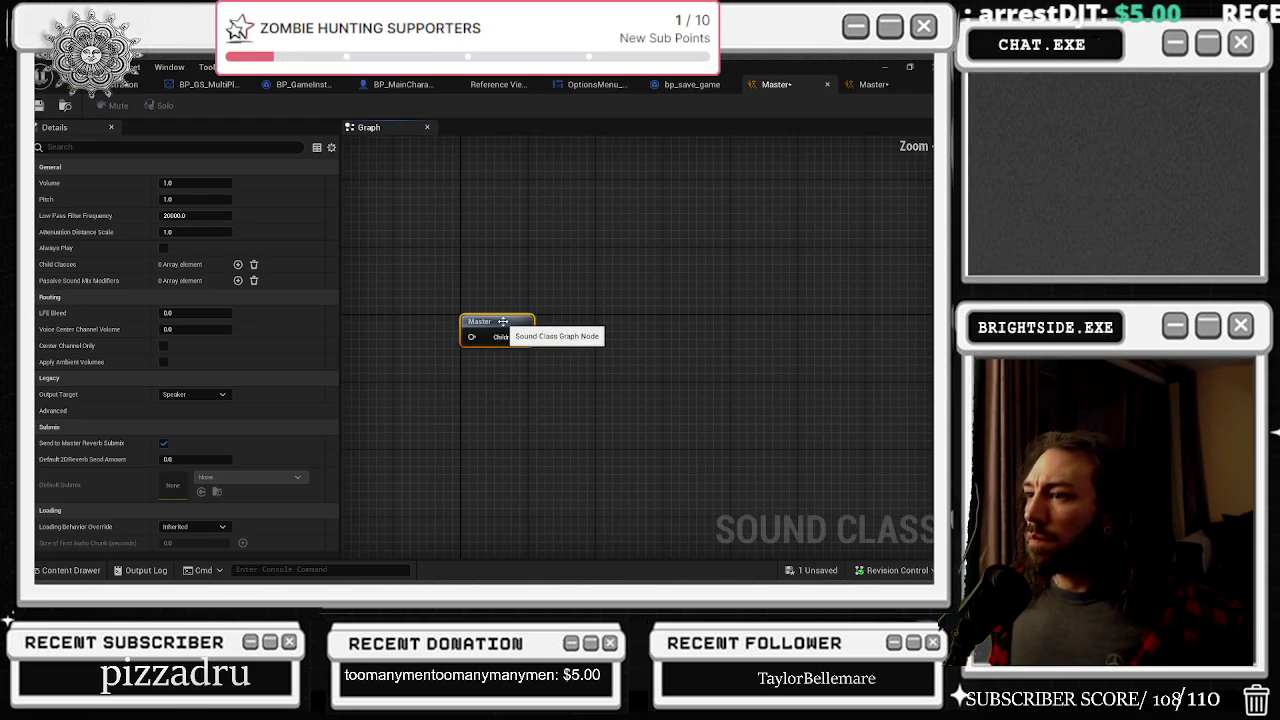
click(871, 86)
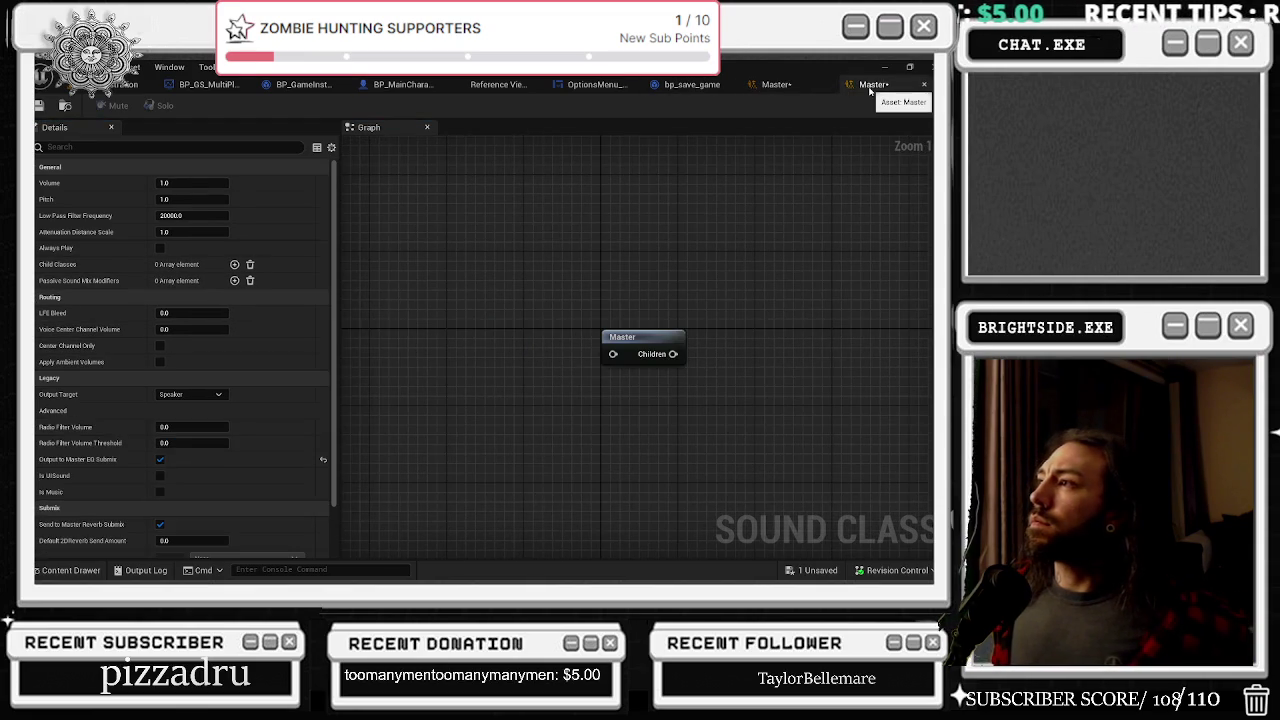
click(785, 85)
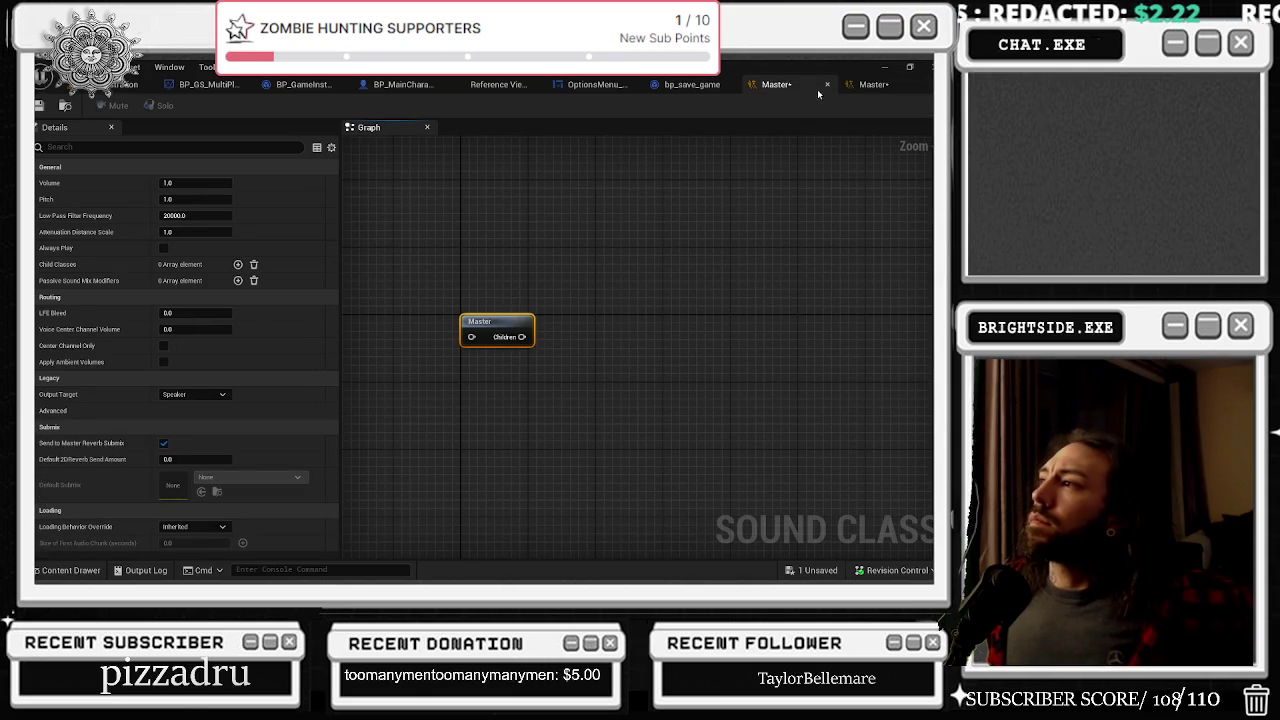
click(827, 85)
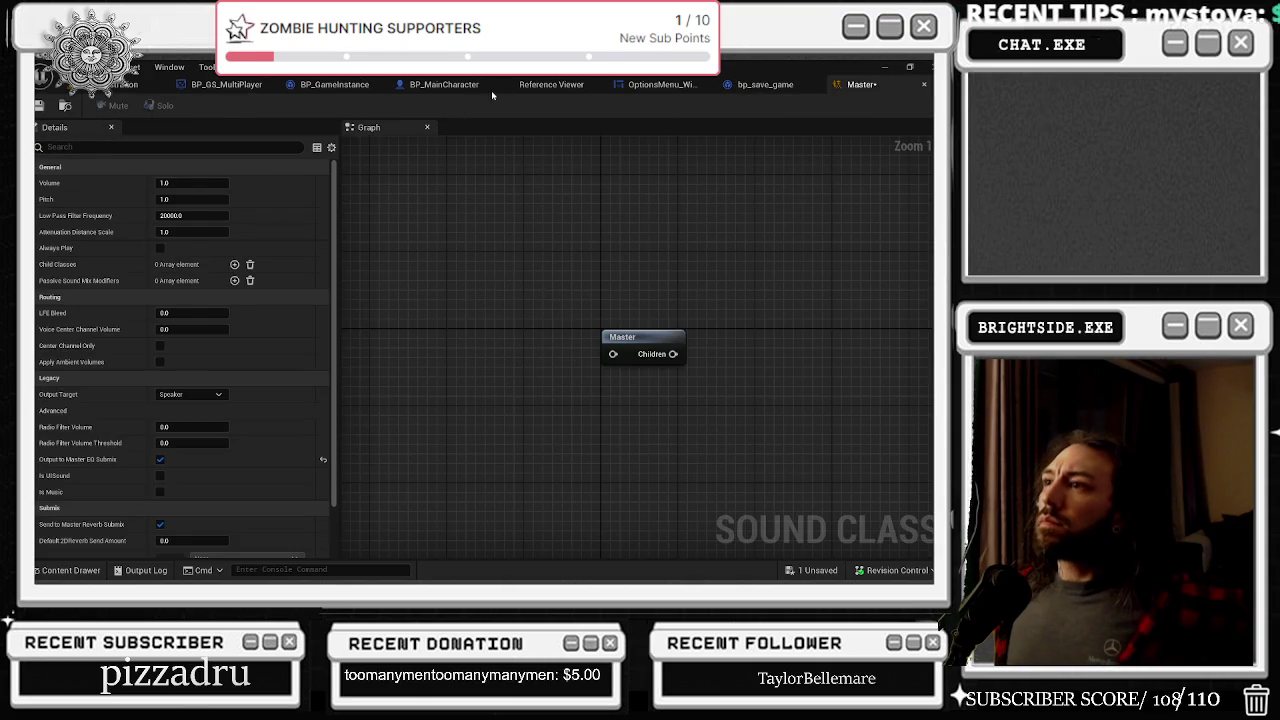
click(551, 84)
right_click(810, 302)
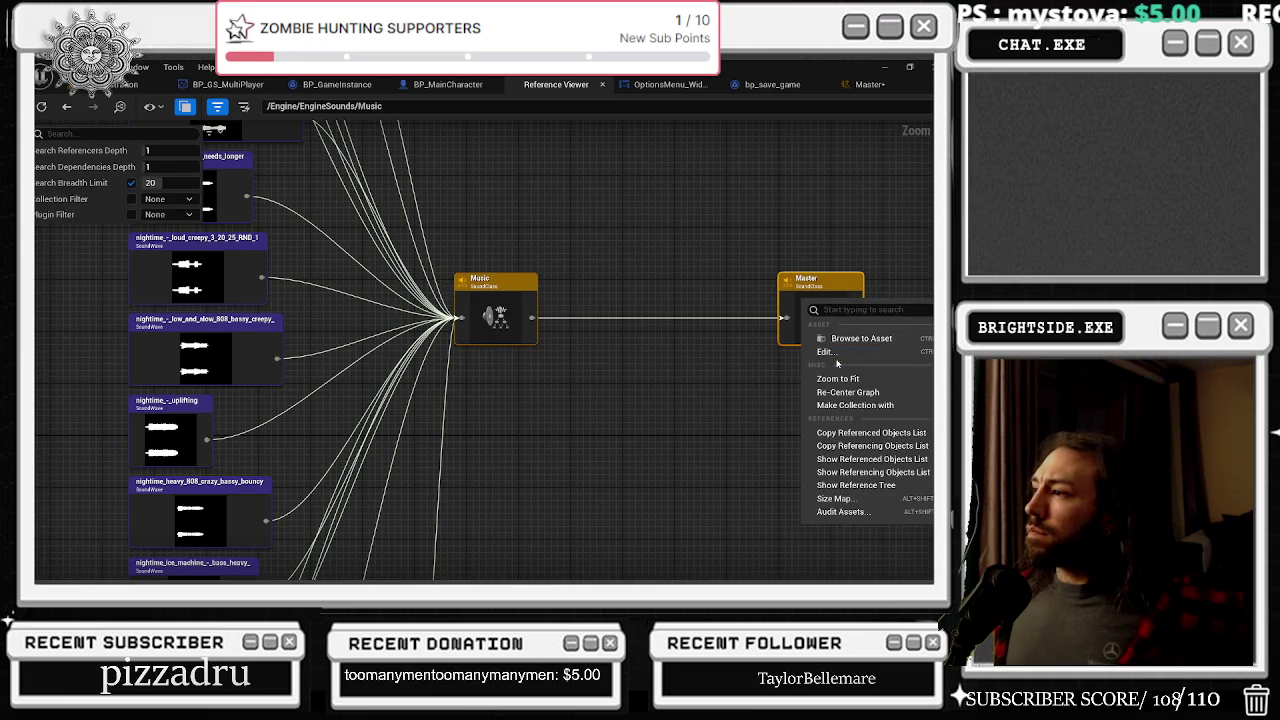
click(835, 353)
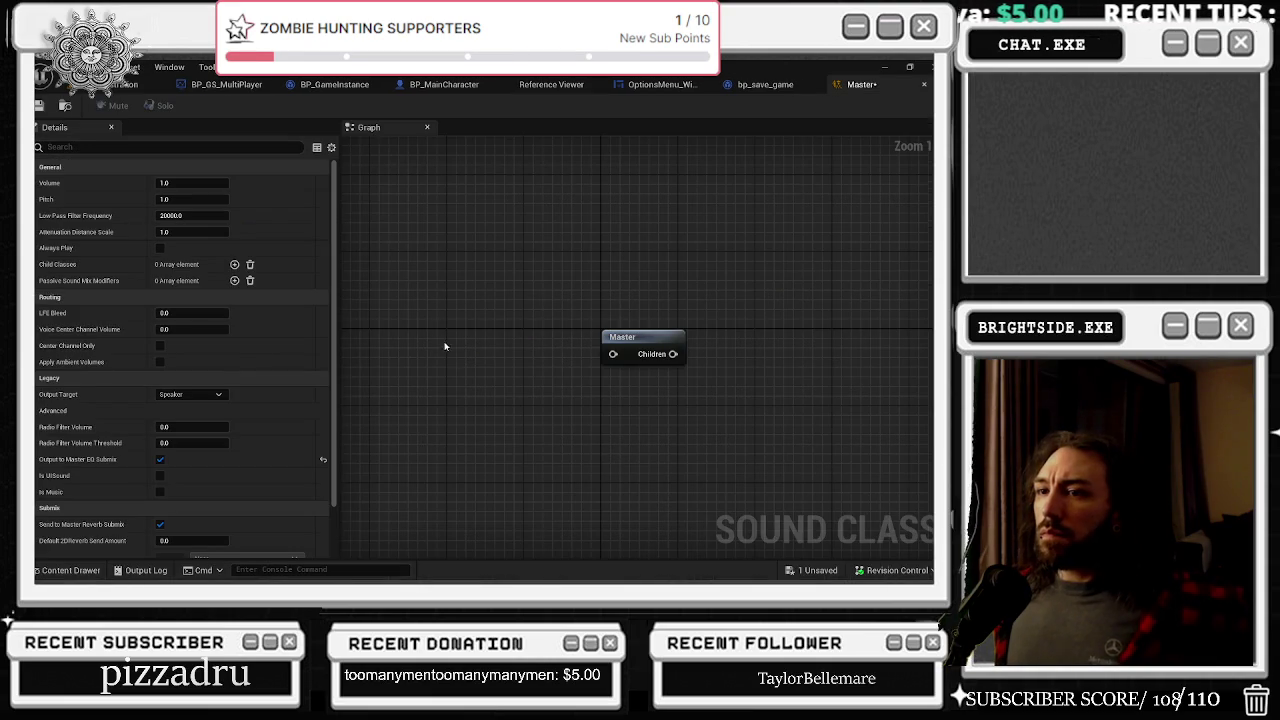
Step: Check the bp_save_game and OptionsMenu_Widget blueprints, then return to the Master editor
click(760, 86)
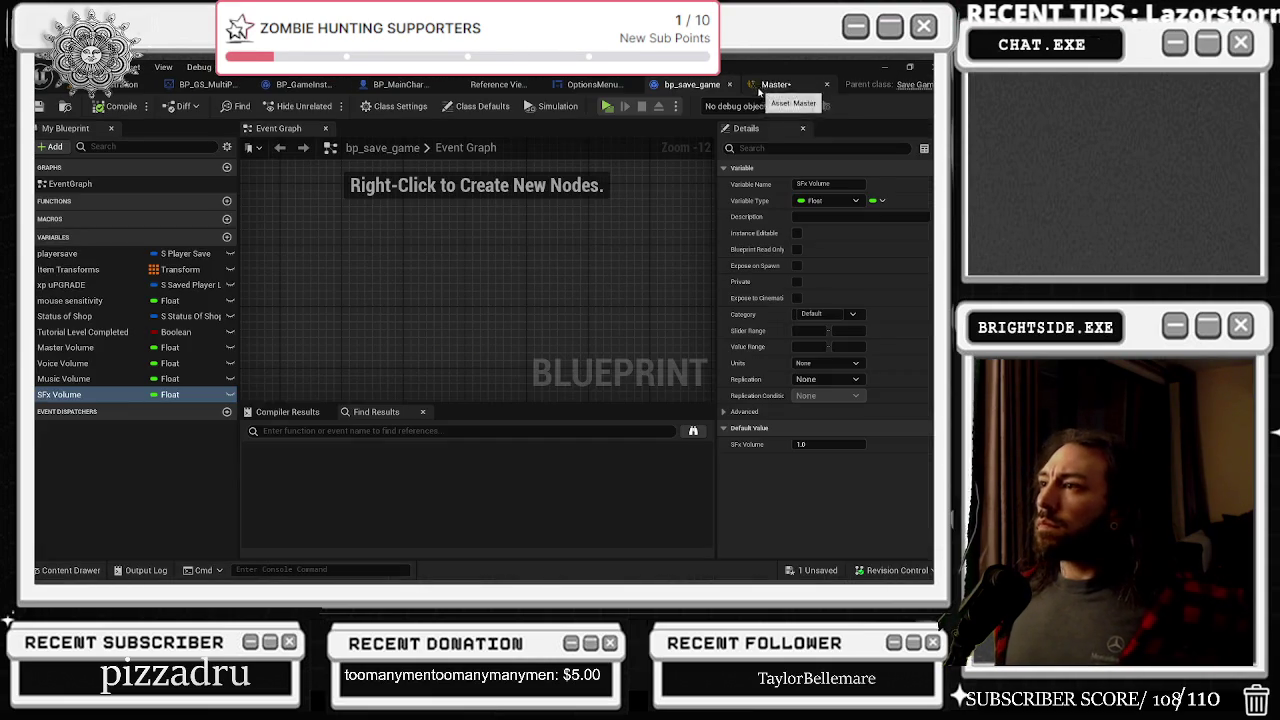
click(605, 89)
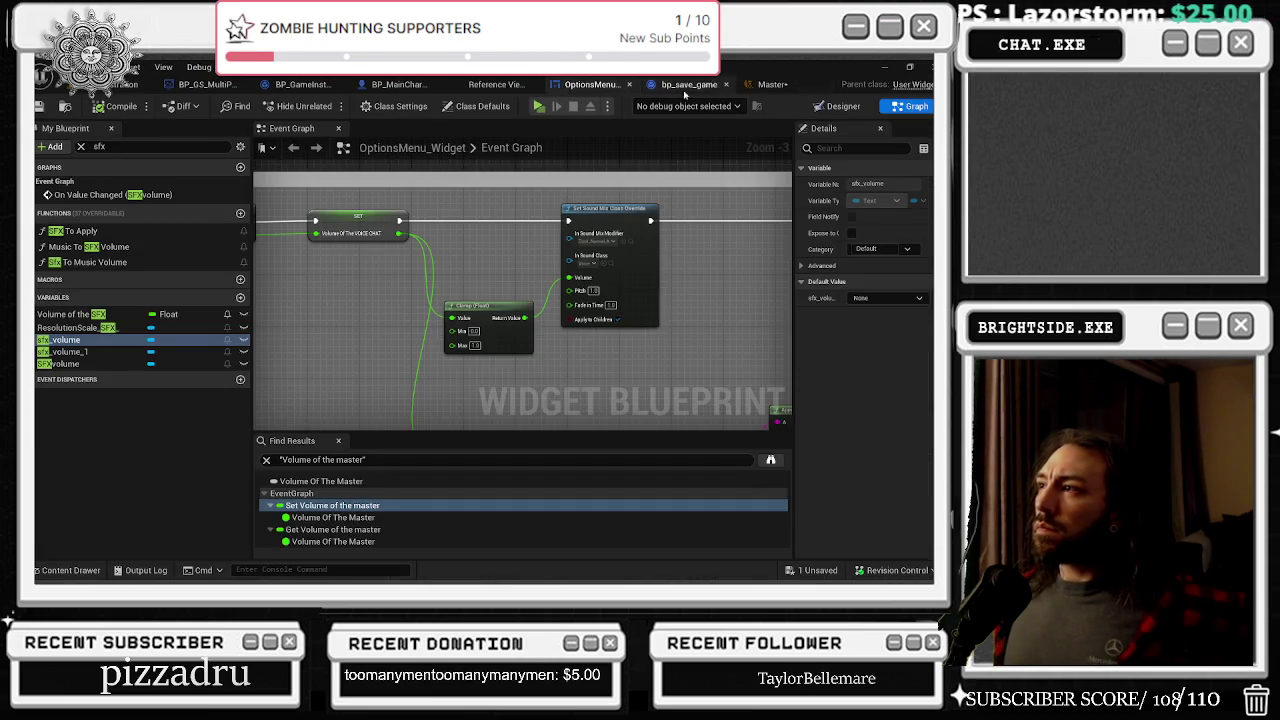
click(700, 89)
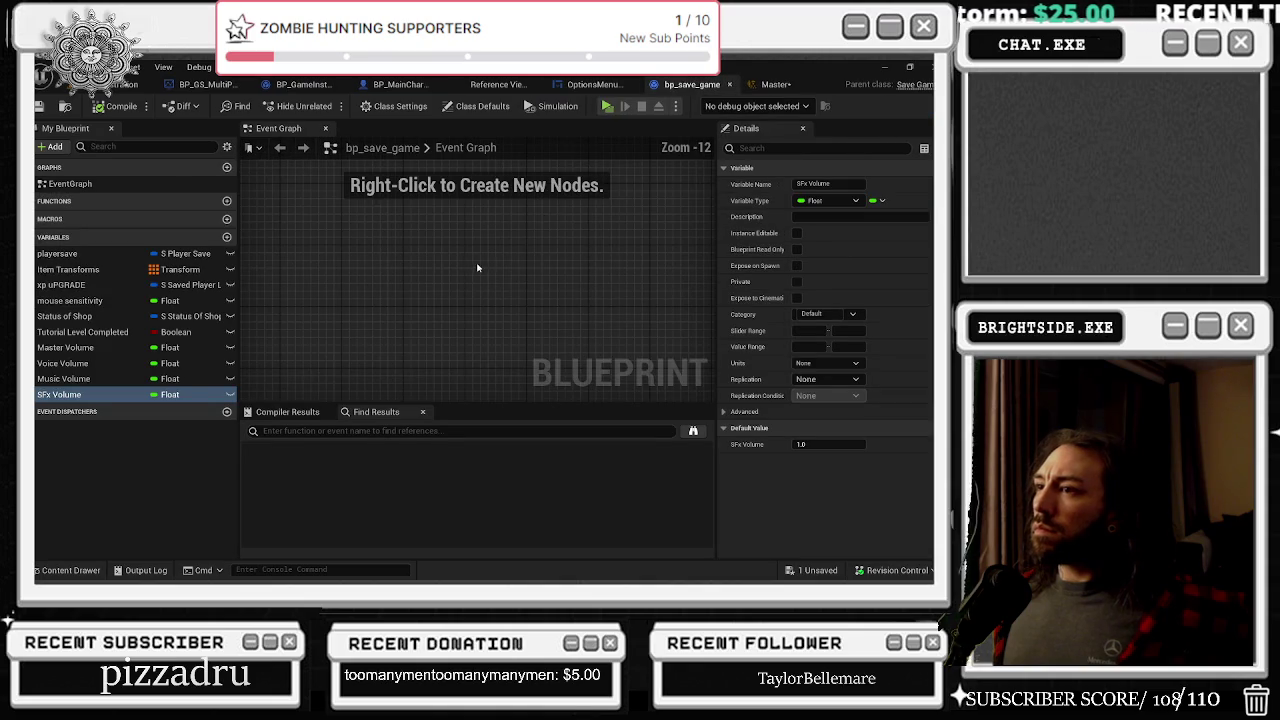
click(583, 88)
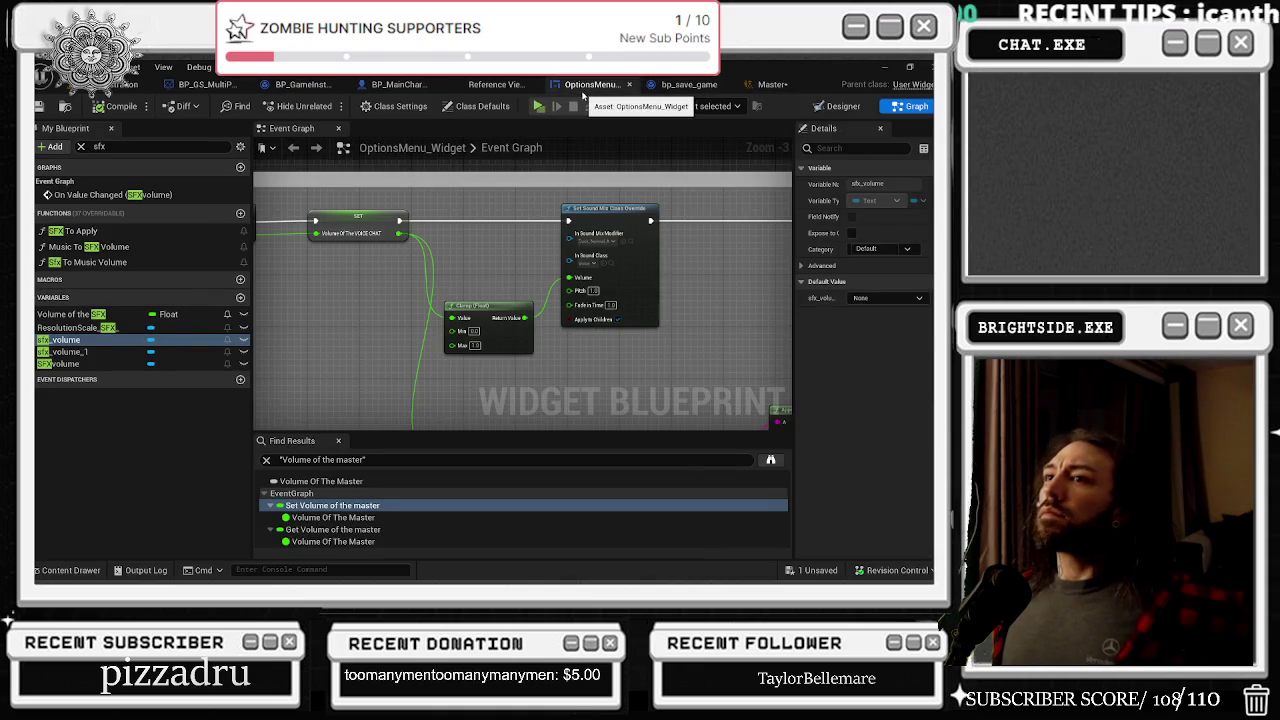
click(690, 85)
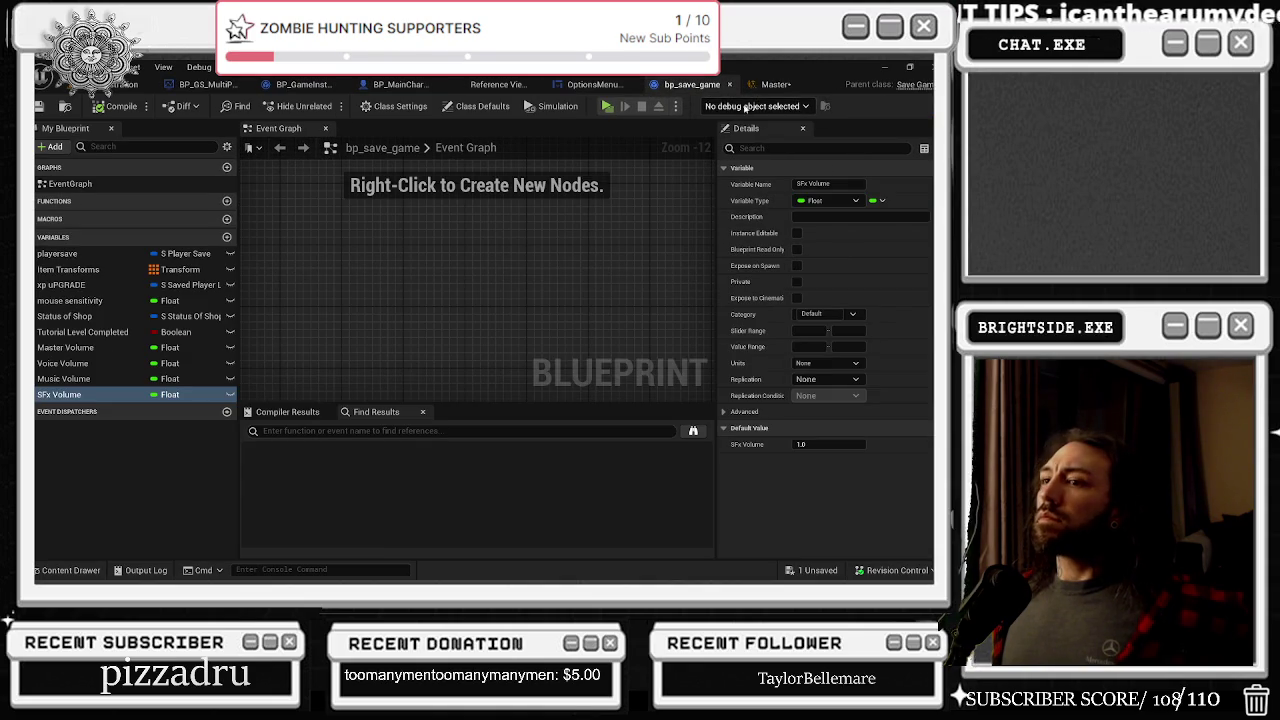
click(776, 85)
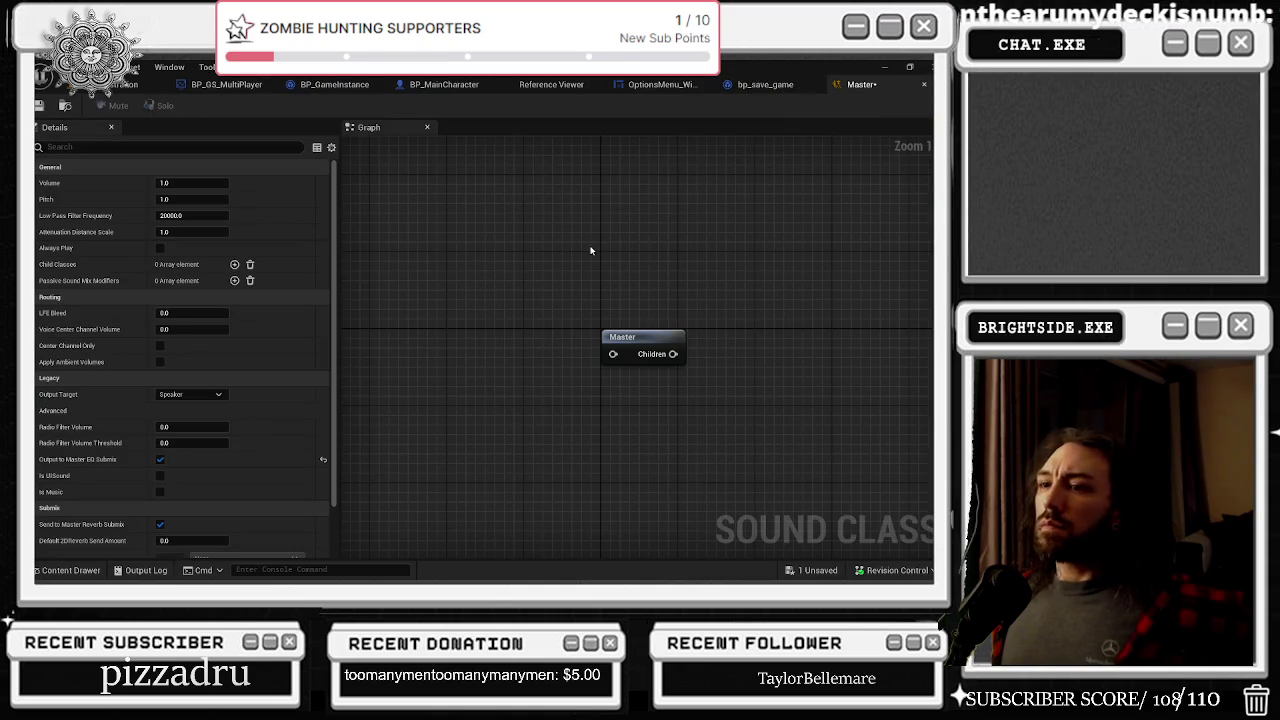
scroll(580, 295, down, 3)
Step: Use Master's Reference Viewer to locate the Voice sound class, then close the floating browser
key(ctrl+space)
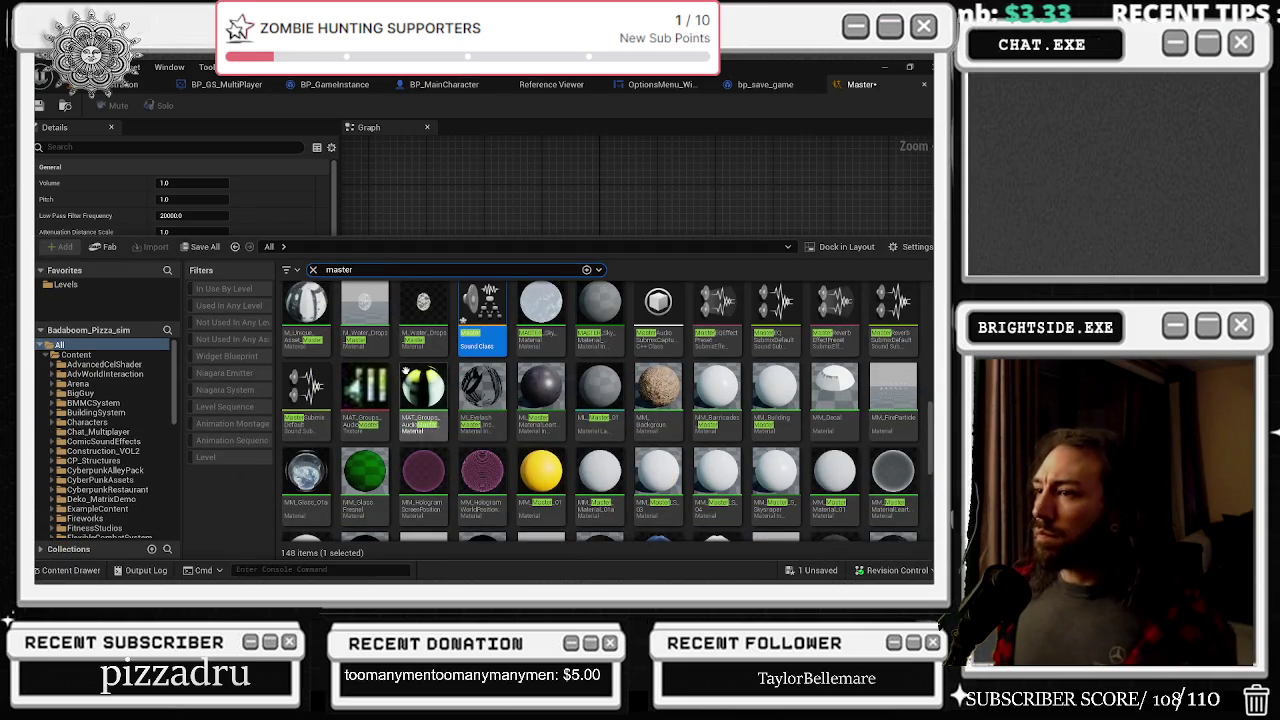
right_click(482, 305)
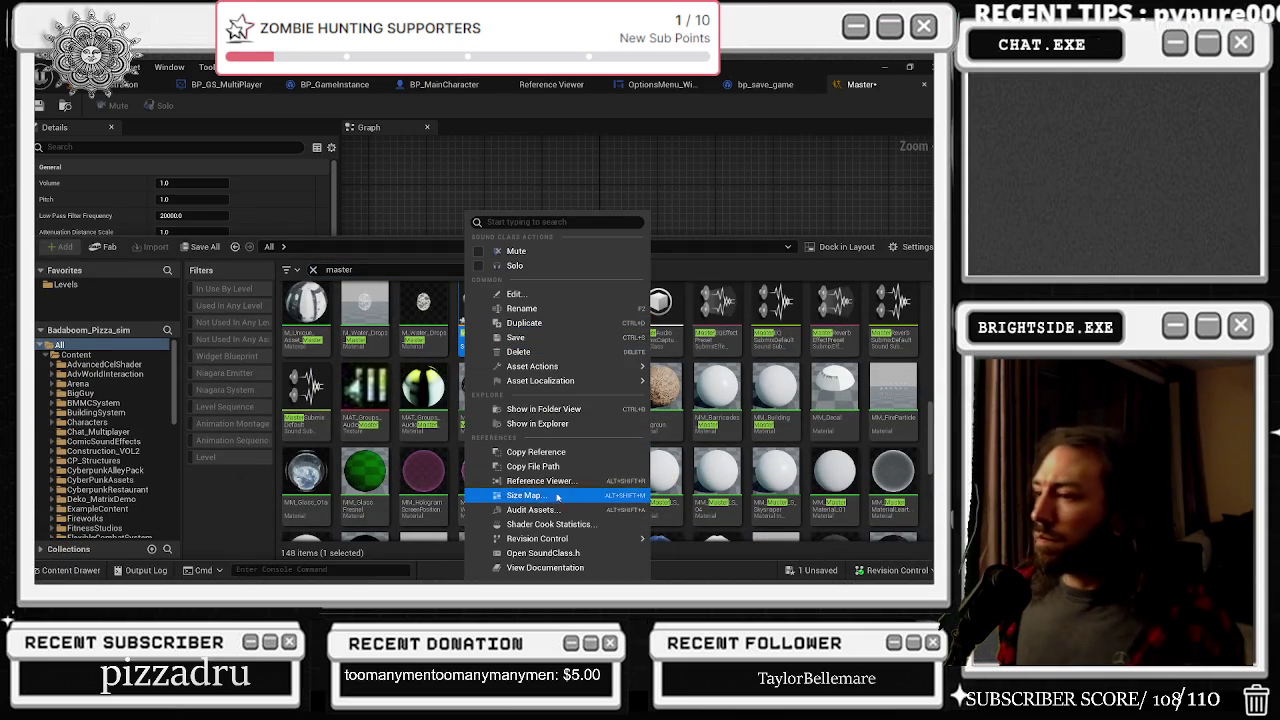
click(545, 481)
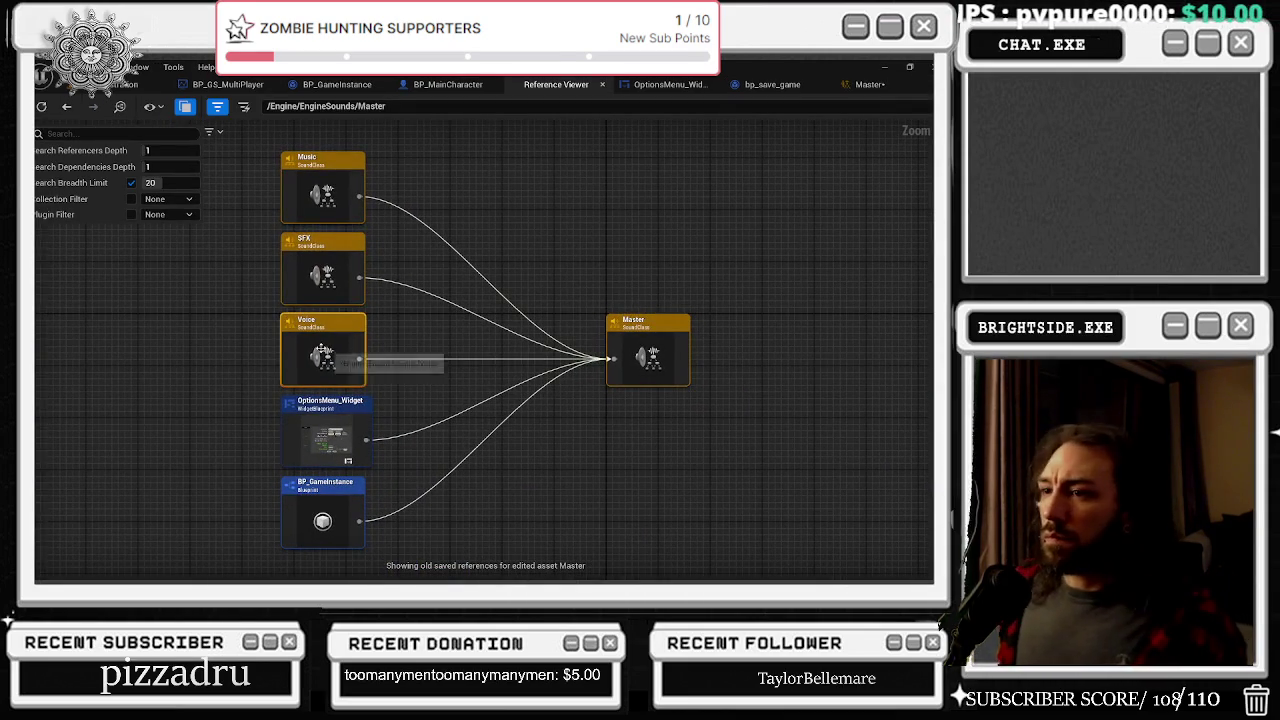
double_click(321, 350)
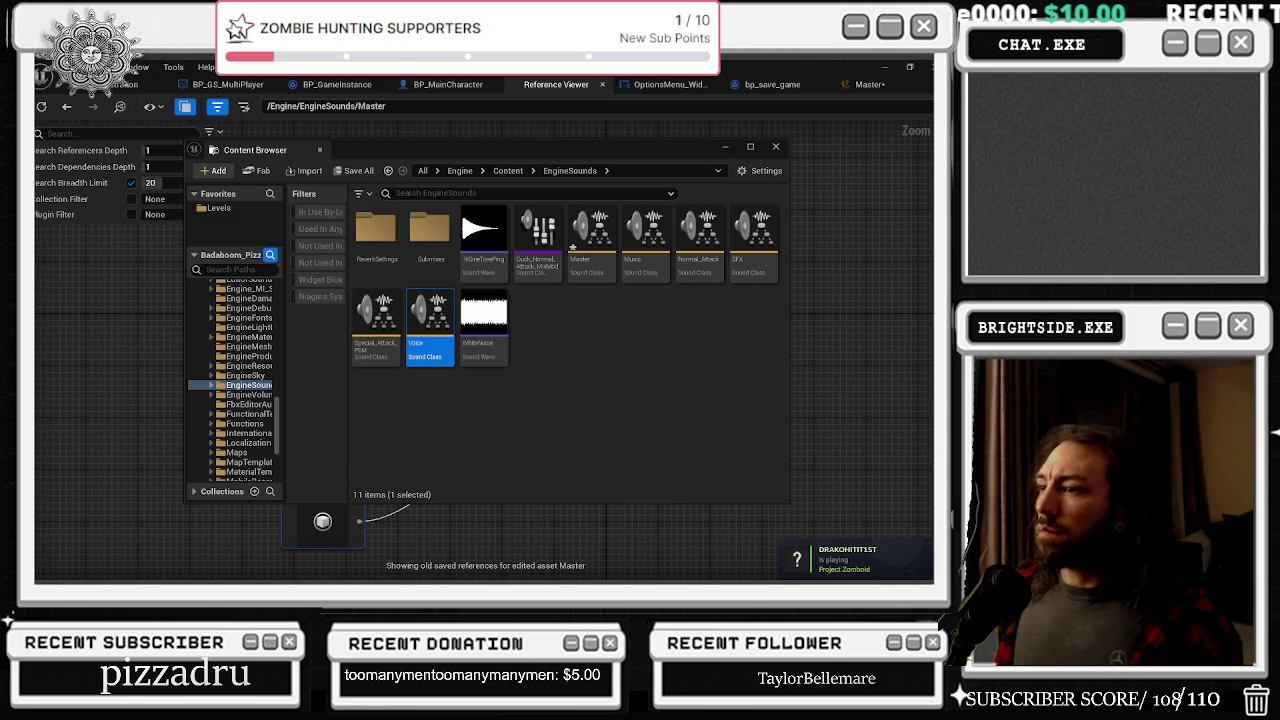
click(860, 84)
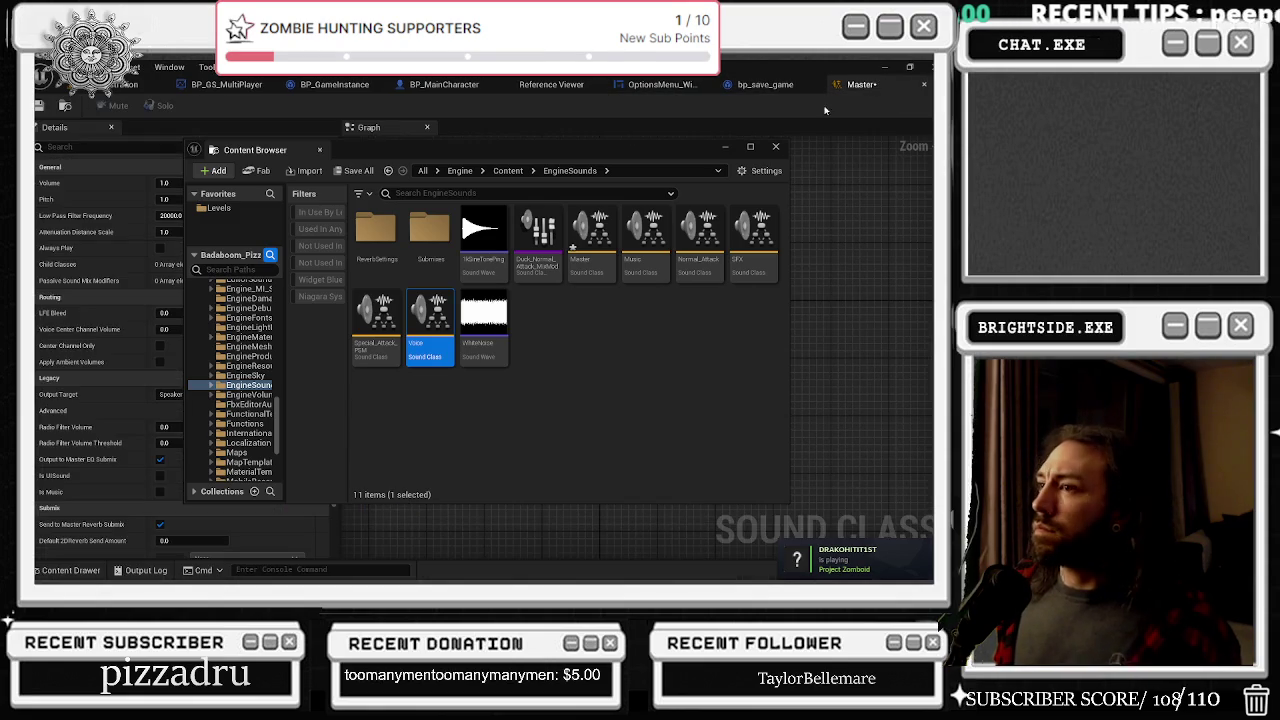
click(775, 146)
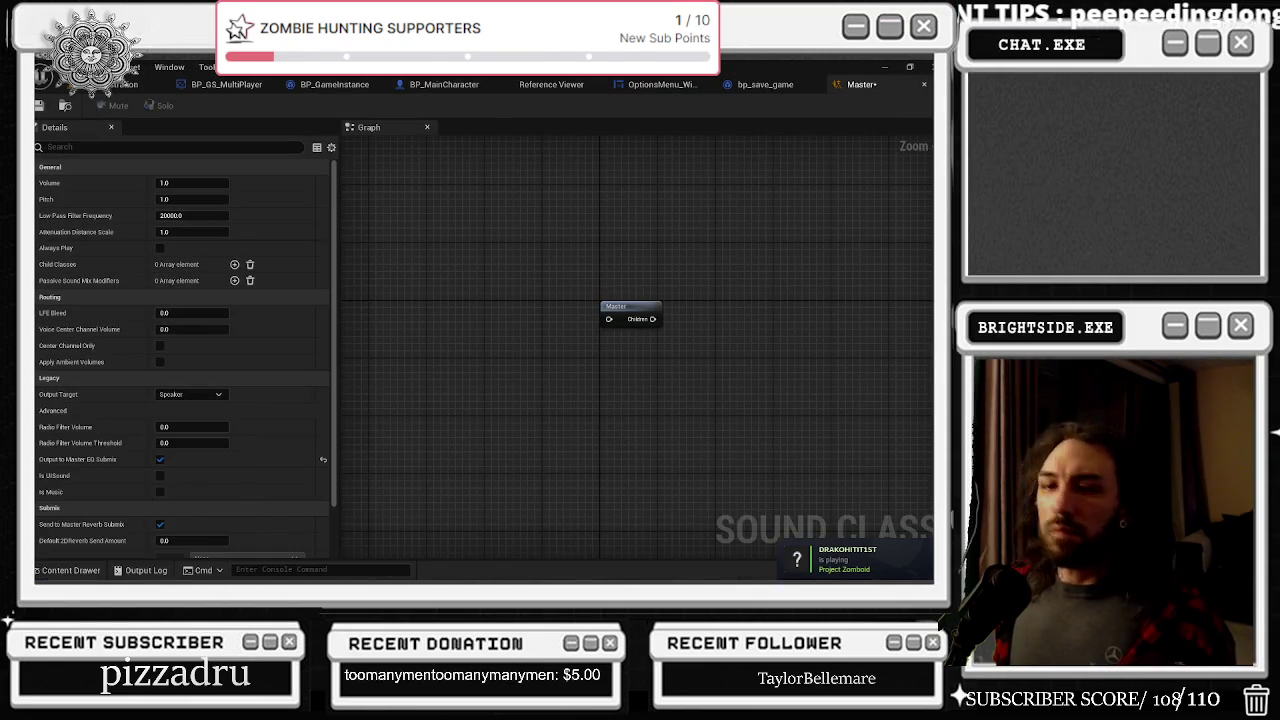
Step: Add Voice, Music and SFX as Master's child classes
mouse_move(420, 350)
mouse_down()
mouse_move(481, 309)
mouse_move(642, 324)
mouse_move(630, 369)
mouse_up()
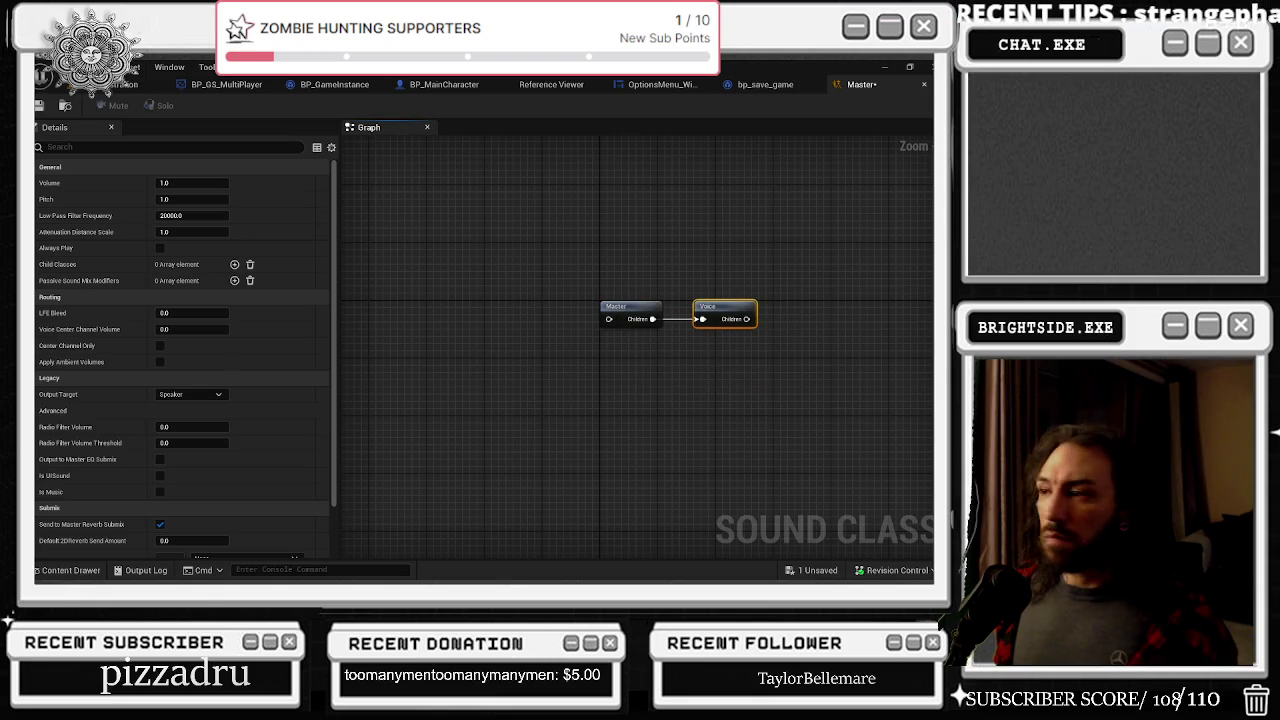
click(605, 314)
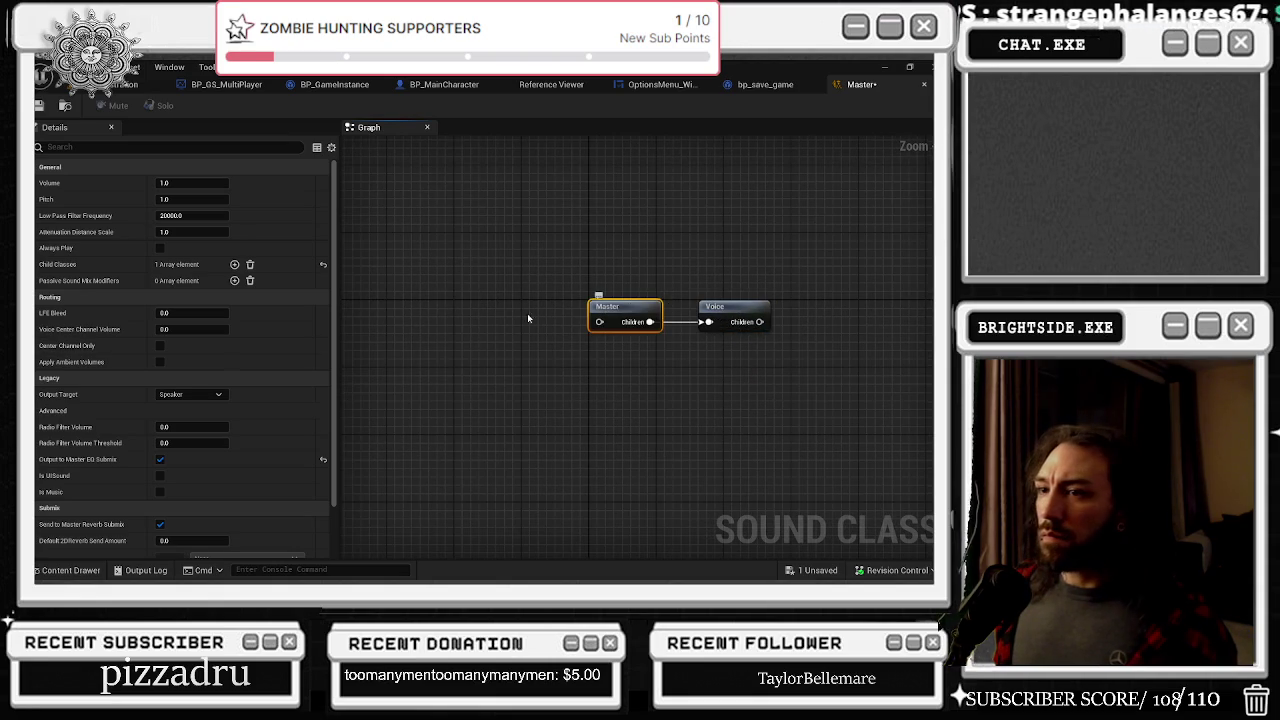
click(40, 264)
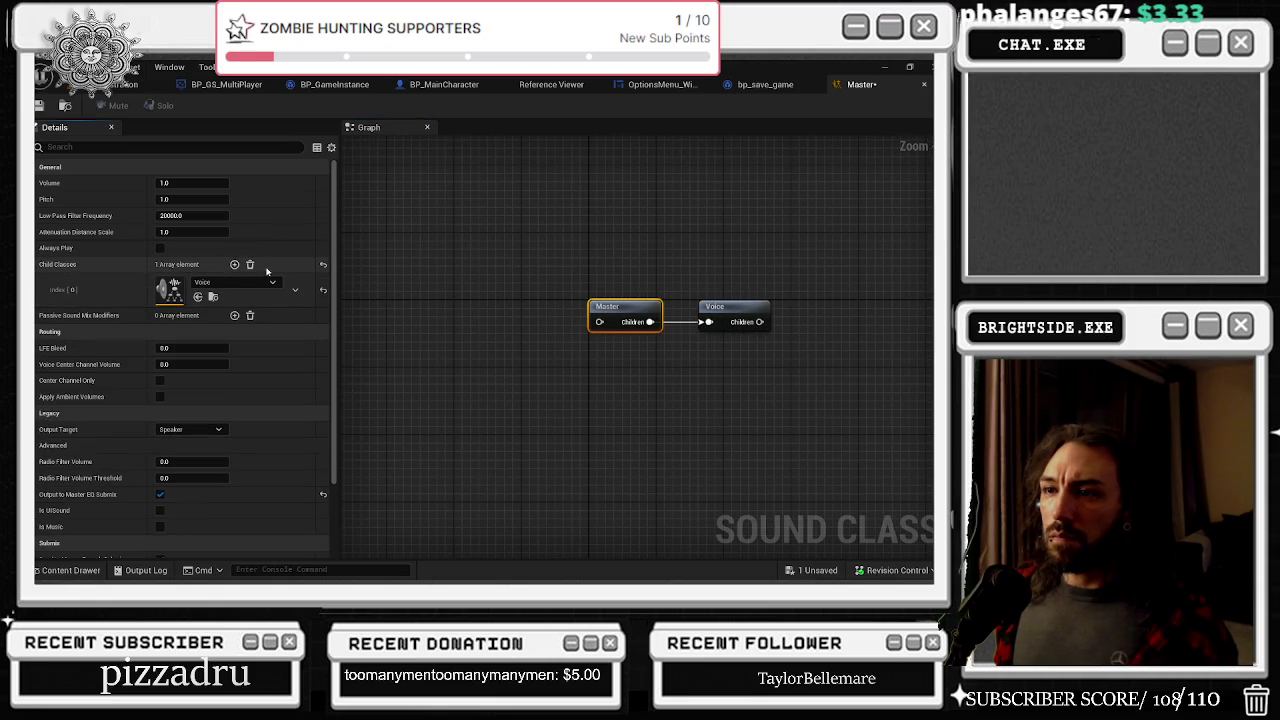
click(235, 264)
click(235, 264)
click(227, 319)
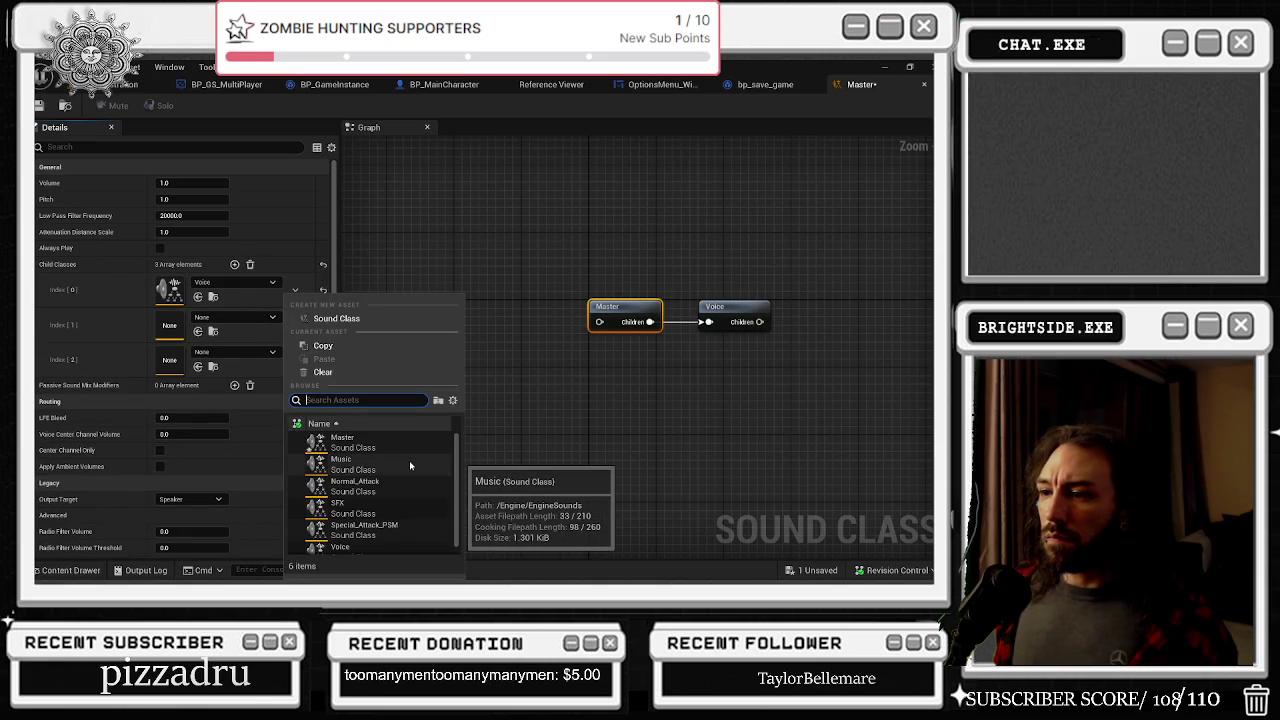
click(409, 460)
click(249, 350)
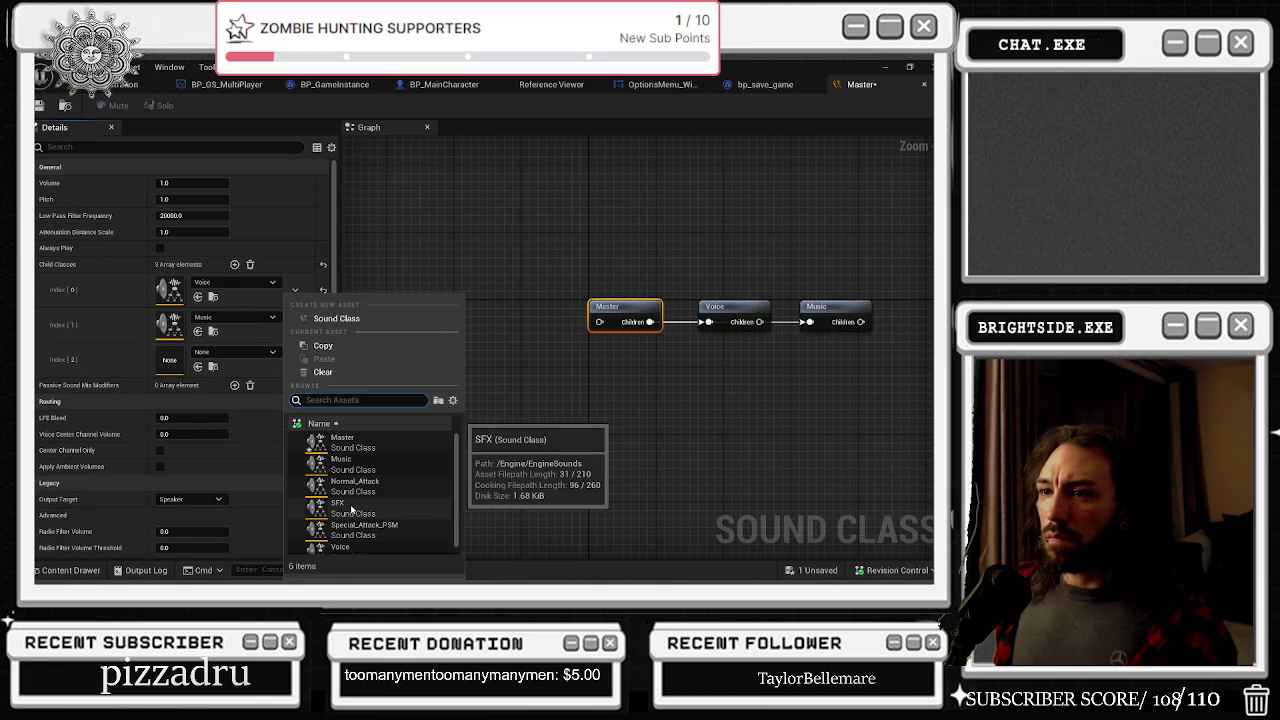
click(379, 496)
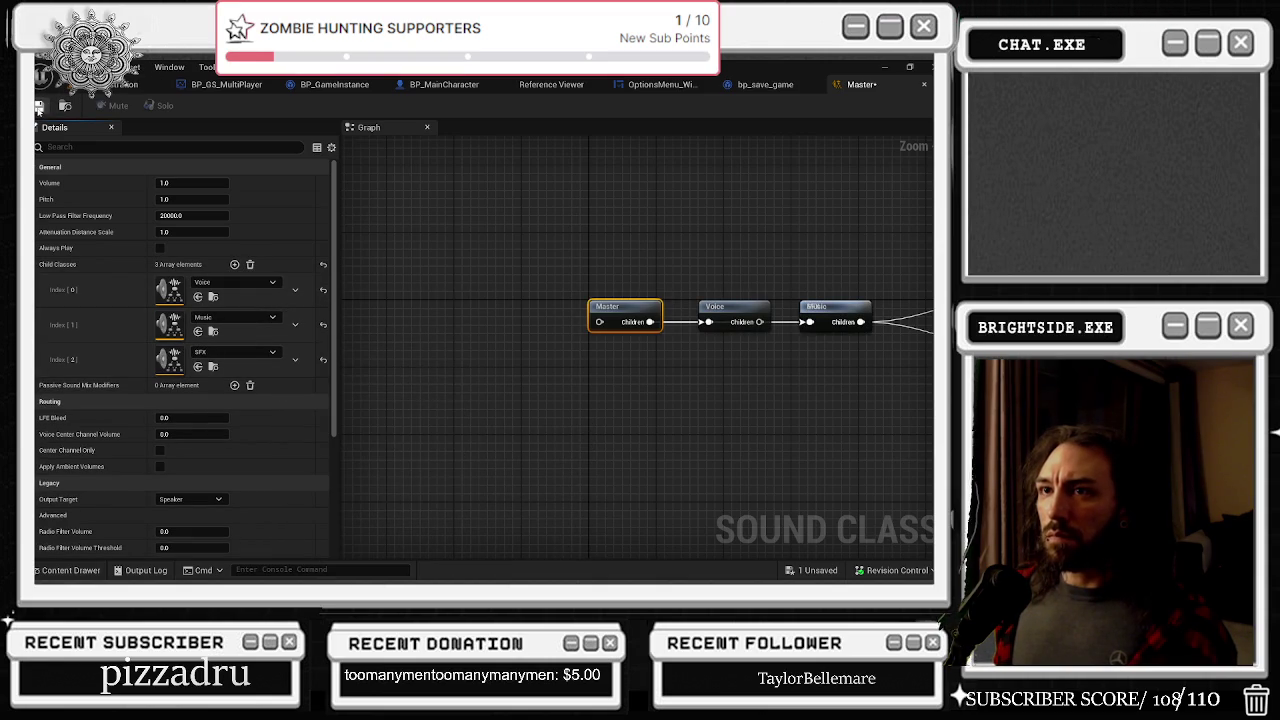
Step: Rearrange the Voice, Music, SFX and attack nodes so none overlap in the graph
drag(508, 211, 408, 226)
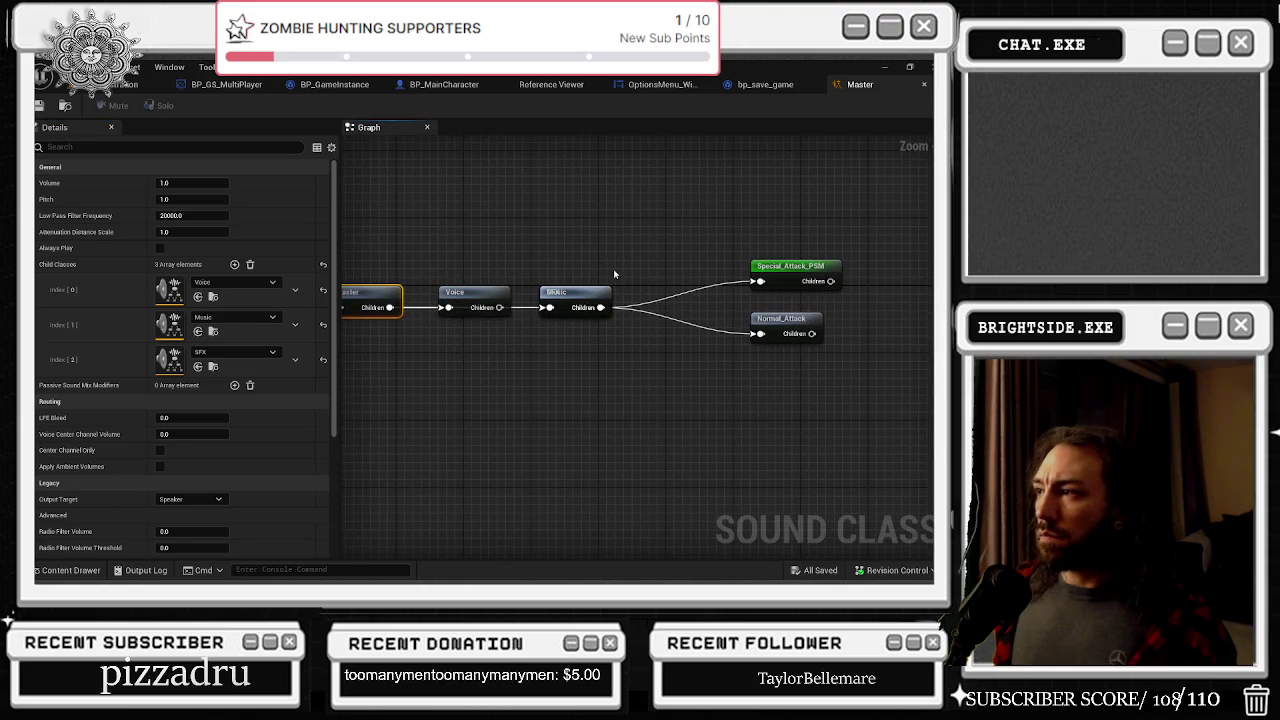
mouse_move(599, 296)
mouse_down()
mouse_move(650, 229)
mouse_move(626, 222)
mouse_move(617, 325)
mouse_move(530, 414)
mouse_up()
drag(850, 350, 745, 245)
drag(757, 318, 739, 265)
drag(469, 293, 537, 293)
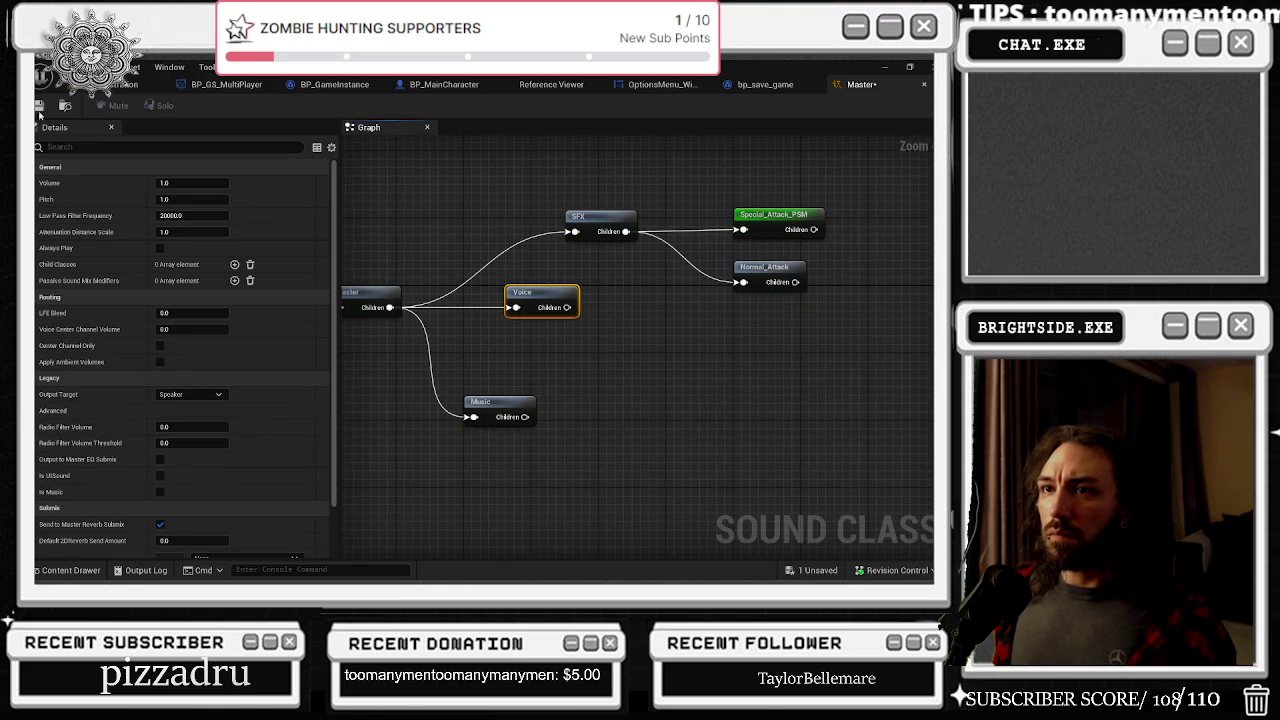
Step: Start Play In Editor from the level editor and pause the YouTube video
click(120, 84)
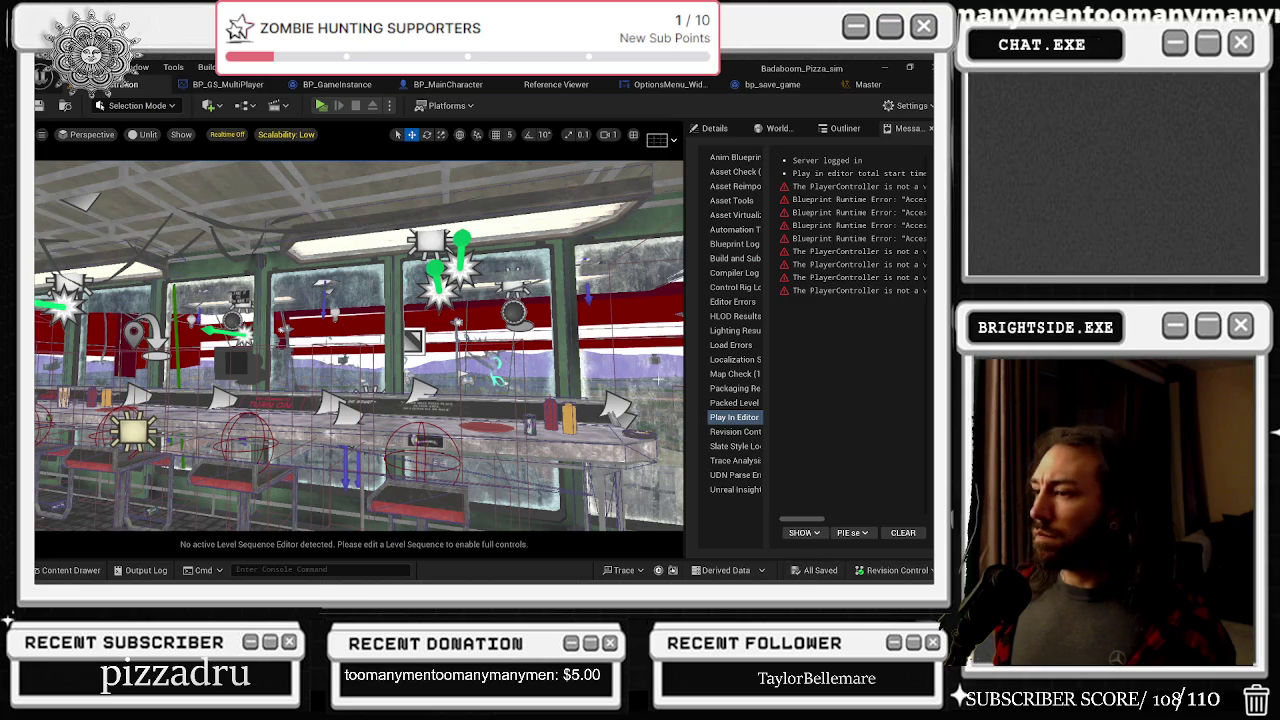
click(321, 106)
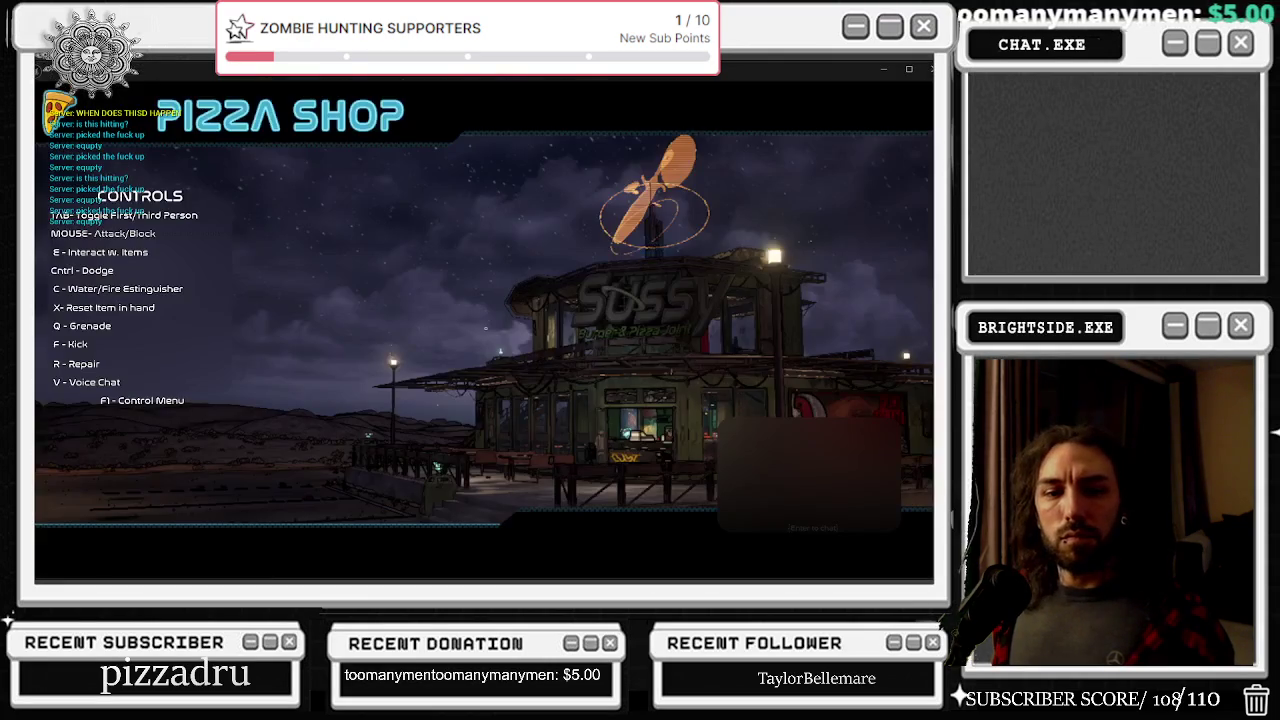
key(alt+Tab)
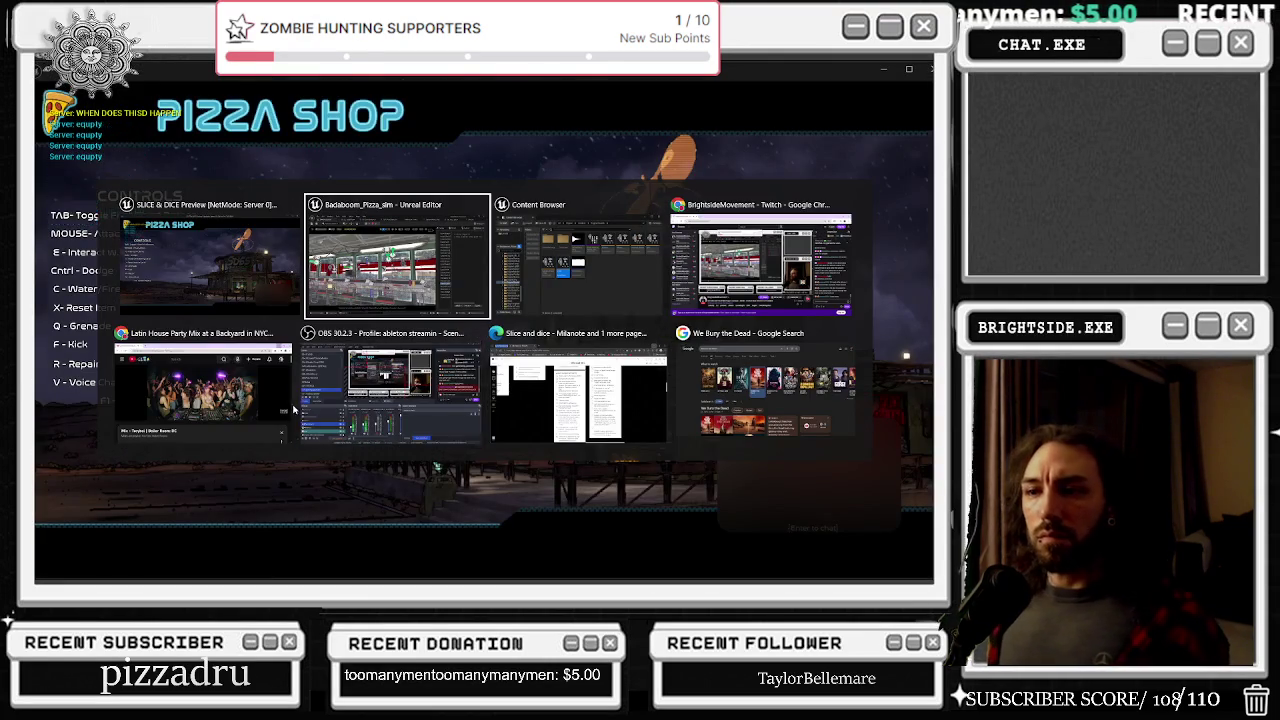
key(space)
key(alt+Tab)
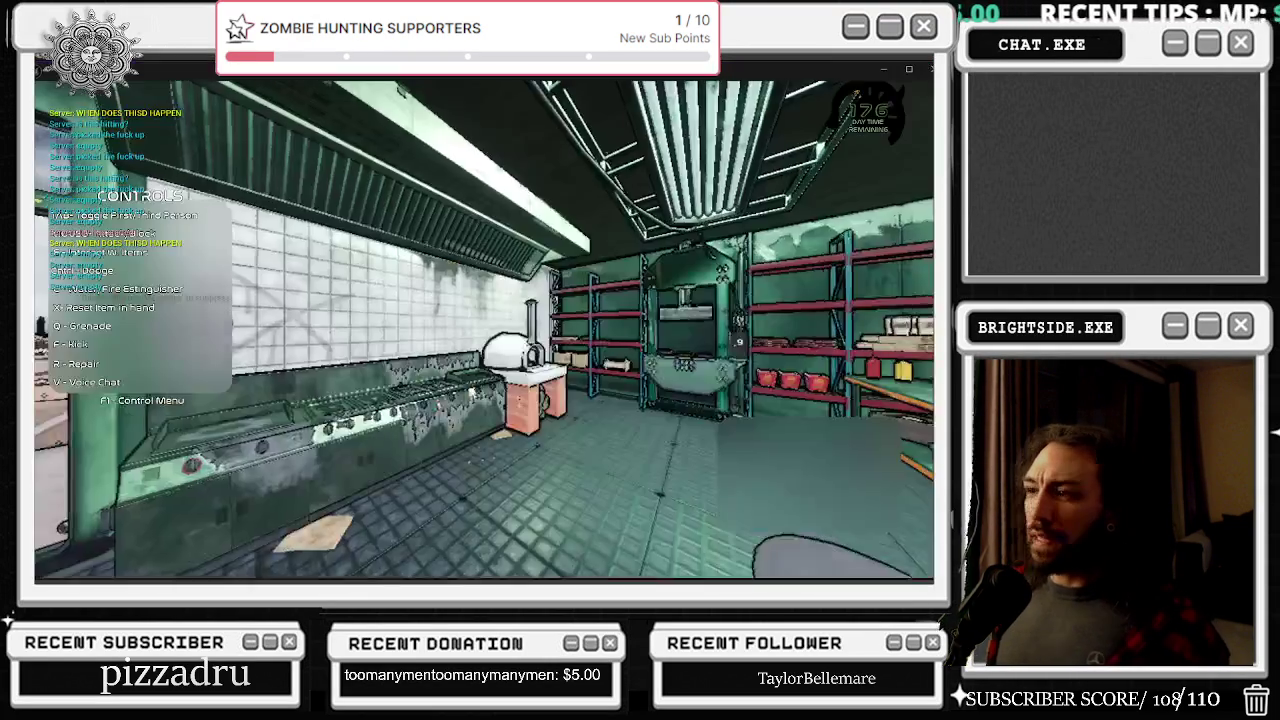
Step: In the game's Options menu, drag Master Volume to 56%, then leave the settings
key(Escape)
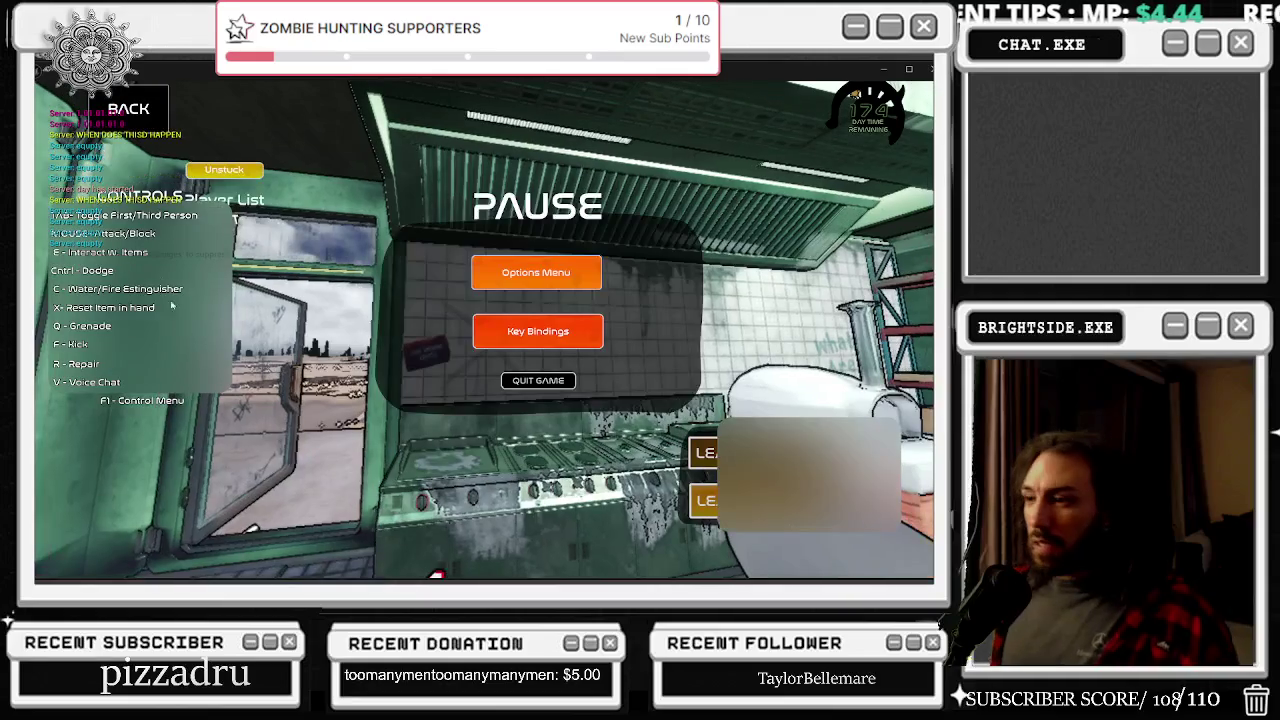
click(485, 283)
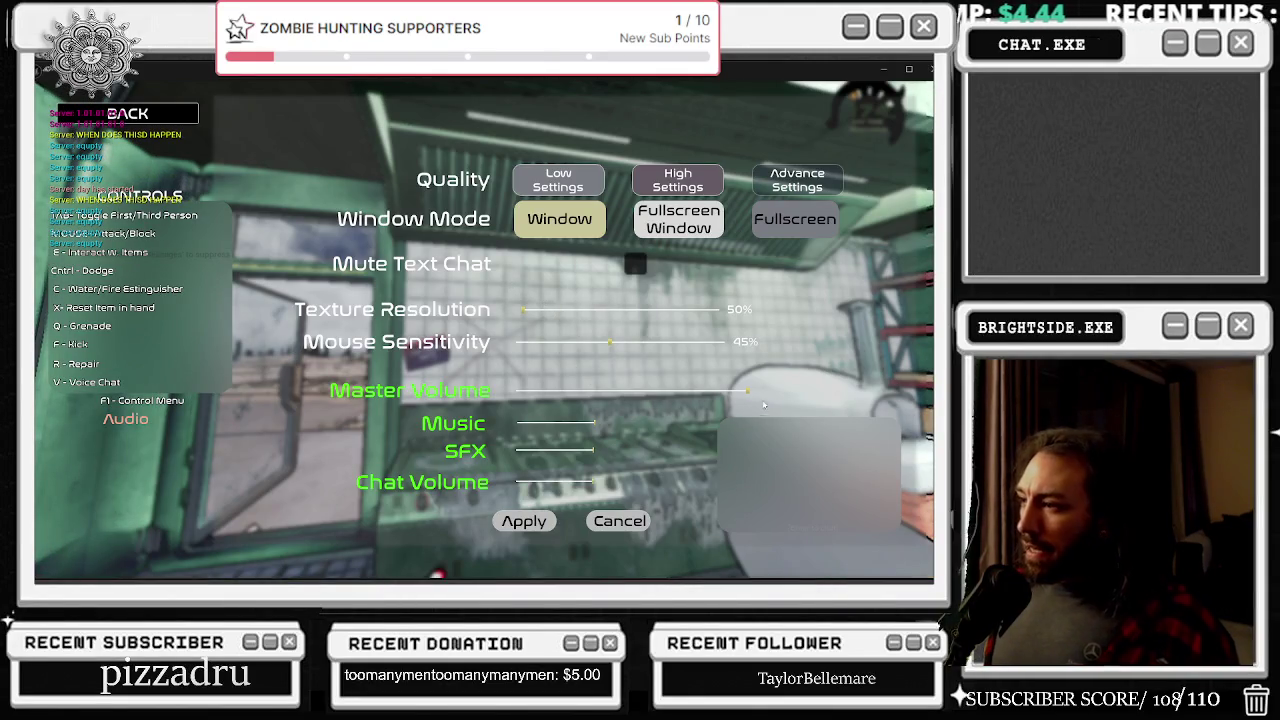
drag(742, 393, 627, 401)
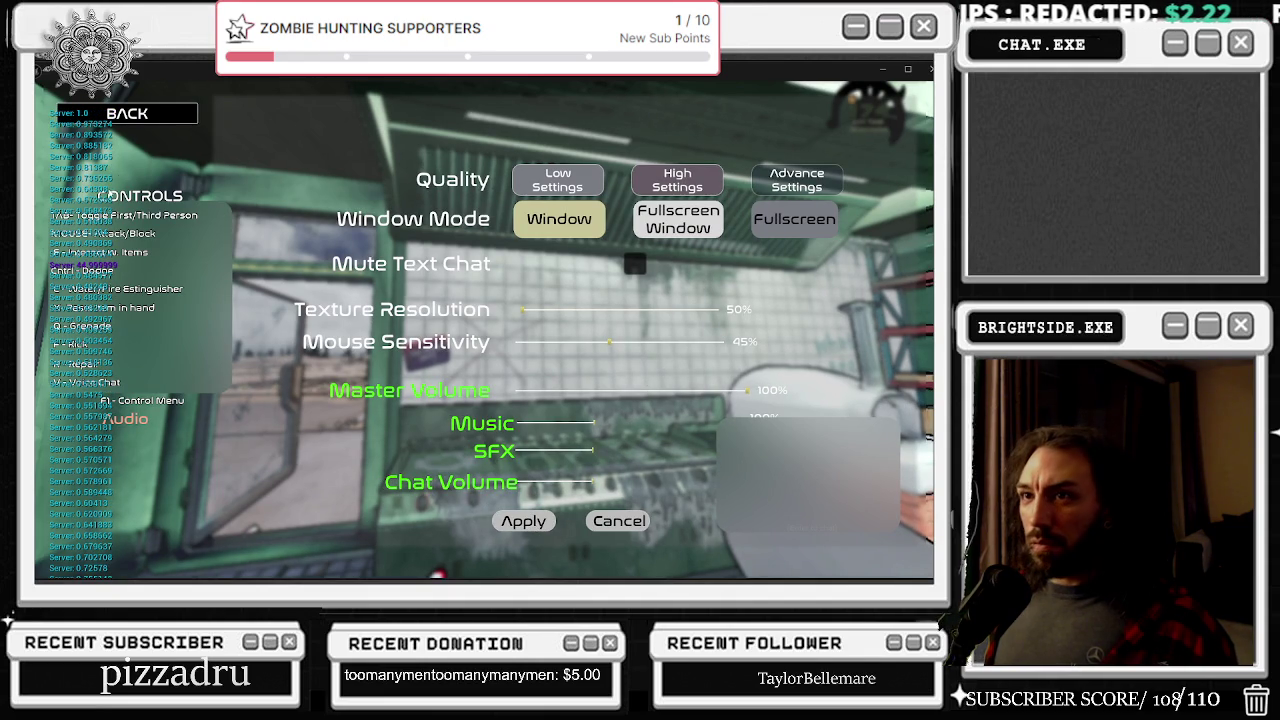
key(Escape)
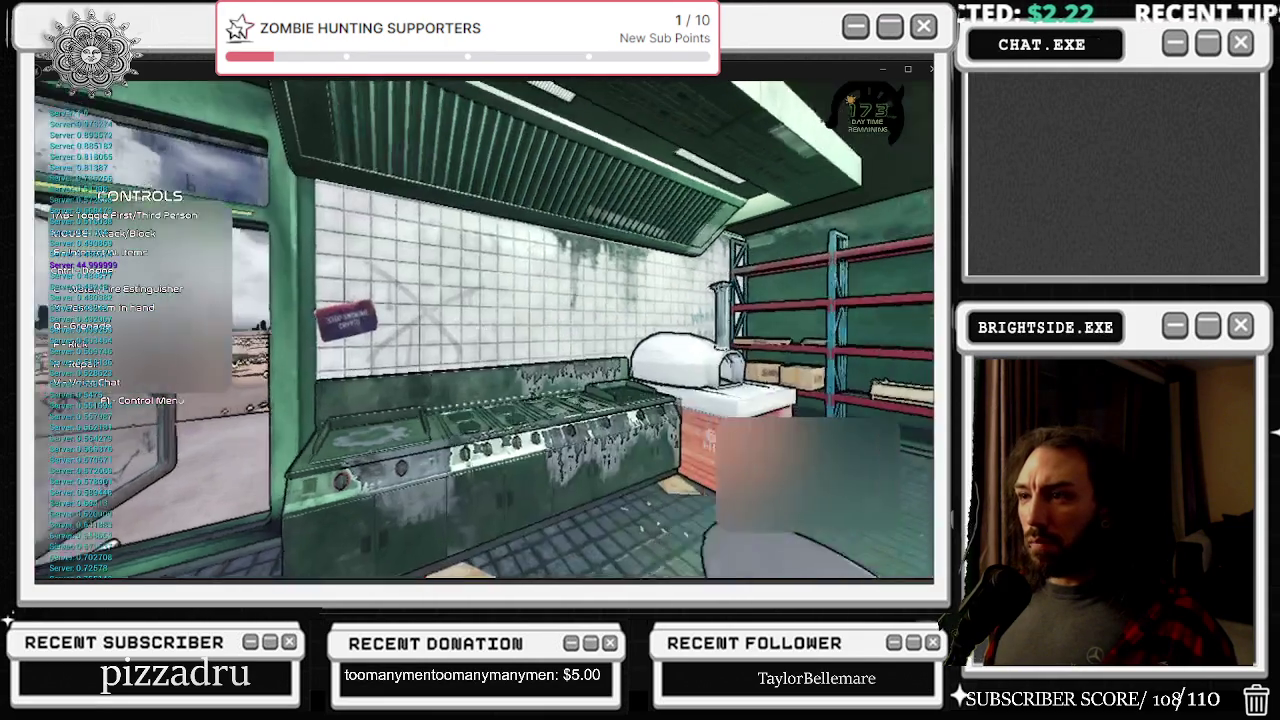
Step: Toggle the game to third-person view, play briefly, then pause
key(Tab)
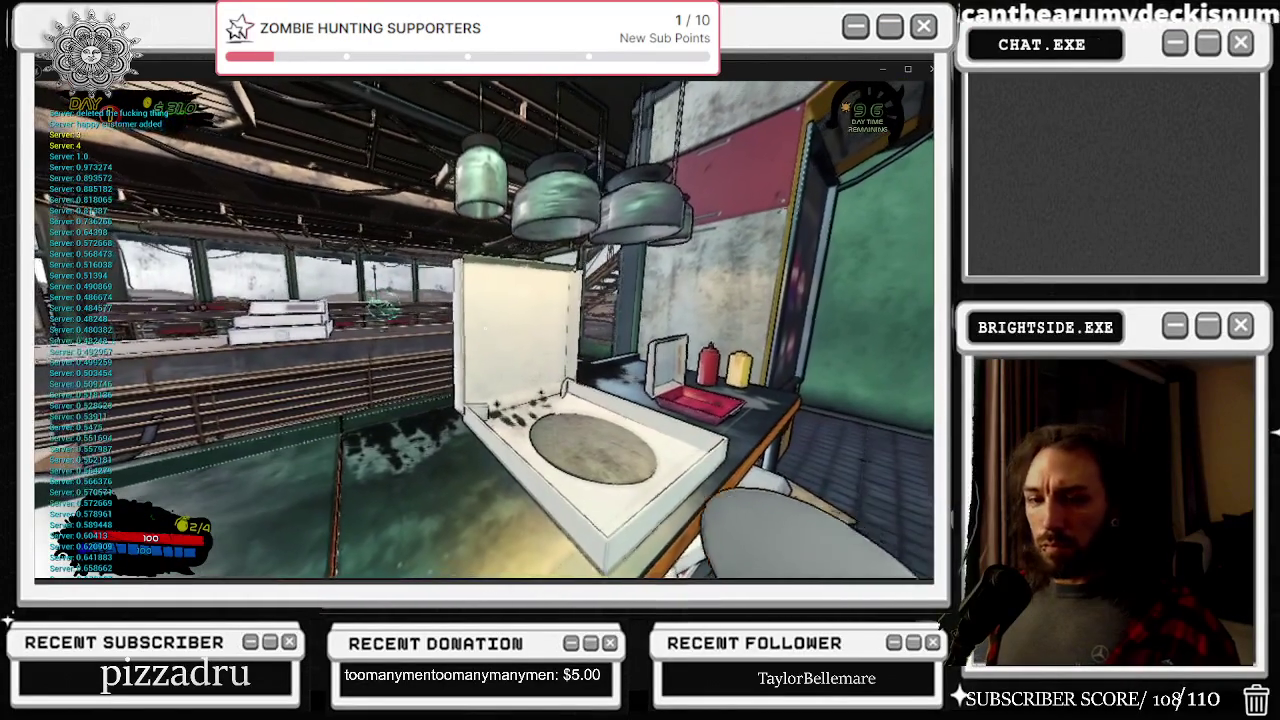
key(Escape)
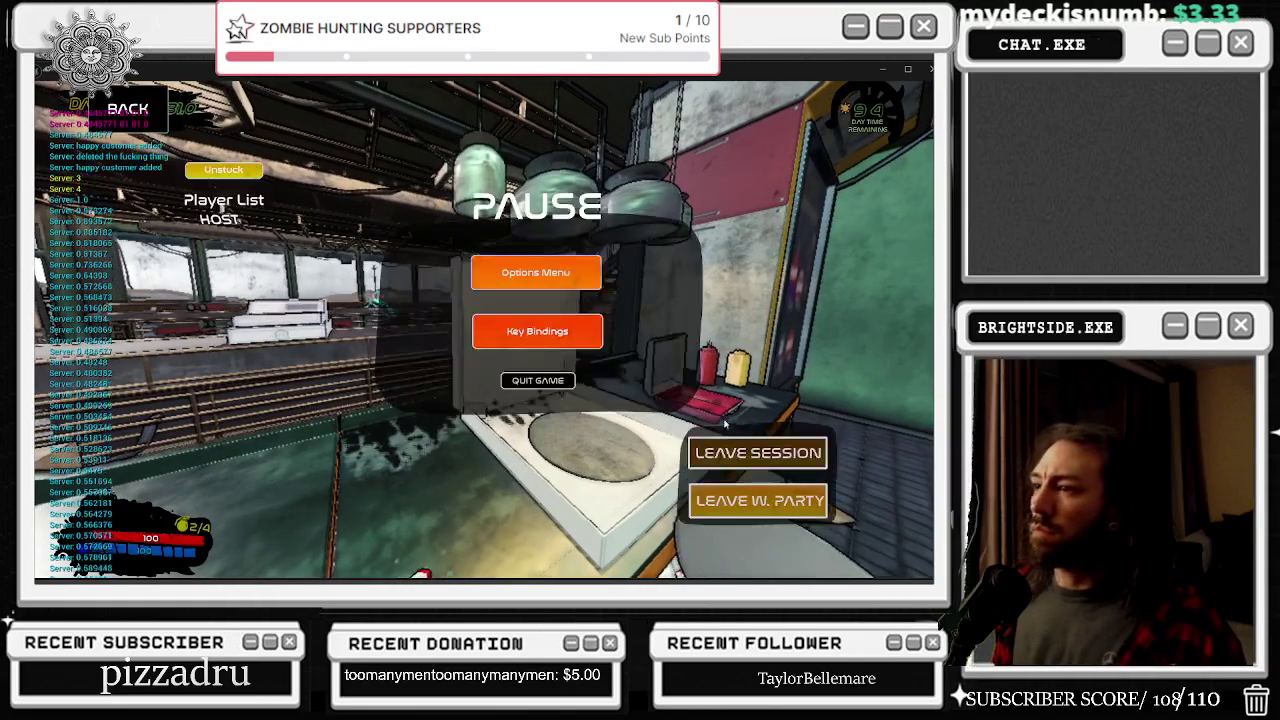
Step: In Options, drop Master Volume to 24% and 3%, restore 100%, then resume play
click(551, 273)
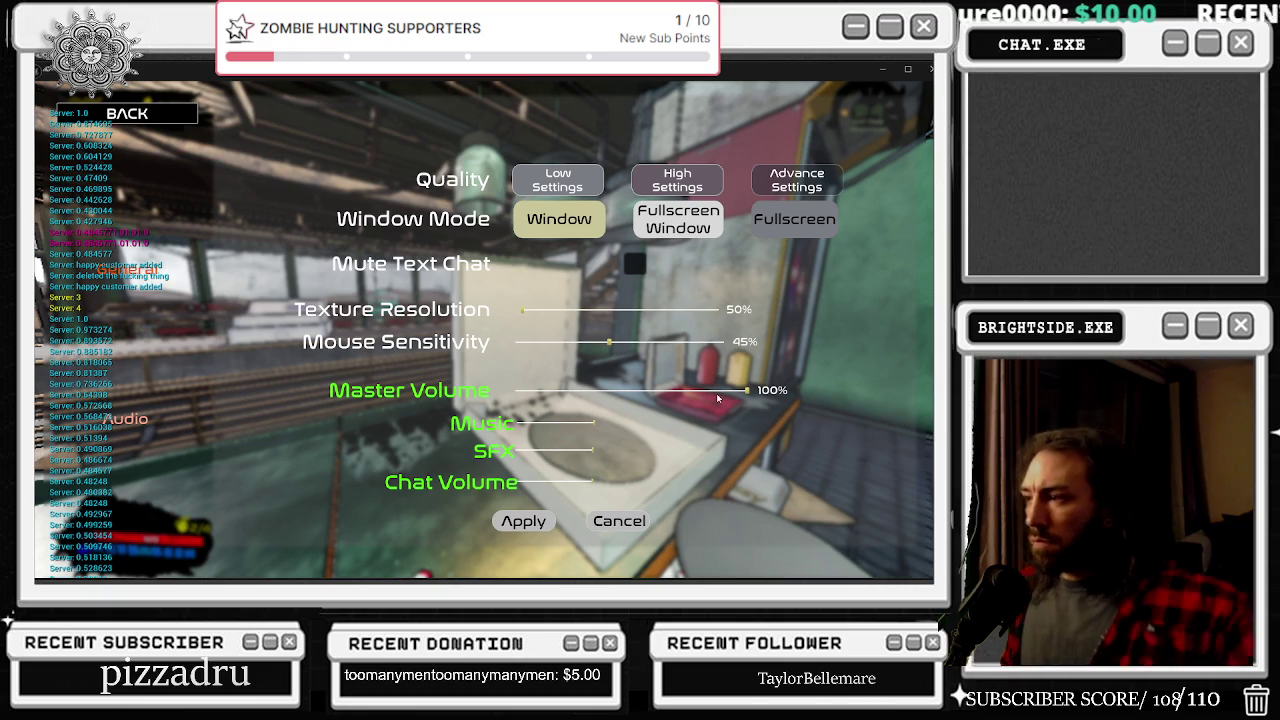
drag(747, 390, 573, 393)
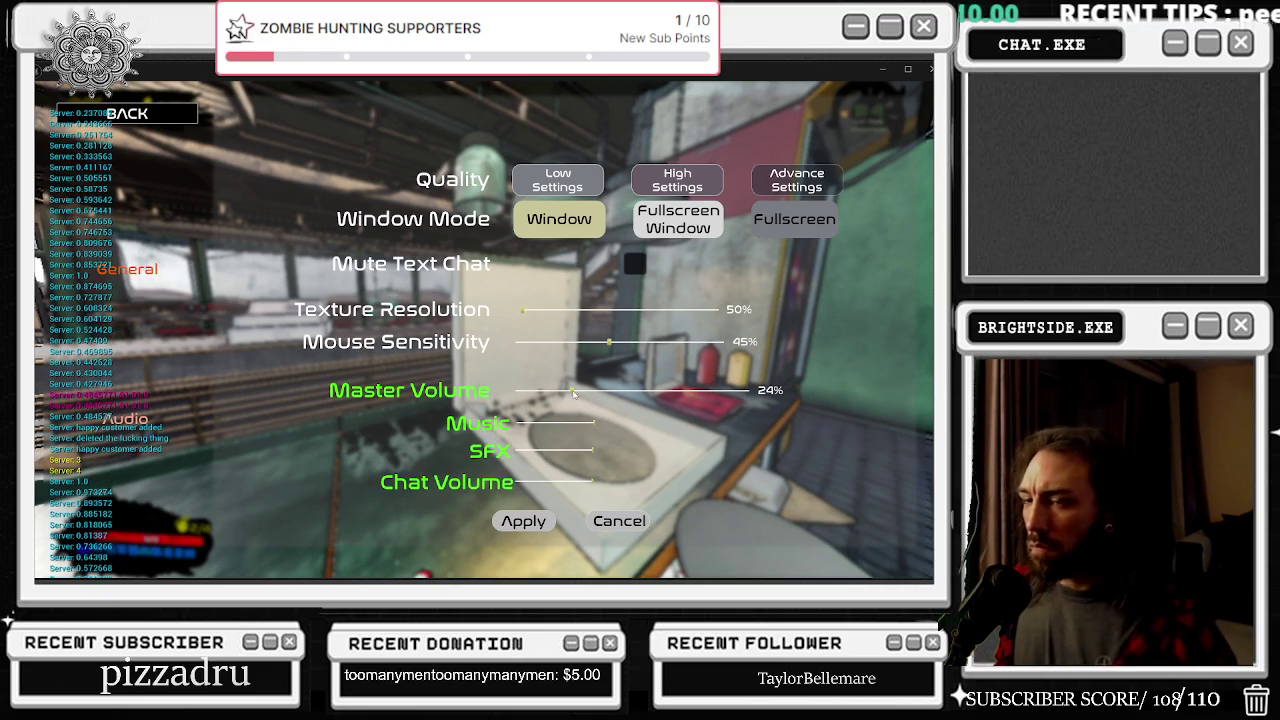
mouse_move(573, 393)
mouse_down()
mouse_move(523, 391)
mouse_move(871, 399)
mouse_up()
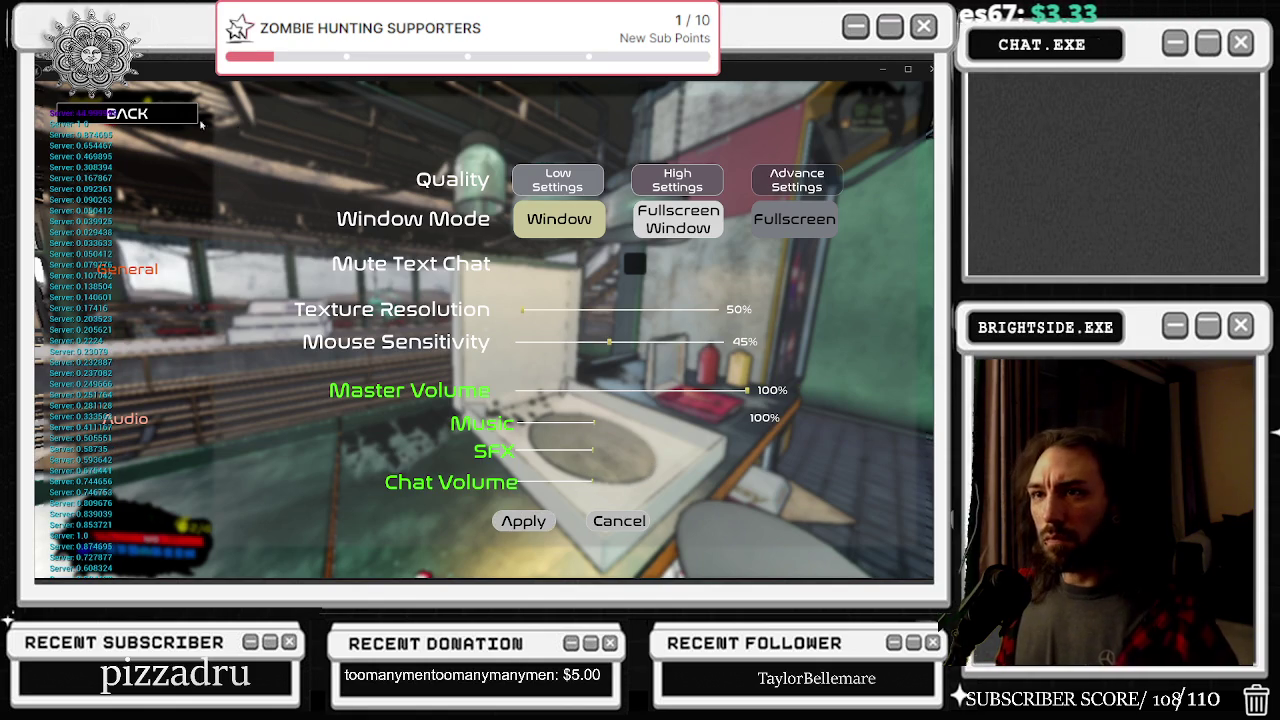
key(Escape)
key(Escape)
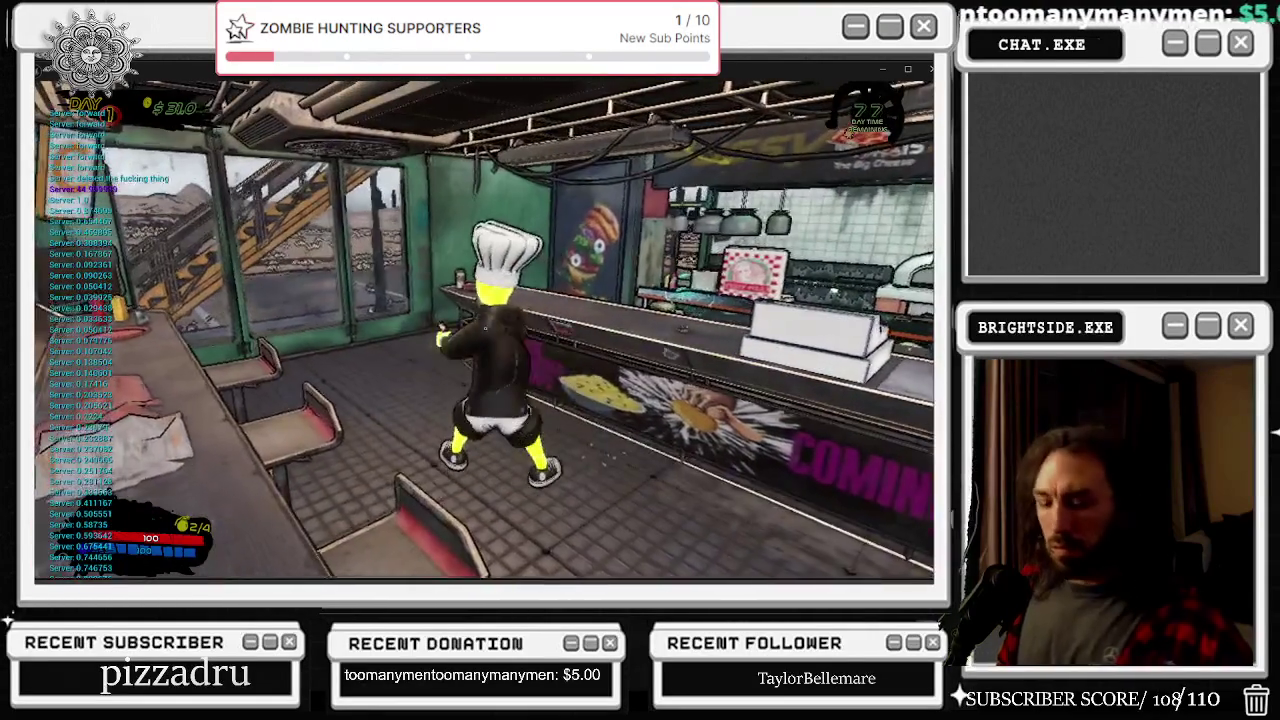
Step: Pause the third-person game, then stop the Play In Editor session
key(Escape)
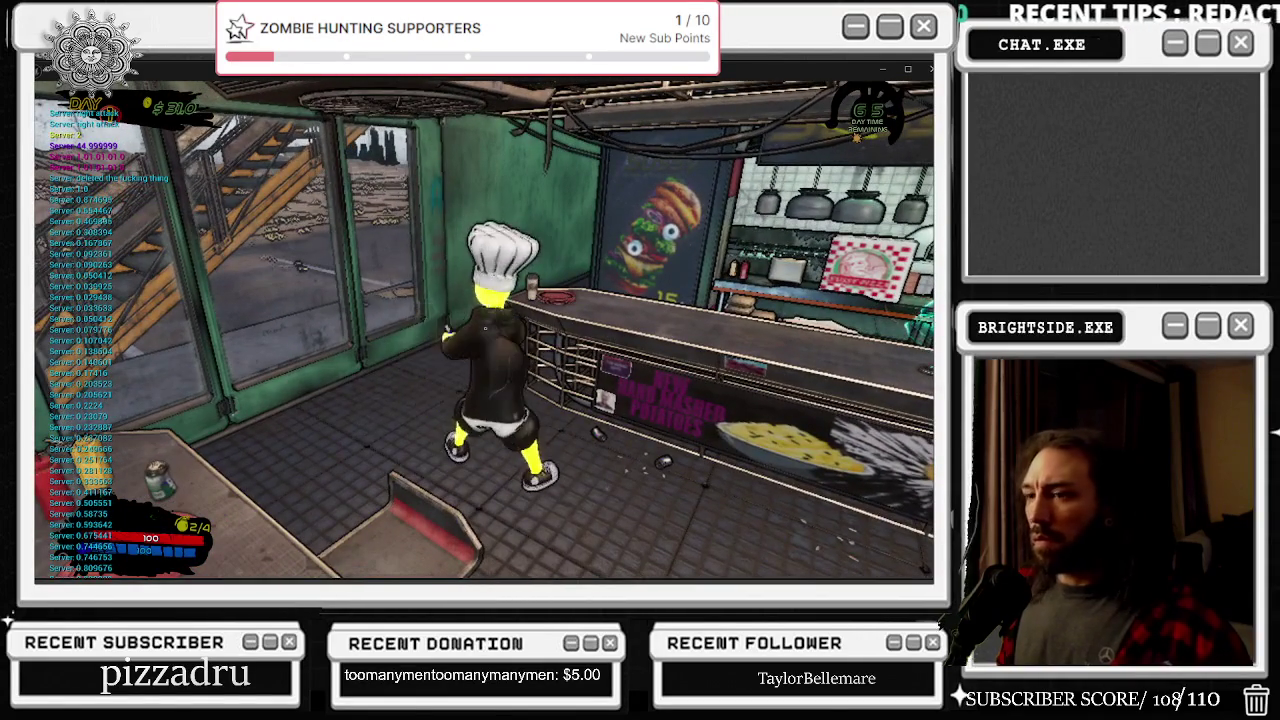
key(Escape)
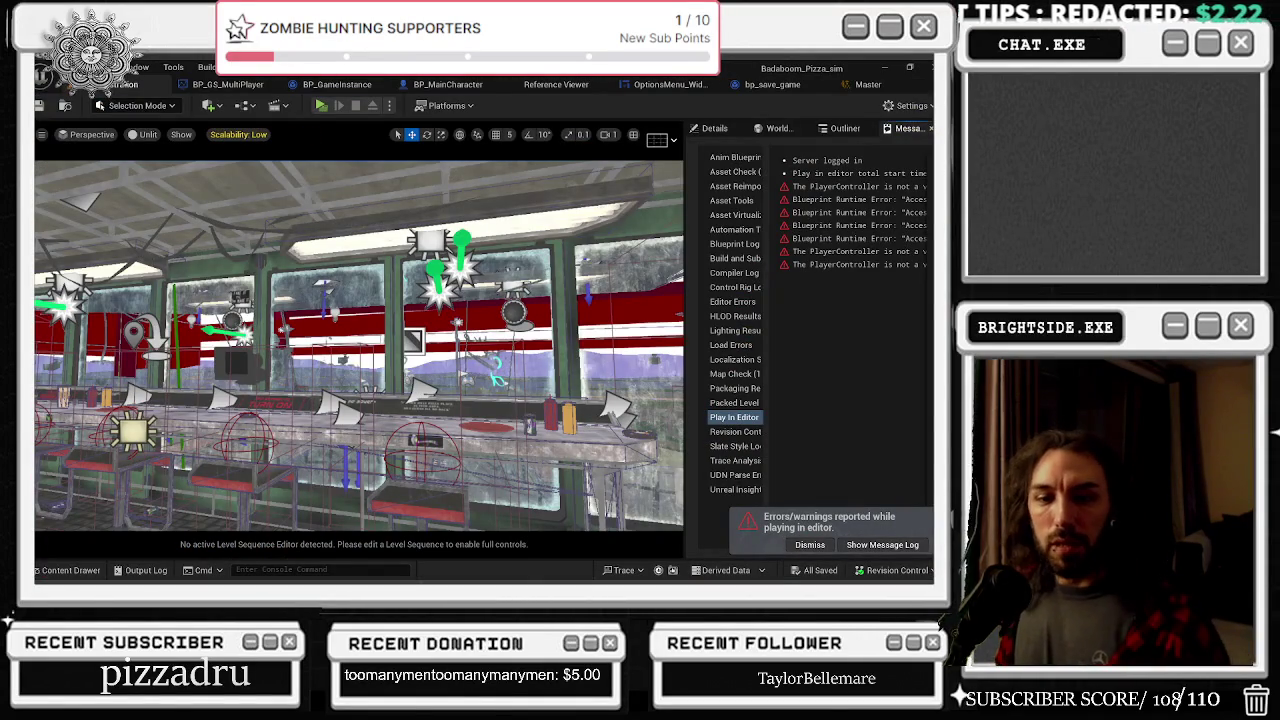
Step: Save all changes and review the BP_GameInstance and BP_MainCharacter blueprints, closing the reference viewer
click(809, 545)
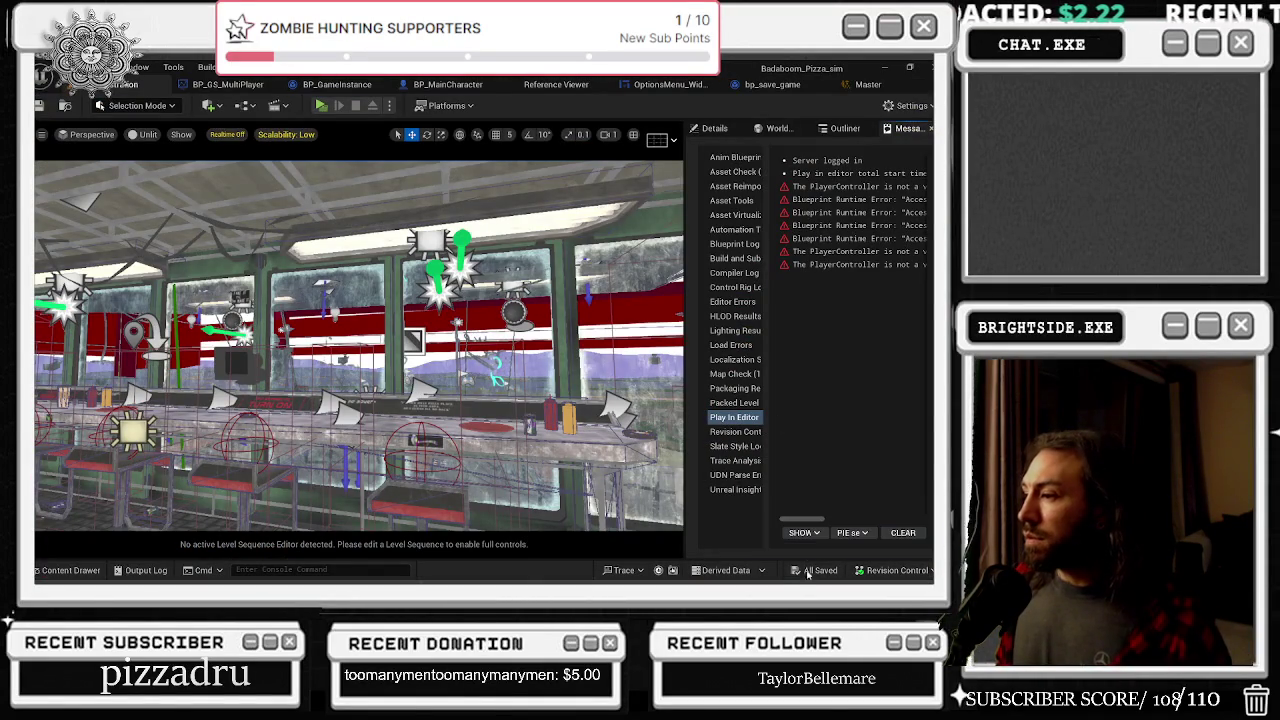
click(40, 105)
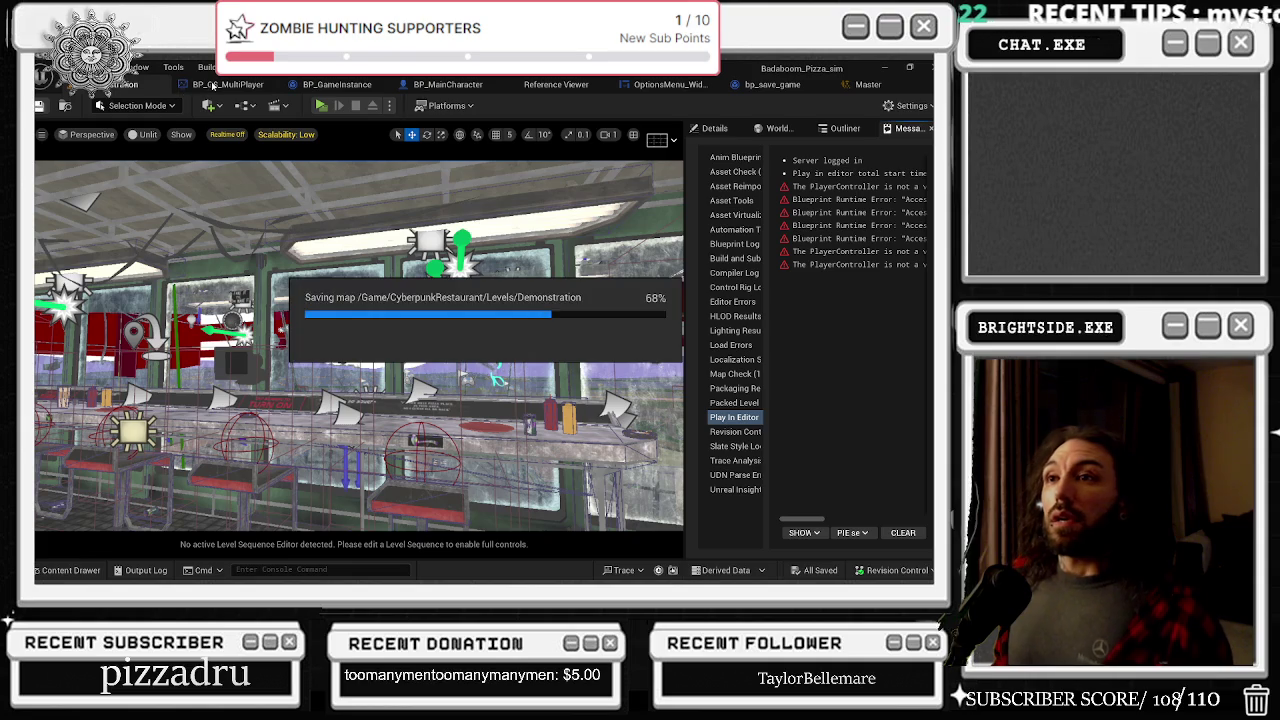
click(212, 85)
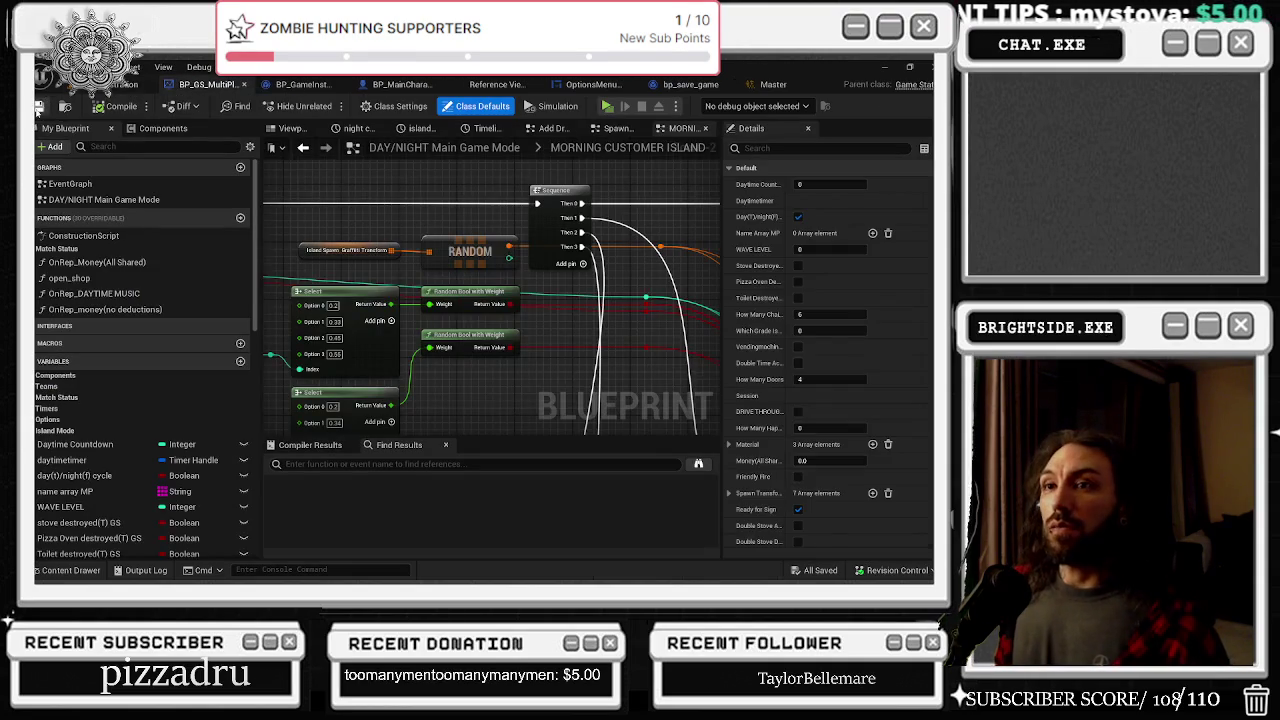
click(300, 84)
click(64, 106)
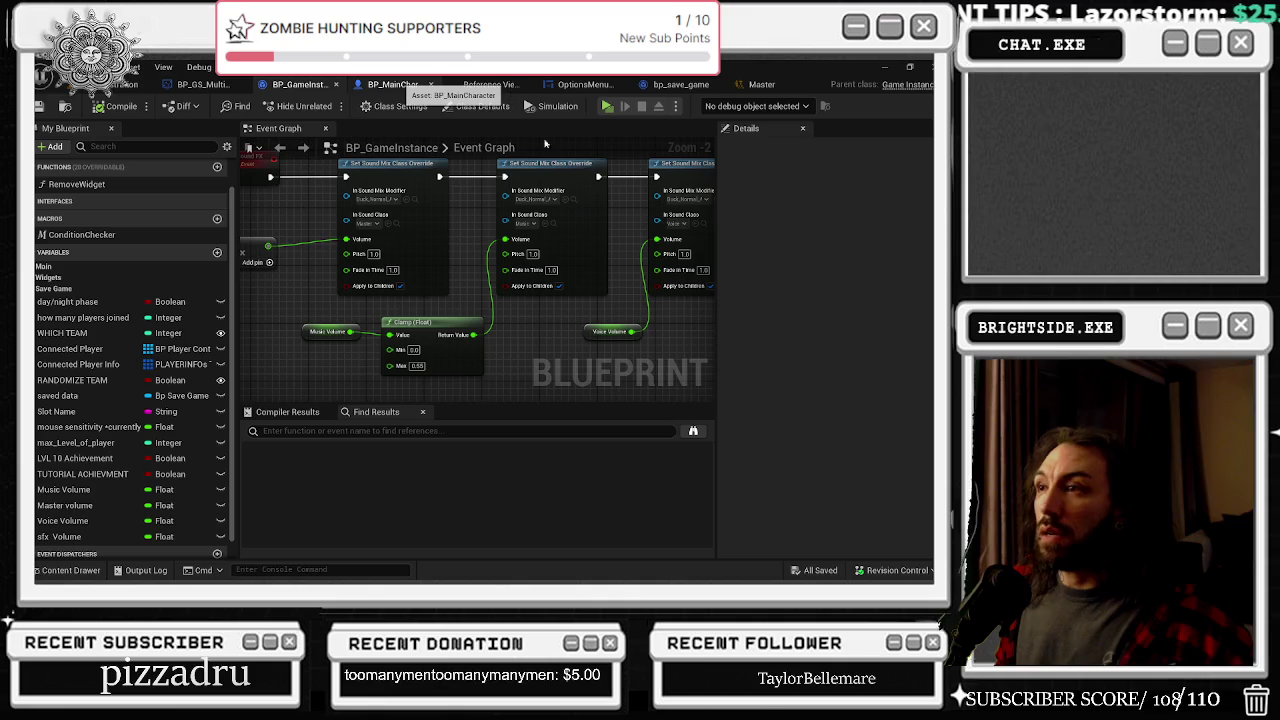
click(410, 84)
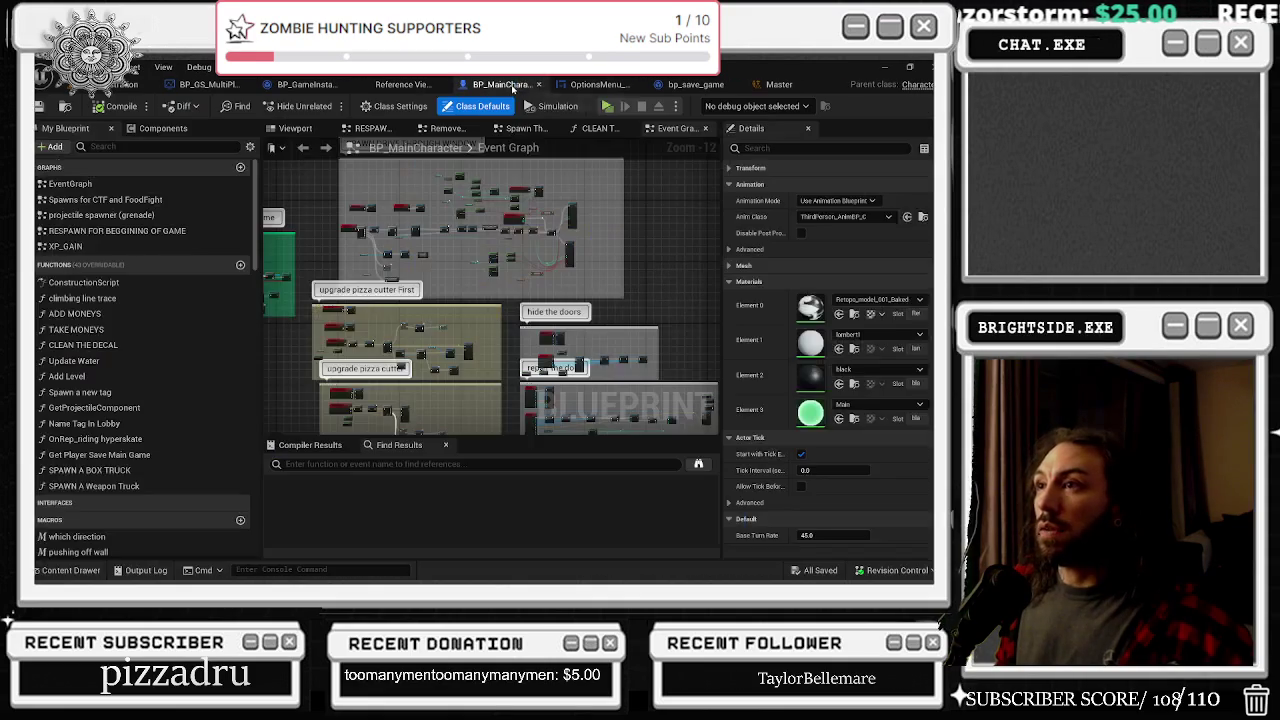
click(443, 85)
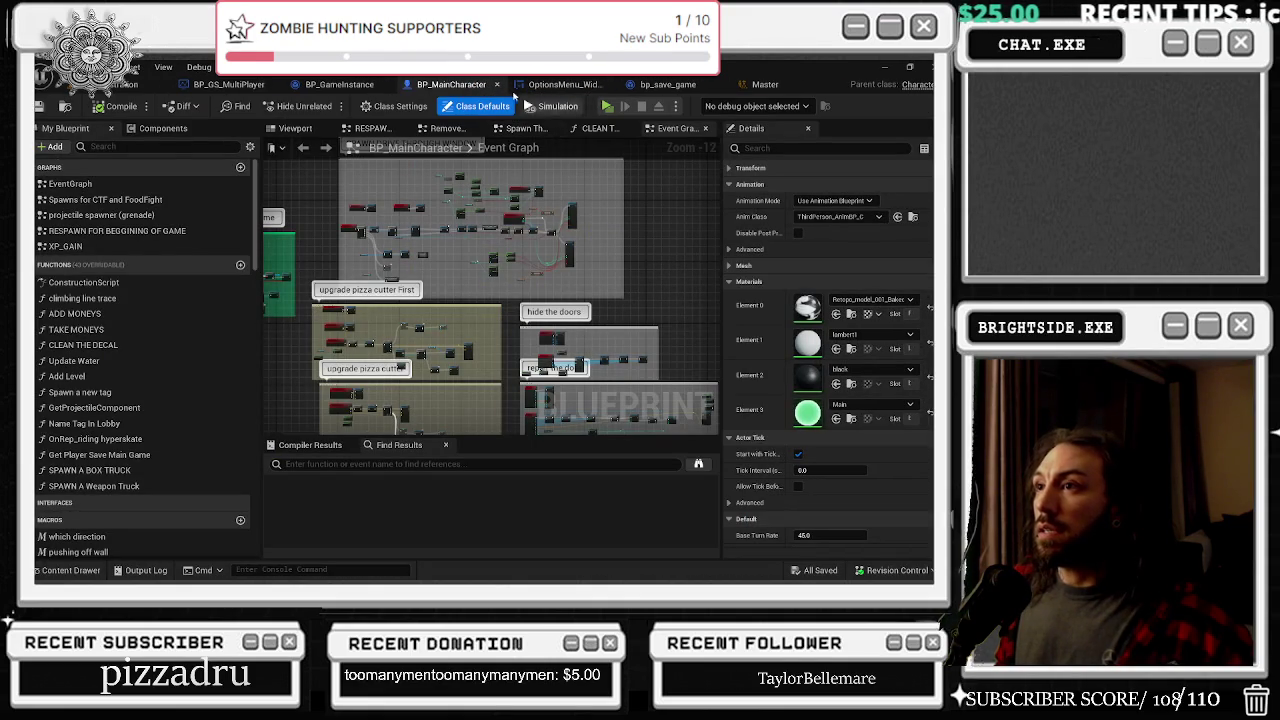
Step: Close the OptionsMenu_Widget blueprint and open the Content Drawer over BP_GS_MultiPlayer
click(557, 84)
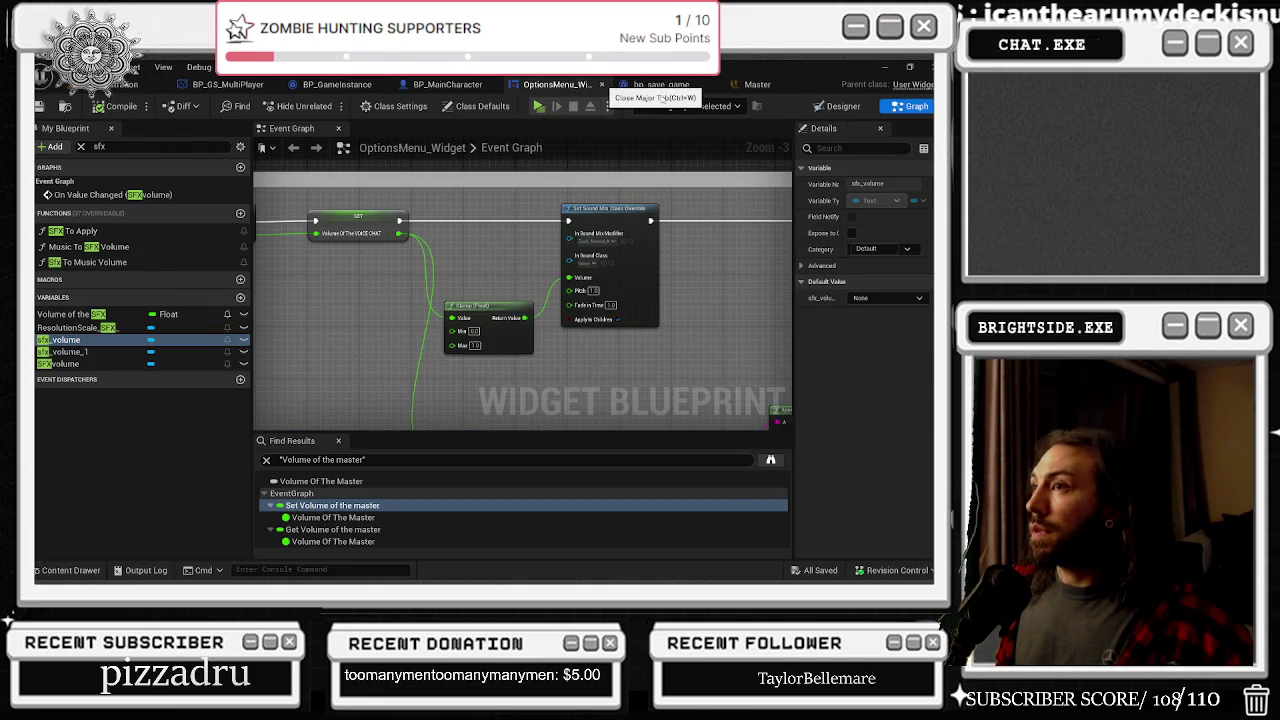
click(603, 85)
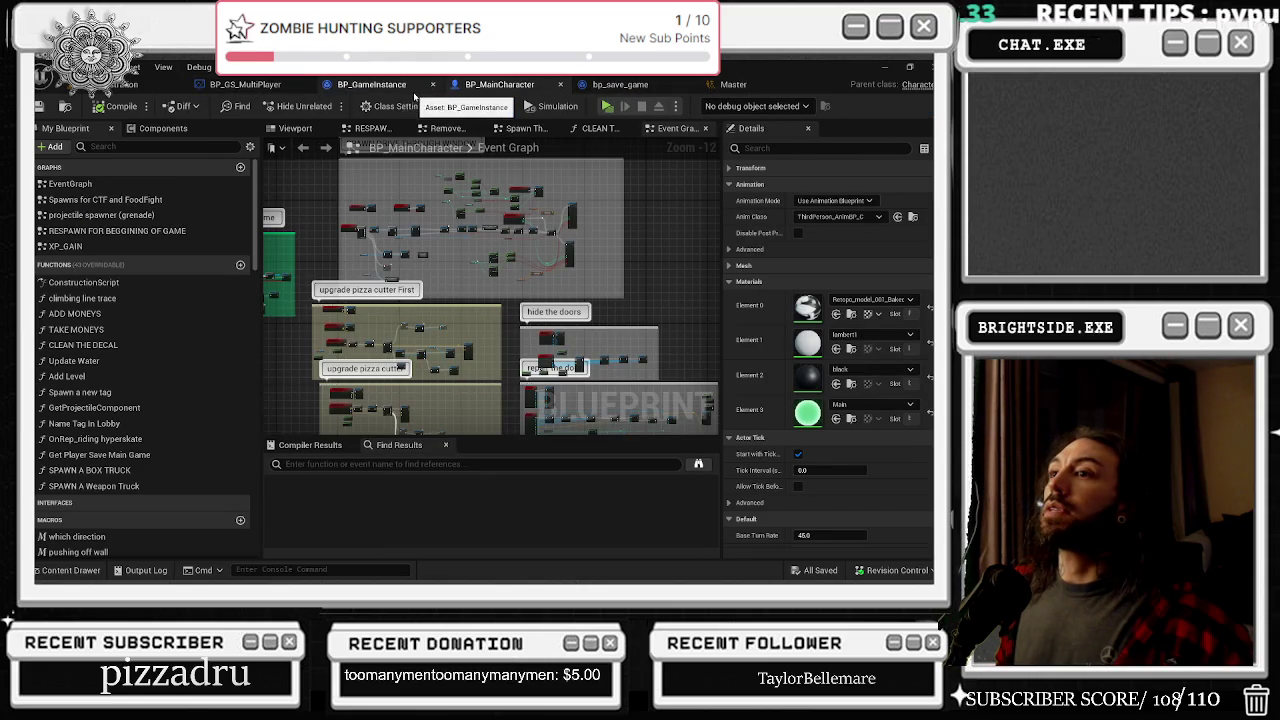
click(229, 86)
click(63, 571)
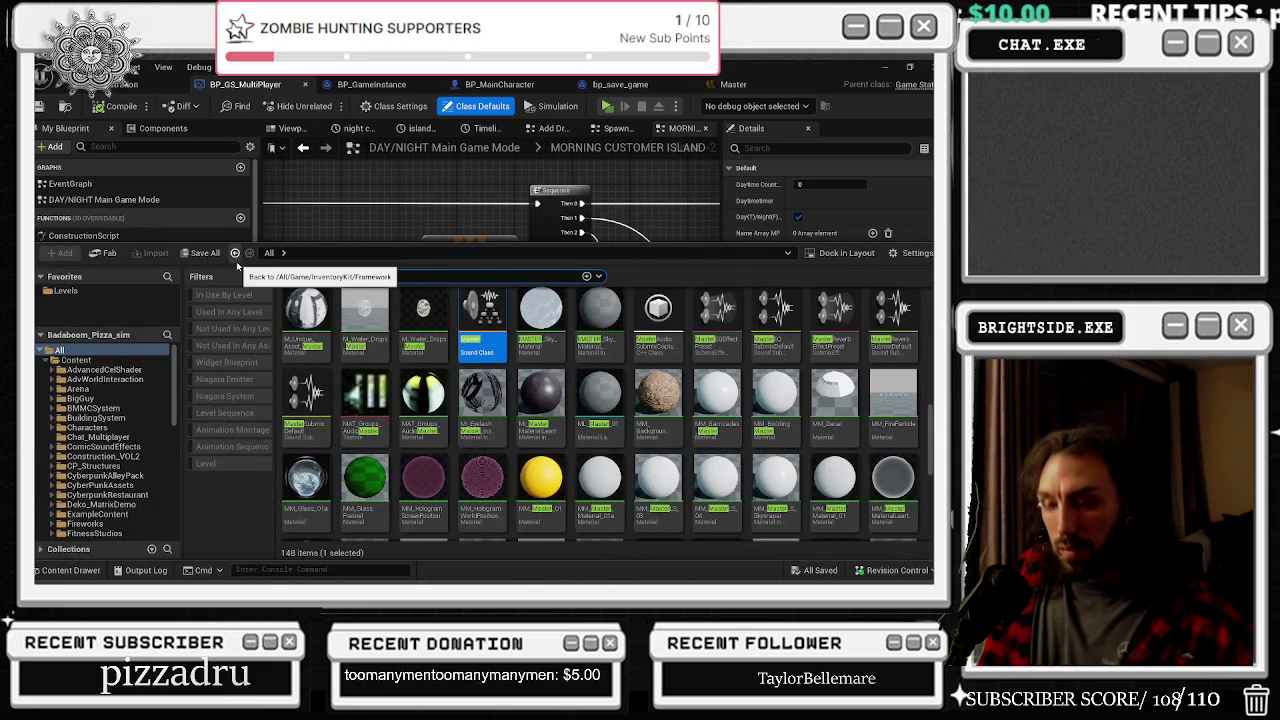
Step: Search the Content Drawer for 'wb' and filter the results to Widget Blueprints
text(wb)
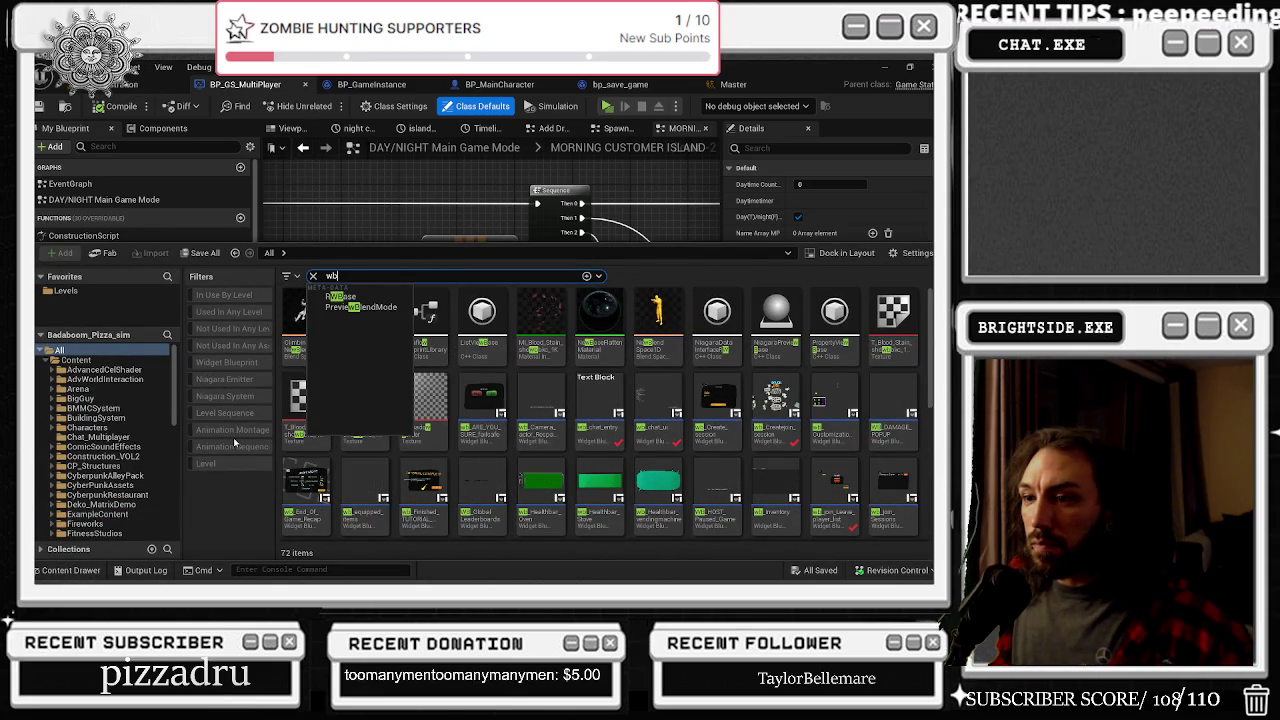
click(226, 362)
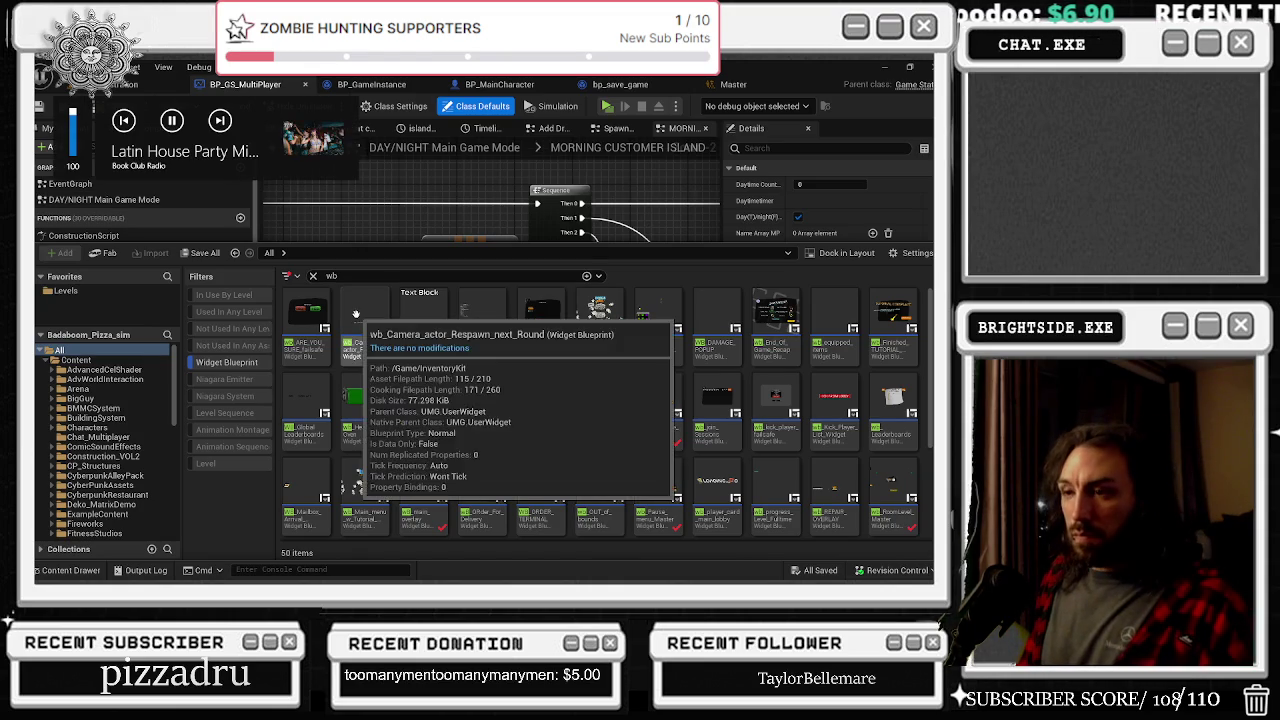
drag(74, 115, 88, 136)
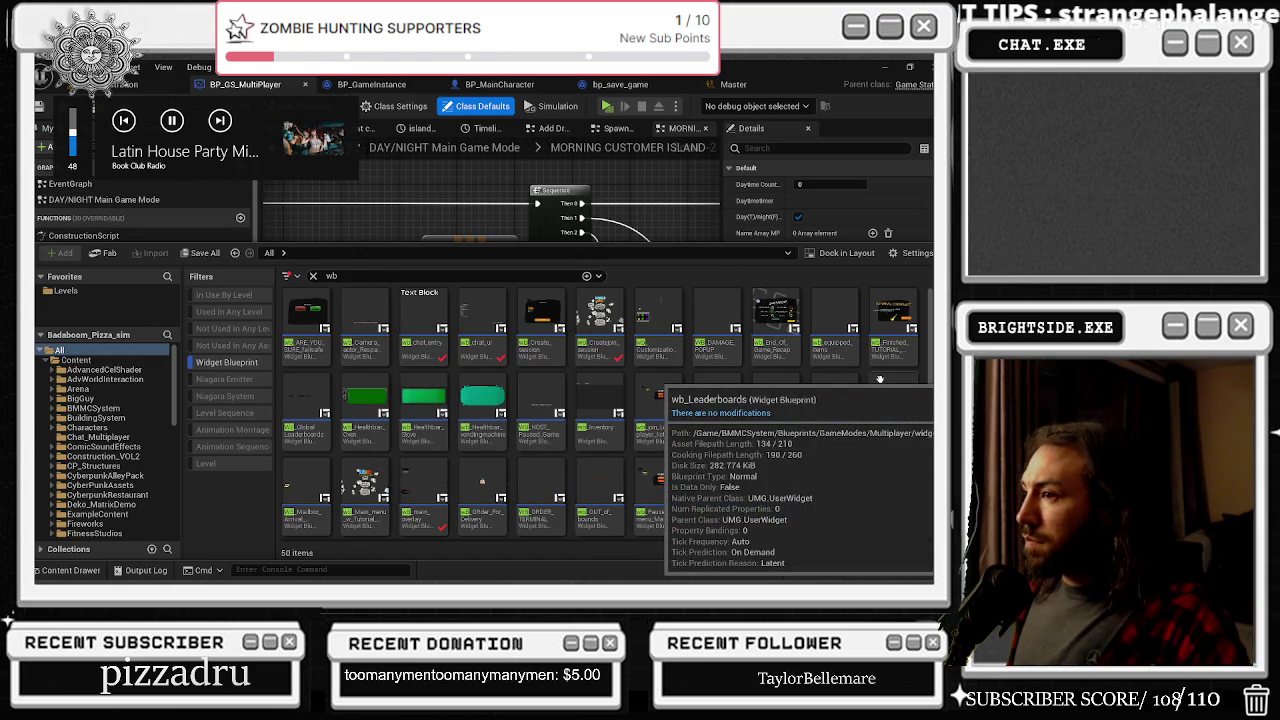
scroll(876, 379, down, 3)
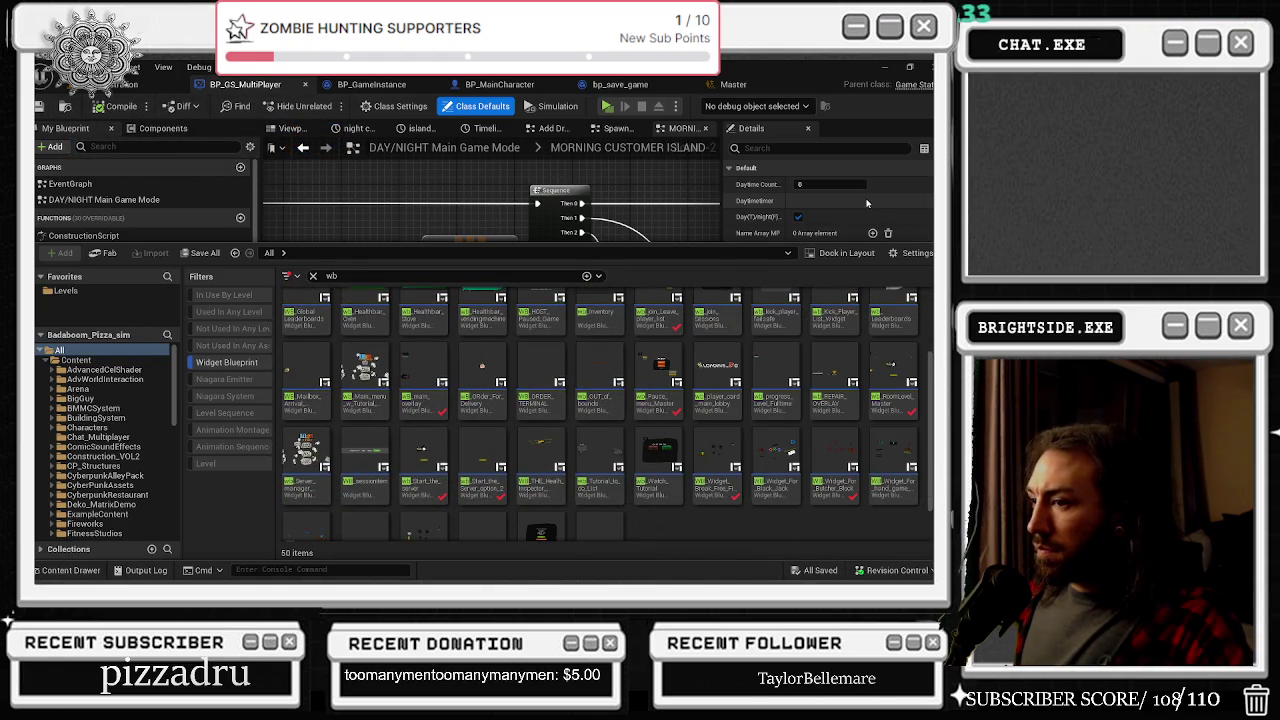
scroll(600, 420, down, 2)
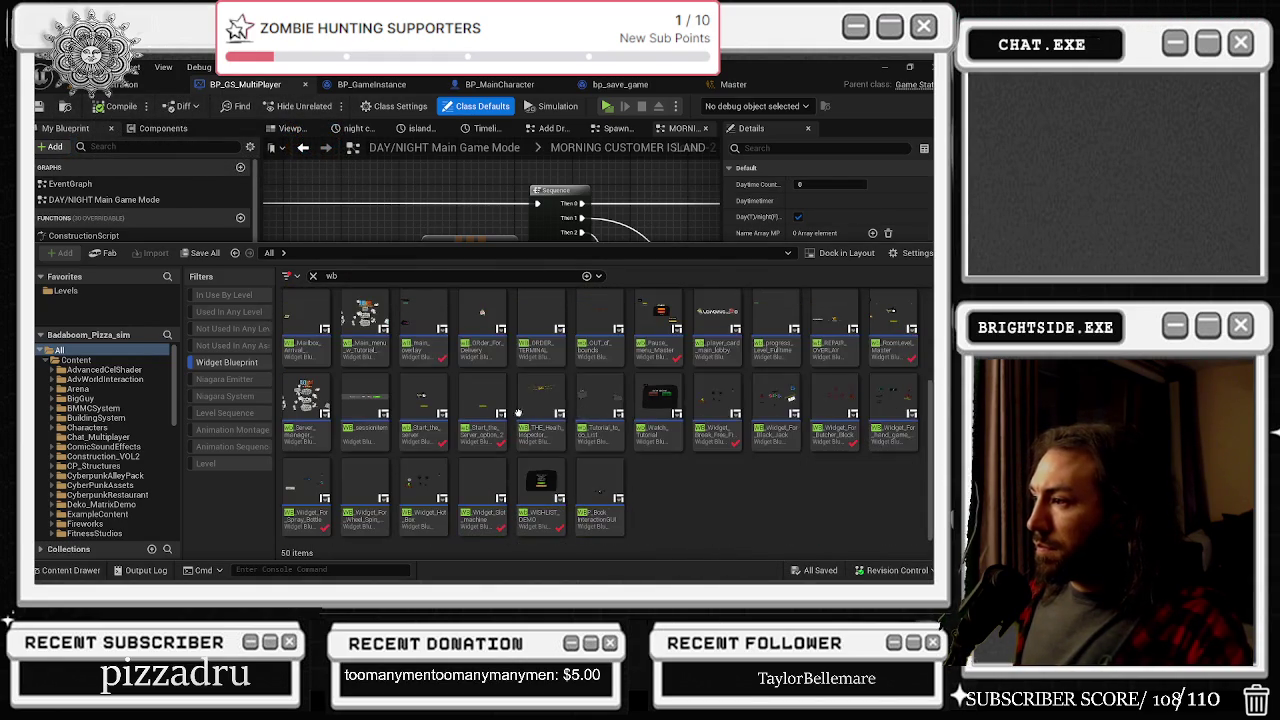
scroll(770, 455, up, 3)
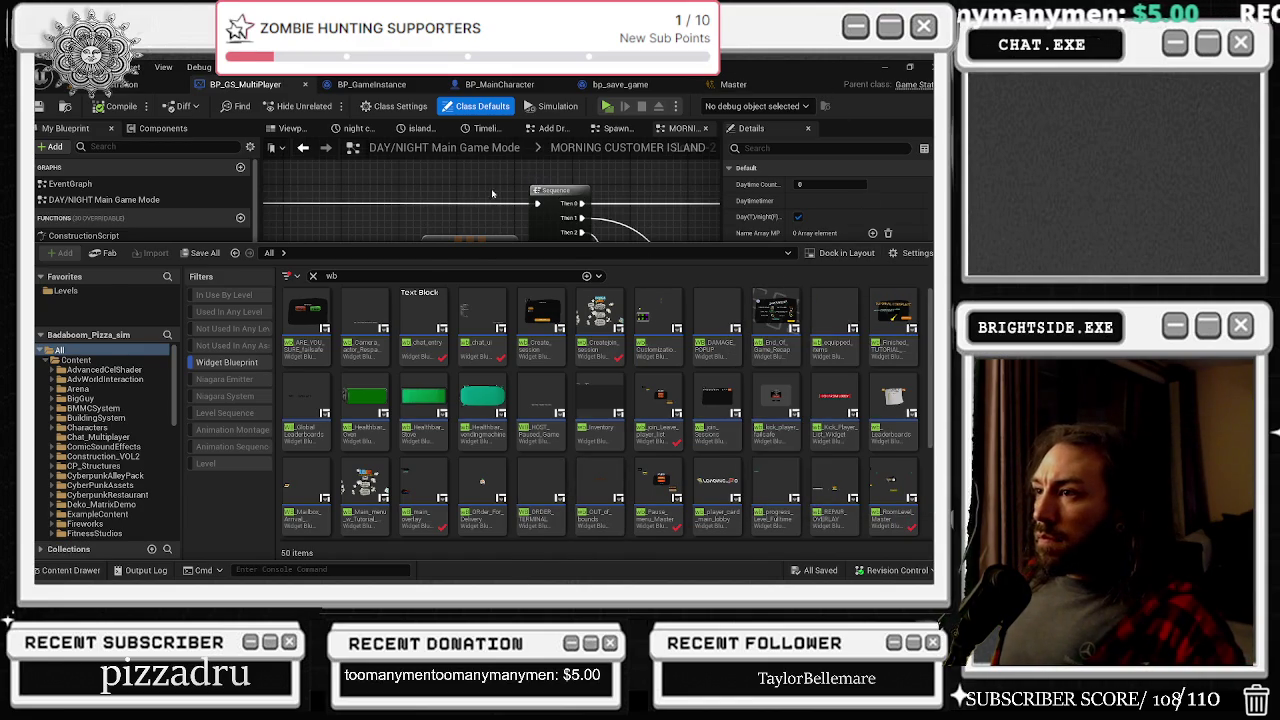
Step: Browse the filtered widget blueprints and open wb_Customization_Dresser_widget
click(505, 191)
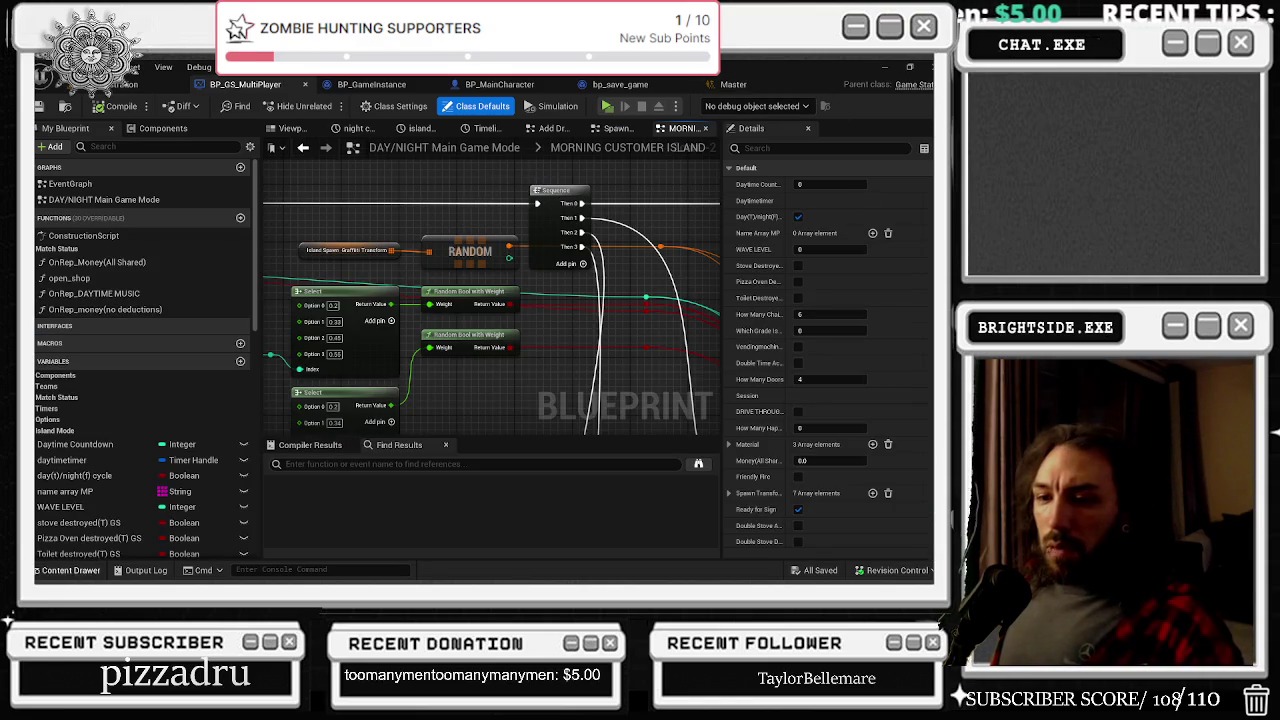
click(70, 570)
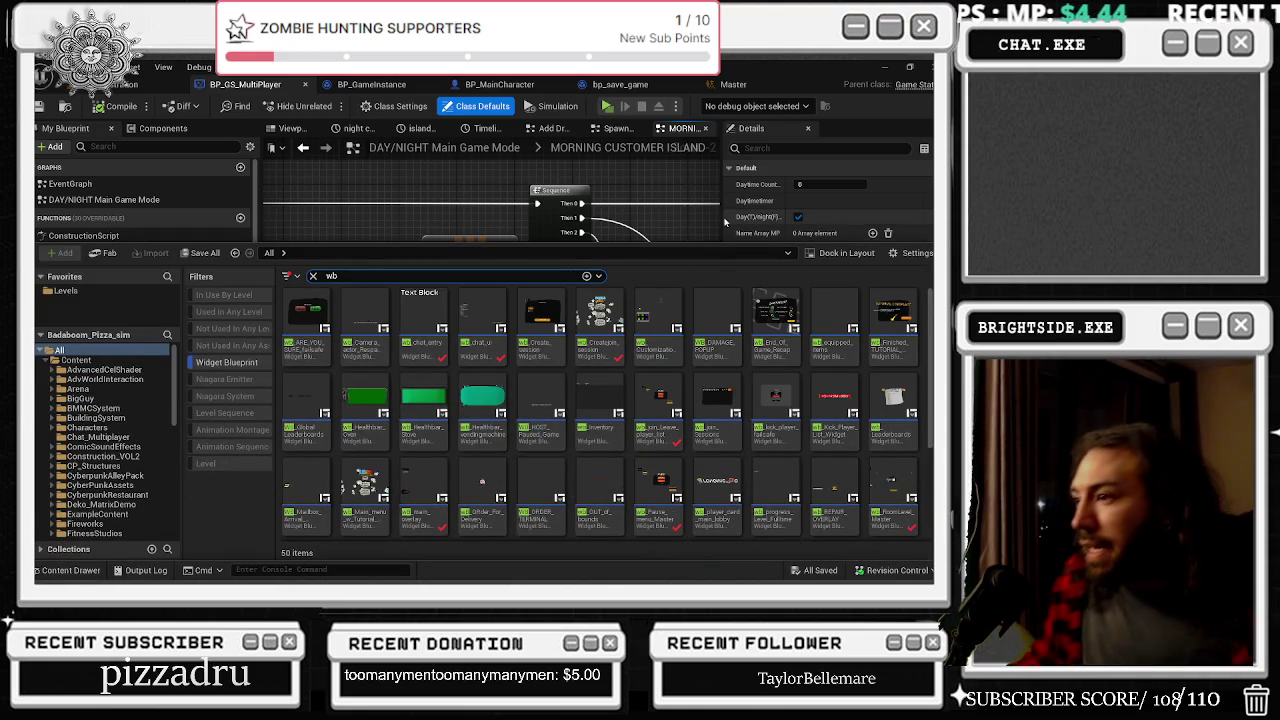
scroll(660, 410, down, 2)
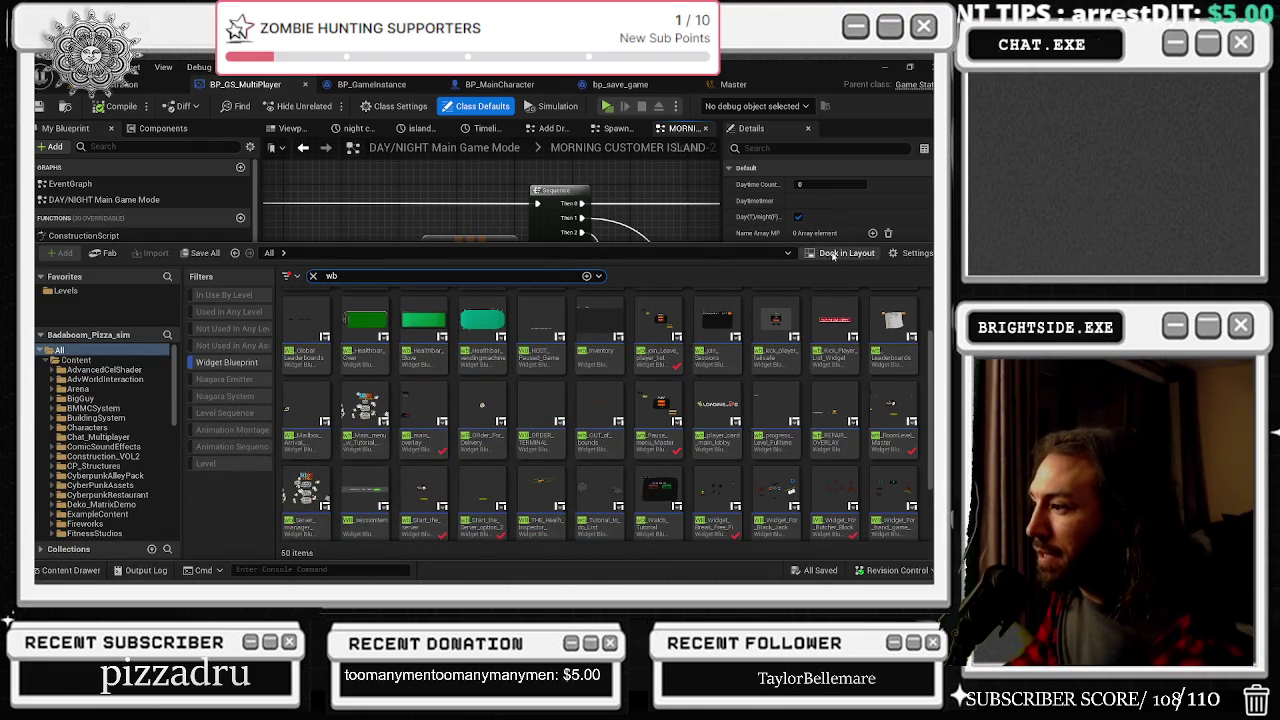
scroll(888, 345, down, 2)
scroll(888, 362, down, 1)
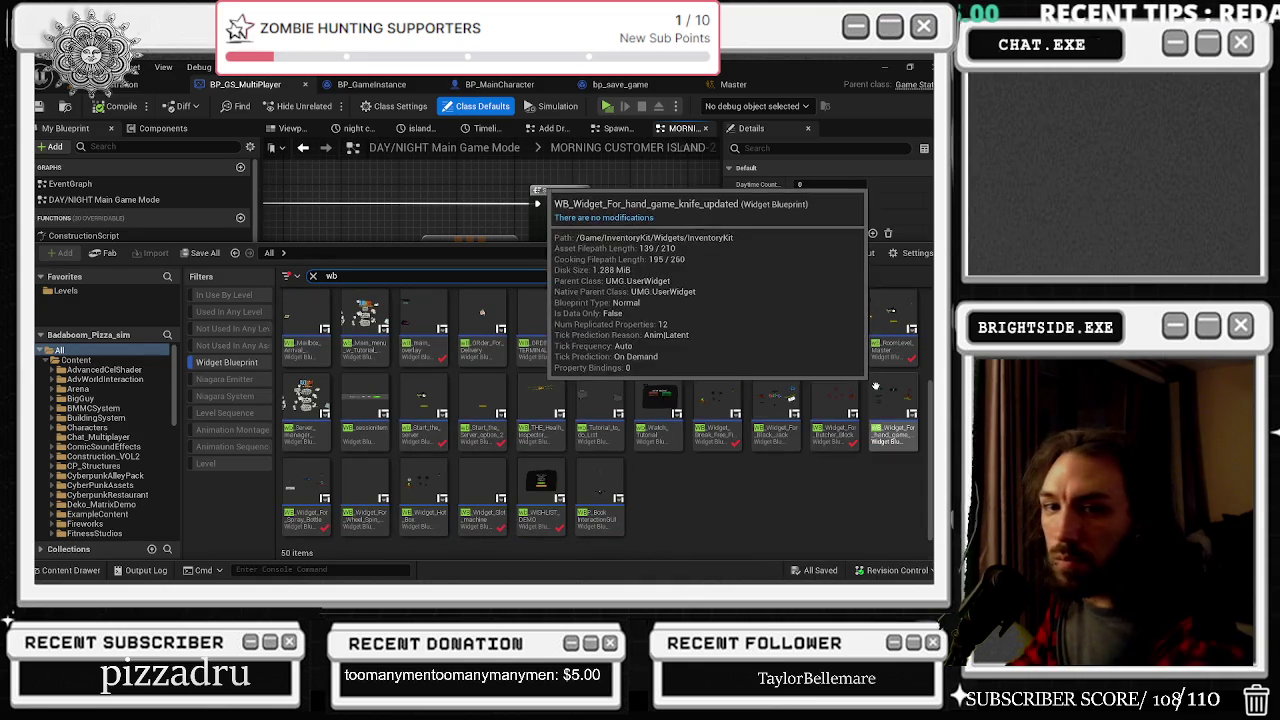
scroll(843, 397, up, 2)
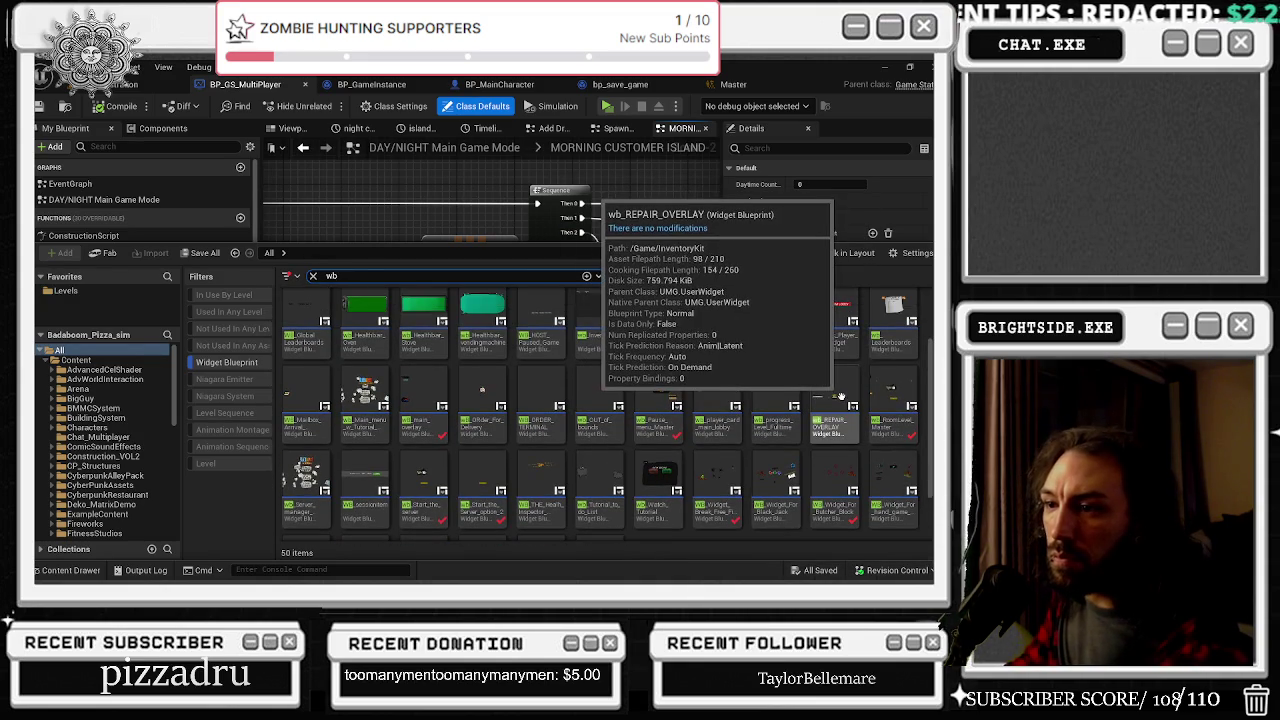
scroll(843, 397, up, 2)
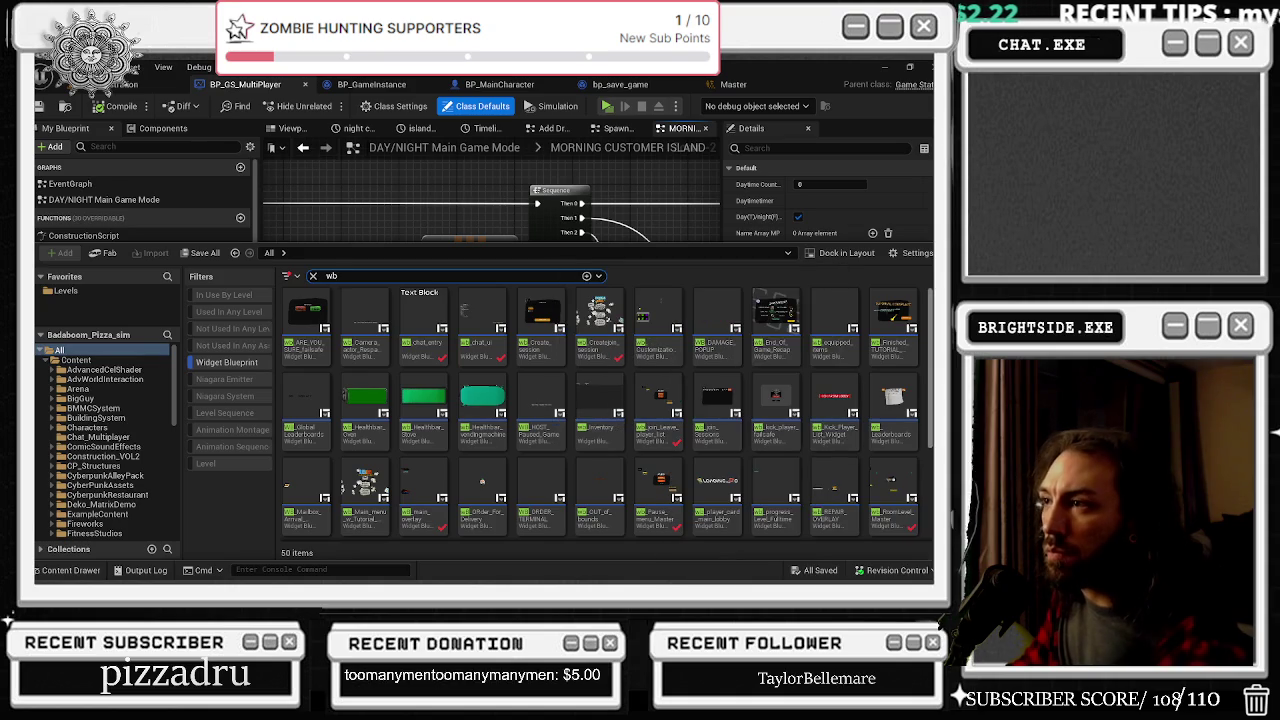
double_click(654, 344)
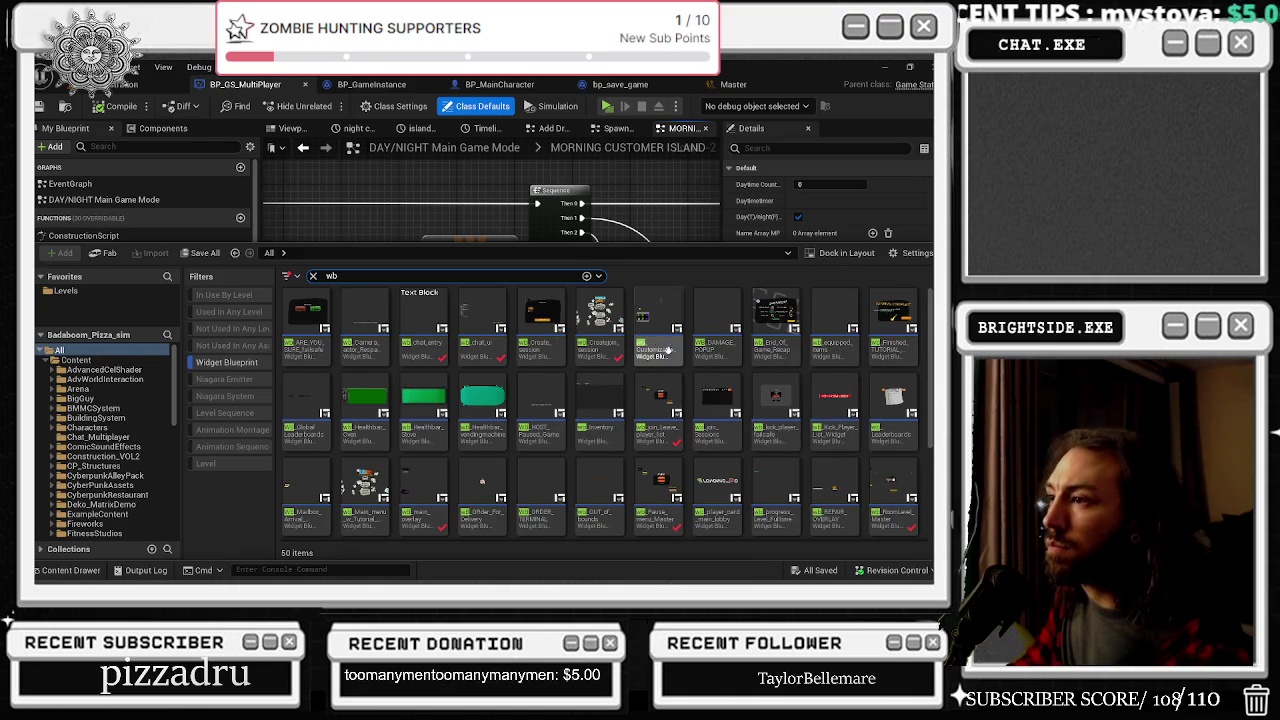
click(100, 67)
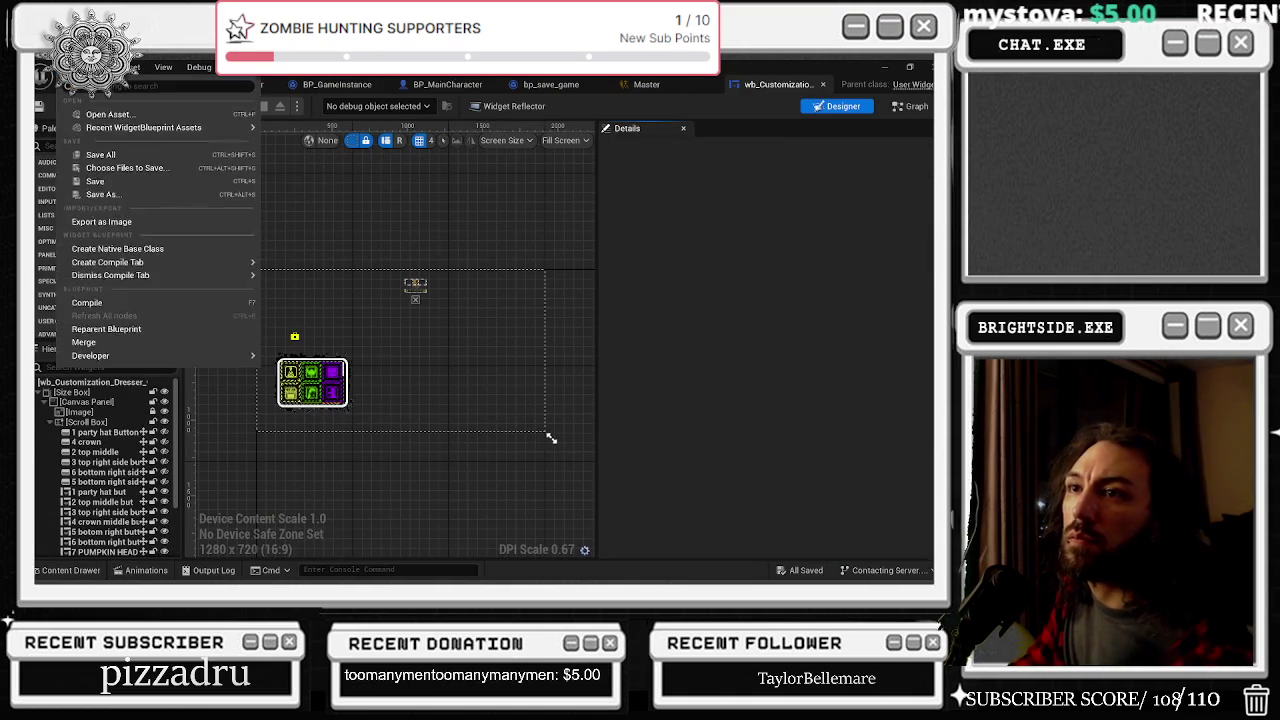
Step: Reopen OptionsMenu_Widget from the recent widget blueprint assets
click(62, 67)
mouse_move(120, 129)
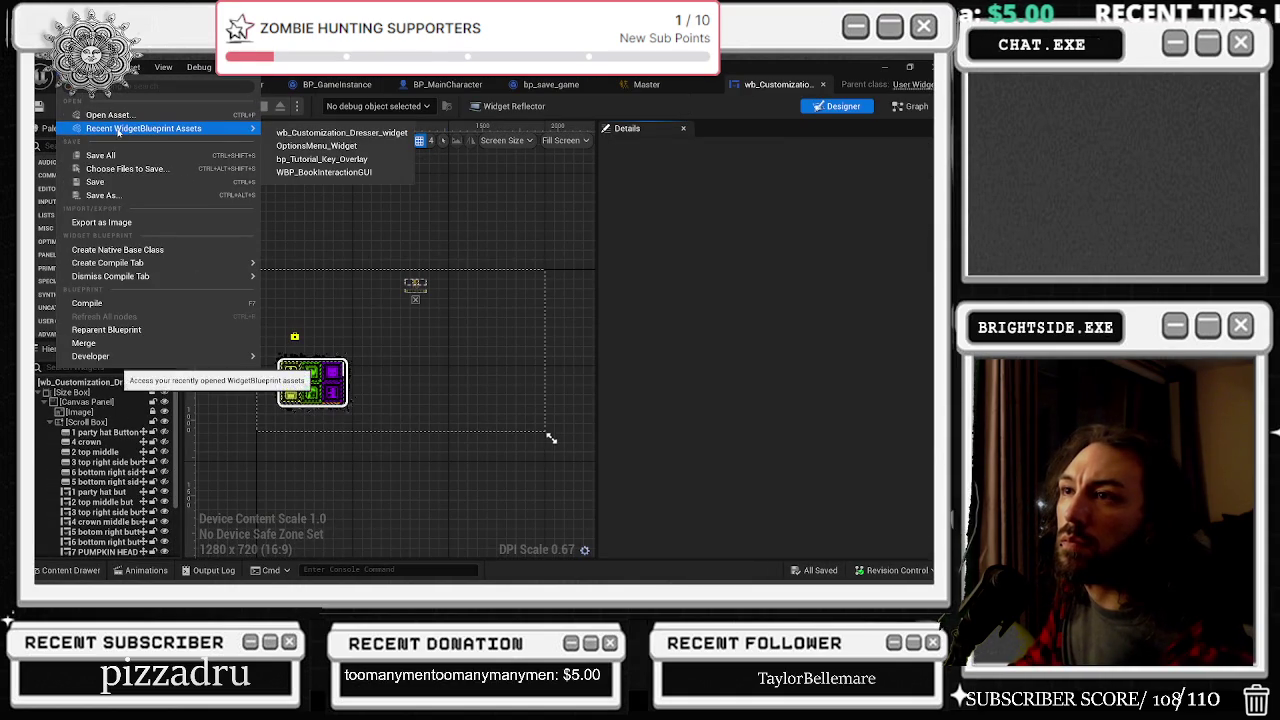
click(360, 146)
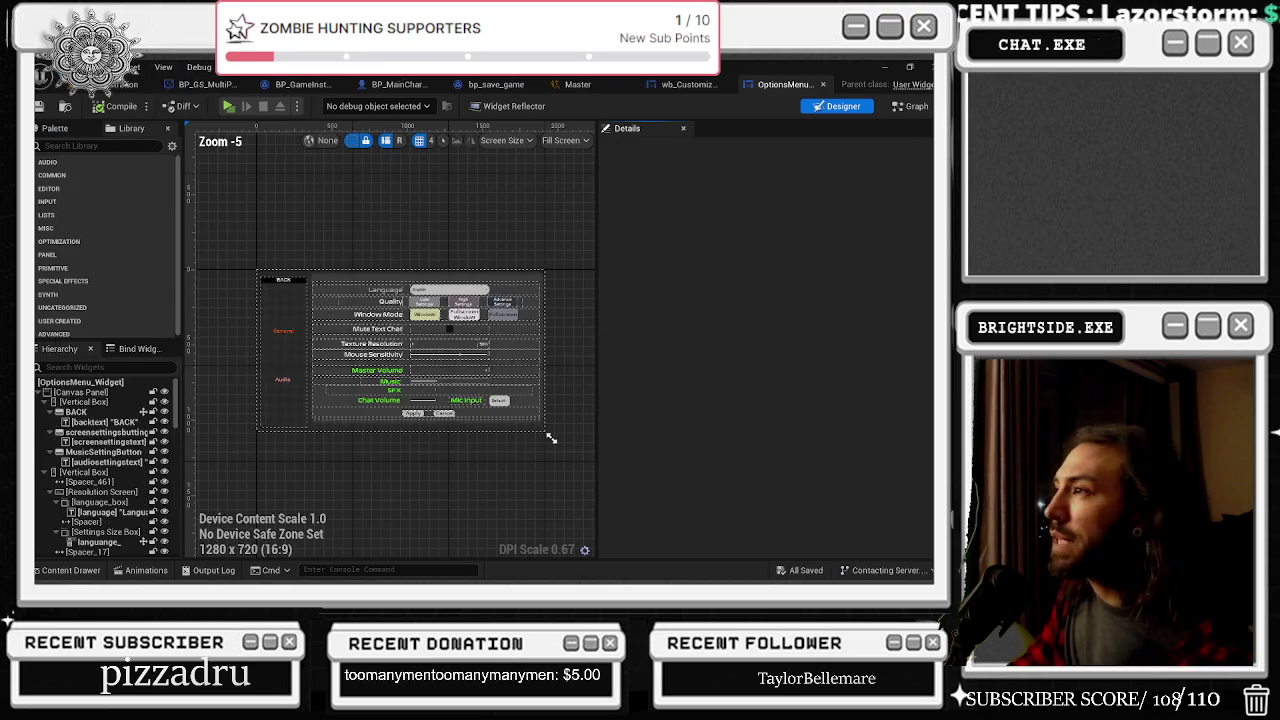
scroll(543, 423, up, 2)
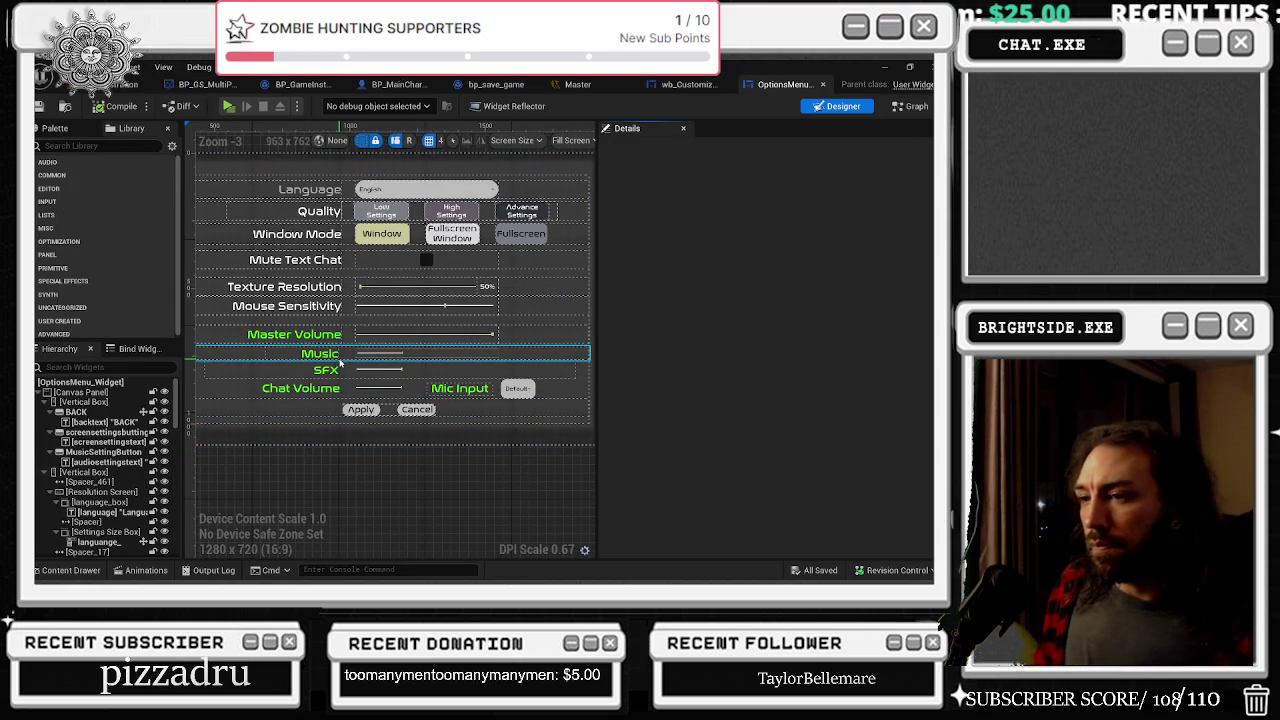
Step: Select the Mute Text Chat checkbox and add its On Check State Changed event
click(427, 260)
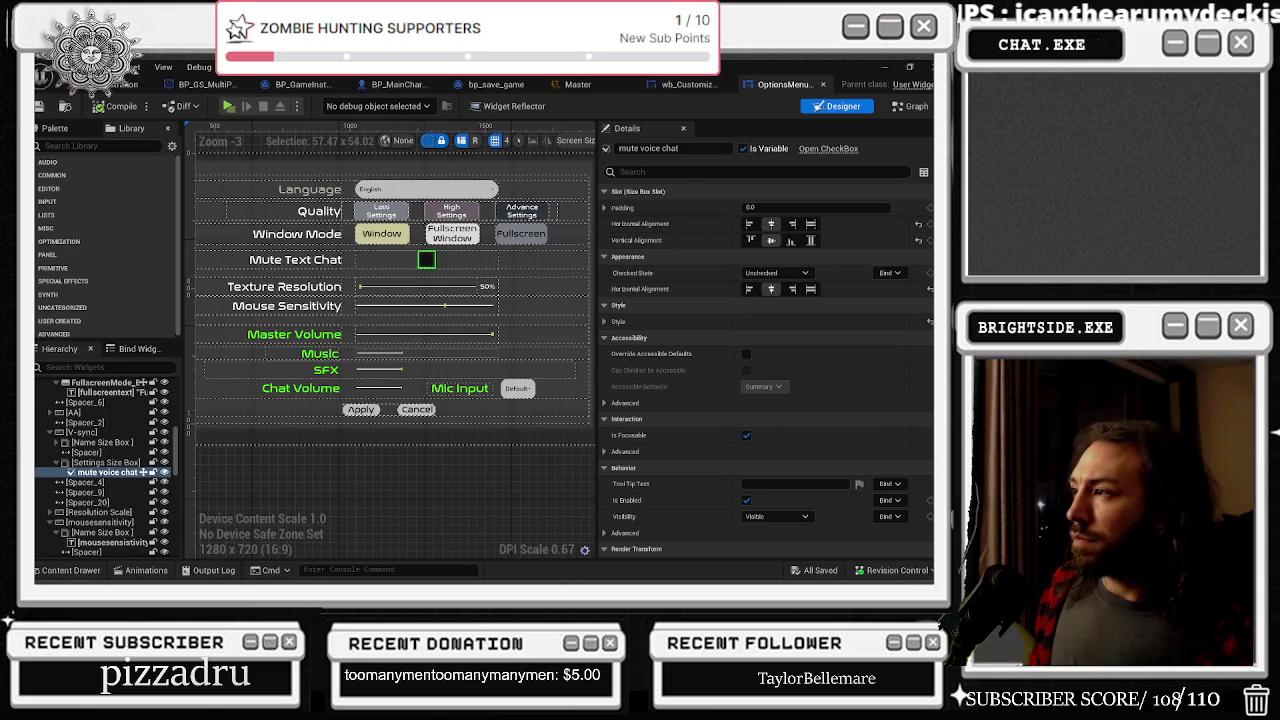
scroll(826, 537, down, 10)
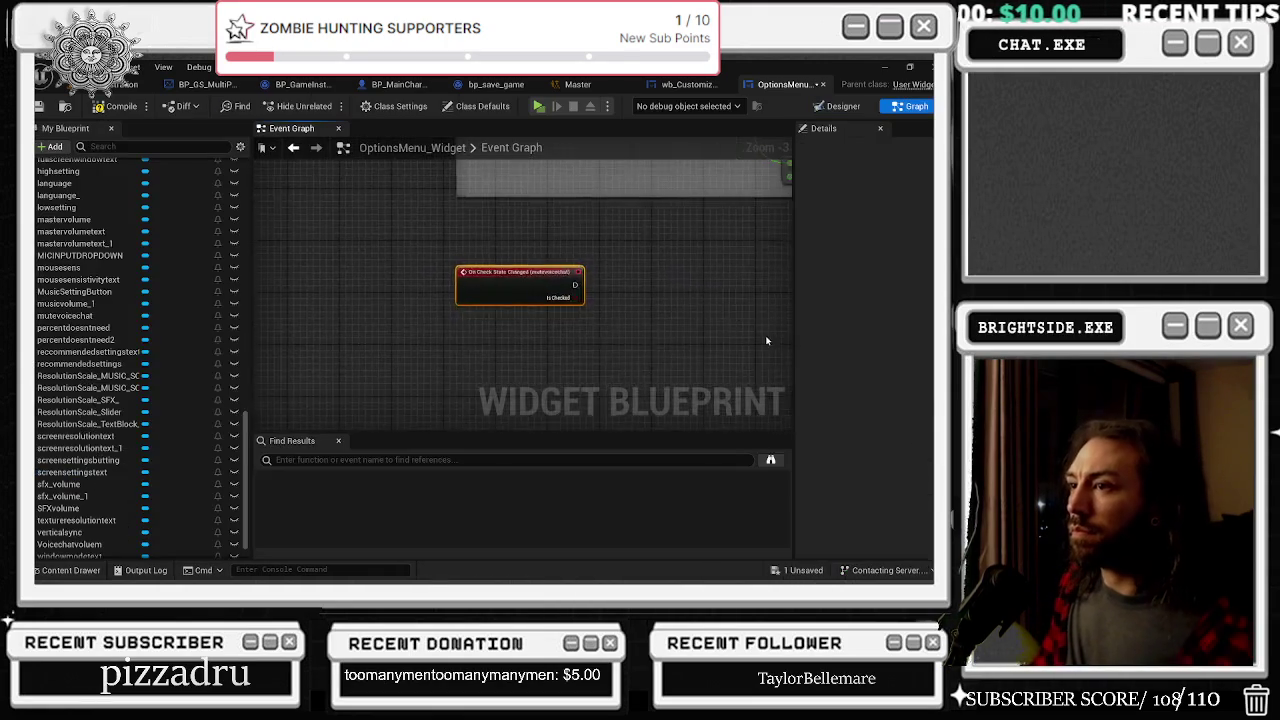
scroll(445, 278, down, 3)
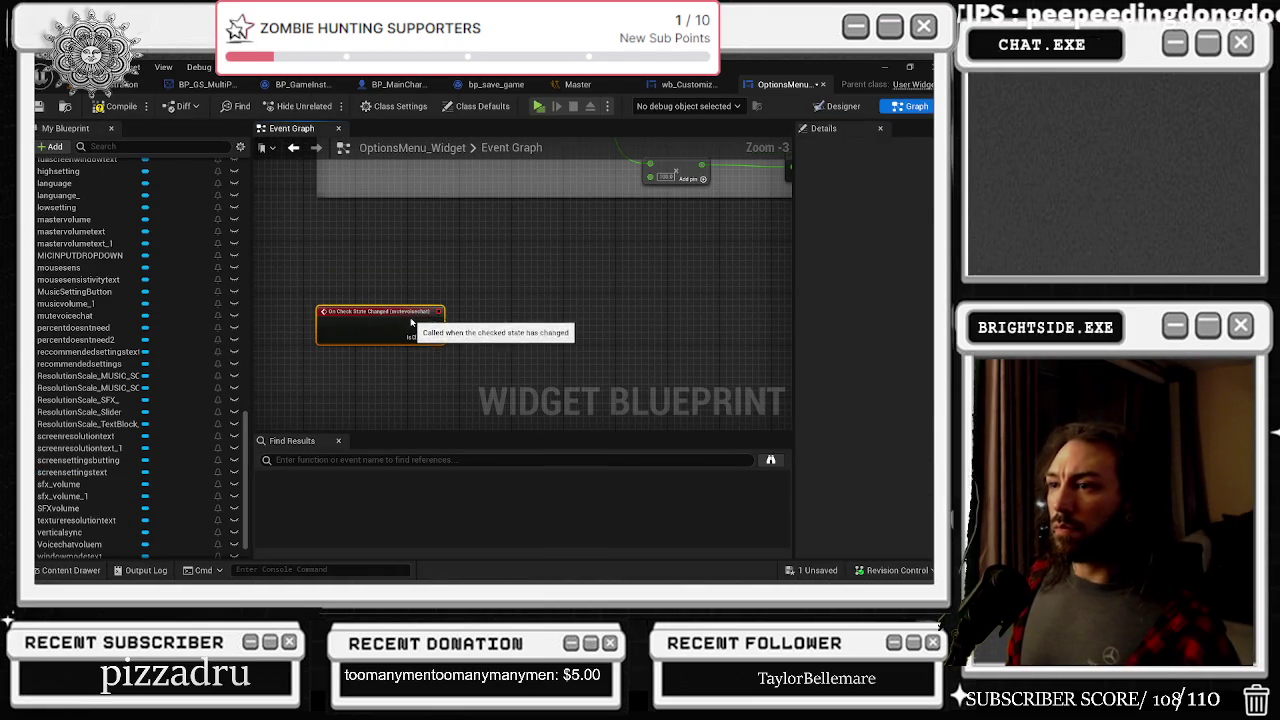
scroll(589, 292, down, 3)
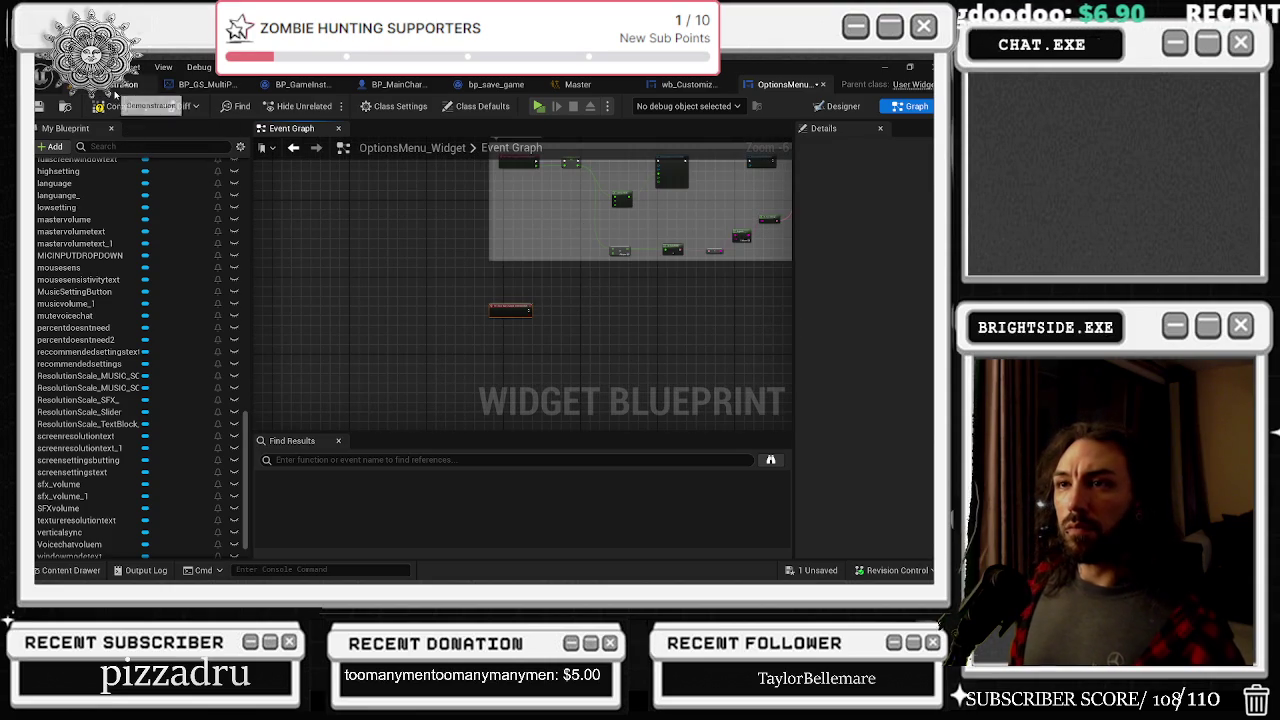
click(100, 572)
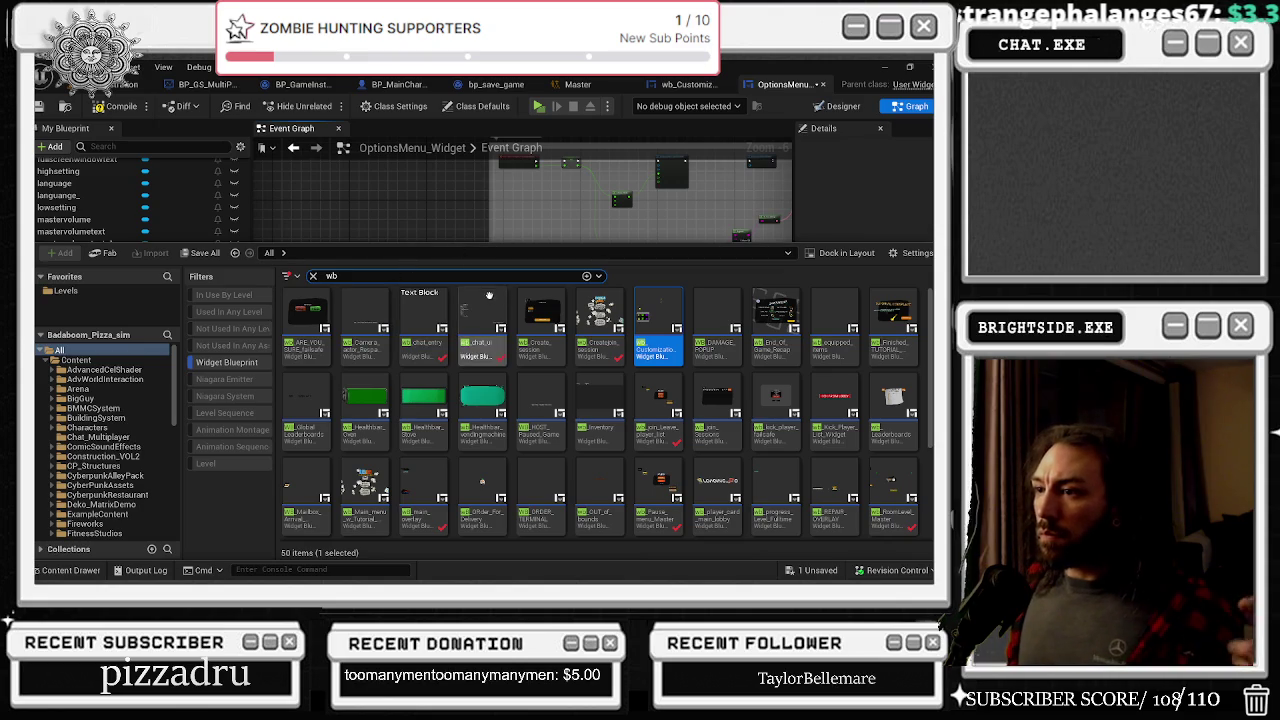
Step: Open wb_chat_ui and edit its bp_chat_Overlay child via Edit Widget Blueprint
click(485, 314)
double_click(485, 314)
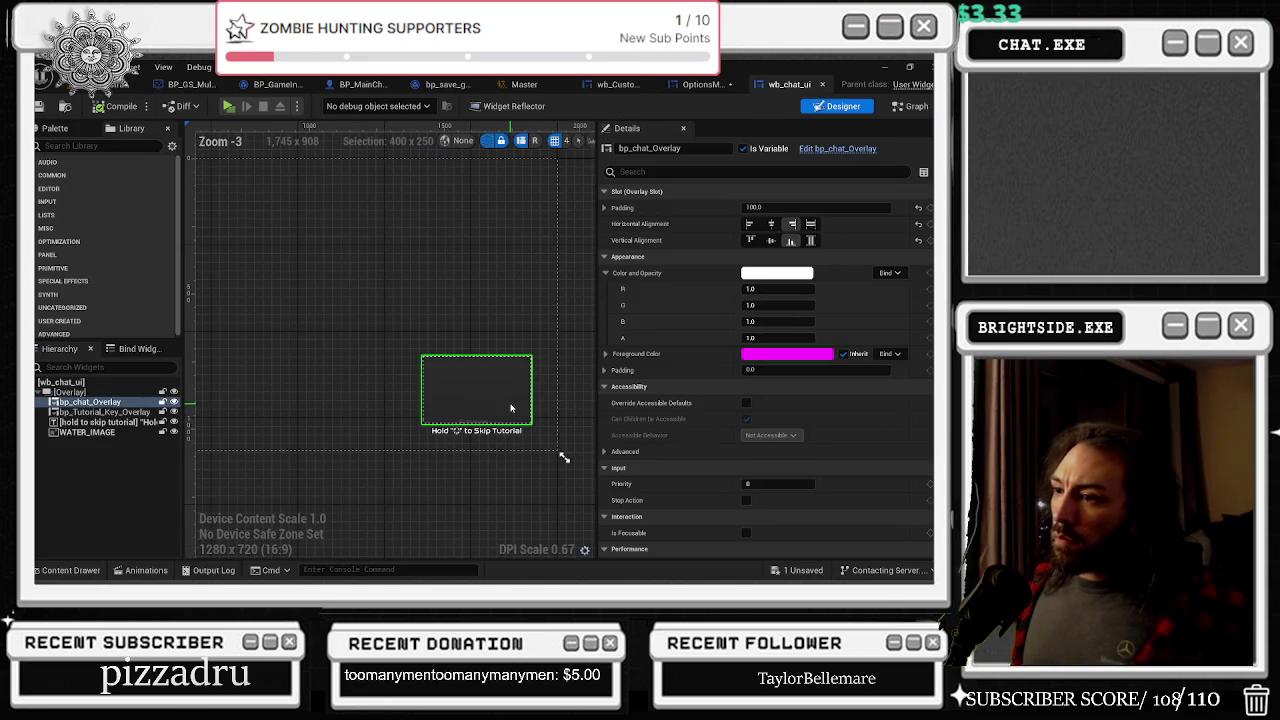
scroll(489, 322, down, 1)
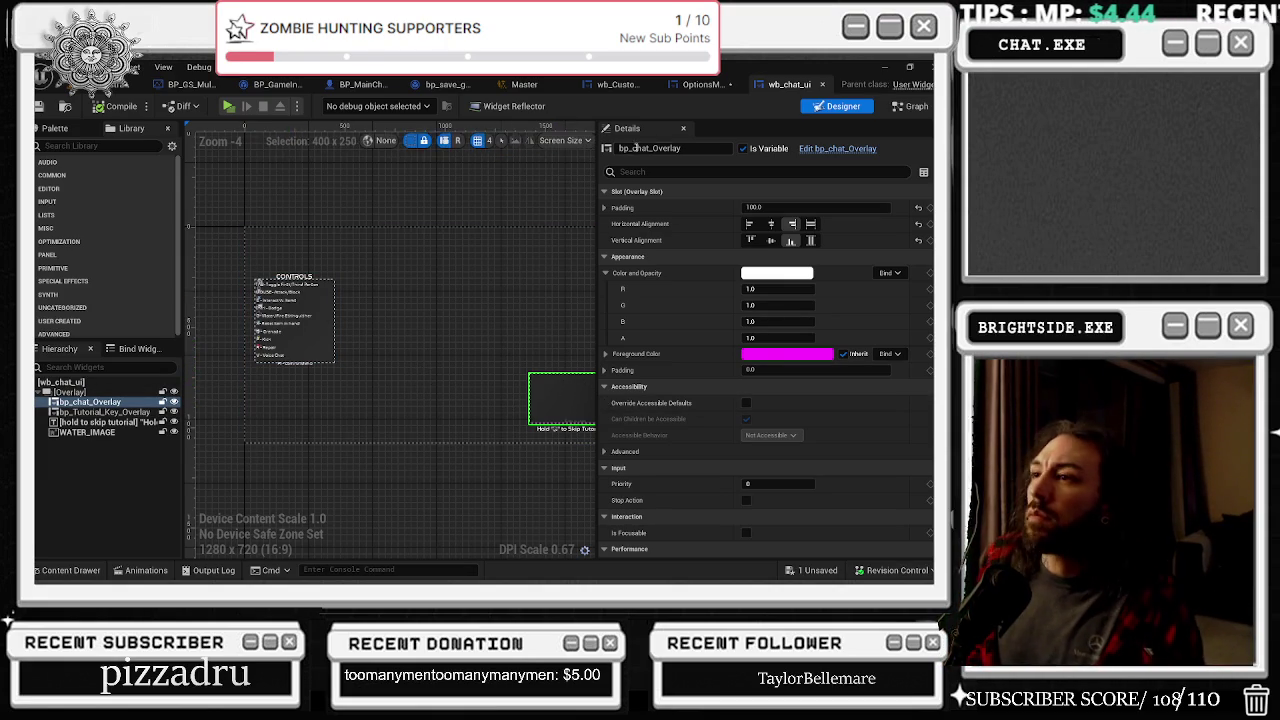
right_click(85, 401)
mouse_move(147, 356)
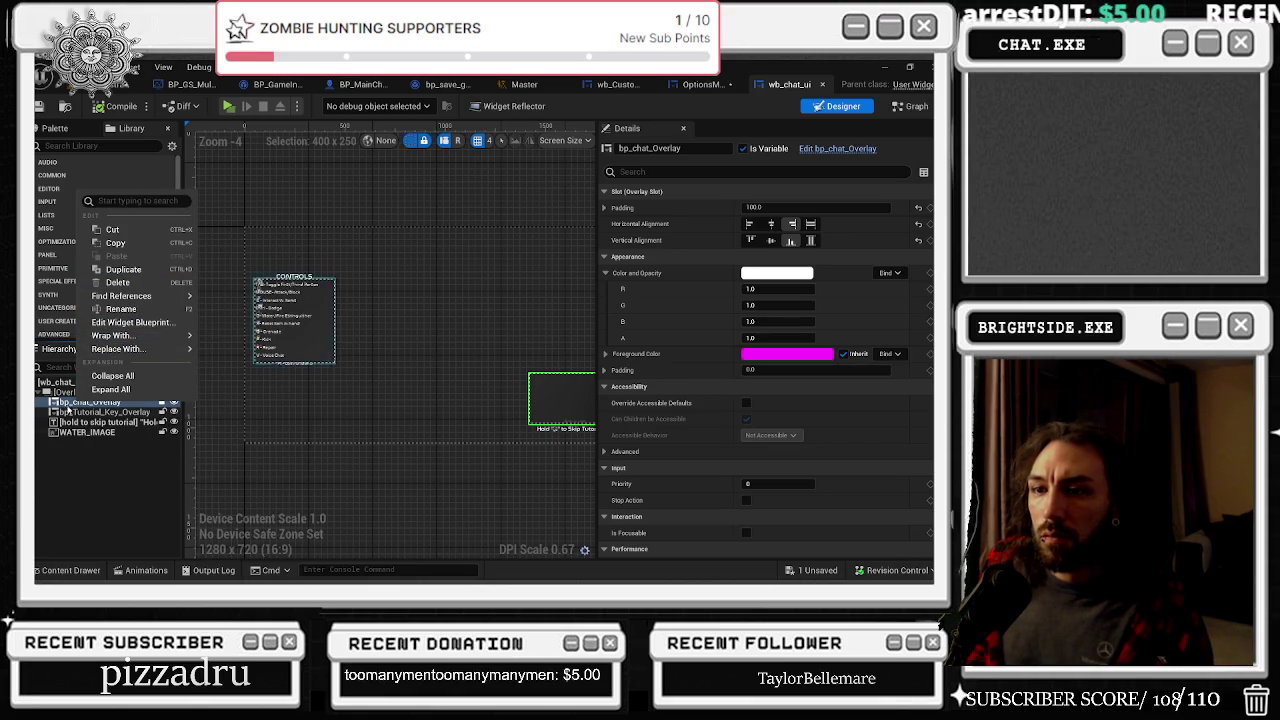
click(852, 150)
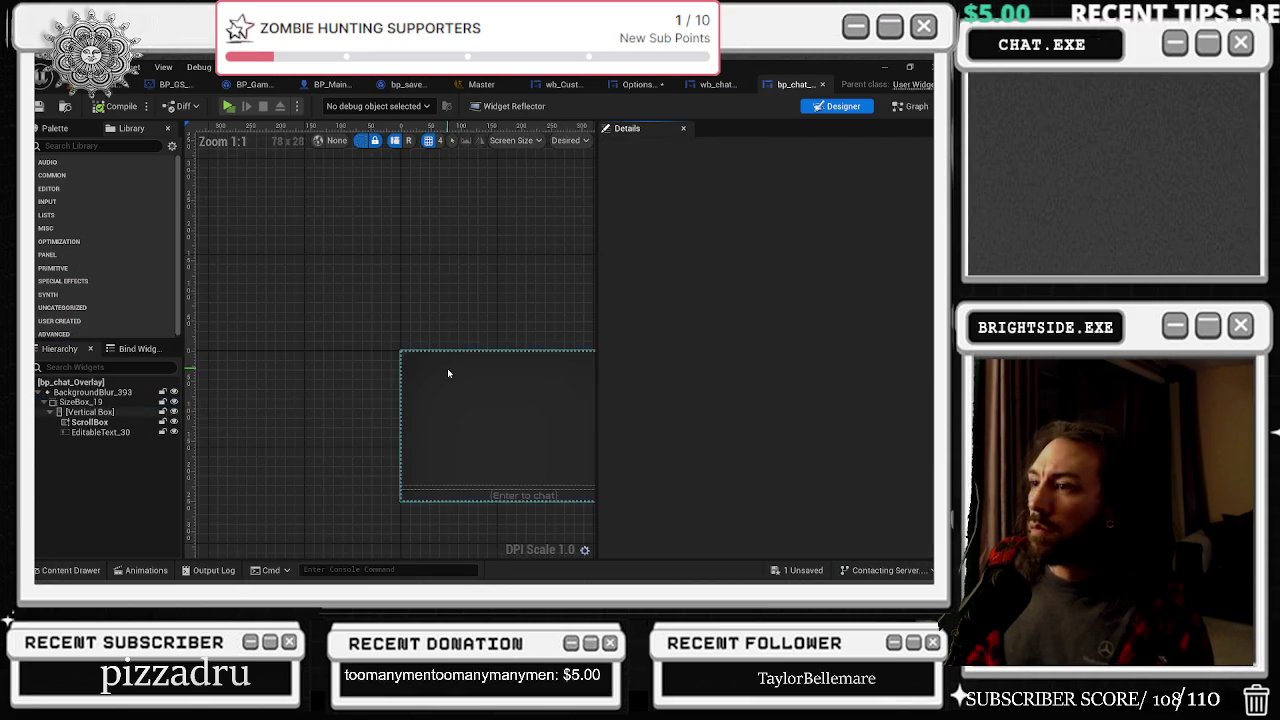
Step: Open bp_chat_Overlay's Reference Viewer and re-root it on wb_chat_ui, then ac_Chat_PC
key(ctrl+space)
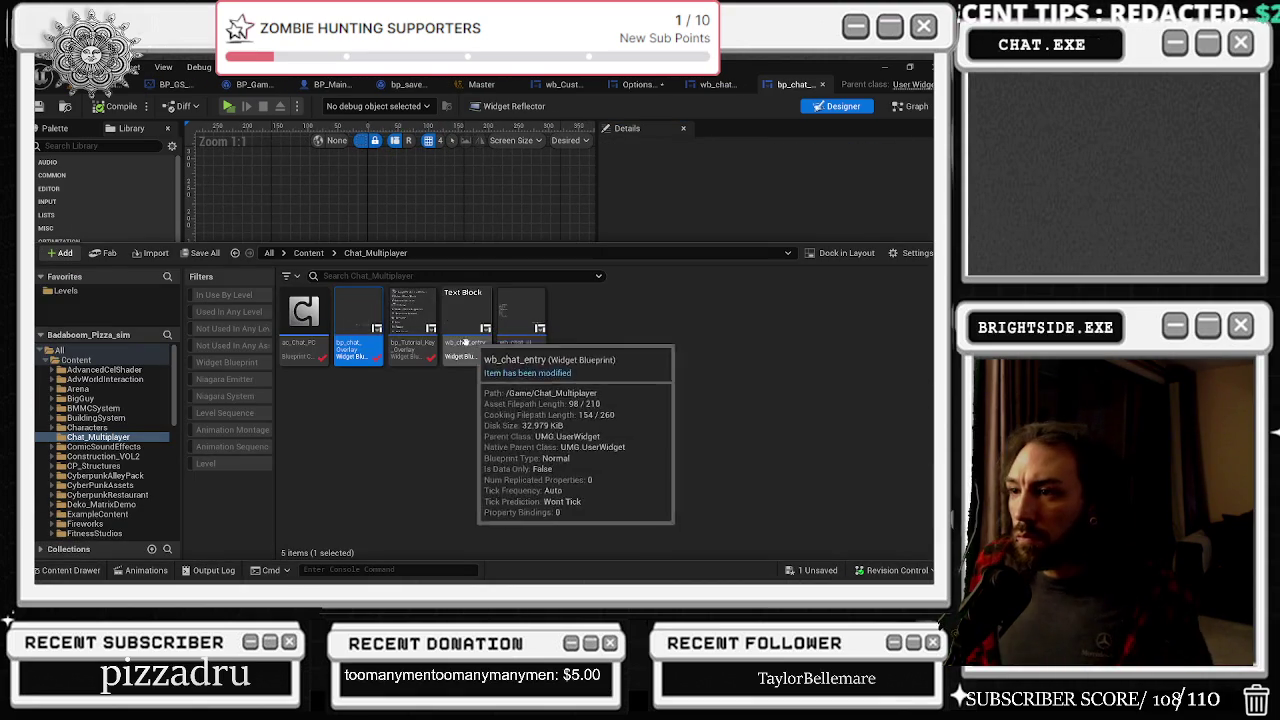
right_click(362, 338)
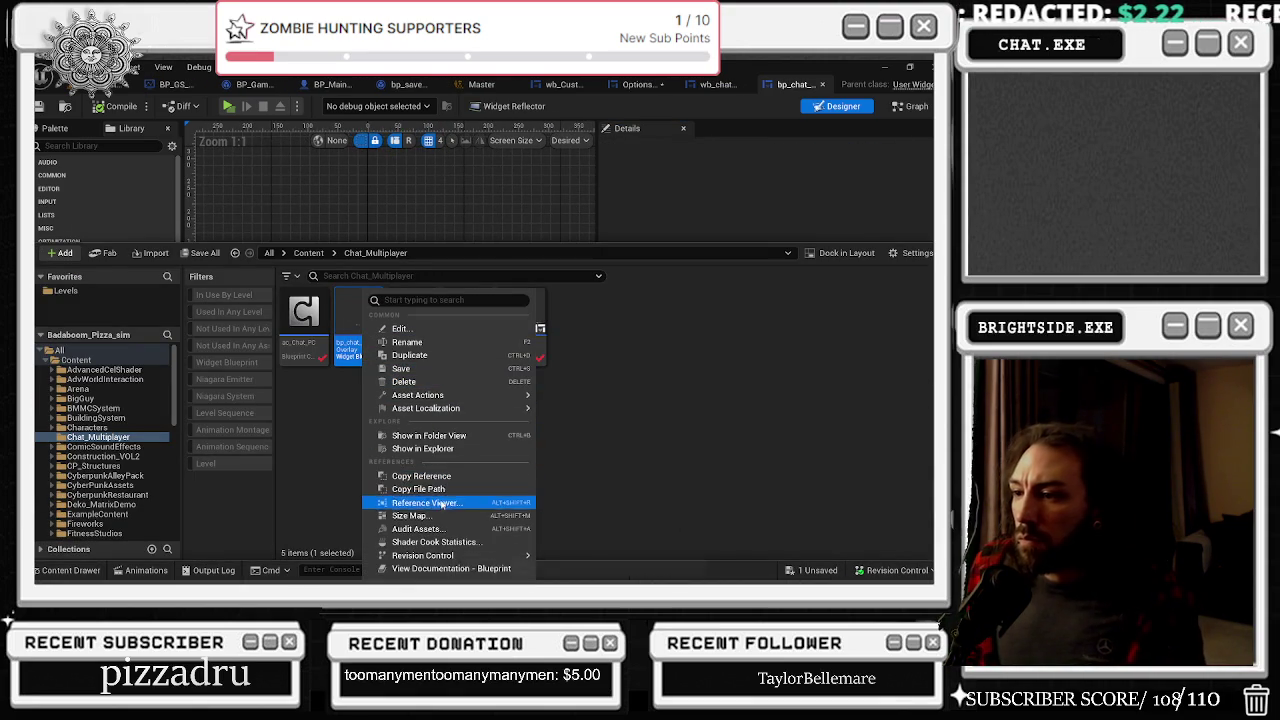
click(440, 502)
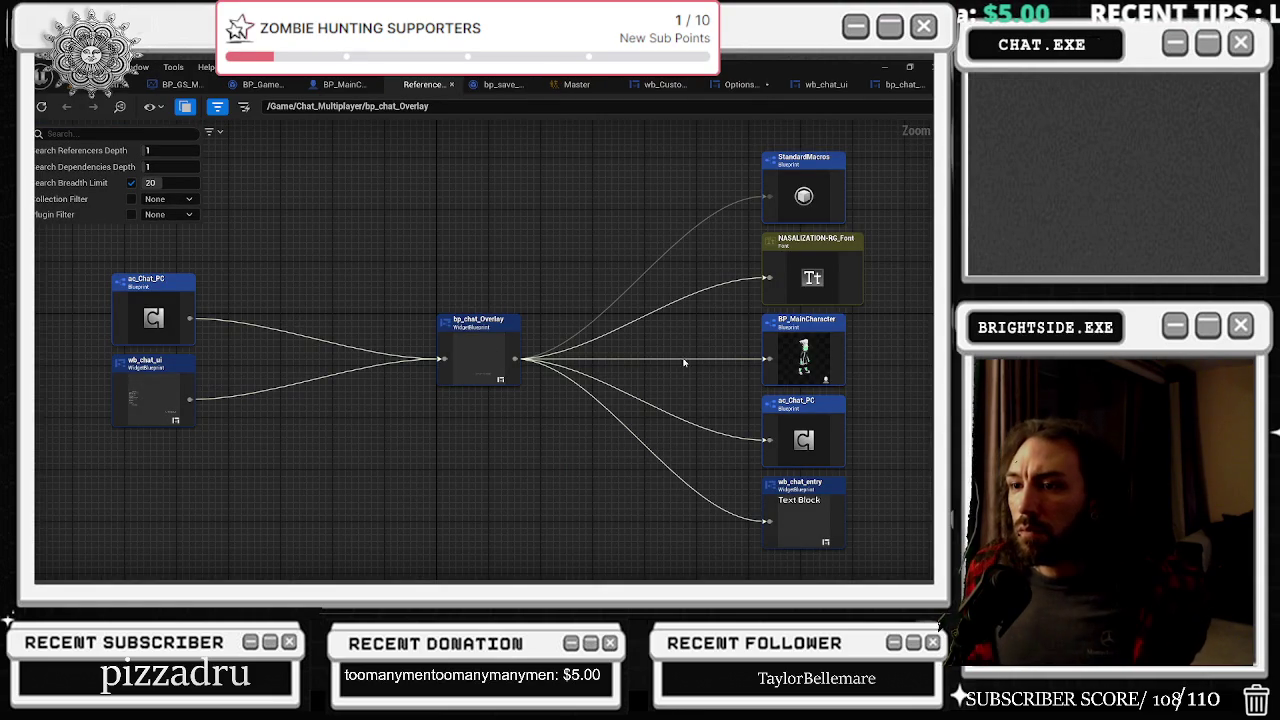
double_click(150, 392)
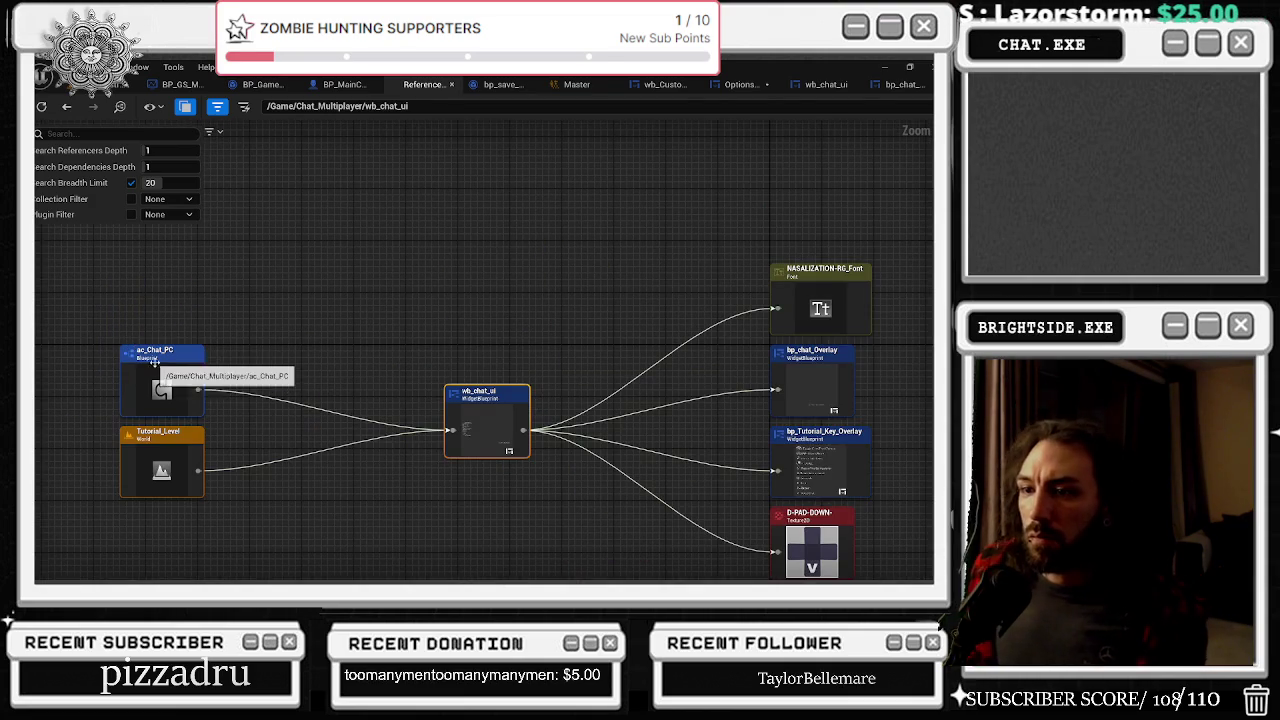
click(155, 385)
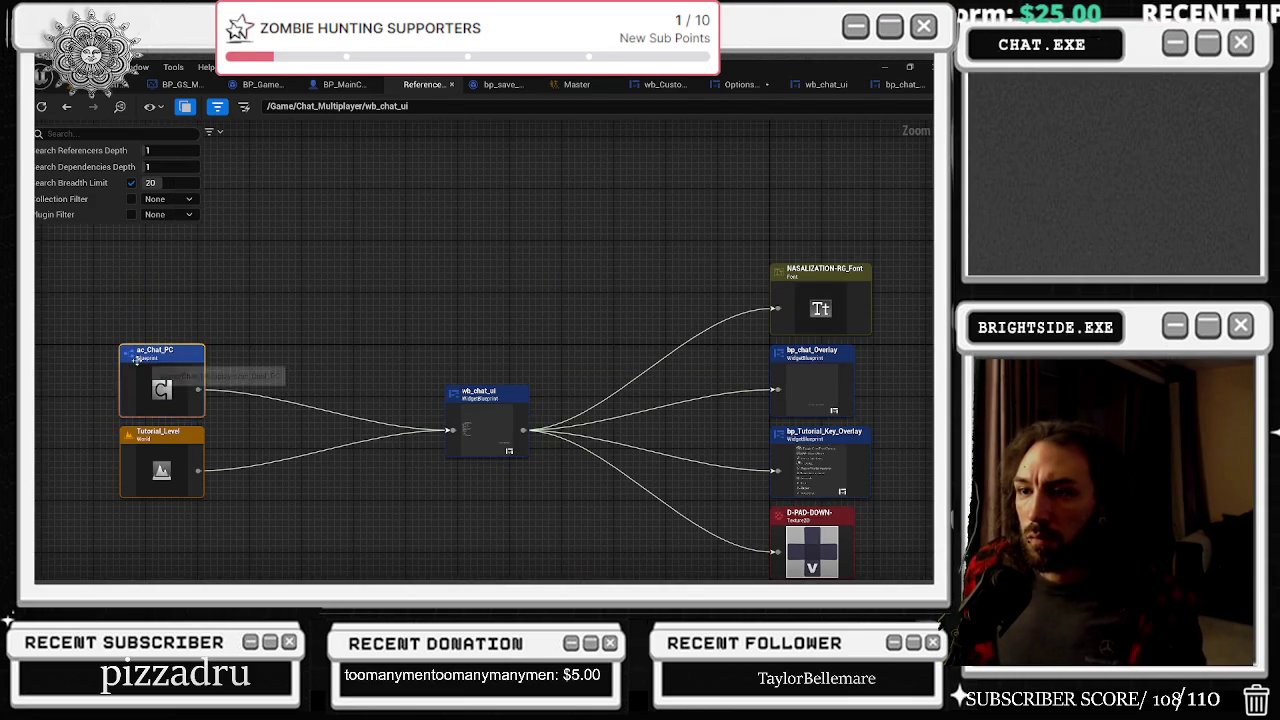
double_click(158, 385)
right_click(156, 378)
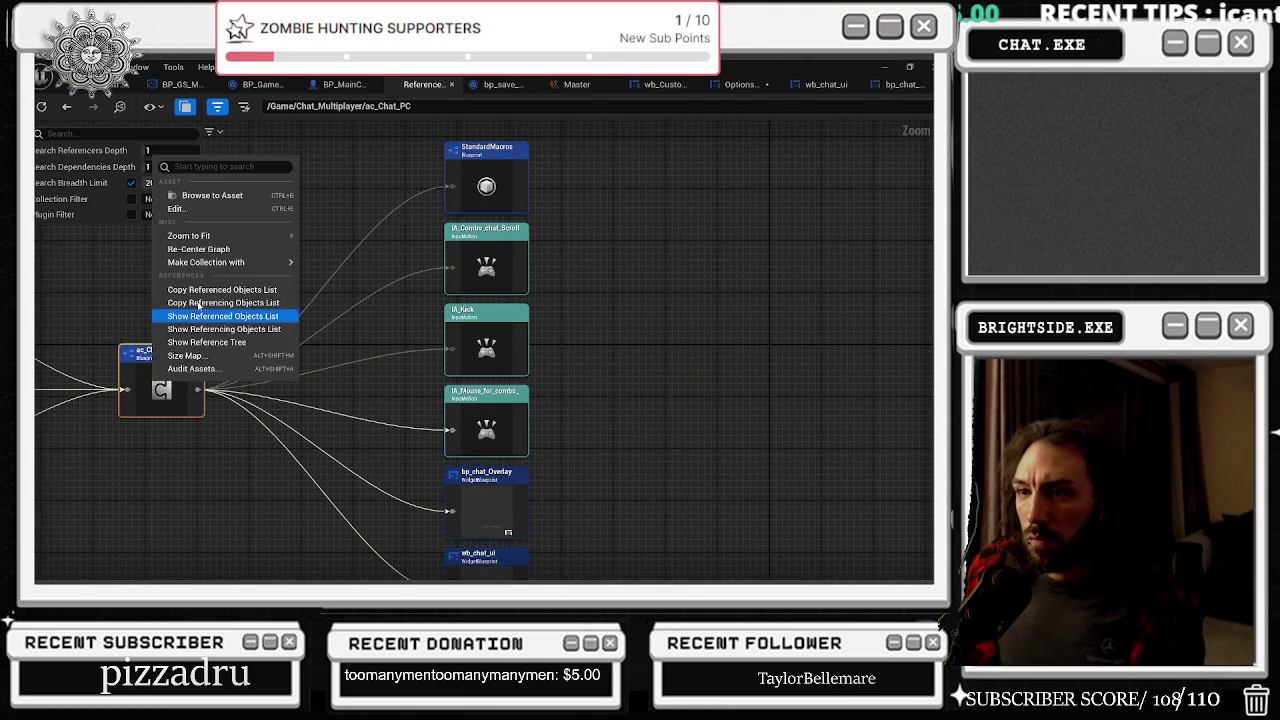
Step: Open ac_Chat_PC's blueprint editor and pan to its BeginPlay node group
click(178, 208)
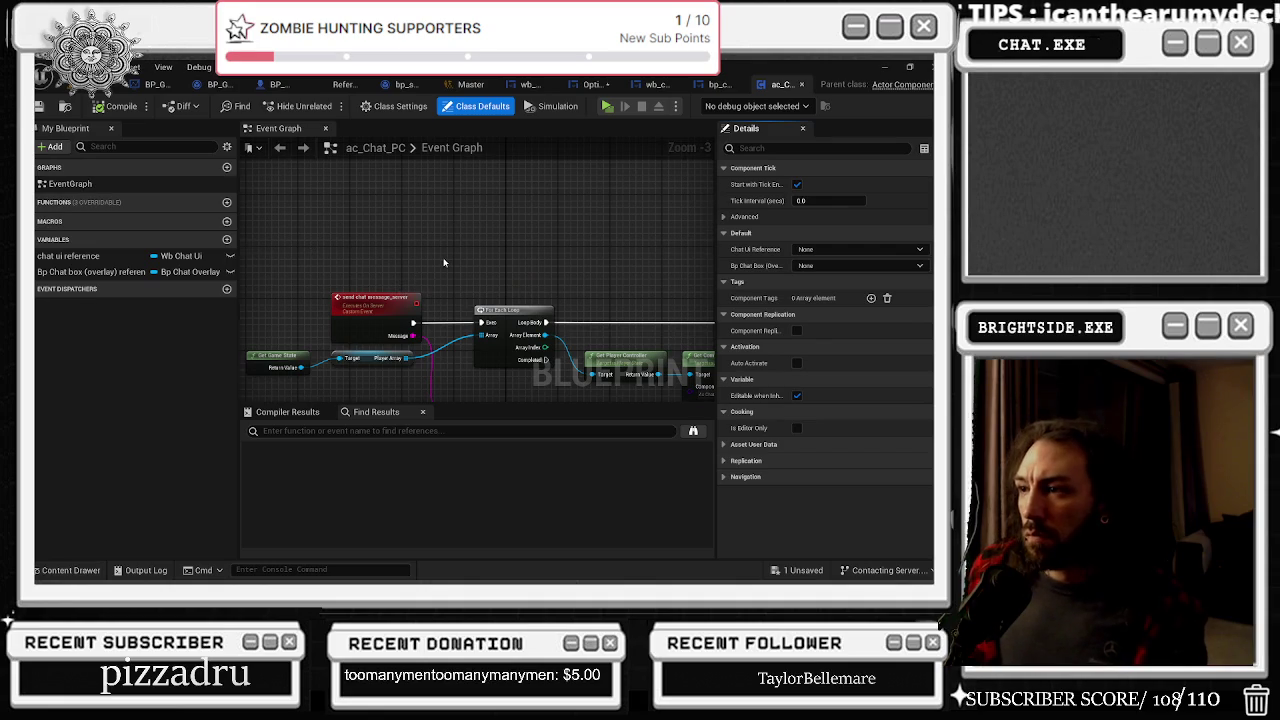
scroll(444, 262, down, 7)
scroll(381, 299, up, 6)
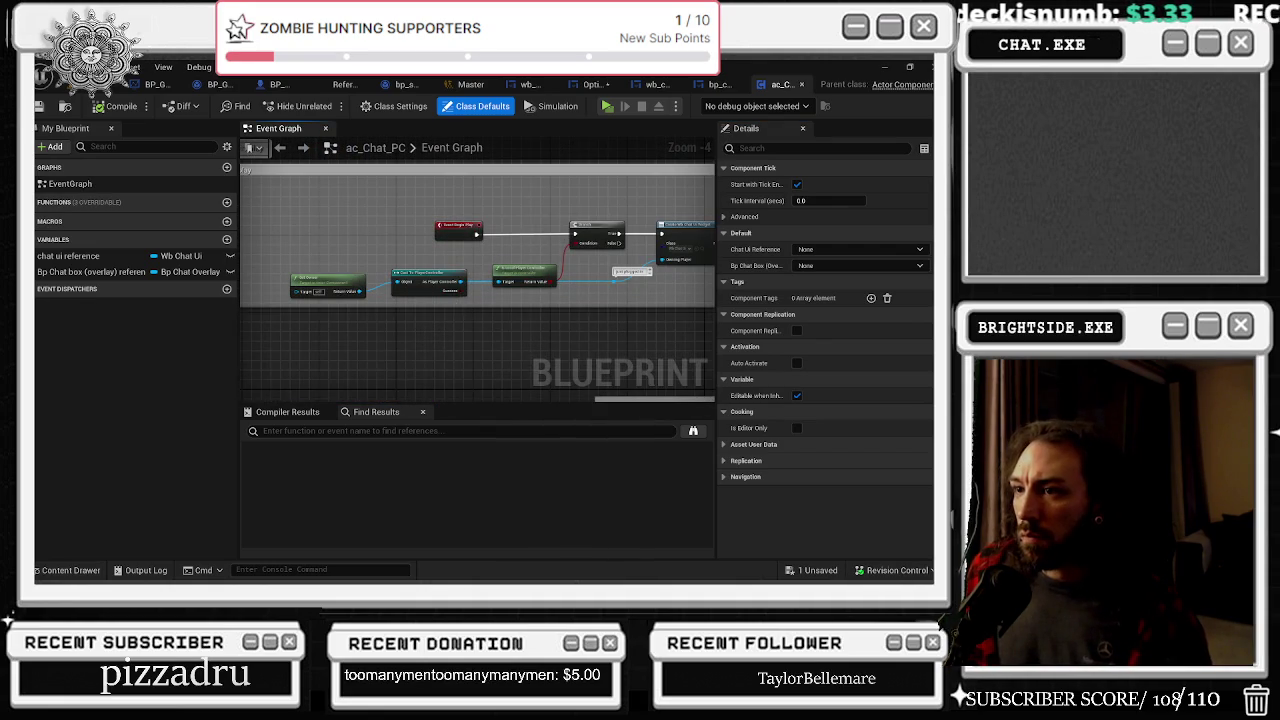
drag(687, 262, 505, 285)
scroll(548, 298, up, 1)
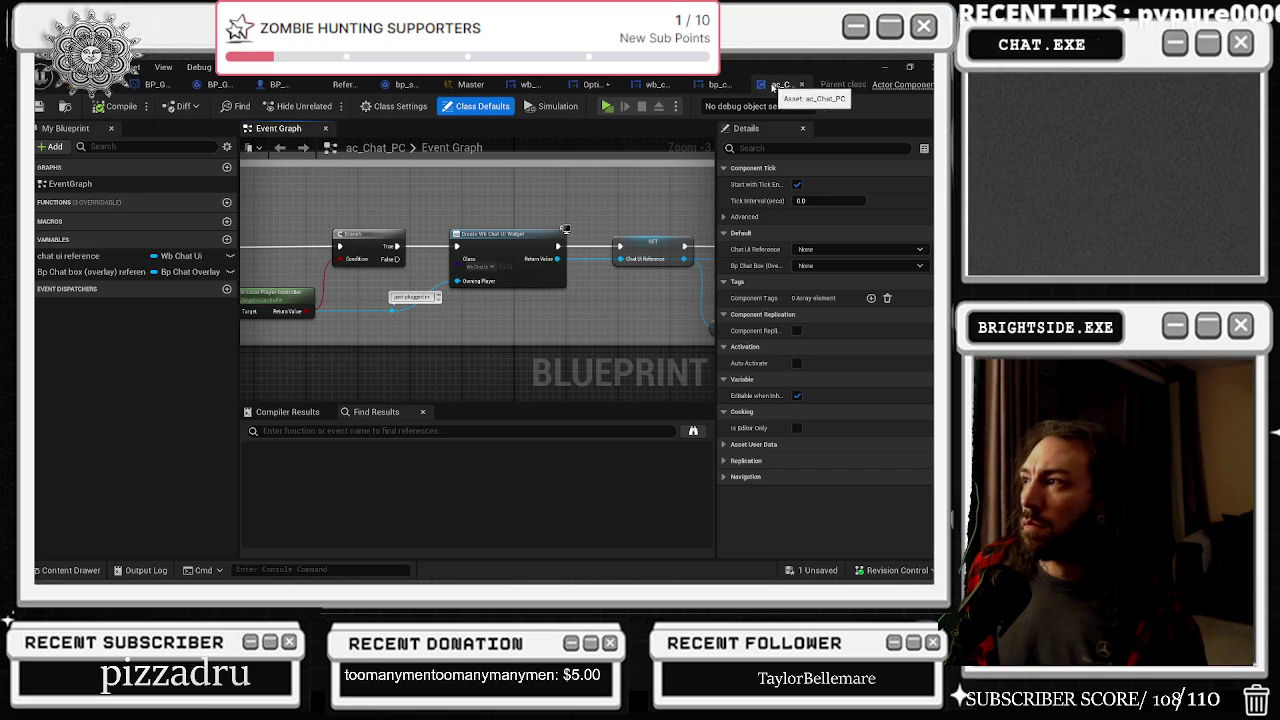
drag(601, 319, 417, 326)
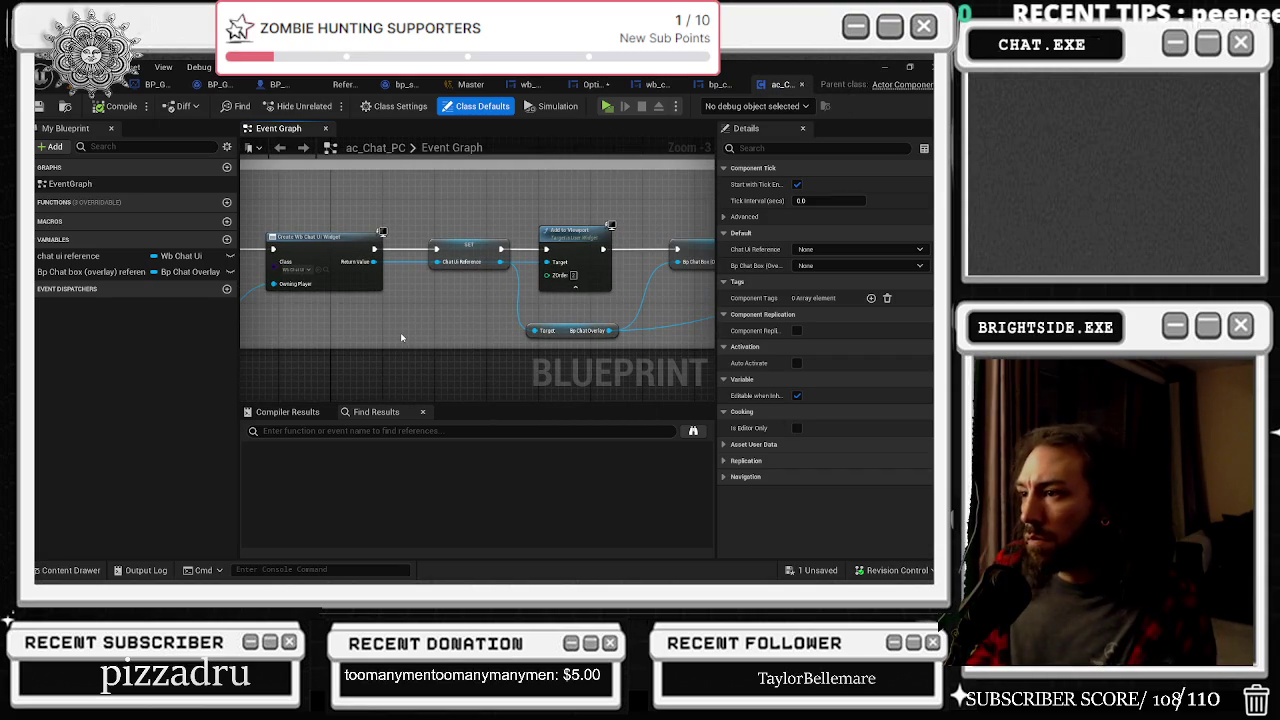
mouse_move(401, 338)
mouse_down()
mouse_move(437, 317)
mouse_move(505, 347)
mouse_up()
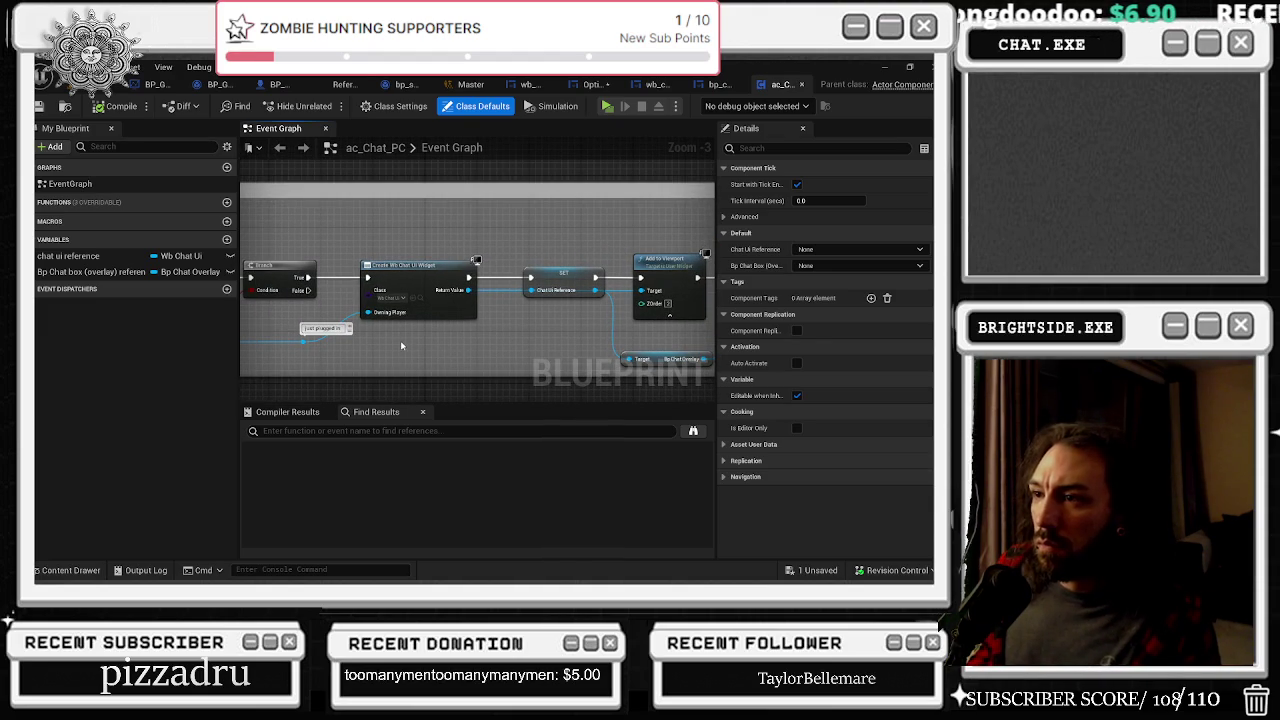
mouse_move(401, 345)
mouse_down()
mouse_move(588, 336)
mouse_move(443, 334)
mouse_move(417, 266)
mouse_move(298, 270)
mouse_move(385, 247)
mouse_move(548, 240)
mouse_up()
right_click(551, 316)
click(487, 321)
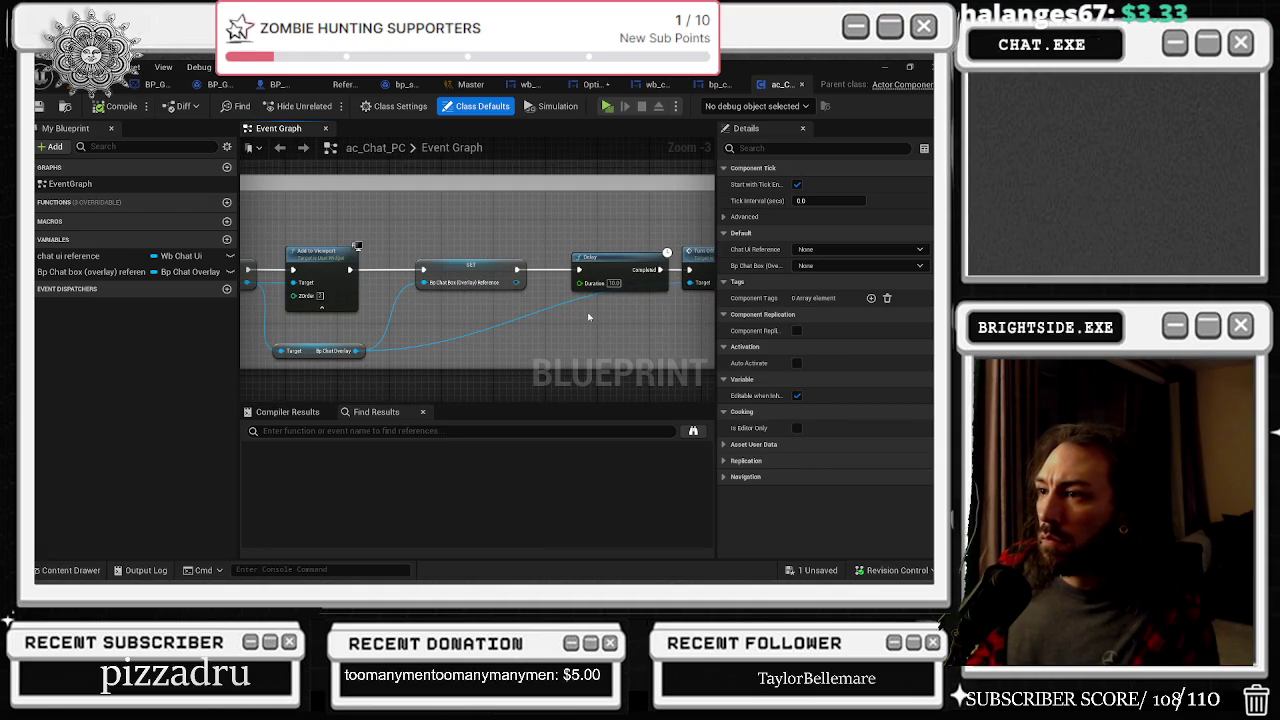
Step: Frame the help widget comment and drag its bottom edge down to leave room
drag(540, 305, 765, 265)
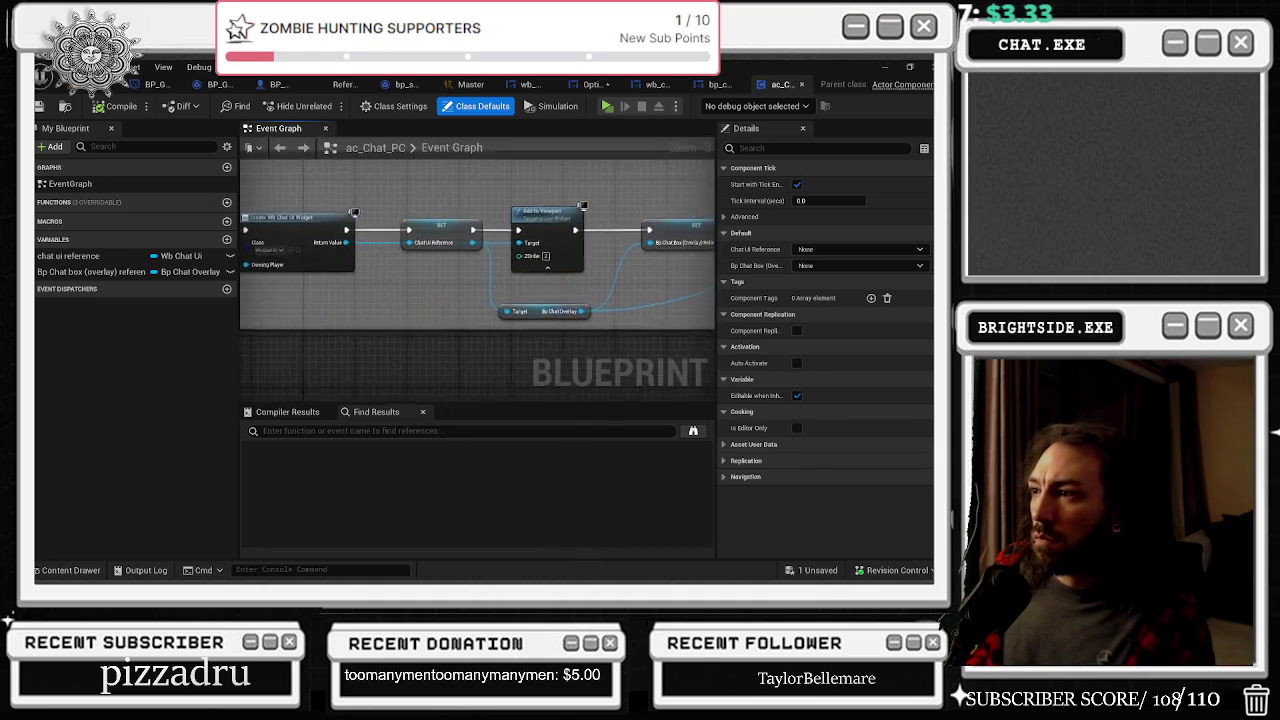
drag(687, 255, 712, 260)
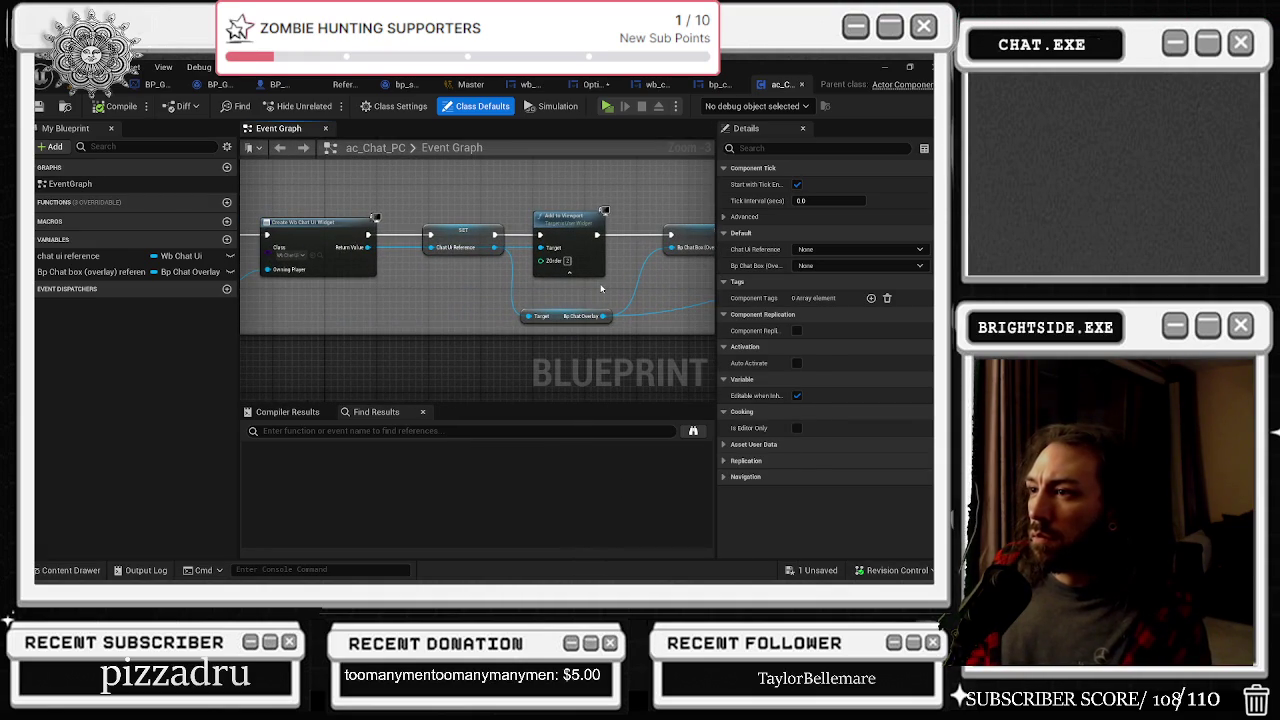
mouse_move(601, 289)
mouse_down()
mouse_move(575, 287)
mouse_move(759, 296)
mouse_up()
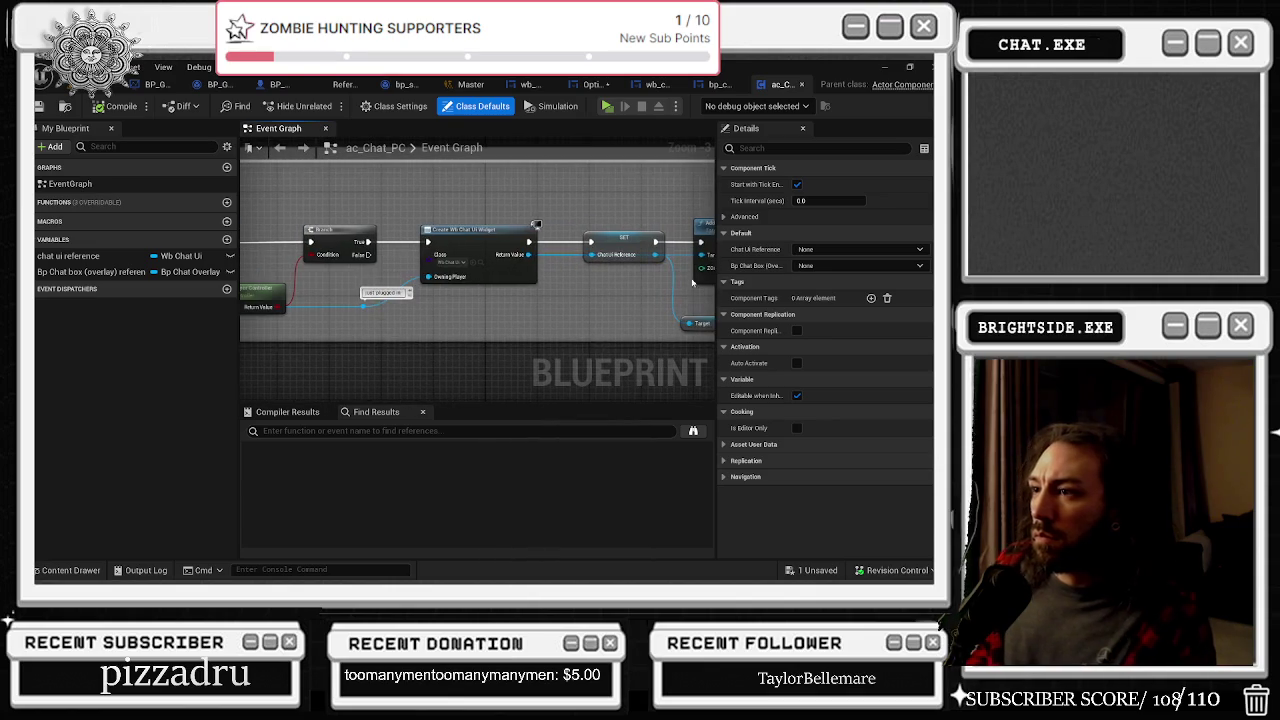
mouse_move(675, 289)
mouse_down()
mouse_move(740, 320)
mouse_move(903, 248)
mouse_up()
drag(807, 197, 671, 219)
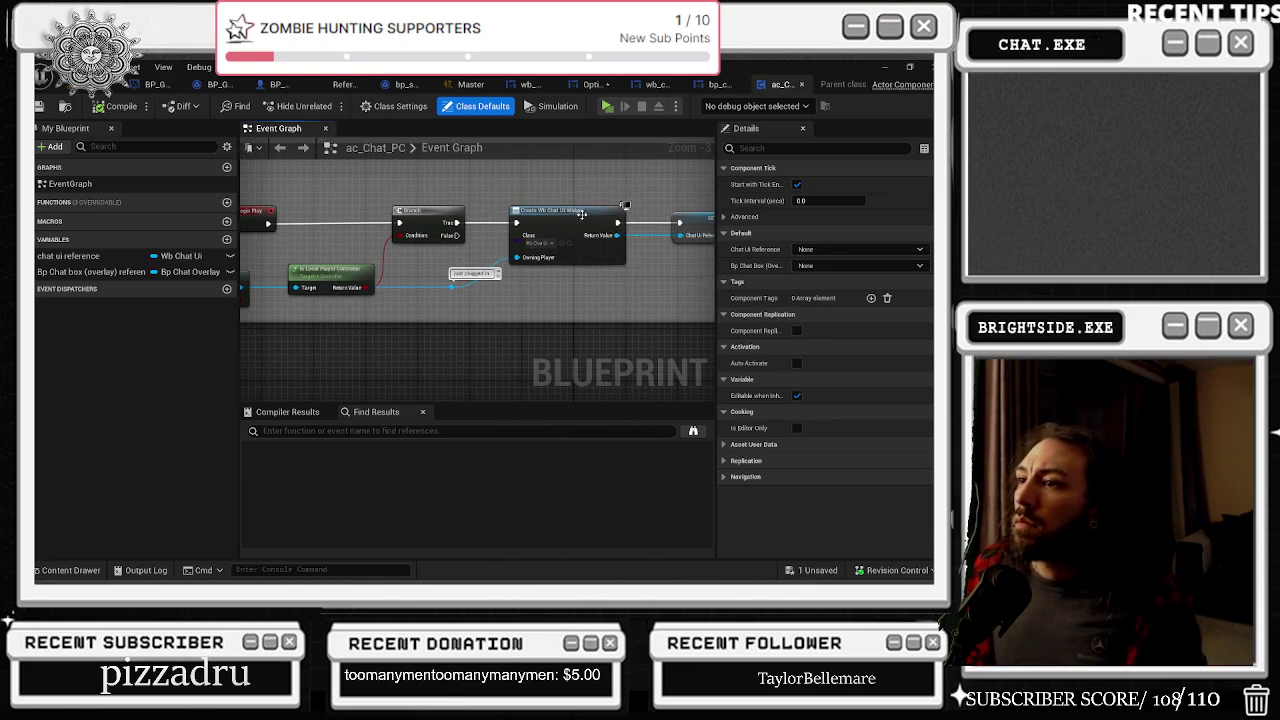
scroll(577, 314, down, 1)
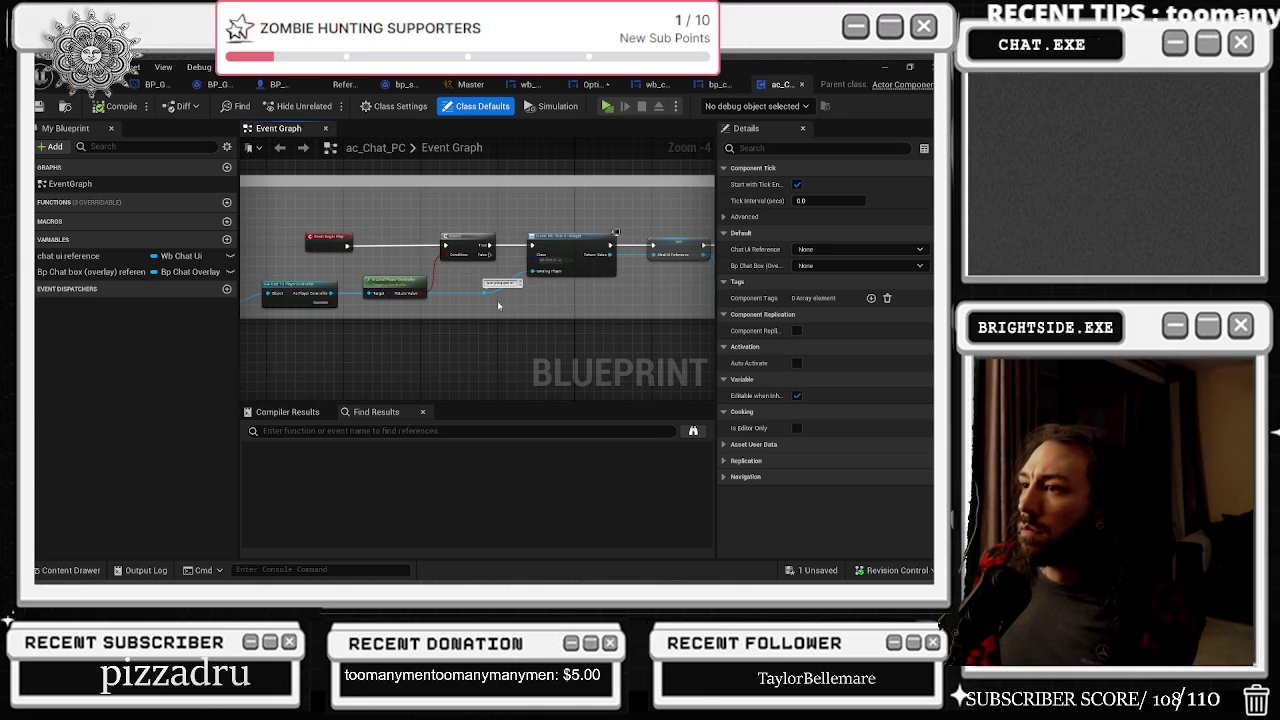
drag(491, 302, 609, 238)
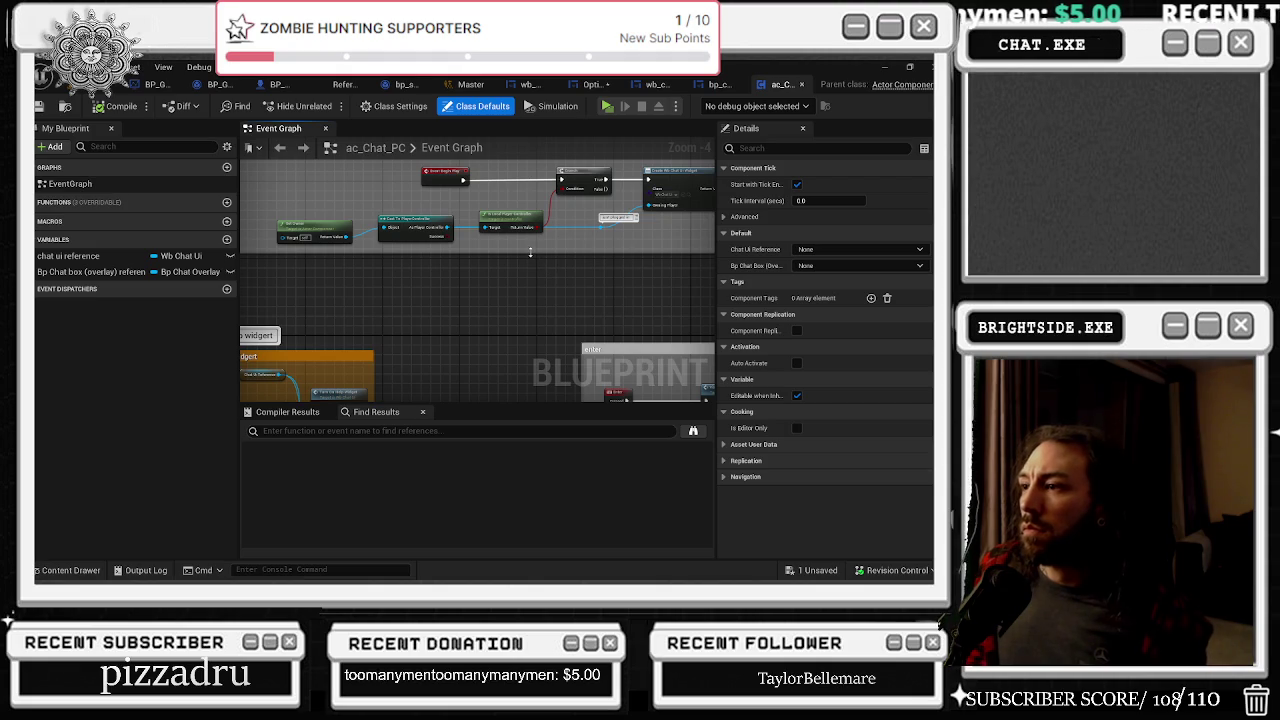
drag(506, 276, 563, 251)
drag(450, 207, 465, 274)
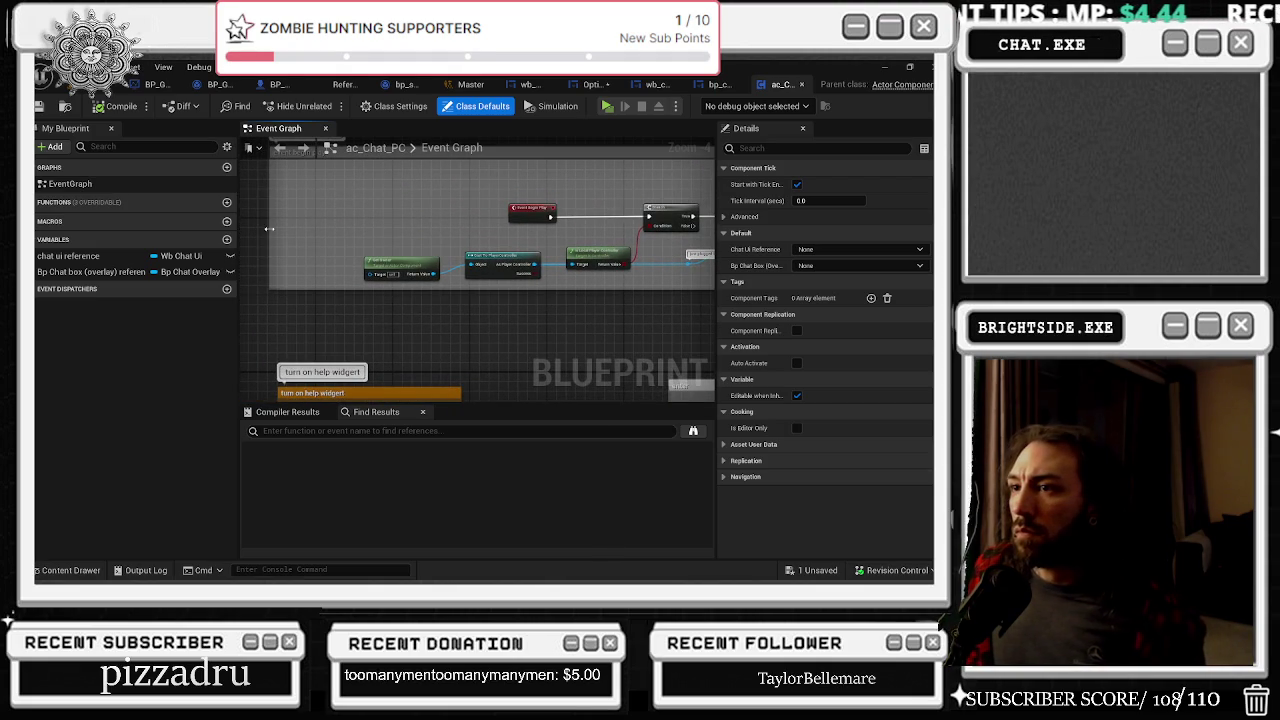
drag(354, 290, 354, 352)
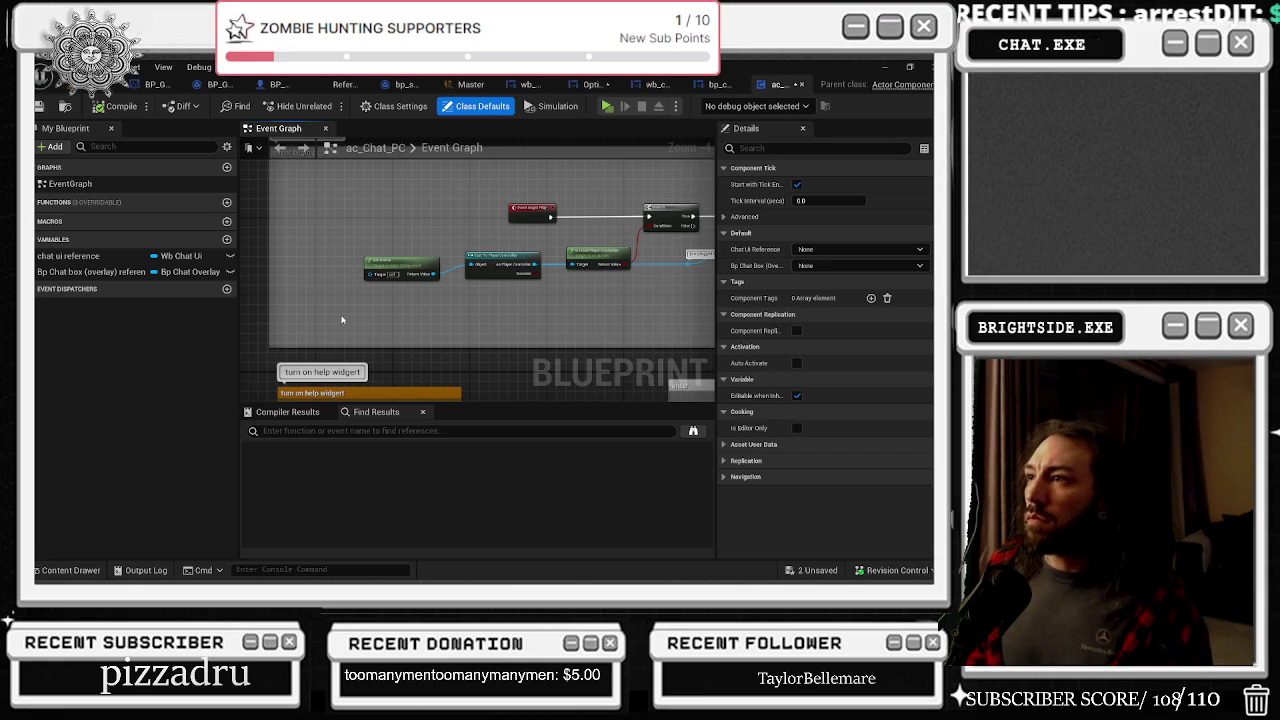
Step: Add a Get Game Instance node and cast its return value to BP_GameInstance
right_click(342, 320)
text(get game insta)
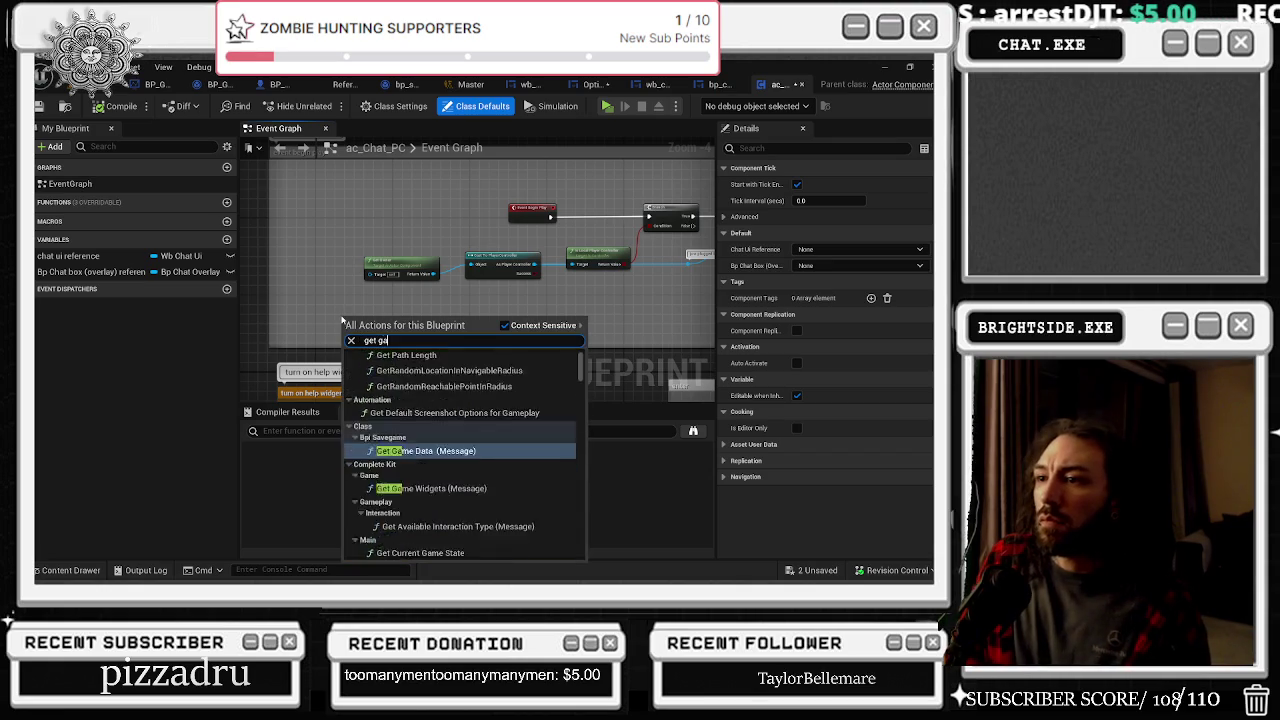
key(Return)
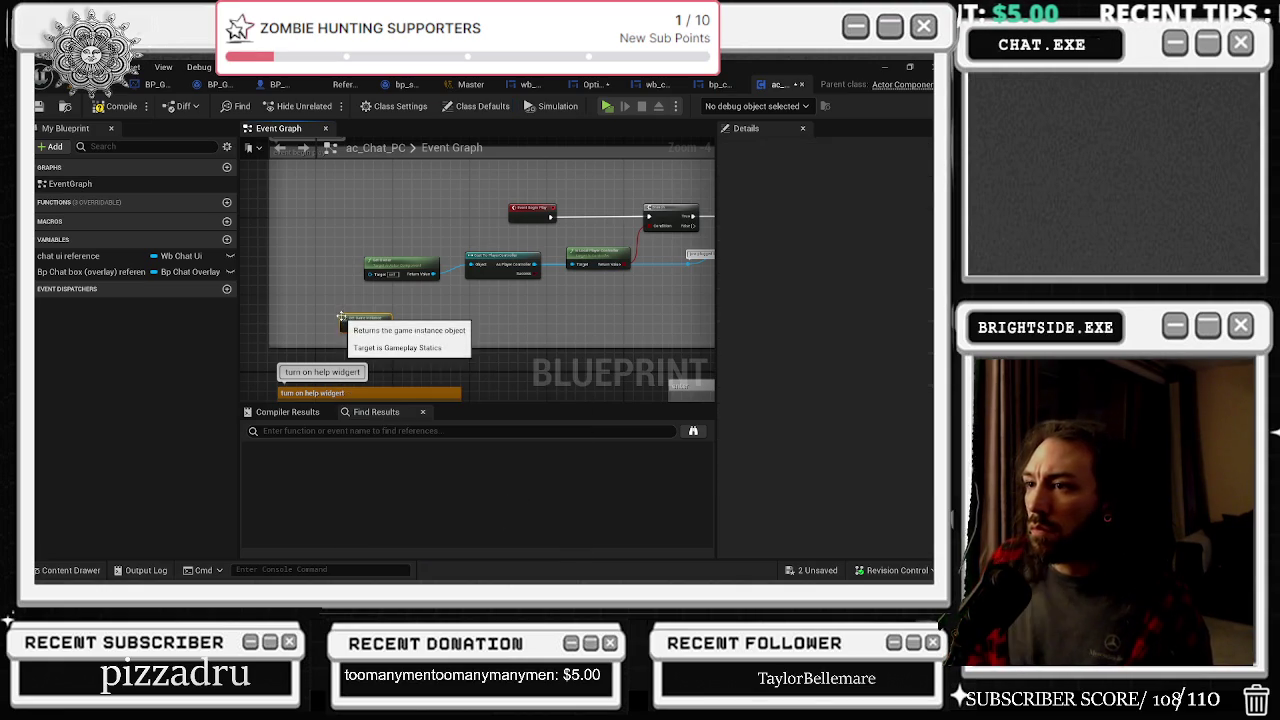
scroll(338, 333, up, 1)
drag(338, 333, 402, 335)
text(cast to)
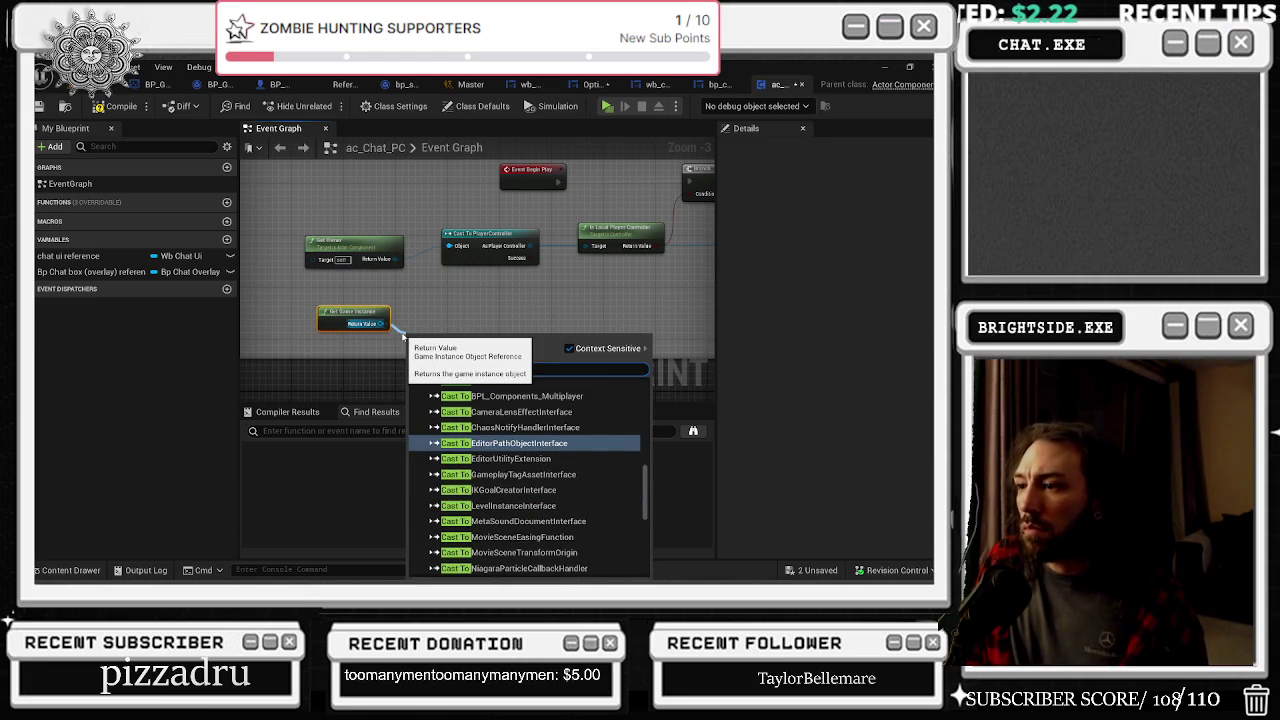
text(bp_ga)
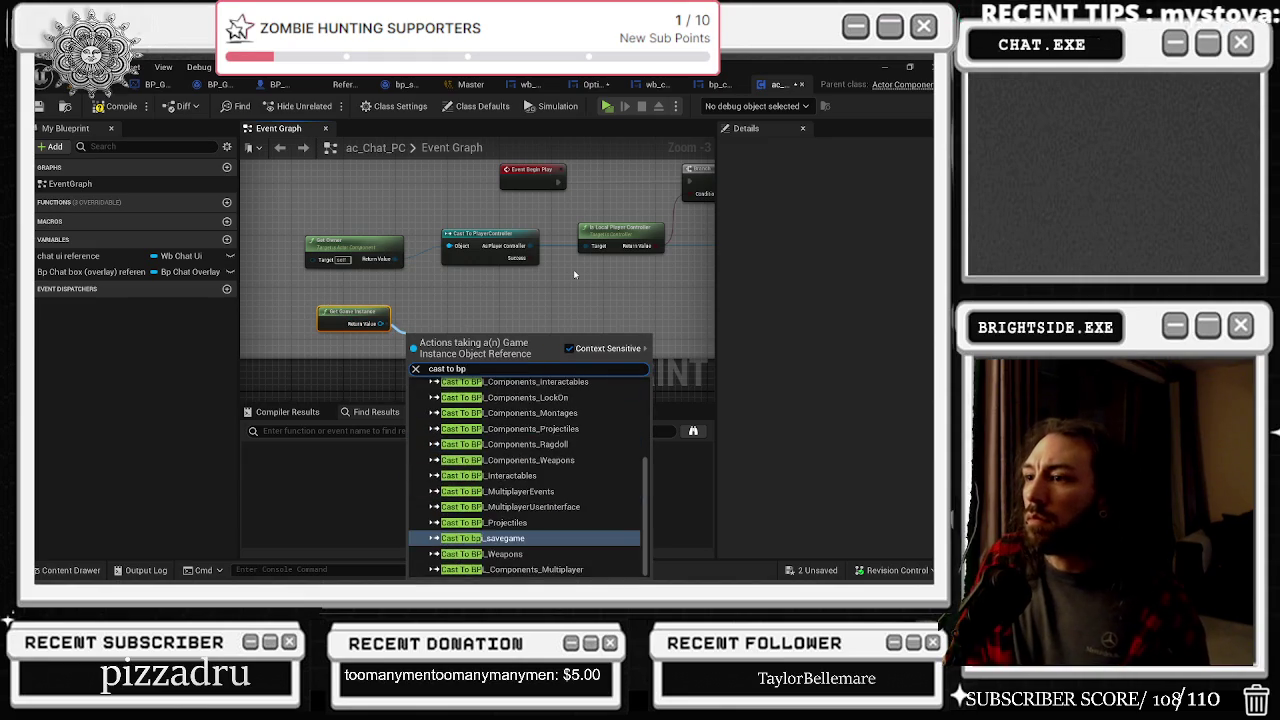
key(Return)
drag(450, 338, 477, 298)
Step: Start a getter from the cast result, then close the Master sound class tab
drag(446, 369, 465, 374)
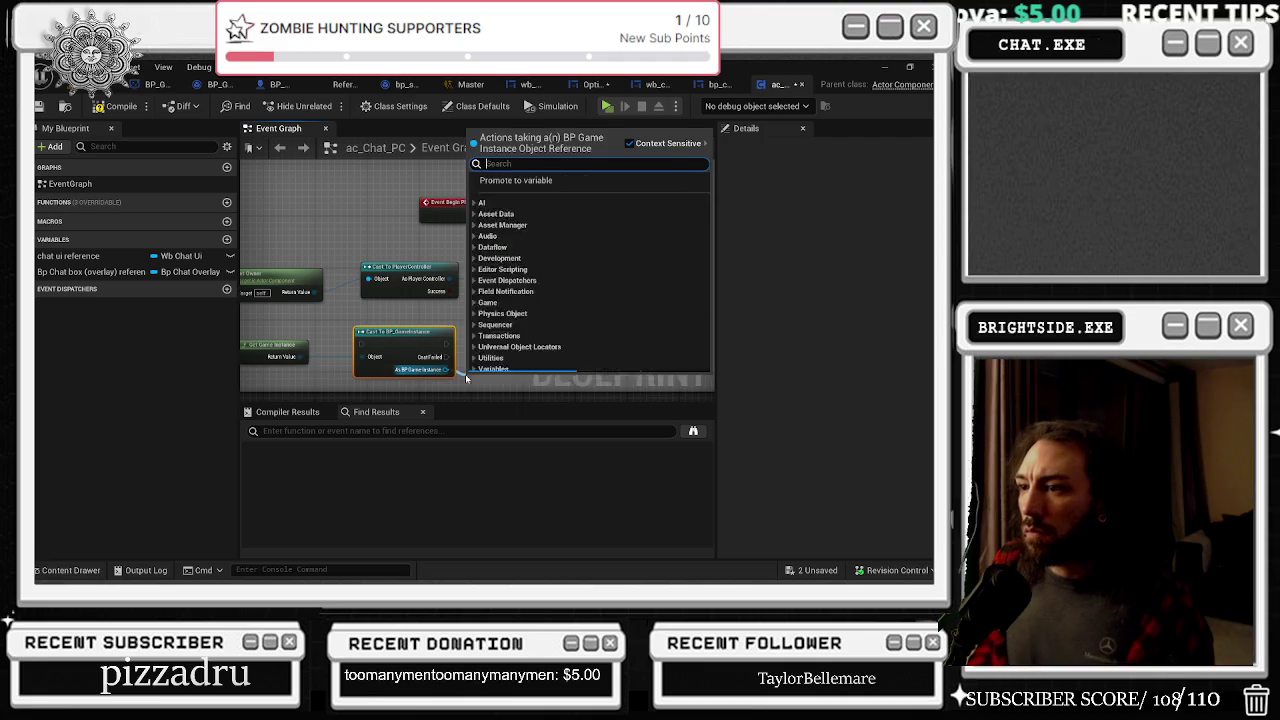
text(get)
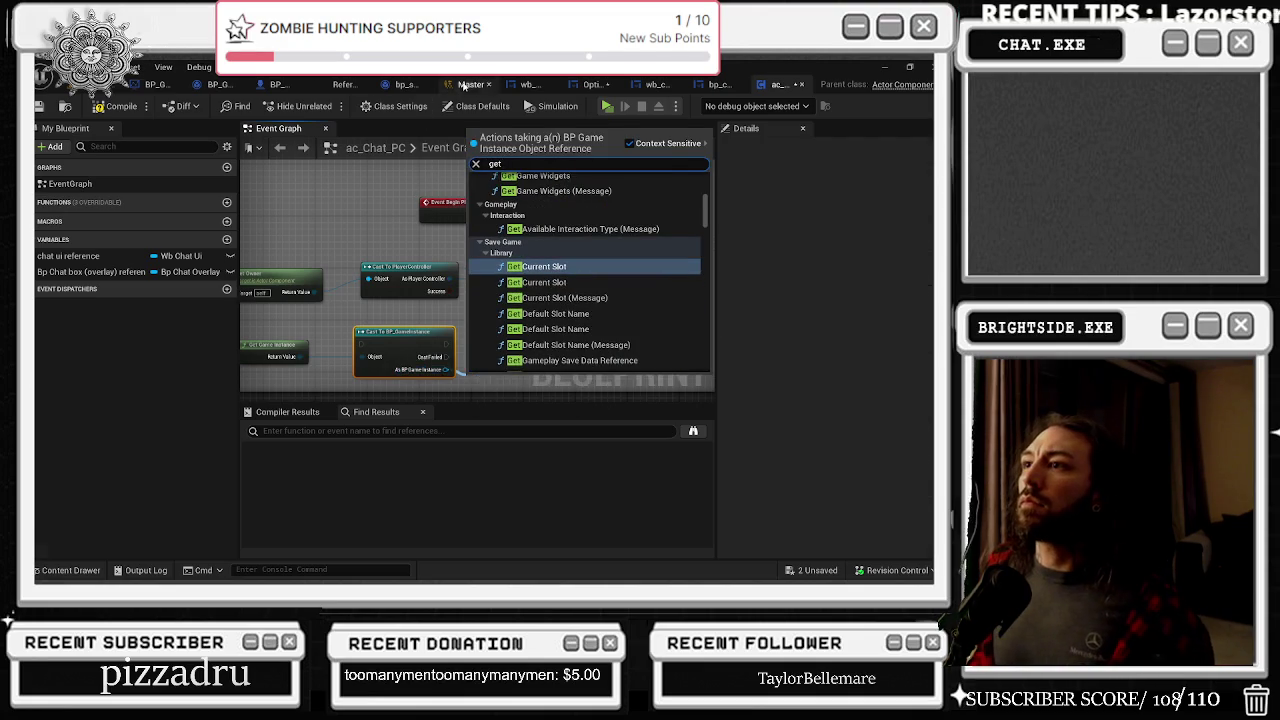
click(470, 84)
click(561, 85)
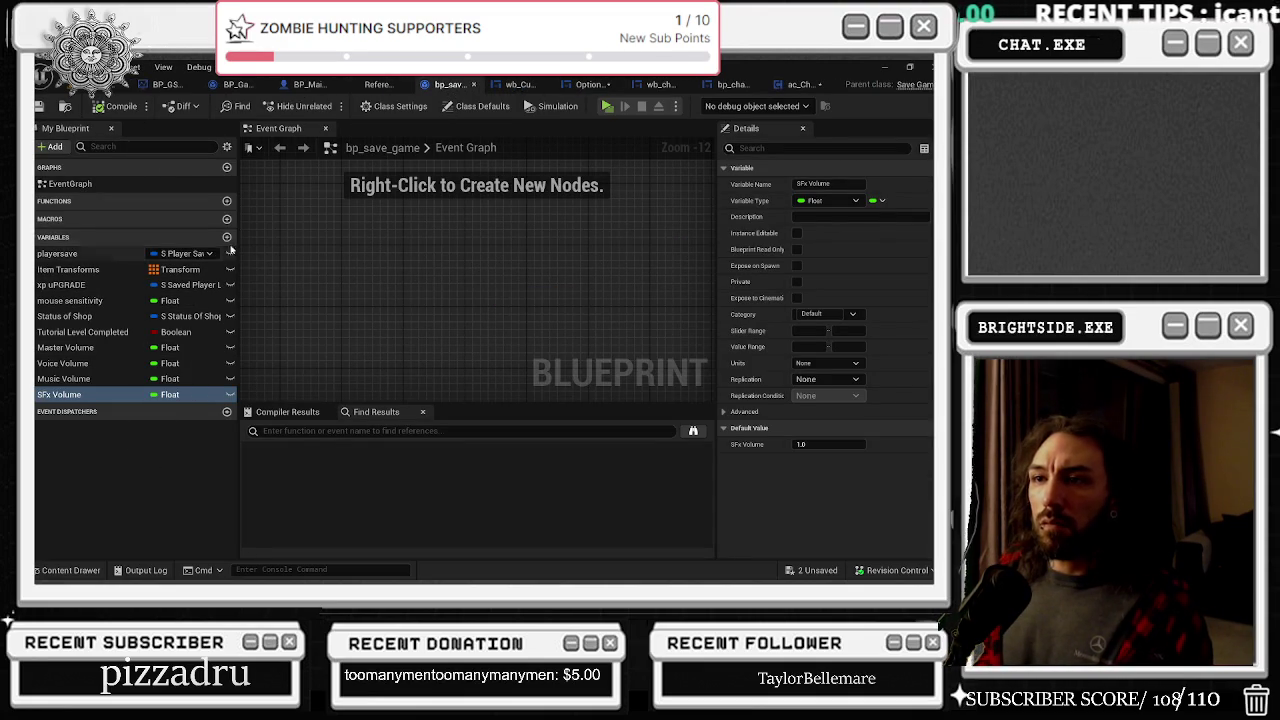
Step: Add a 'chat muted' Boolean to bp_save_game, compile, and close the BP_GS tab
click(227, 238)
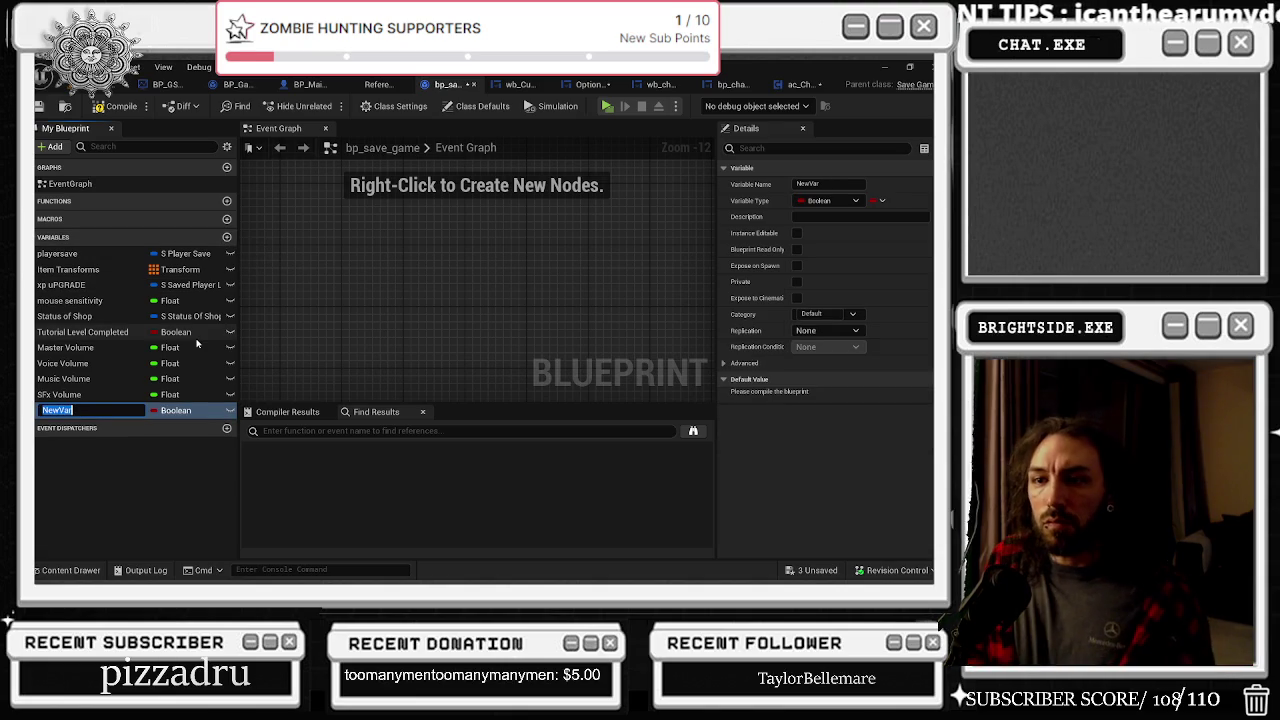
text(chat muted)
key(Return)
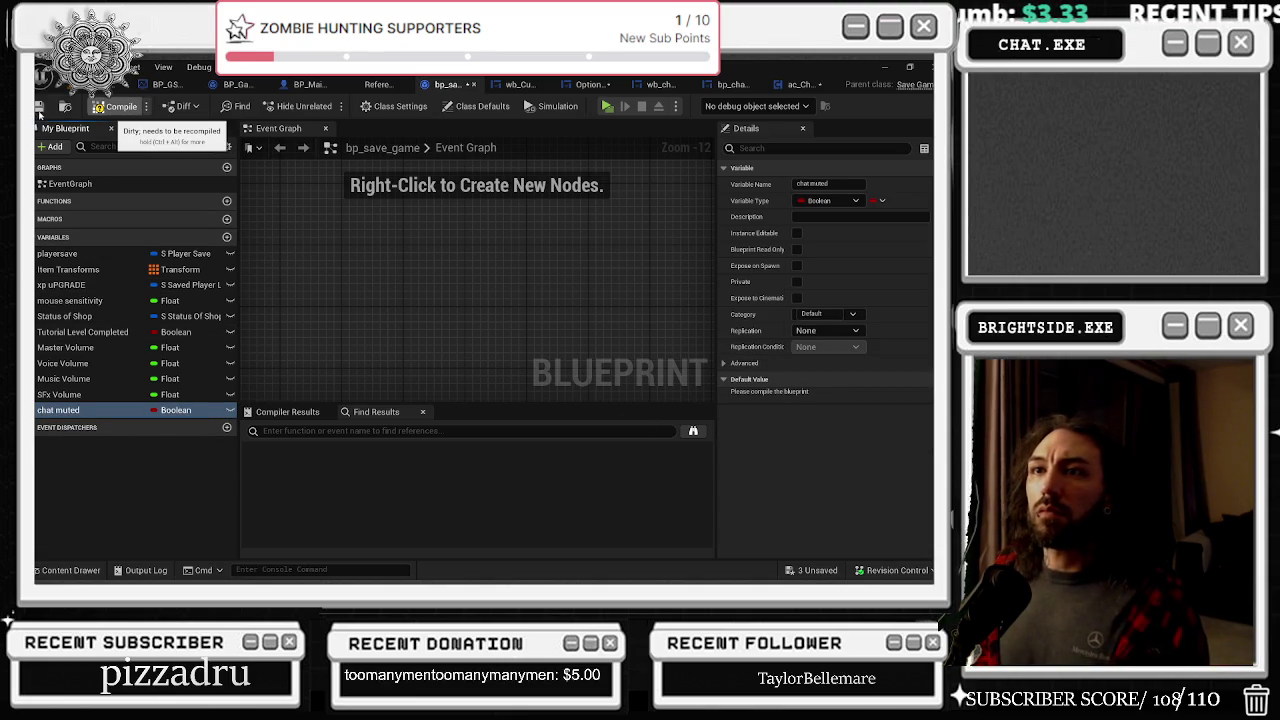
click(116, 108)
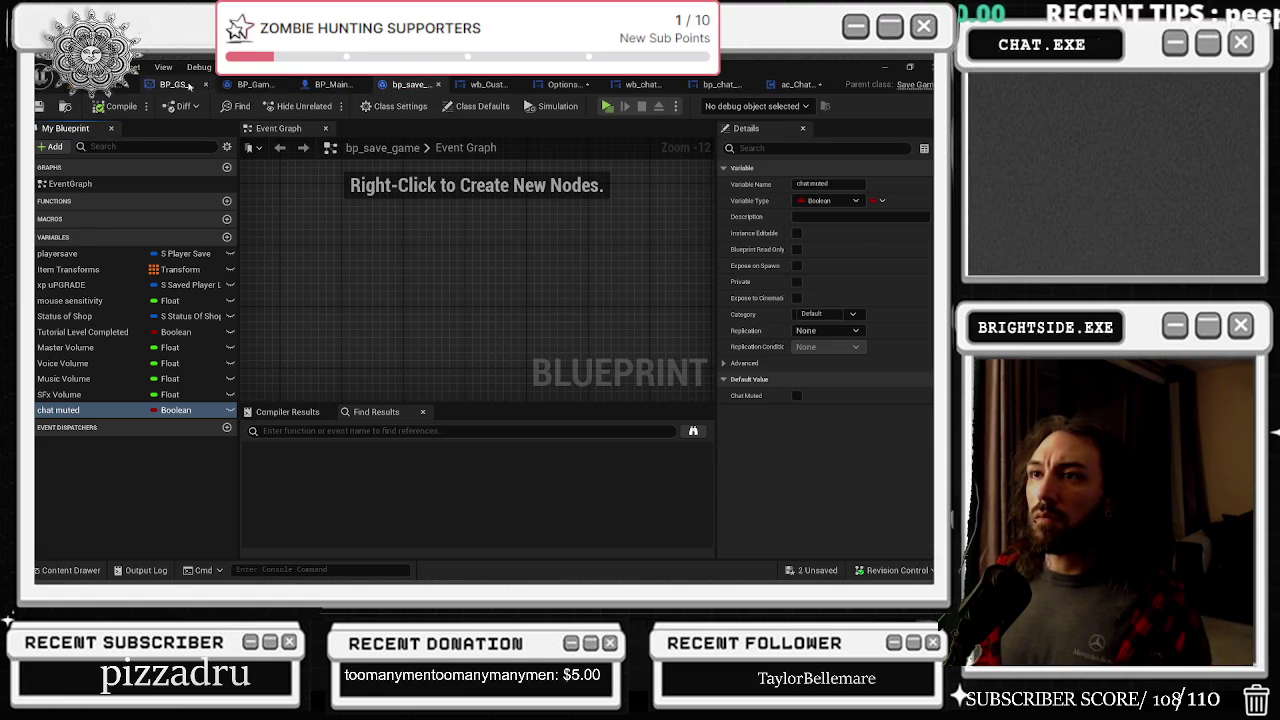
click(188, 86)
click(219, 84)
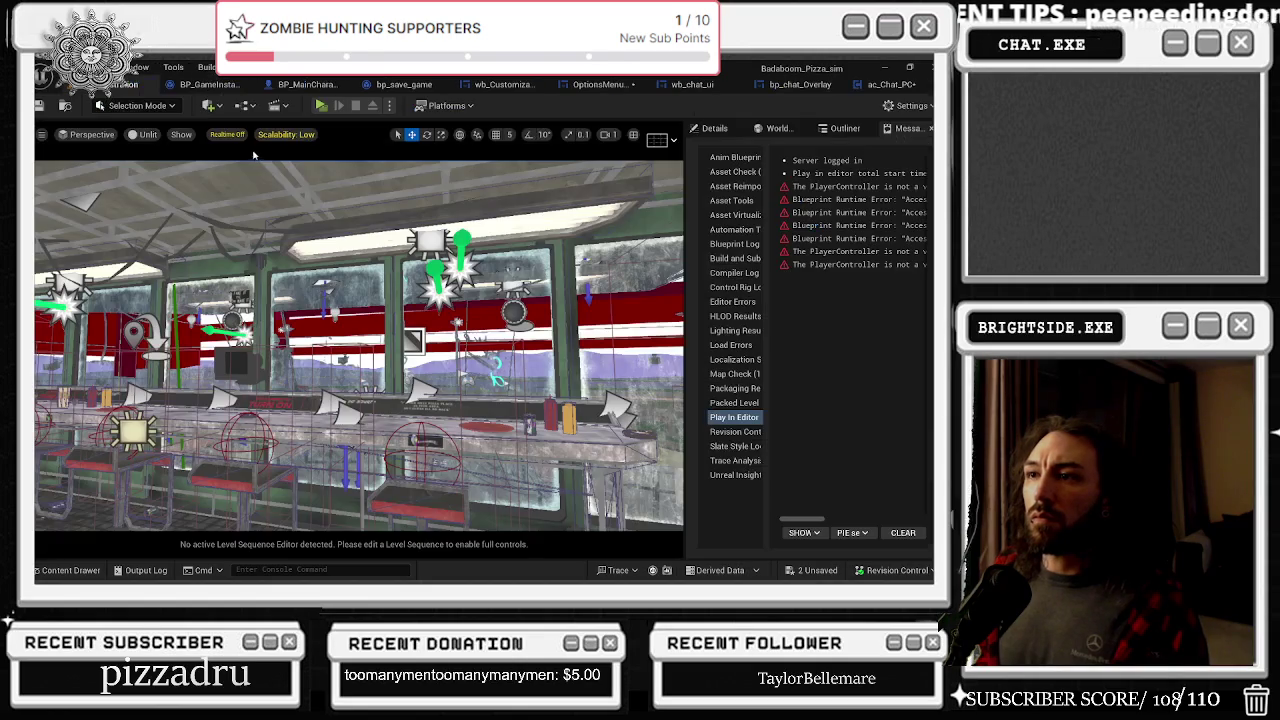
Step: Add a 'chat turned off' Boolean variable to BP_GameInstance and save it
click(200, 85)
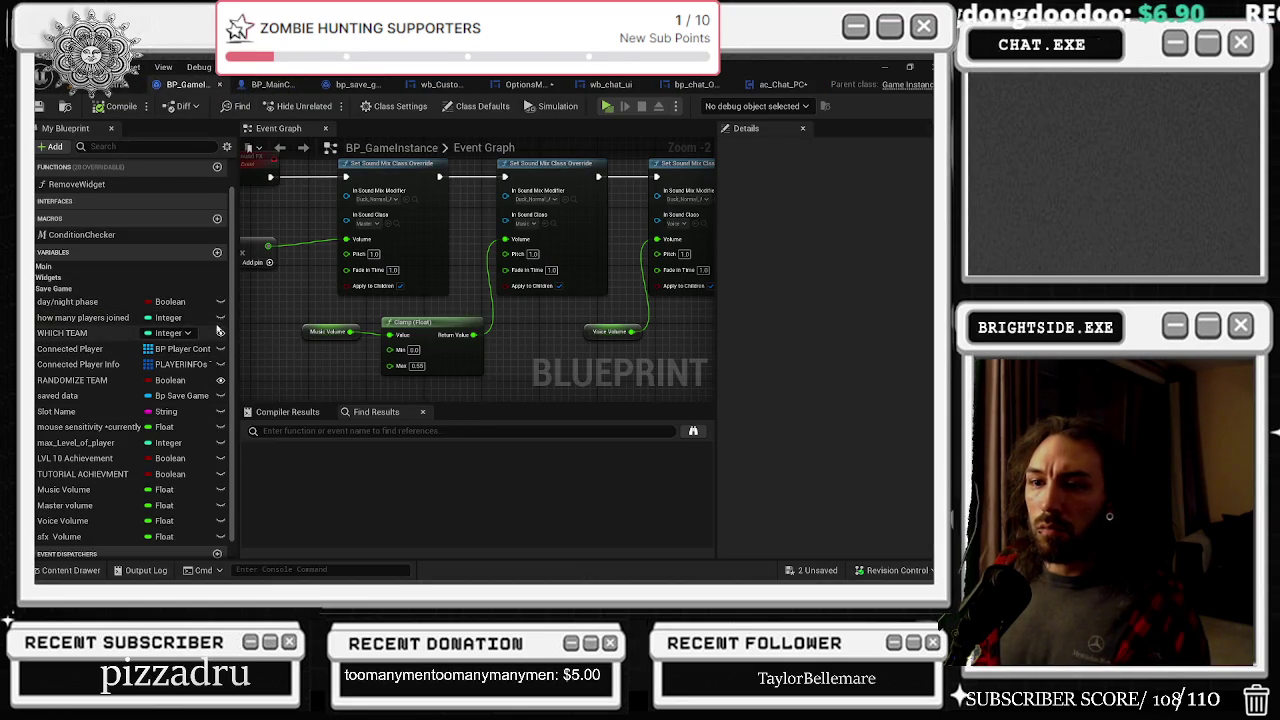
click(218, 253)
text(chat turned off)
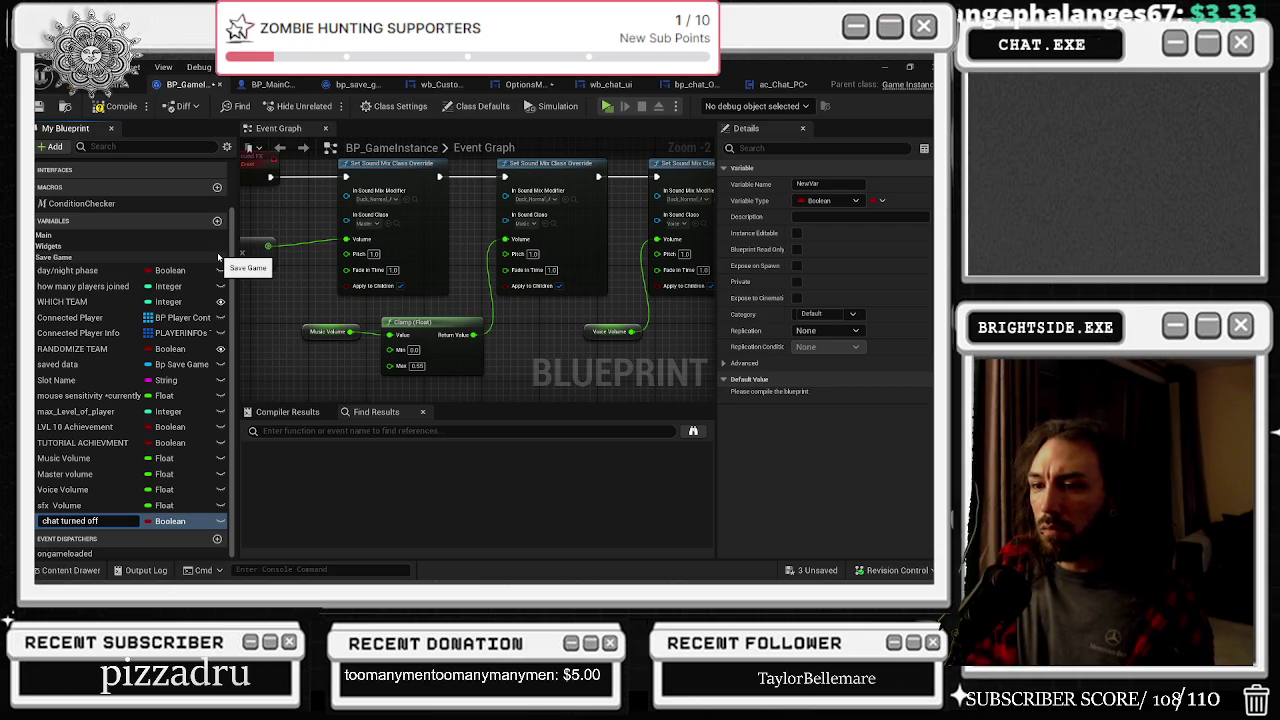
key(Return)
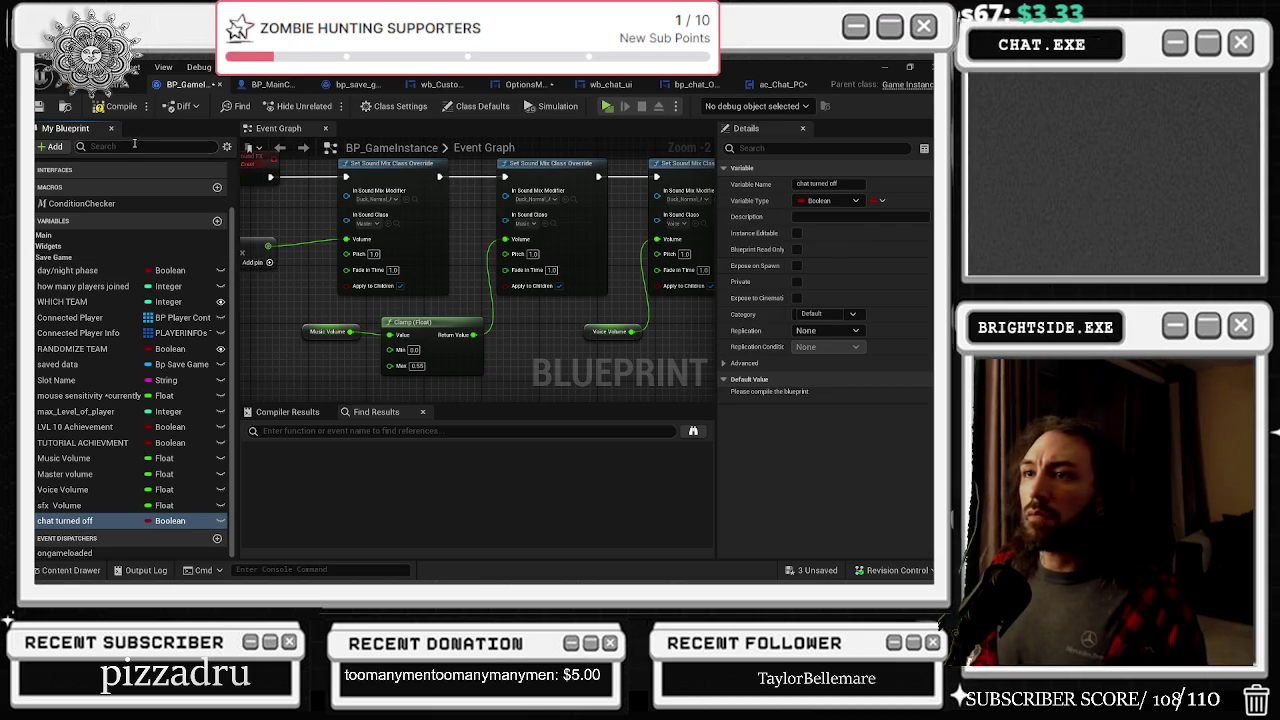
click(38, 107)
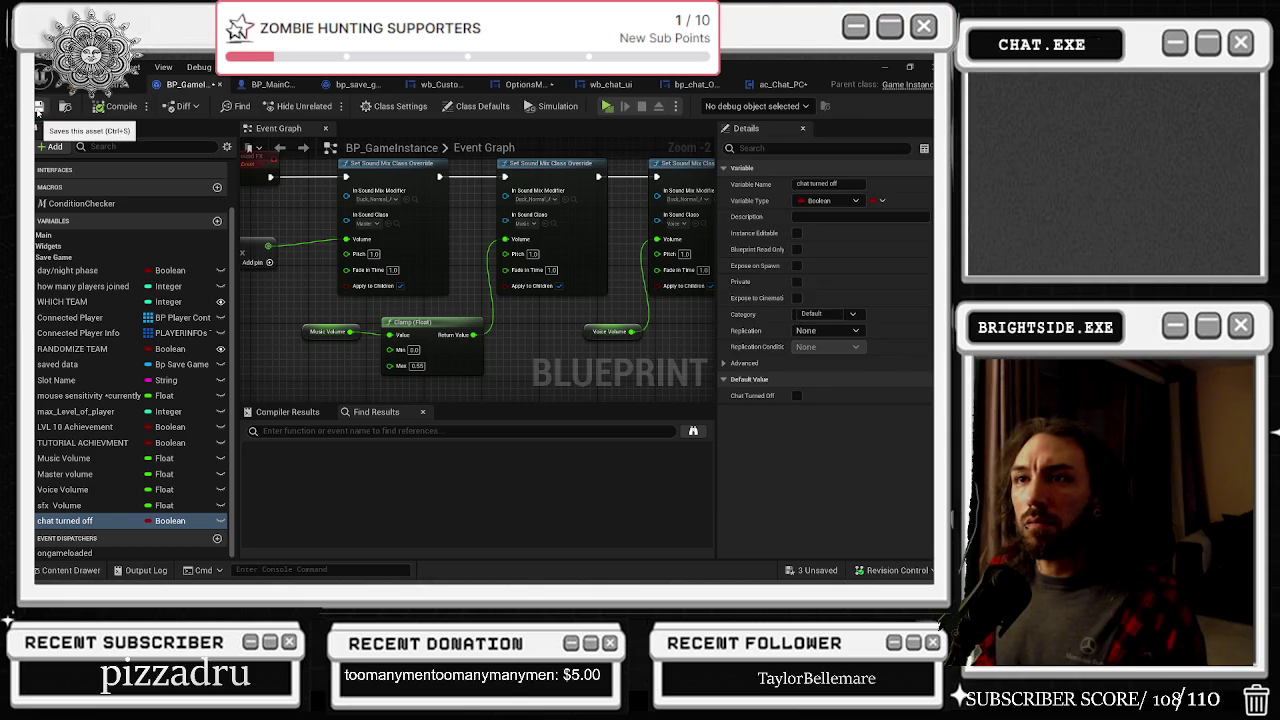
Step: Shift the end nodes of the volume-setting chain aside to make room after Sfx Volume
scroll(555, 305, down, 5)
scroll(555, 305, down, 3)
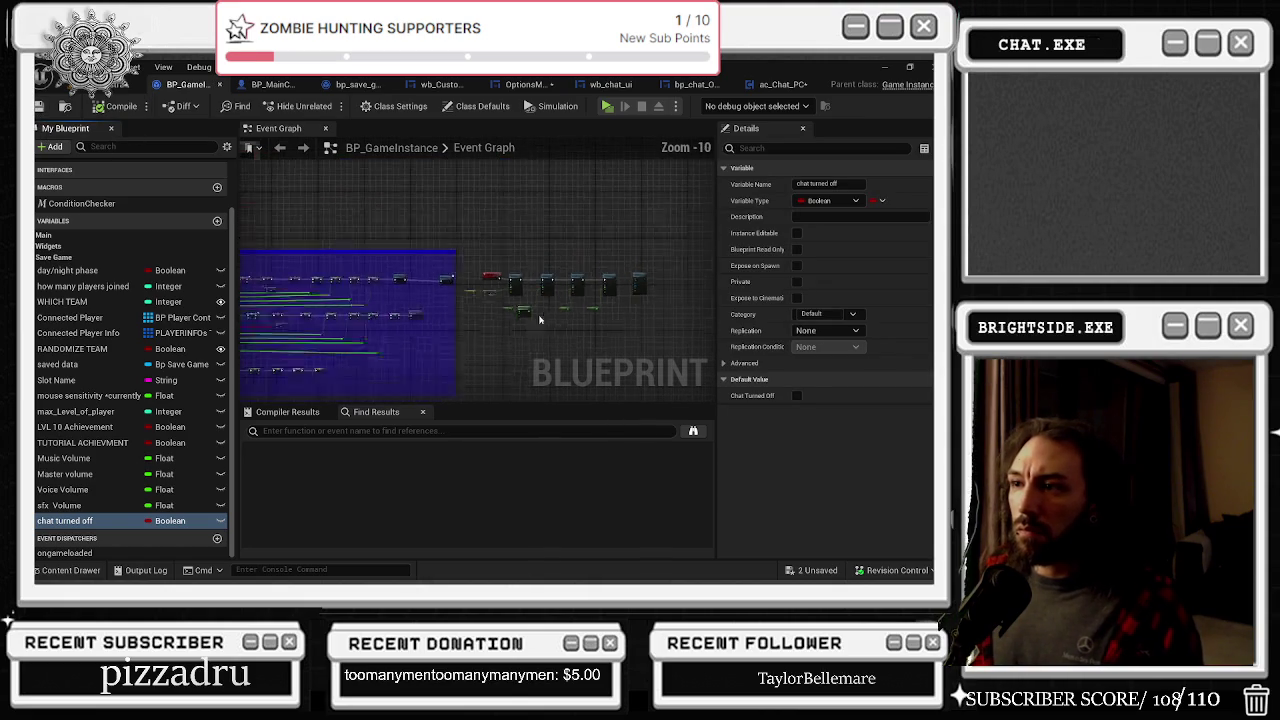
scroll(457, 286, up, 7)
click(451, 261)
shift+click(610, 242)
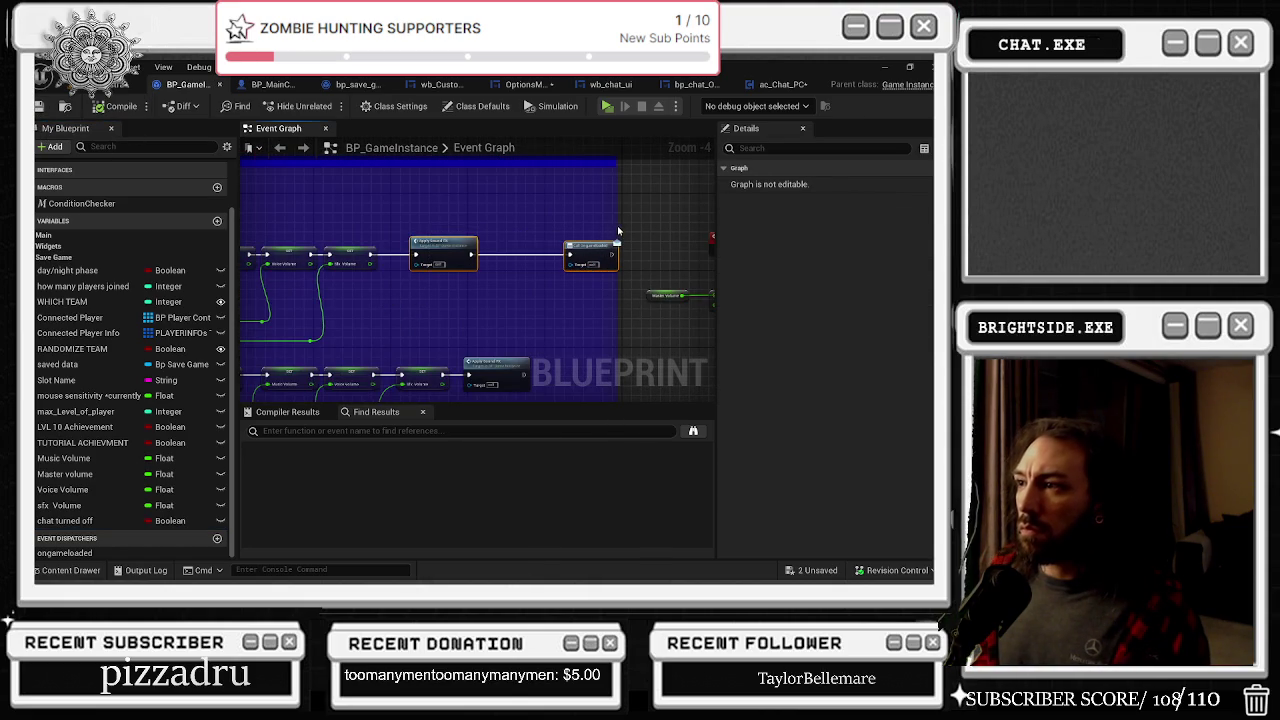
scroll(645, 237, down, 4)
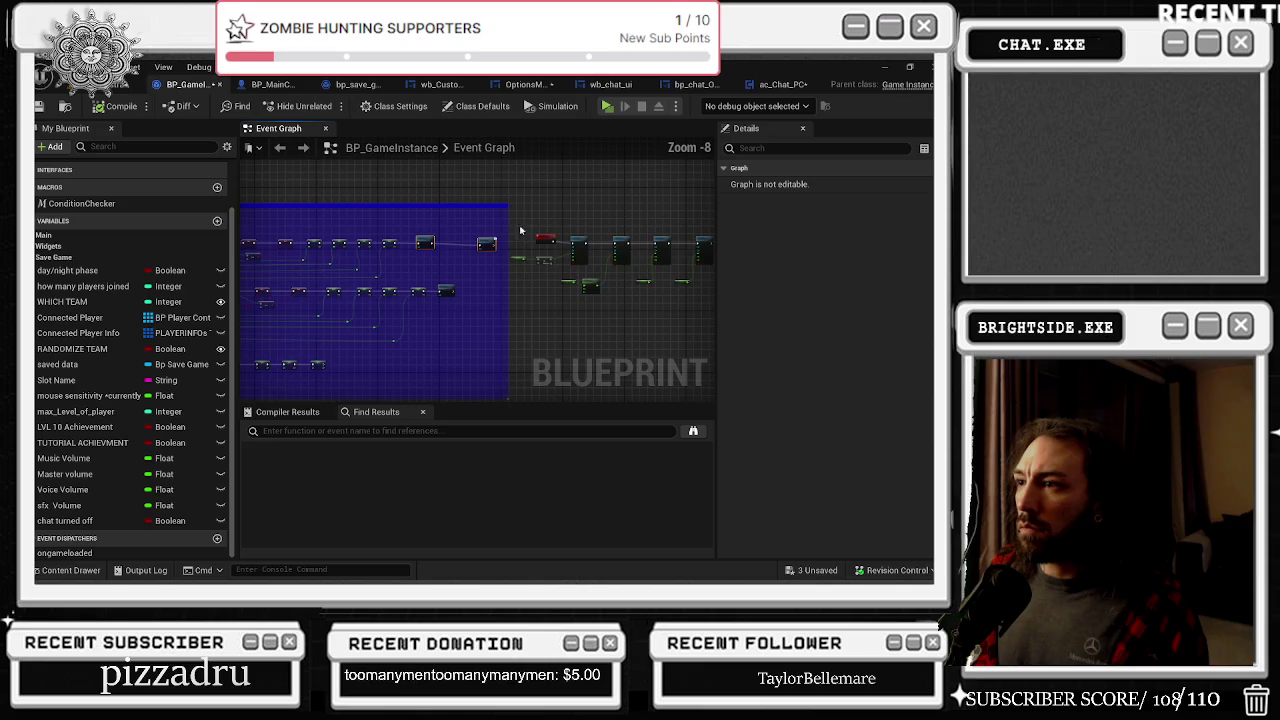
mouse_move(414, 211)
mouse_down()
mouse_move(464, 259)
mouse_move(459, 277)
mouse_up()
scroll(459, 277, up, 4)
scroll(532, 272, up, 1)
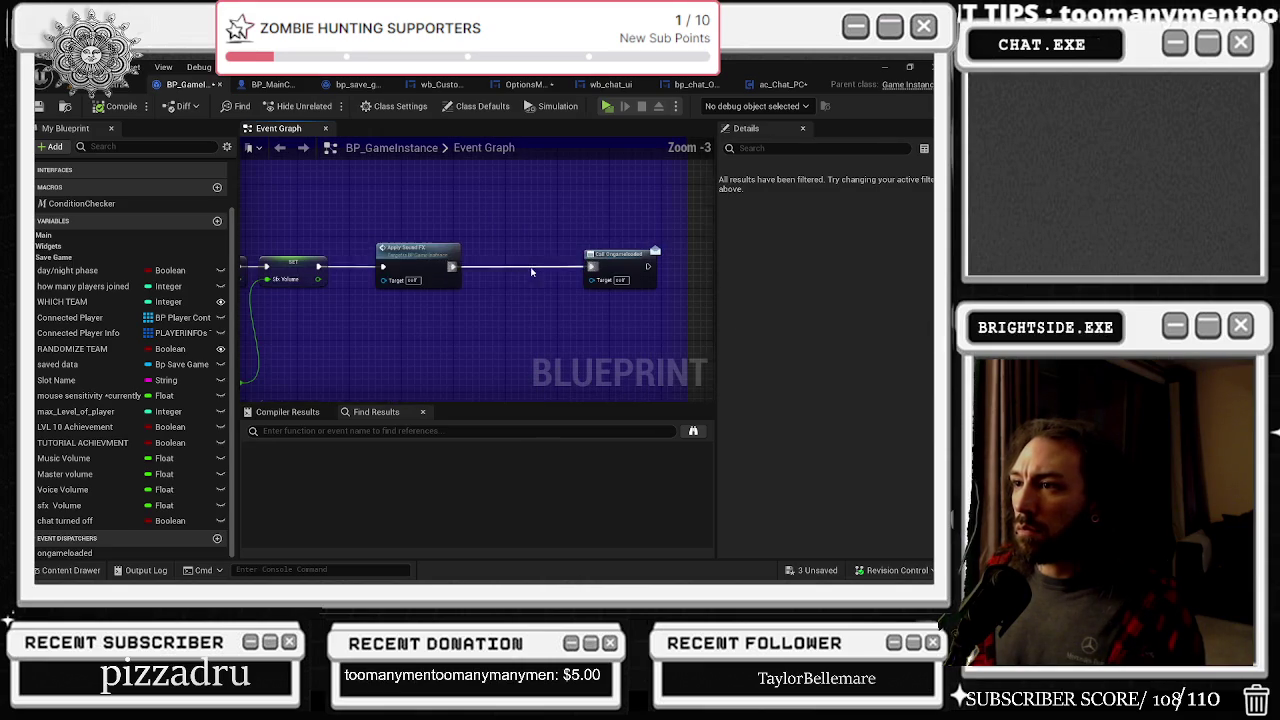
click(460, 272)
drag(357, 294, 509, 298)
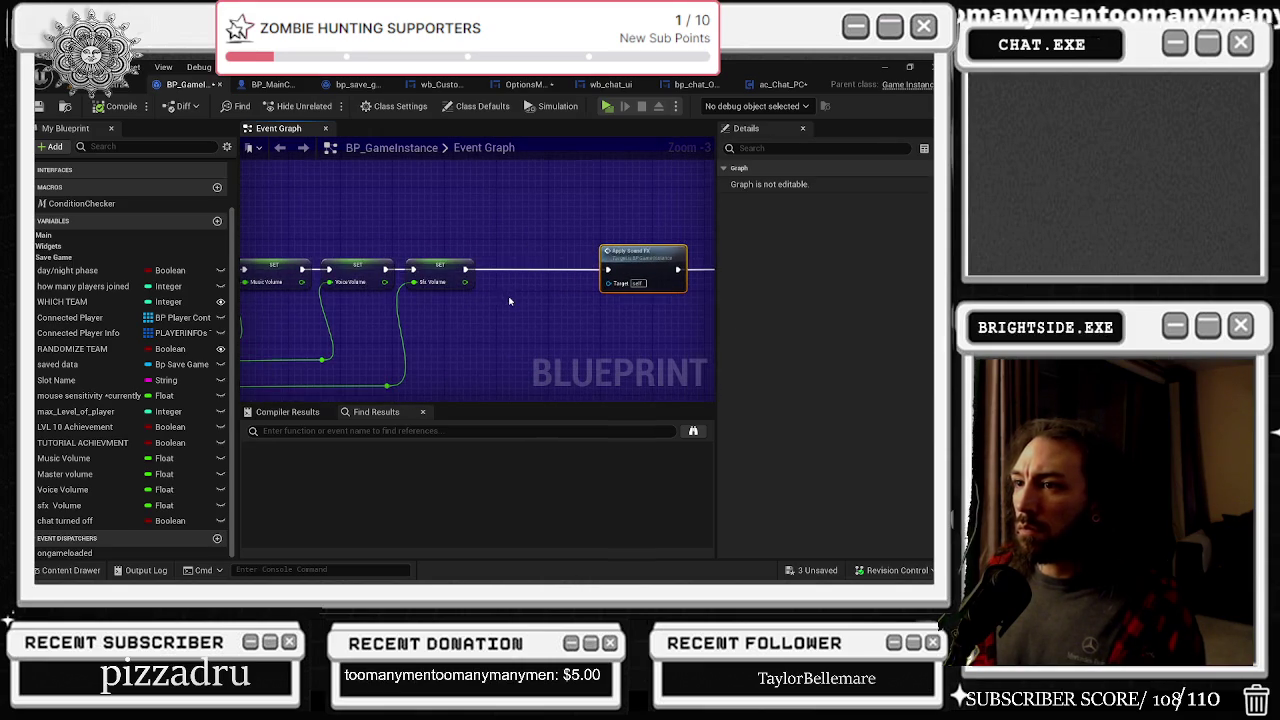
mouse_move(648, 248)
mouse_down()
mouse_move(498, 236)
mouse_move(579, 213)
mouse_up()
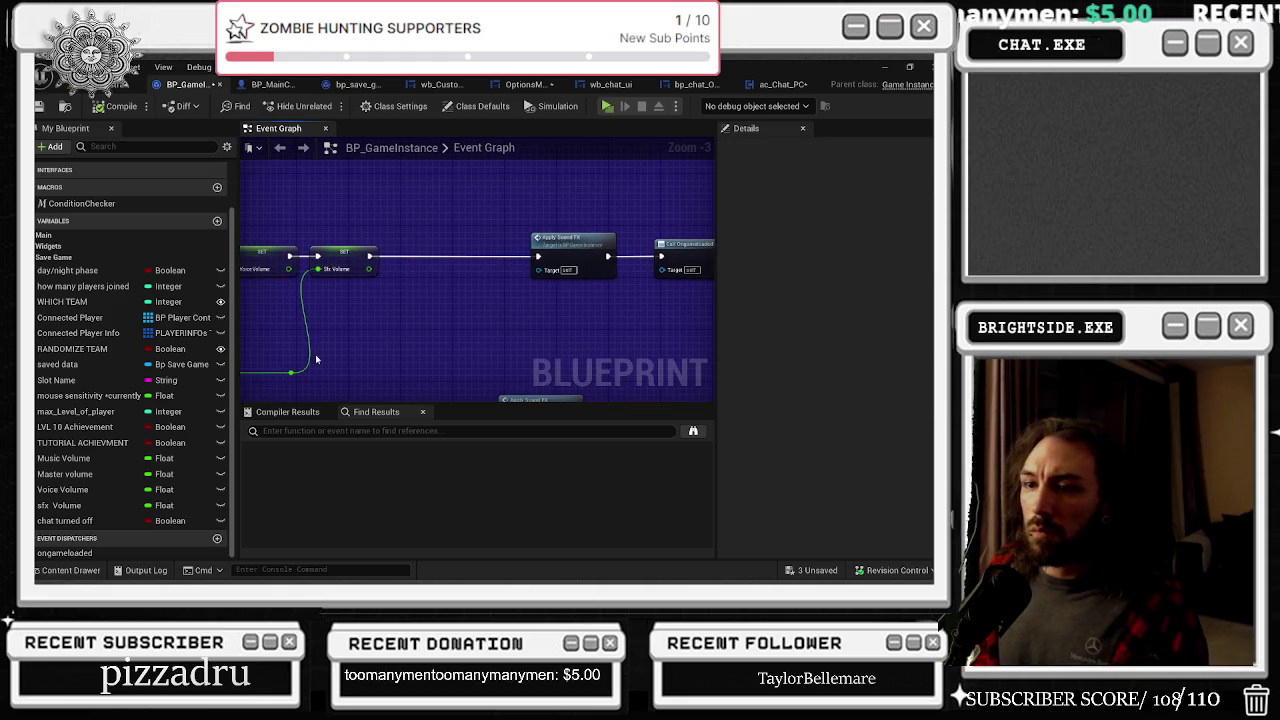
Step: Place a Set Chat Turned Off node and wire it in after the Sfx Volume setter
mouse_move(65, 520)
mouse_down()
mouse_move(320, 358)
mouse_move(335, 313)
mouse_move(392, 315)
mouse_move(389, 303)
mouse_up()
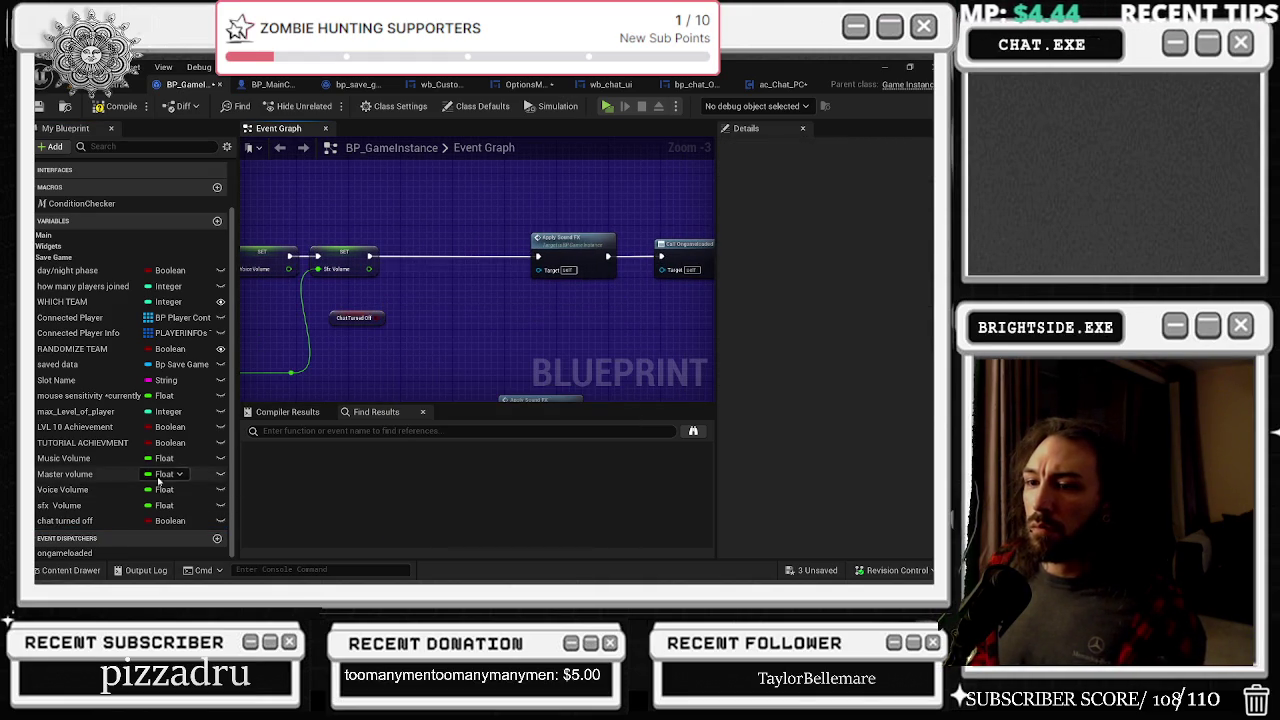
mouse_move(65, 520)
mouse_down()
mouse_move(392, 252)
mouse_move(538, 257)
mouse_up()
click(355, 318)
key(Delete)
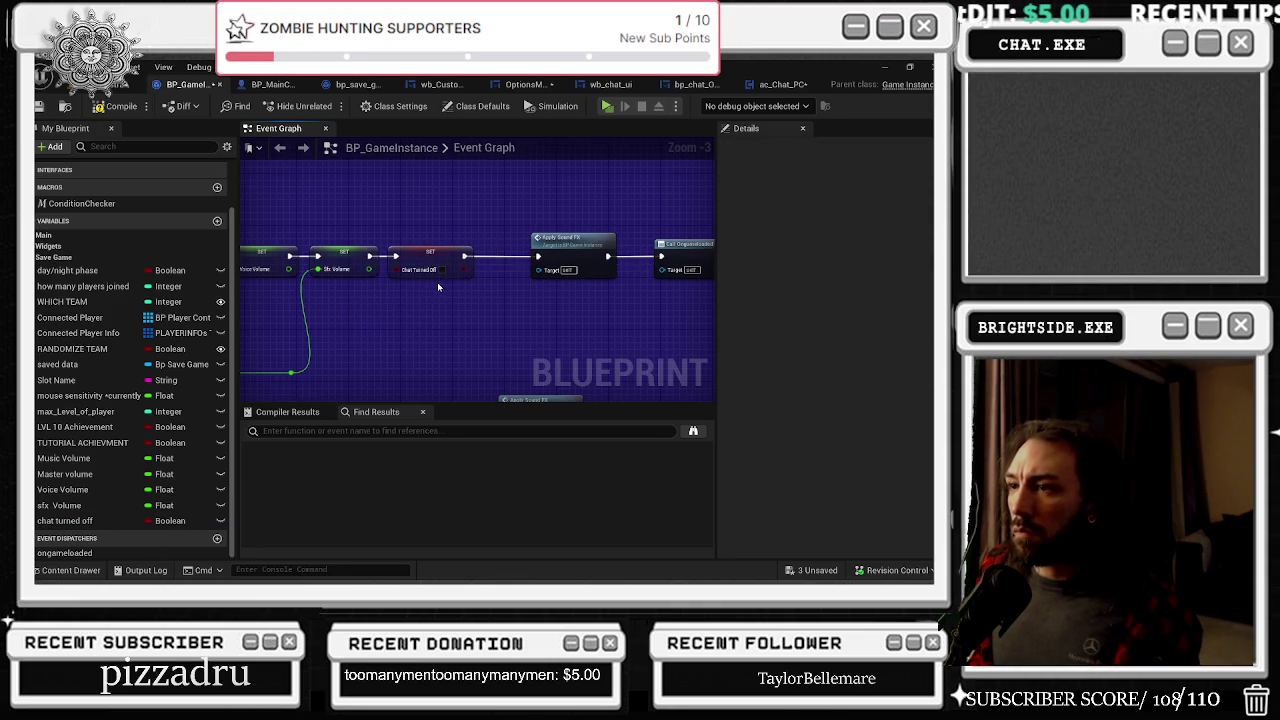
click(437, 282)
scroll(437, 282, down, 2)
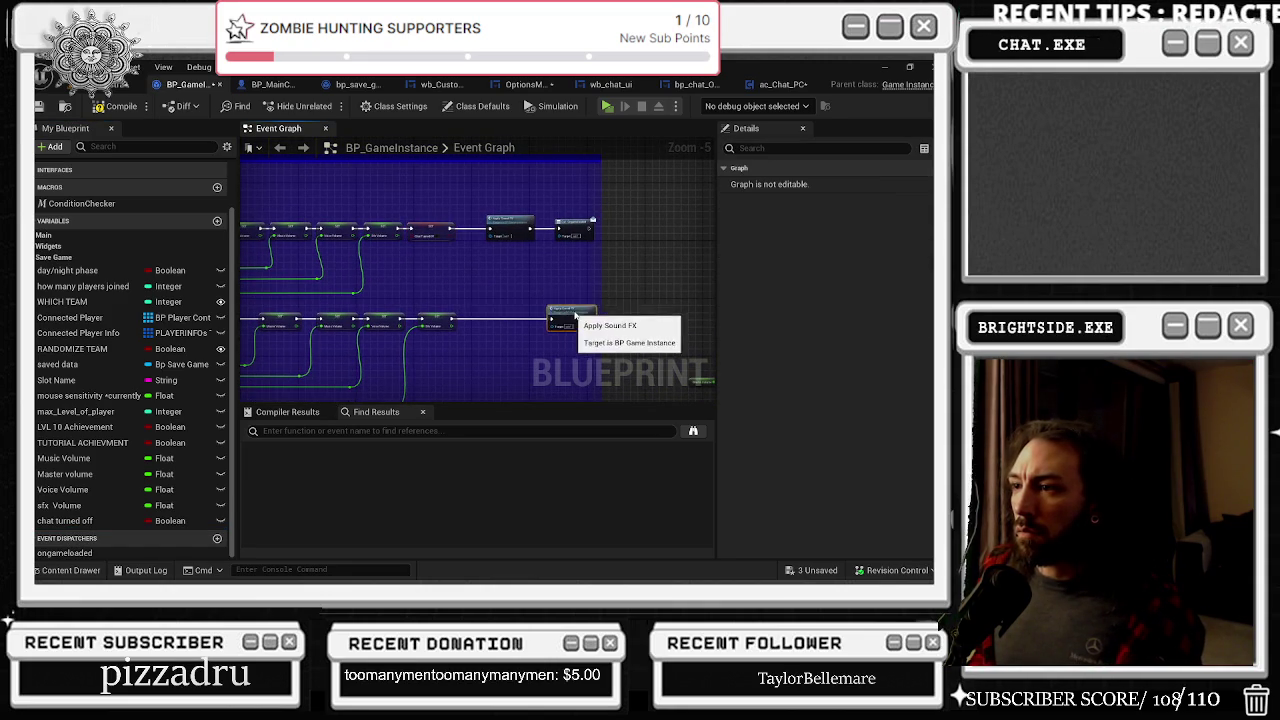
scroll(400, 325, up, 2)
click(478, 310)
drag(428, 312, 612, 307)
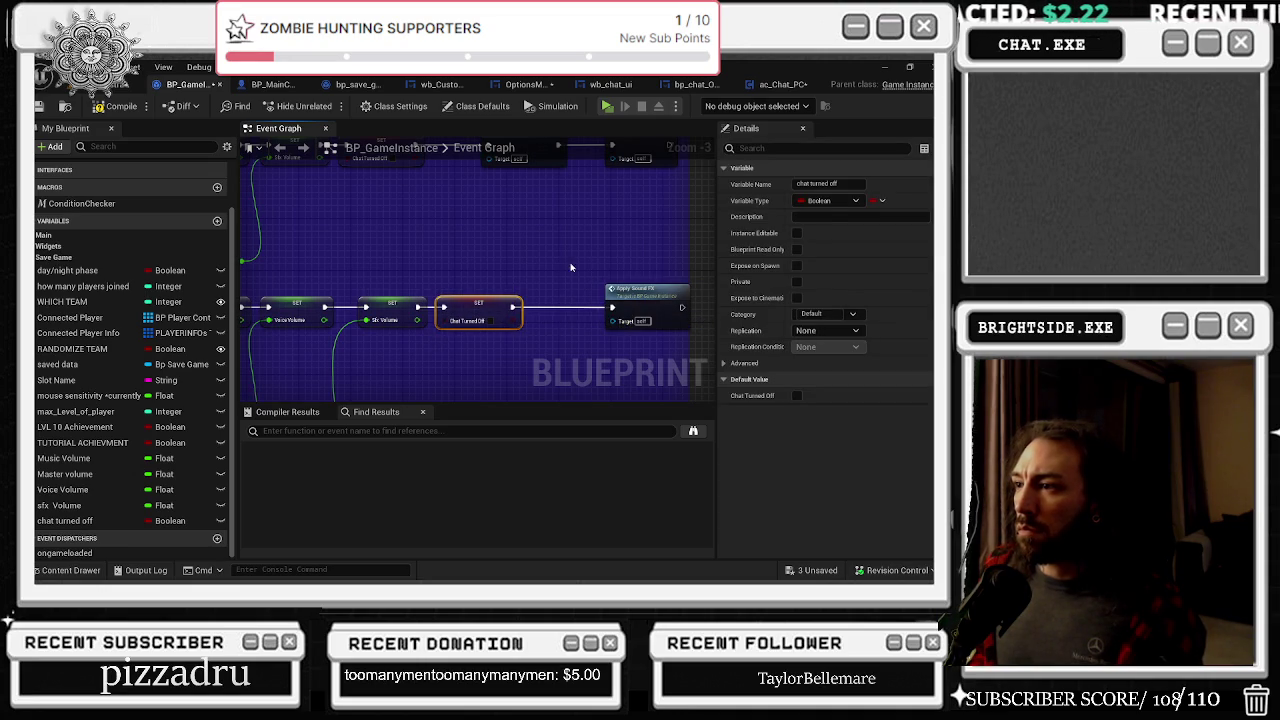
scroll(465, 341, down, 2)
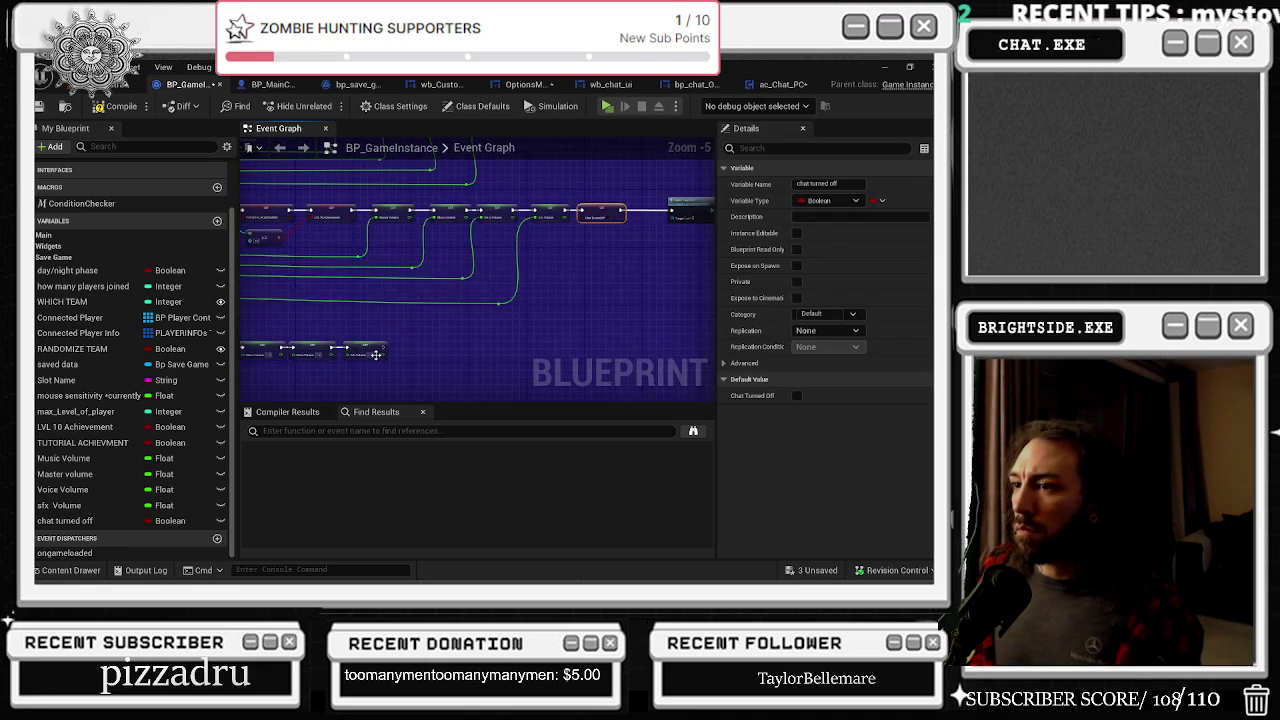
Step: Copy the Chat Turned Off setter and paste it onto the lower load chain
key(ctrl+c)
key(ctrl+v)
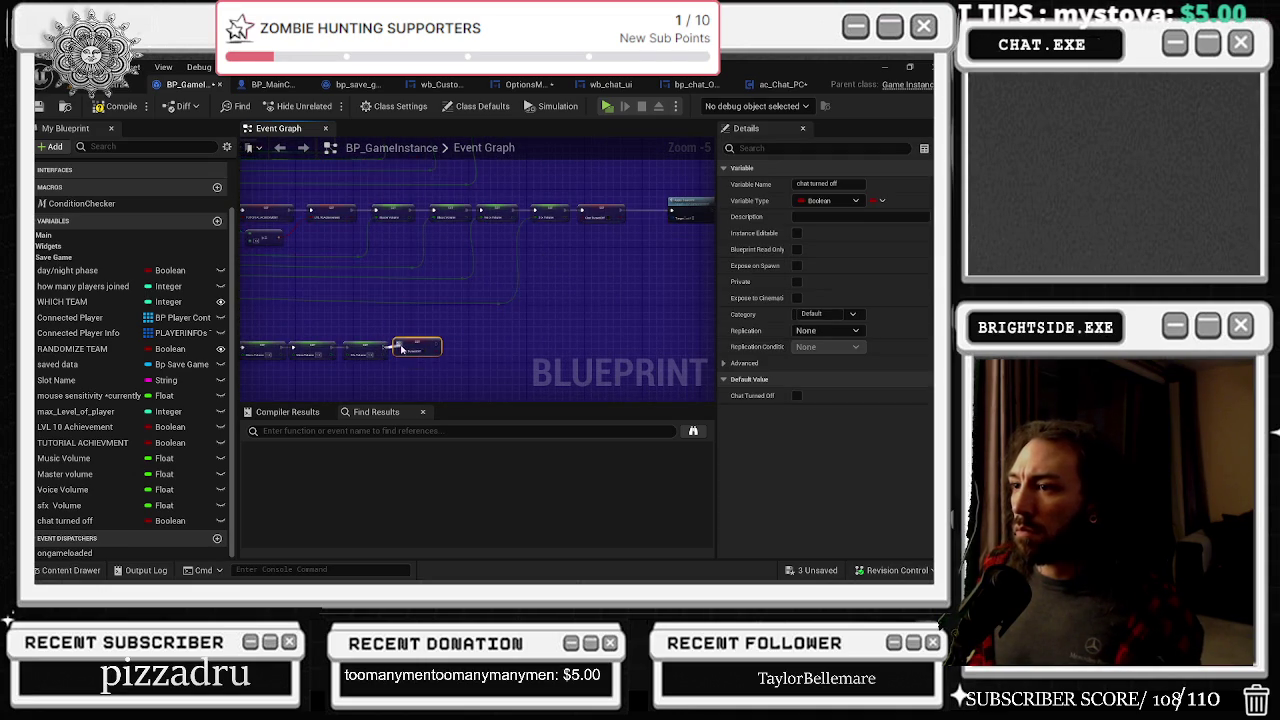
scroll(418, 352, up, 1)
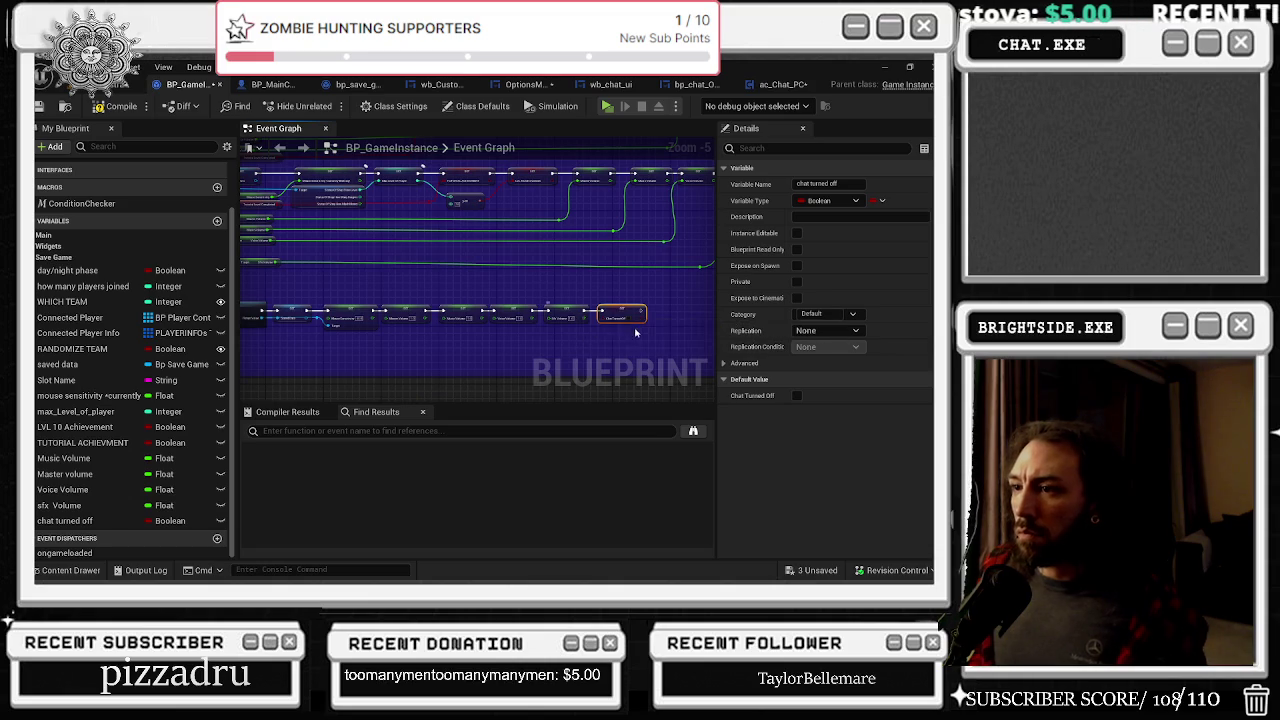
scroll(652, 251, down, 2)
scroll(480, 280, up, 2)
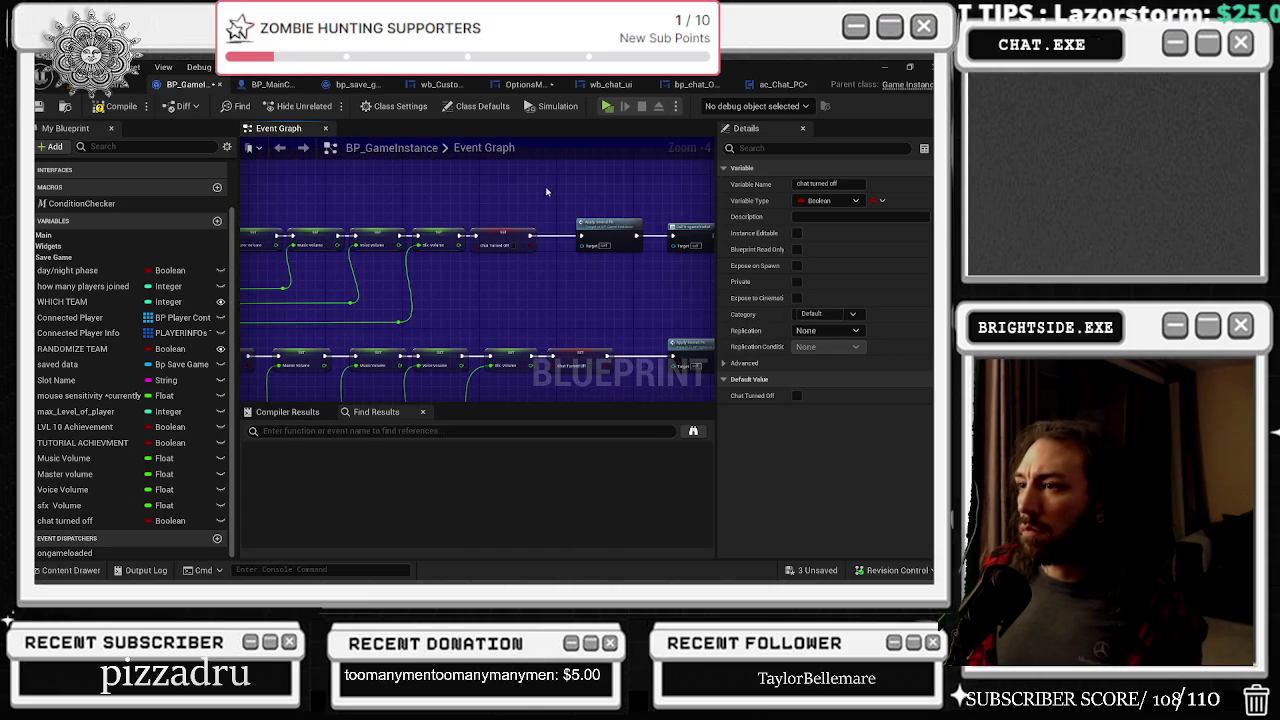
scroll(432, 300, down, 2)
scroll(536, 265, up, 2)
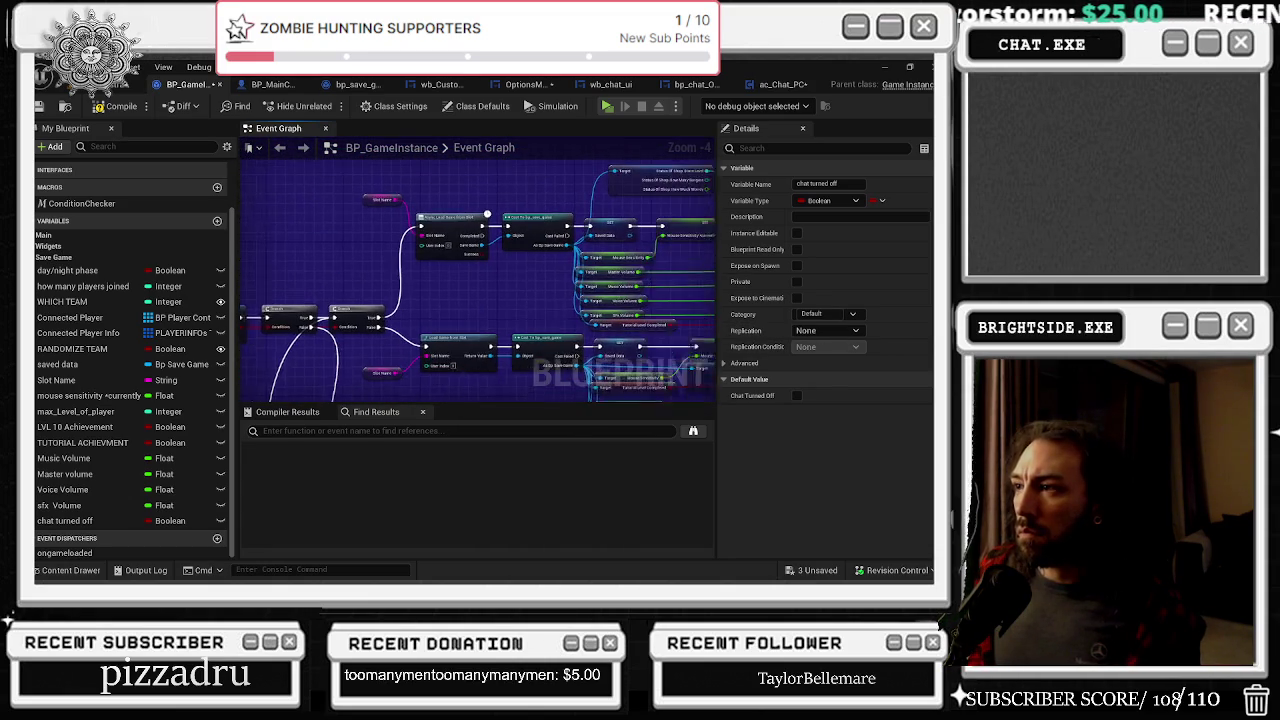
Step: Pull Get Chat Muted from the save game output and connect it to the setter
drag(512, 244, 491, 313)
text(get cha)
key(Return)
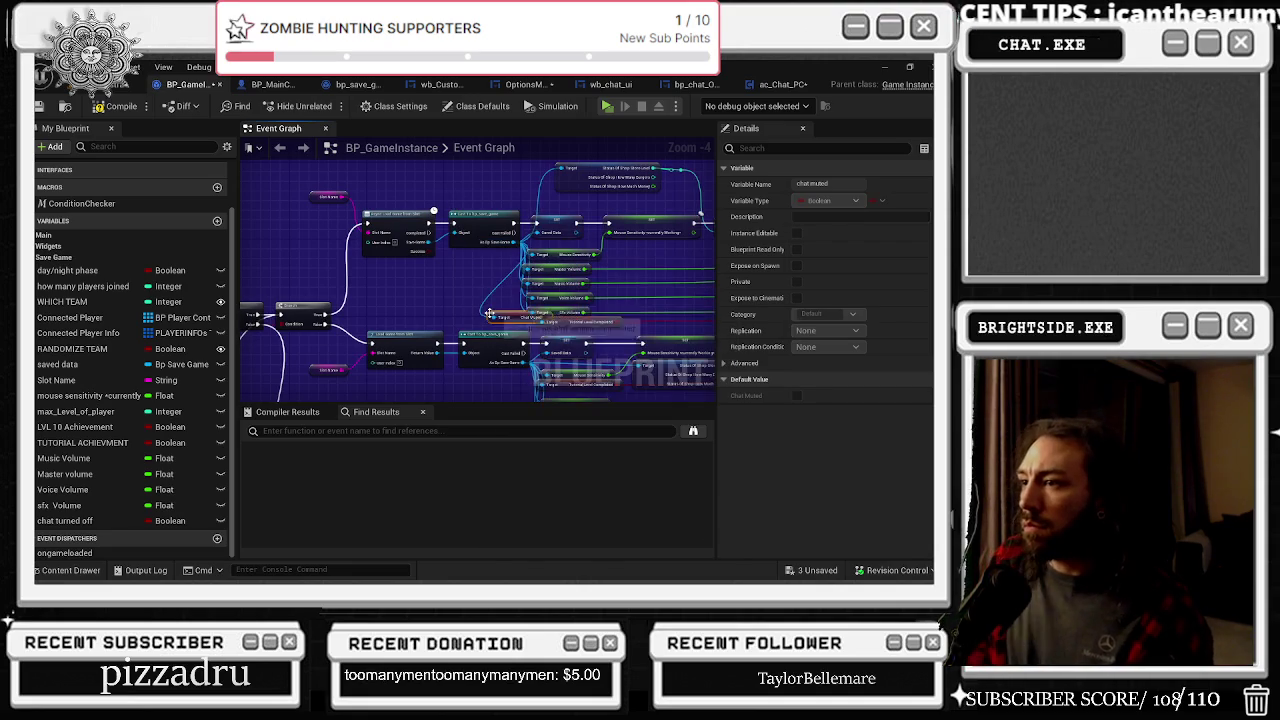
scroll(412, 229, up, 2)
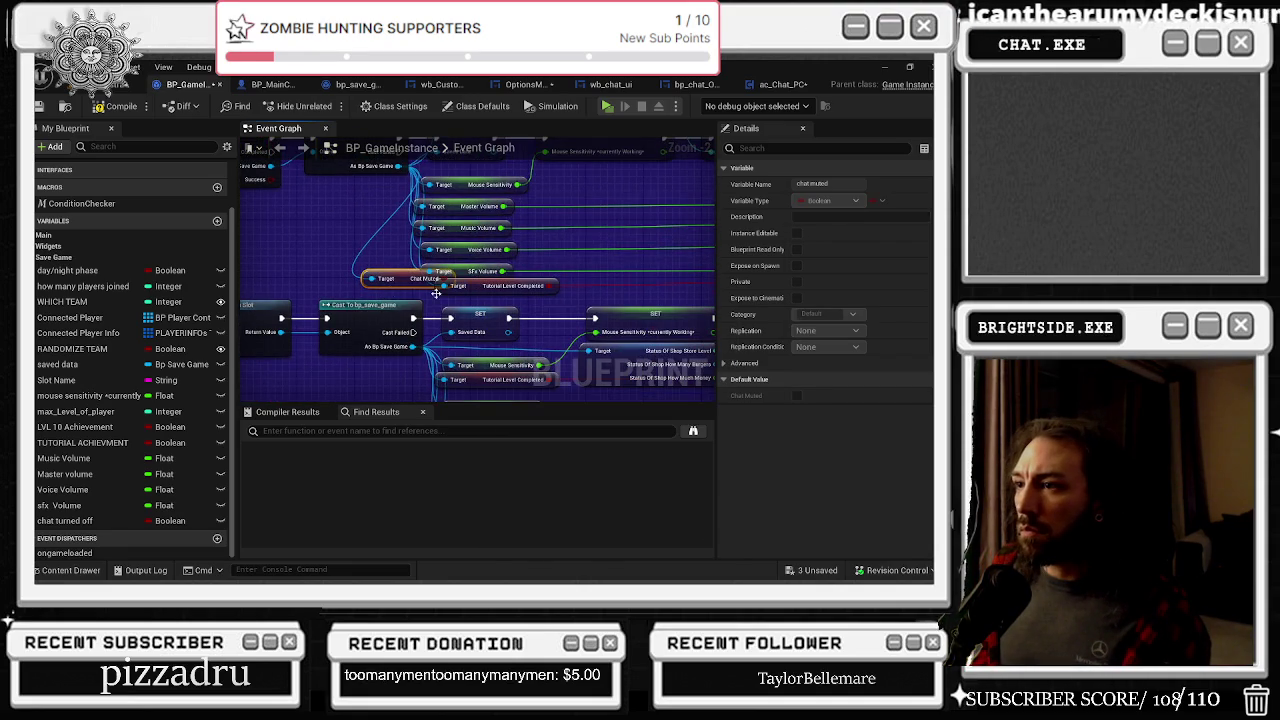
scroll(419, 294, down, 4)
drag(311, 293, 141, 293)
click(663, 355)
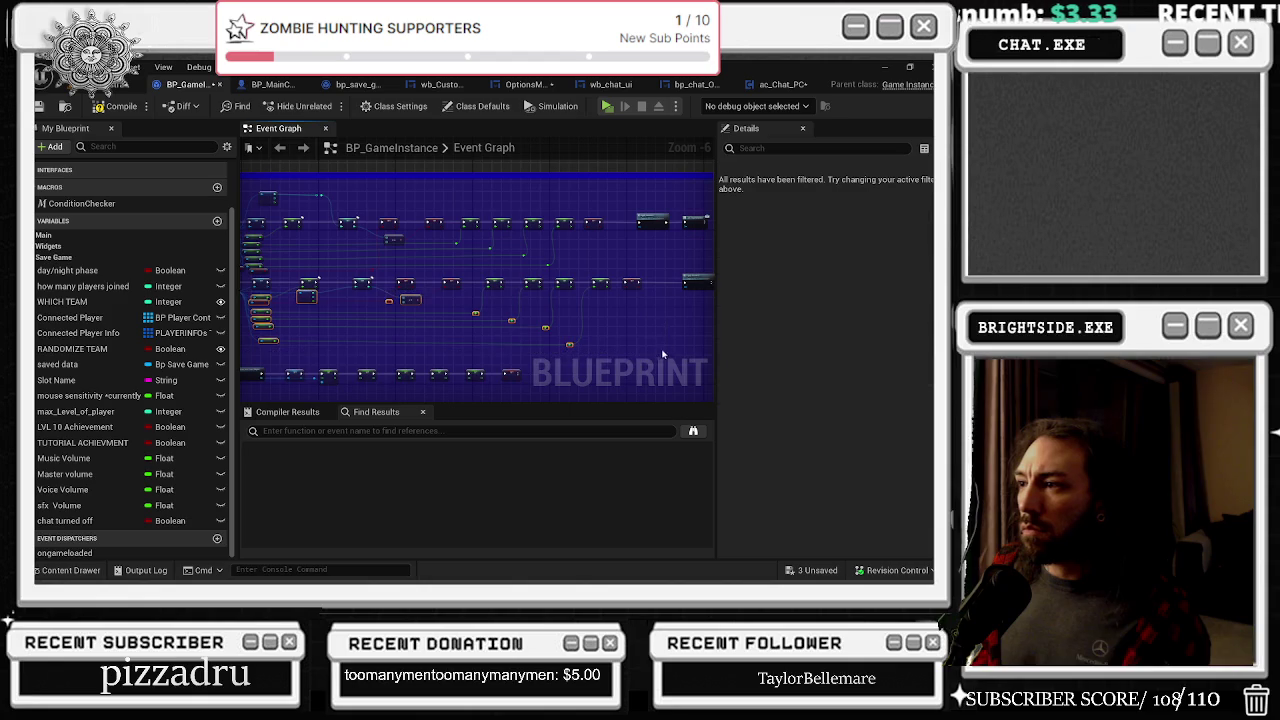
scroll(360, 295, up, 1)
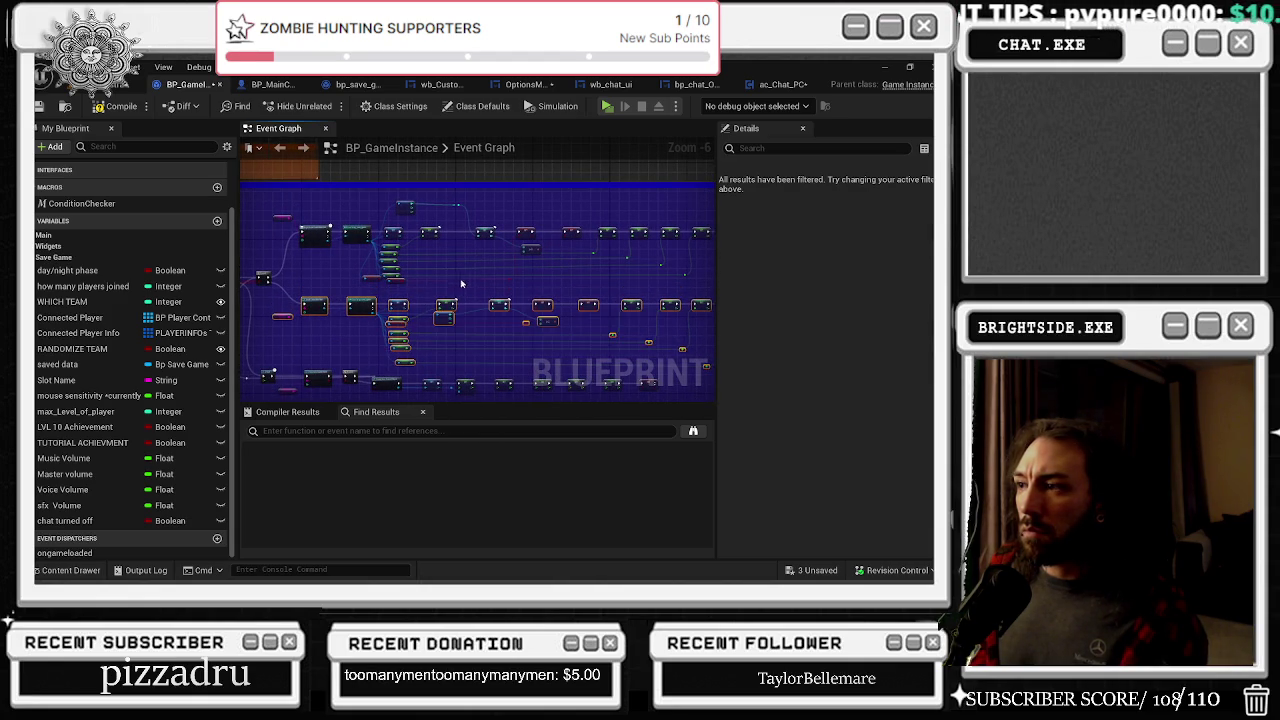
drag(500, 296, 423, 270)
scroll(423, 270, up, 3)
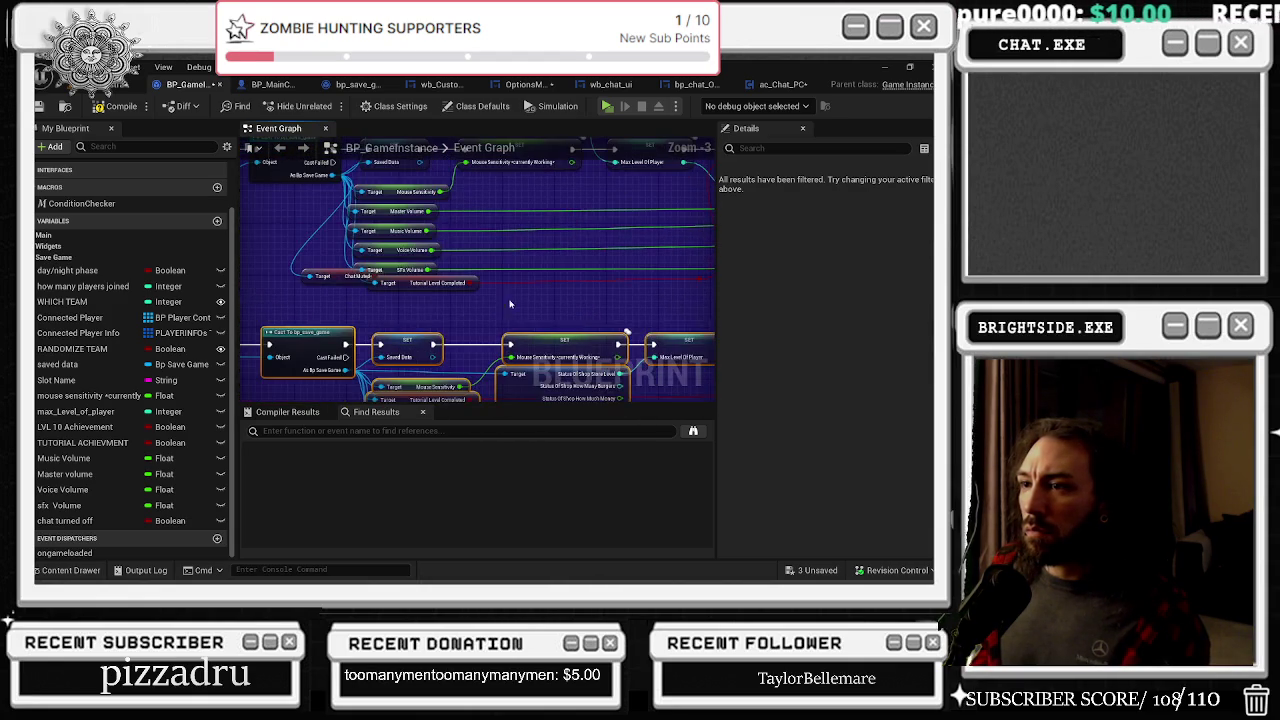
mouse_move(352, 284)
mouse_down()
mouse_move(417, 304)
mouse_move(563, 315)
mouse_move(766, 309)
mouse_move(646, 309)
mouse_move(399, 226)
mouse_move(351, 230)
mouse_up()
scroll(700, 310, down, 1)
double_click(448, 245)
mouse_move(584, 335)
mouse_down()
mouse_move(517, 331)
mouse_move(544, 284)
mouse_up()
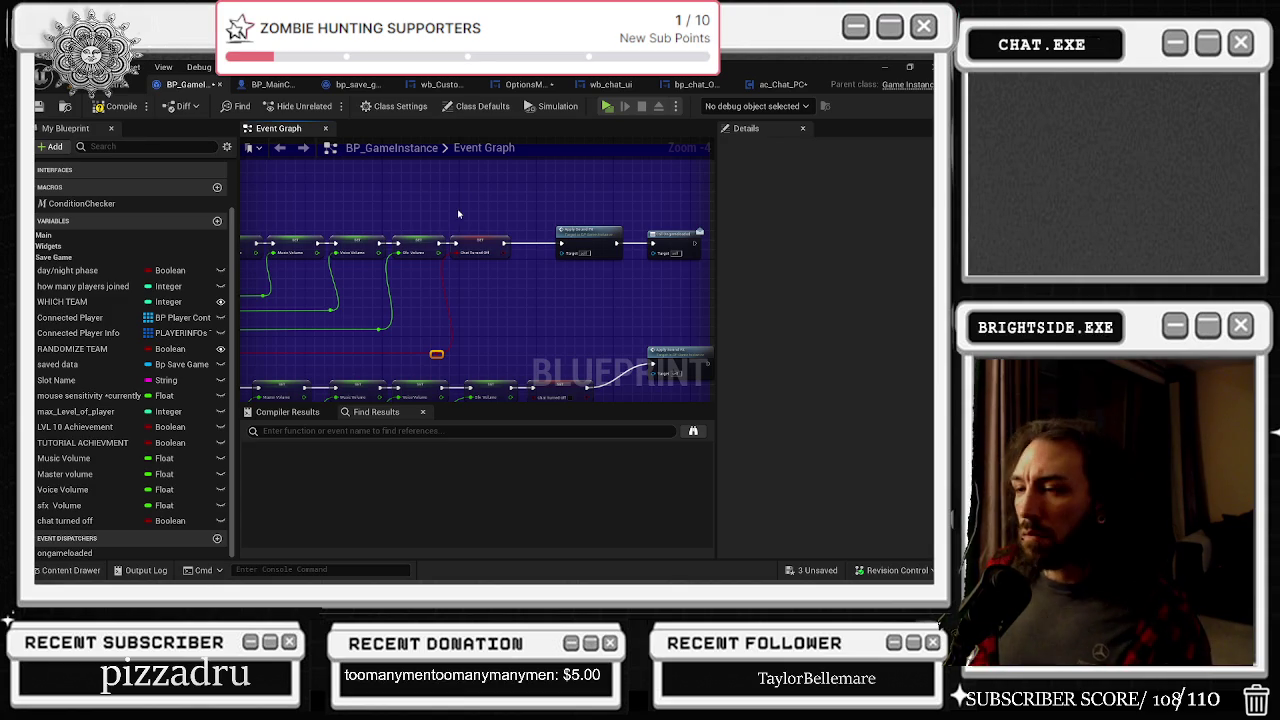
Step: Rearrange the load chain, moving Chat Turned Off right and Apply Sound FX and Call Ongameloaded left
mouse_move(508, 291)
mouse_down()
mouse_move(425, 326)
mouse_move(523, 316)
mouse_move(537, 282)
mouse_up()
scroll(537, 282, up, 1)
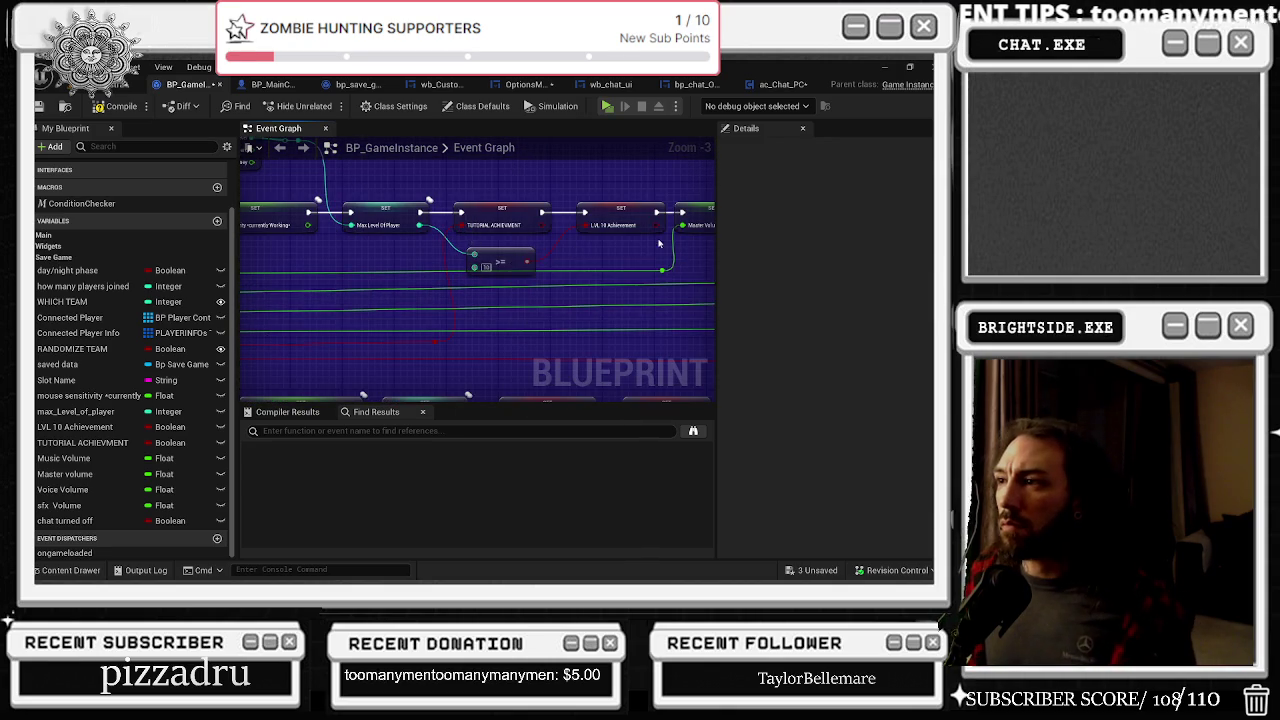
drag(424, 323, 659, 316)
drag(488, 351, 494, 350)
drag(368, 249, 381, 250)
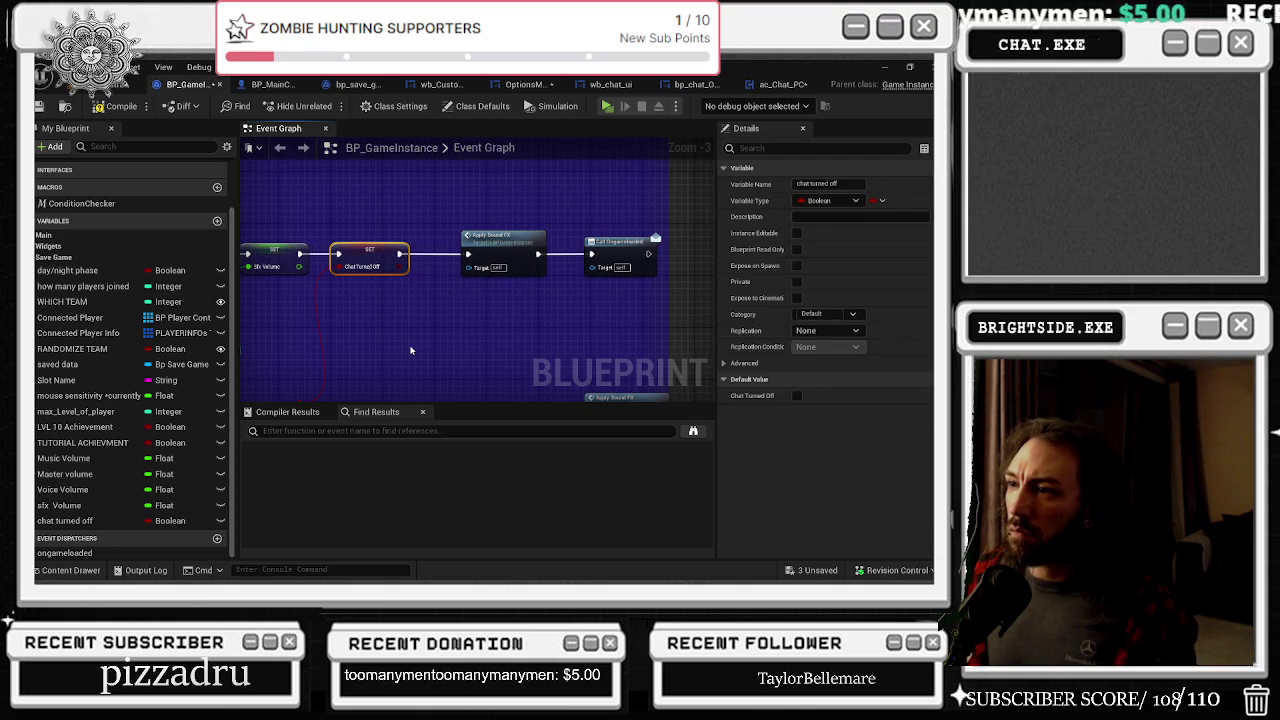
mouse_move(538, 201)
mouse_down()
mouse_move(665, 285)
mouse_move(605, 256)
mouse_up()
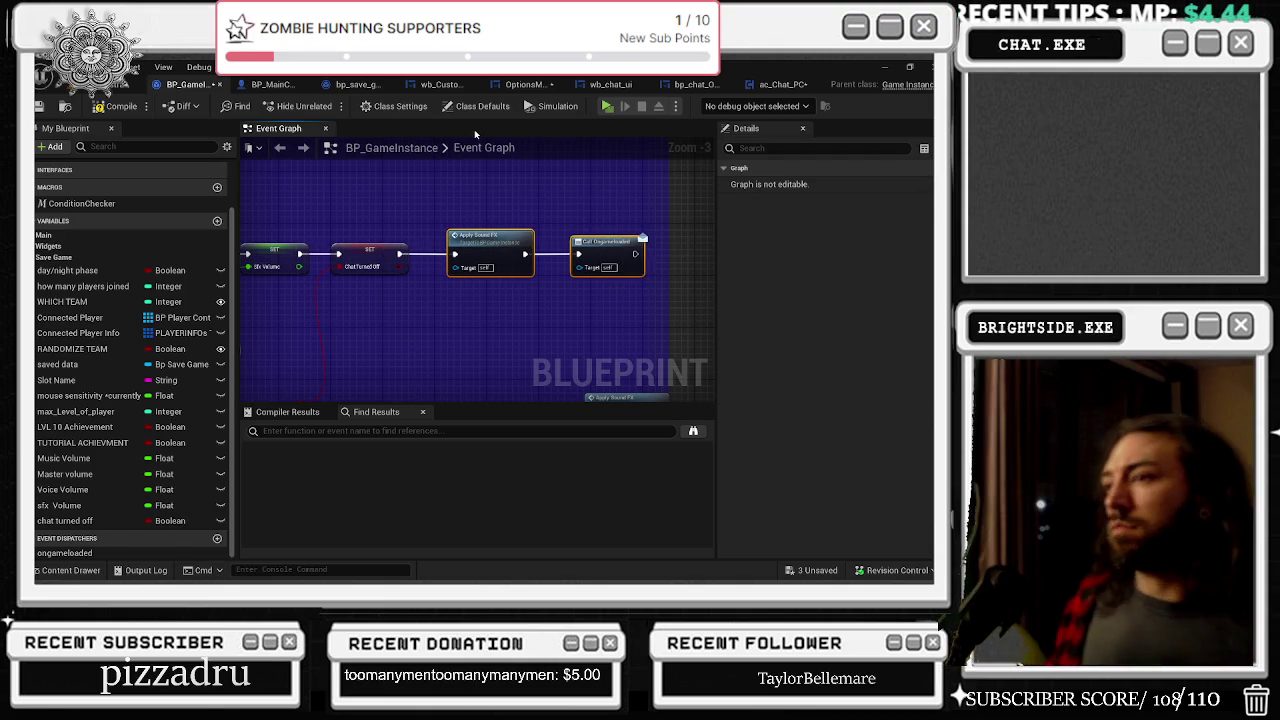
scroll(439, 324, down, 1)
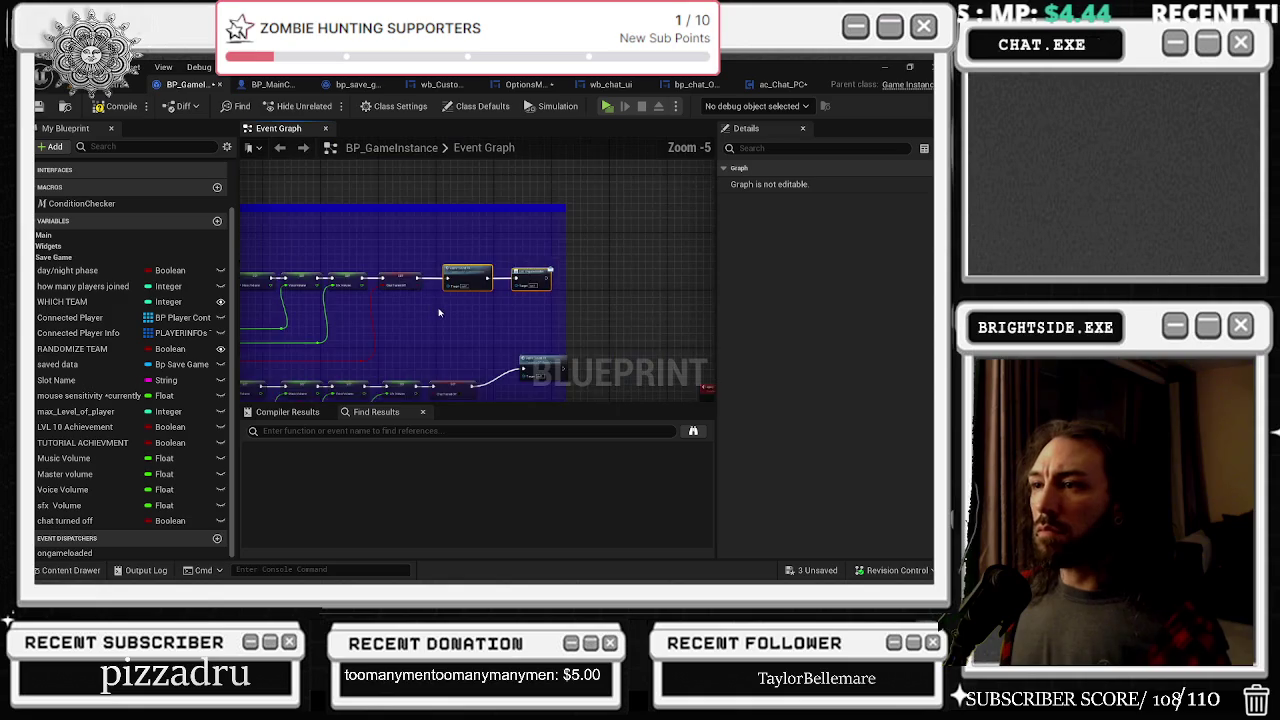
scroll(711, 262, up, 1)
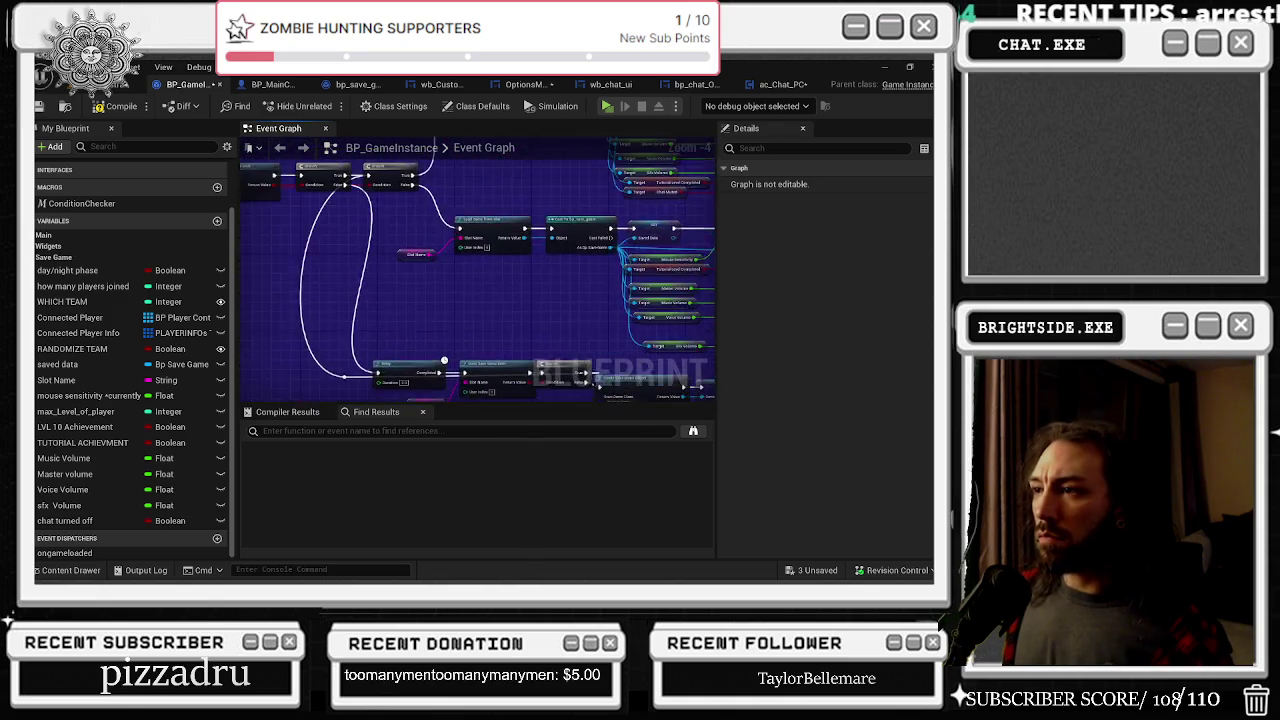
scroll(478, 233, down, 1)
Step: Add a Get Chat Muted node from the loaded save game and wire it into Set Chat Turned Off
drag(478, 233, 475, 296)
text(get chat m)
key(Return)
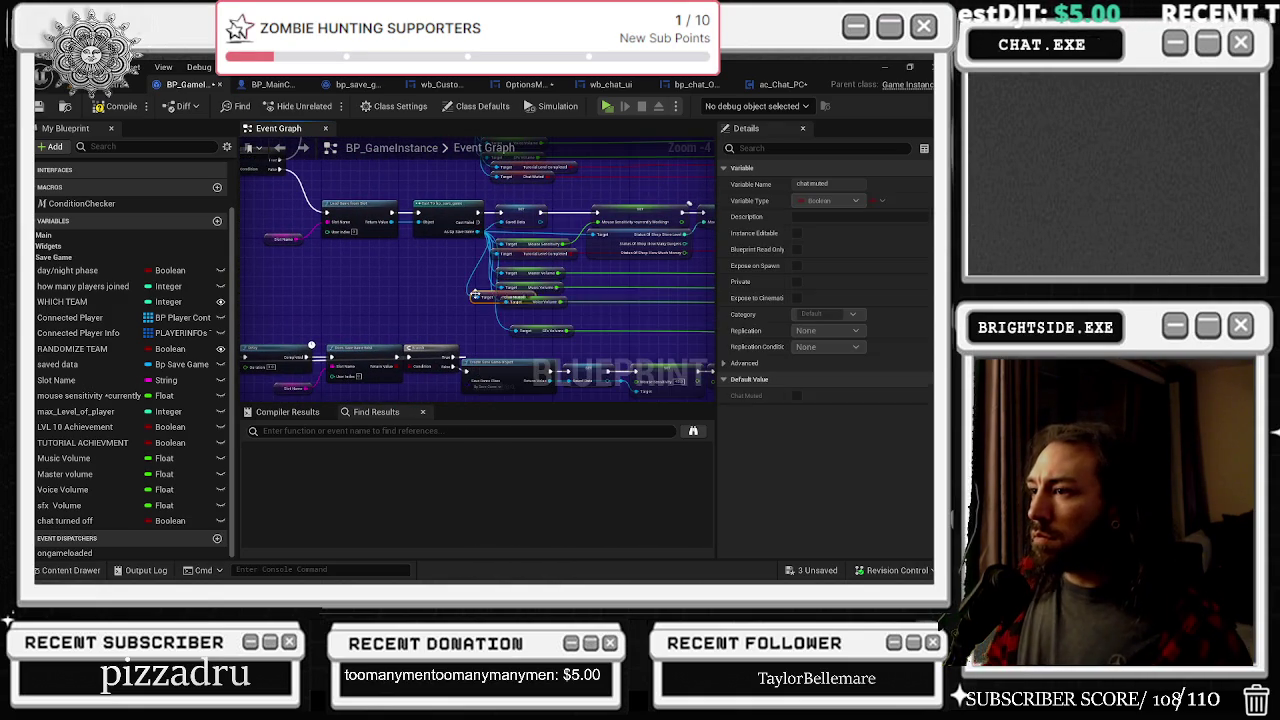
mouse_move(531, 306)
mouse_down()
mouse_move(564, 350)
mouse_move(598, 321)
mouse_move(567, 308)
mouse_move(583, 292)
mouse_move(720, 298)
mouse_move(566, 263)
mouse_move(491, 212)
mouse_up()
Step: Move the bp_save_game tab to the front of the open blueprints
click(319, 232)
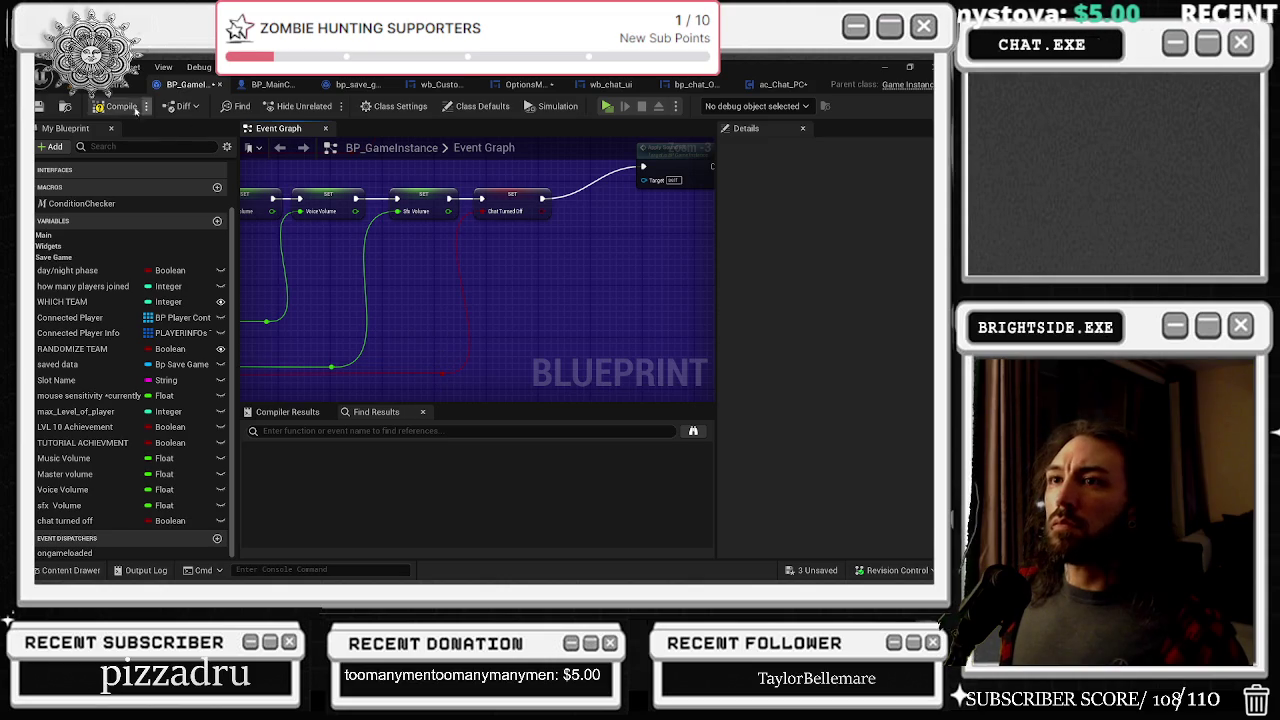
click(350, 84)
drag(352, 84, 185, 87)
click(275, 84)
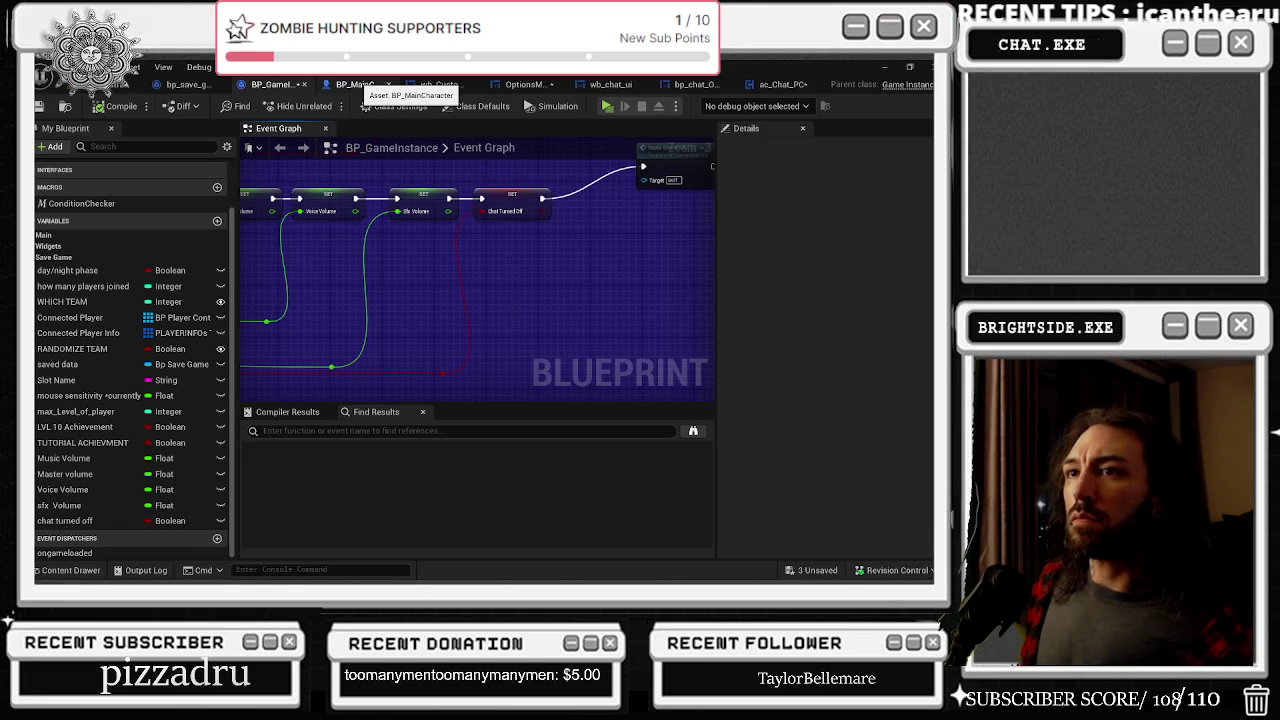
Step: Close the customization dresser widget
click(365, 84)
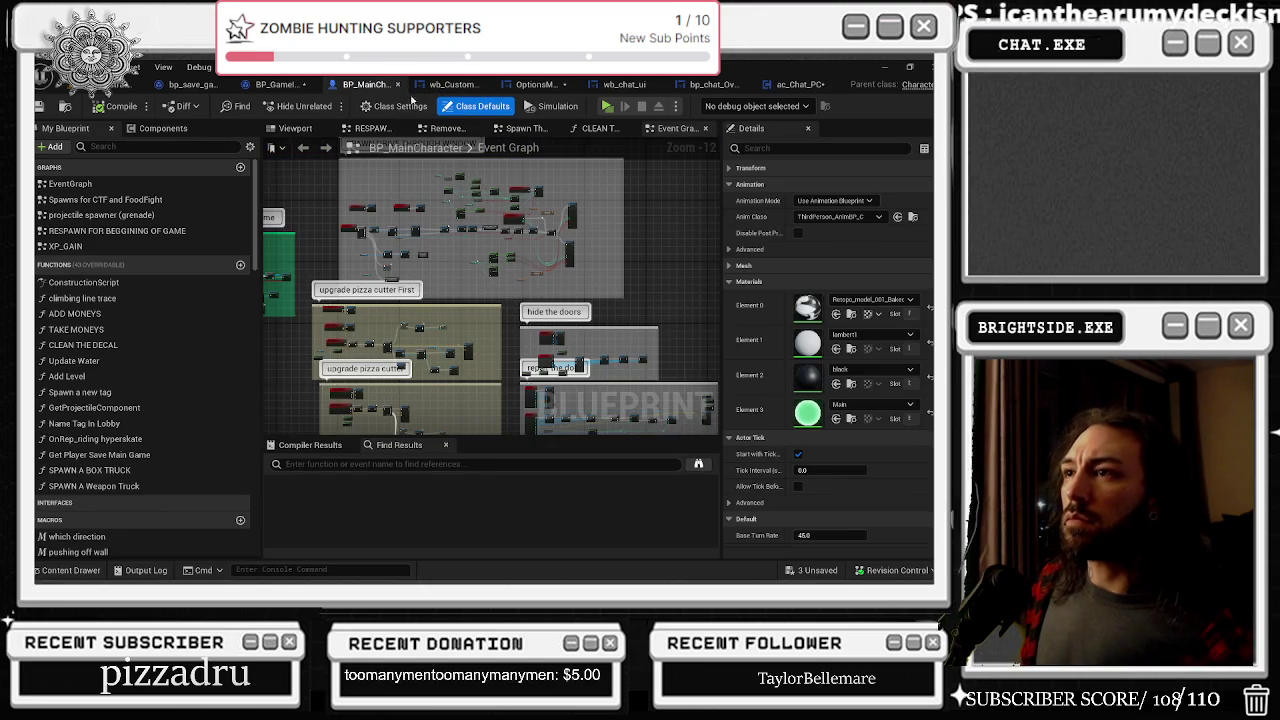
click(403, 84)
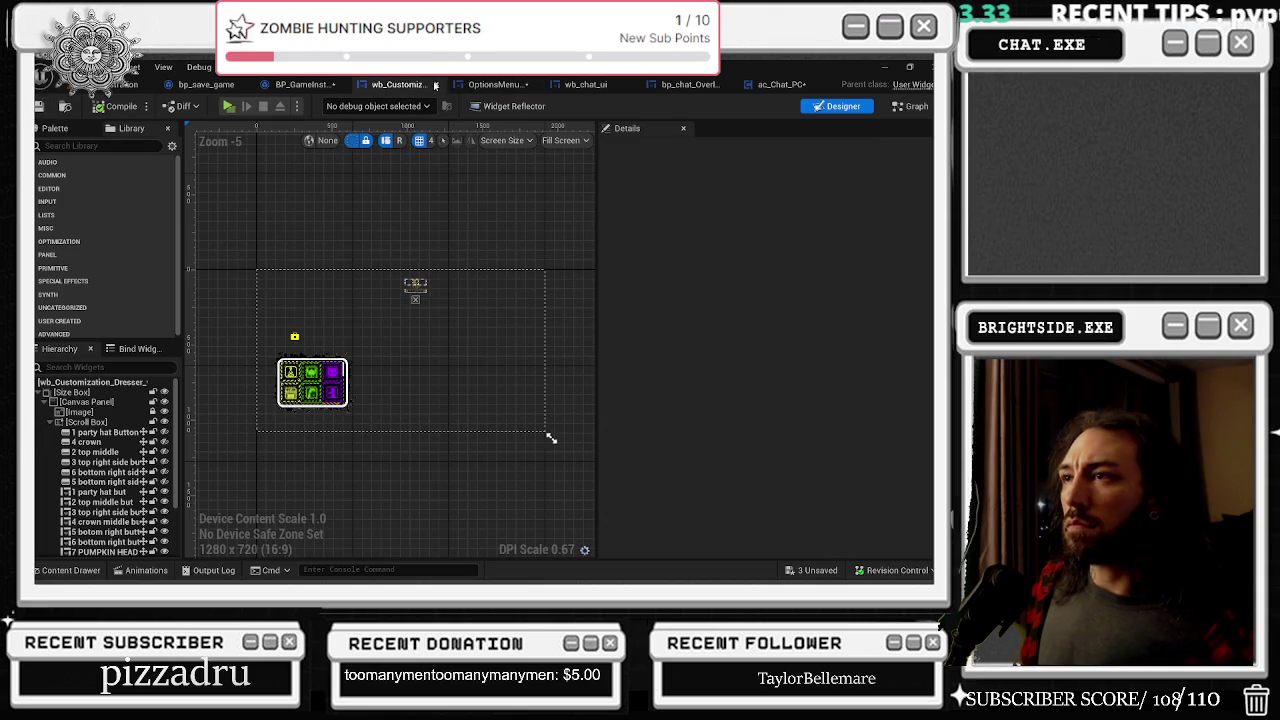
click(435, 85)
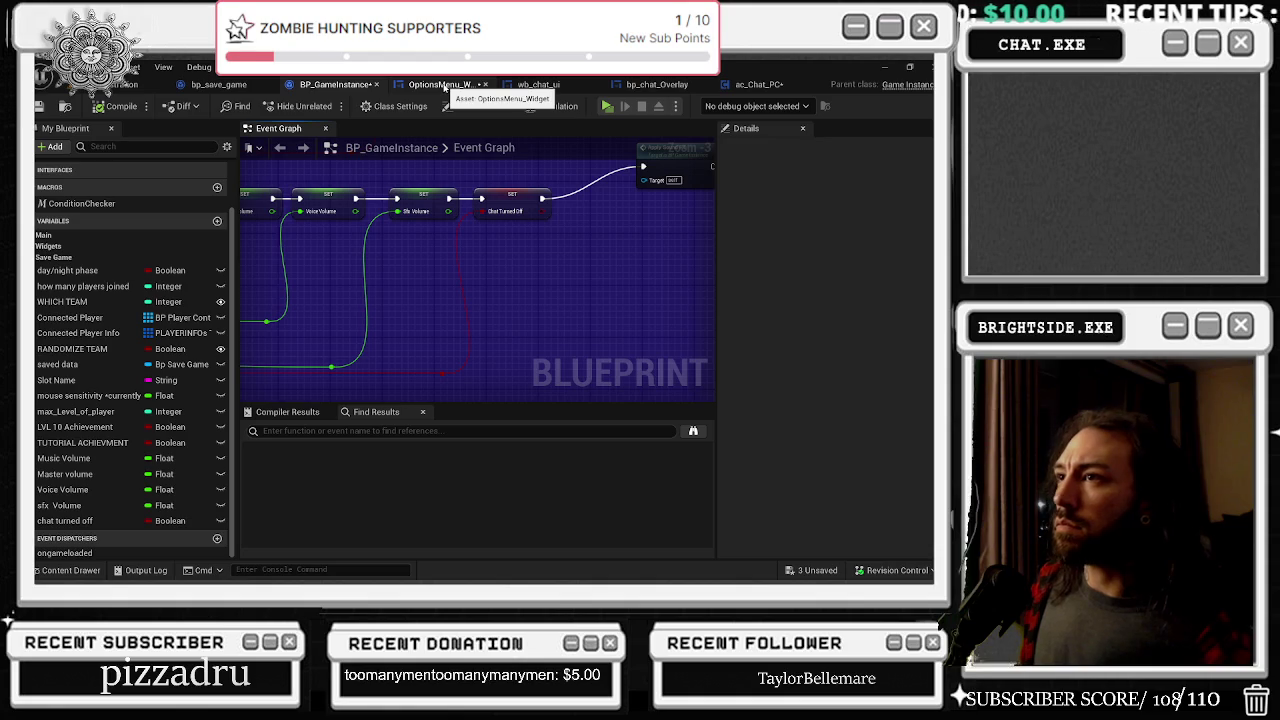
Step: Move OptionsMenu_Widget to the front and bring up the ac_Chat_PC event graph
click(445, 85)
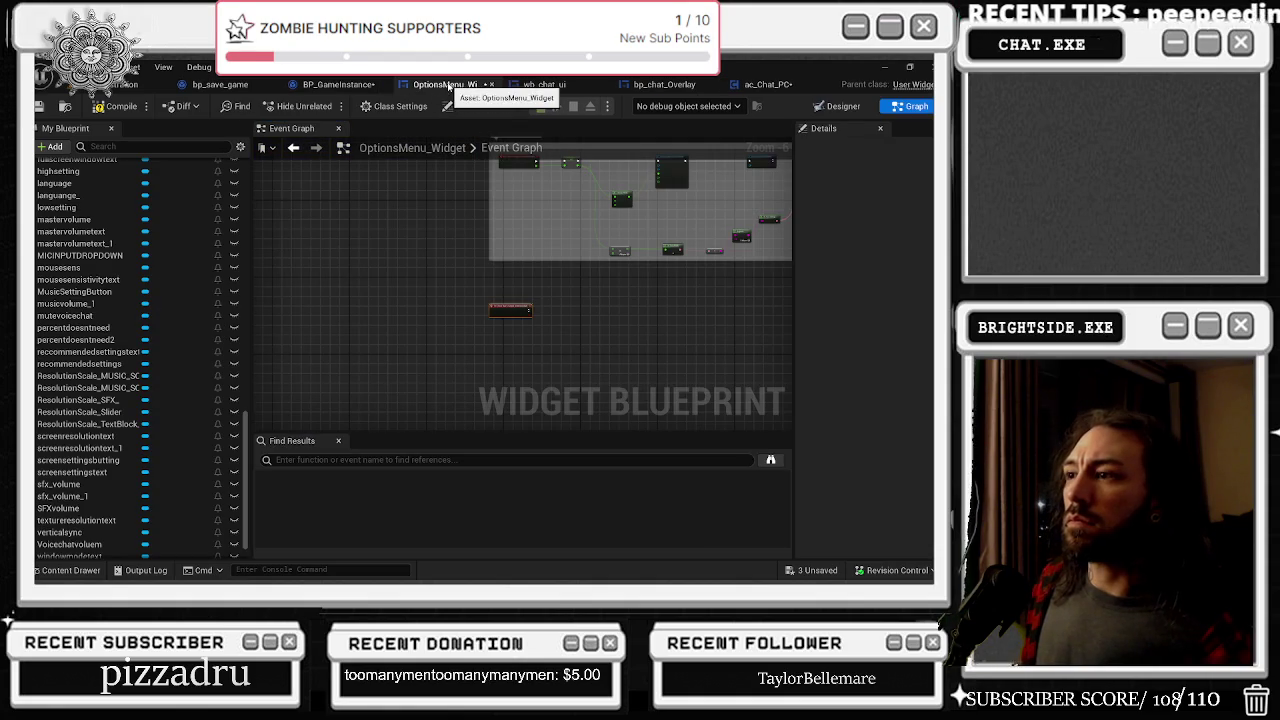
drag(452, 88, 225, 85)
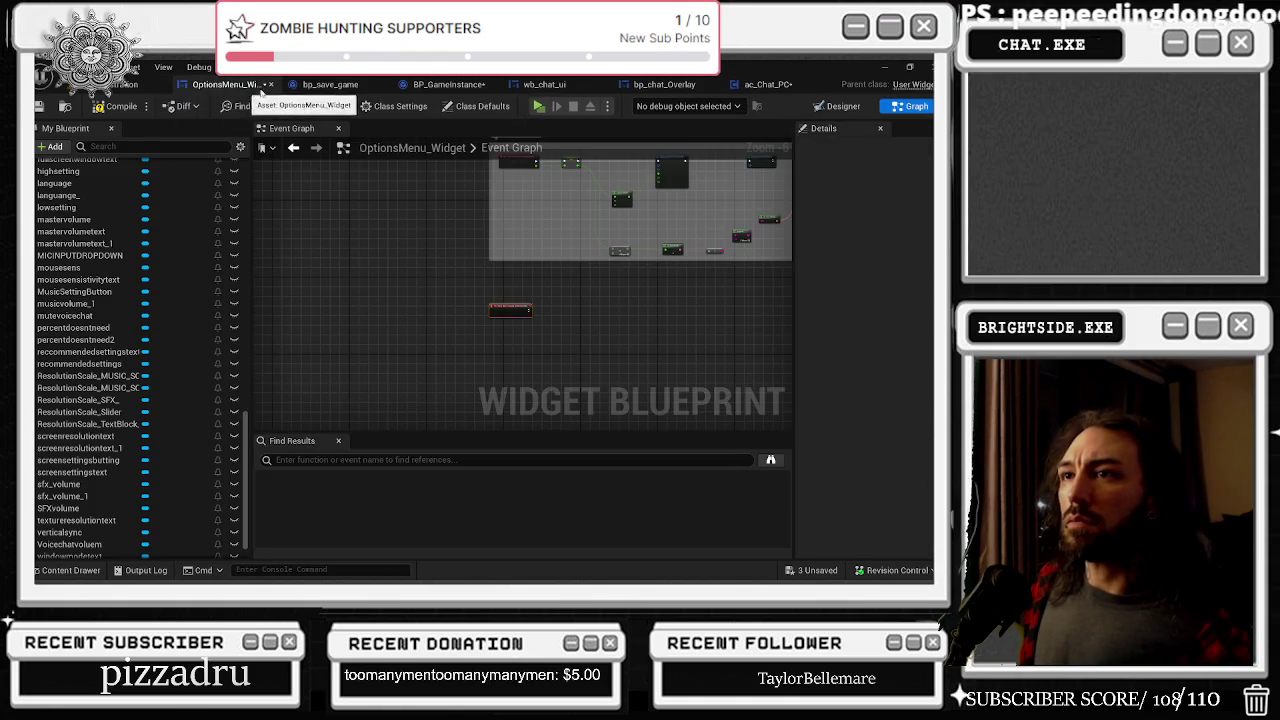
click(544, 87)
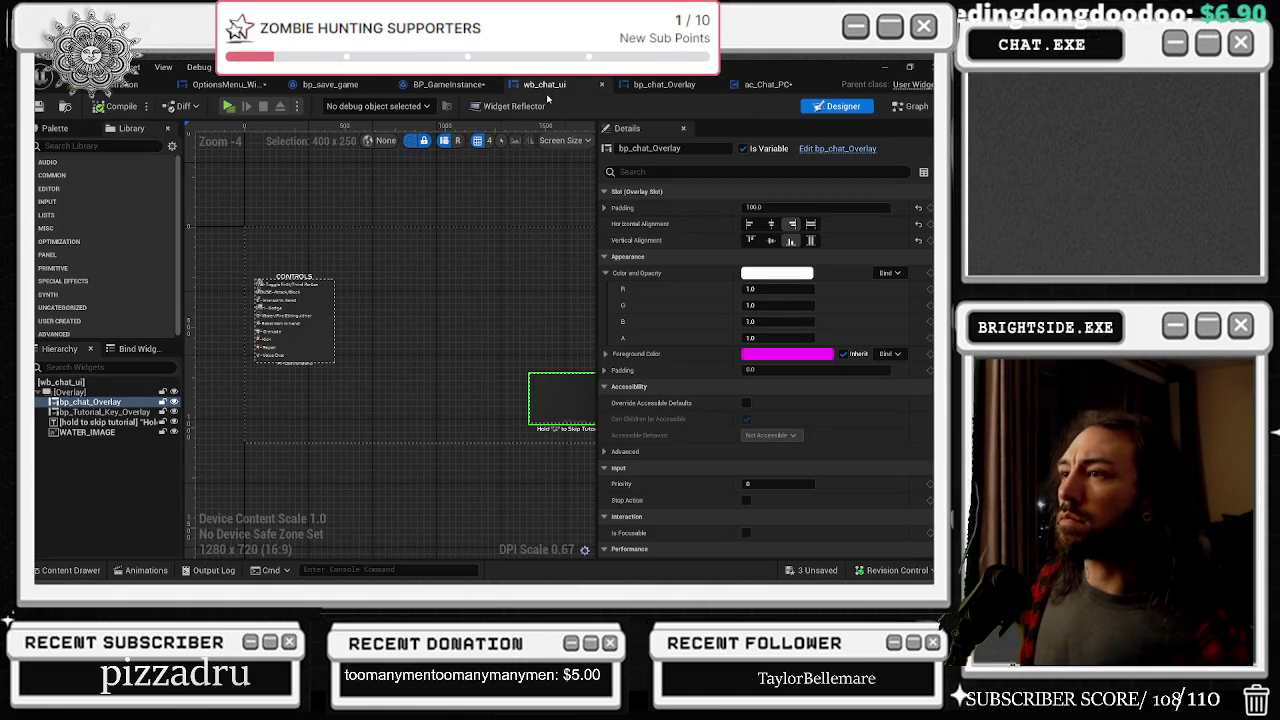
click(665, 86)
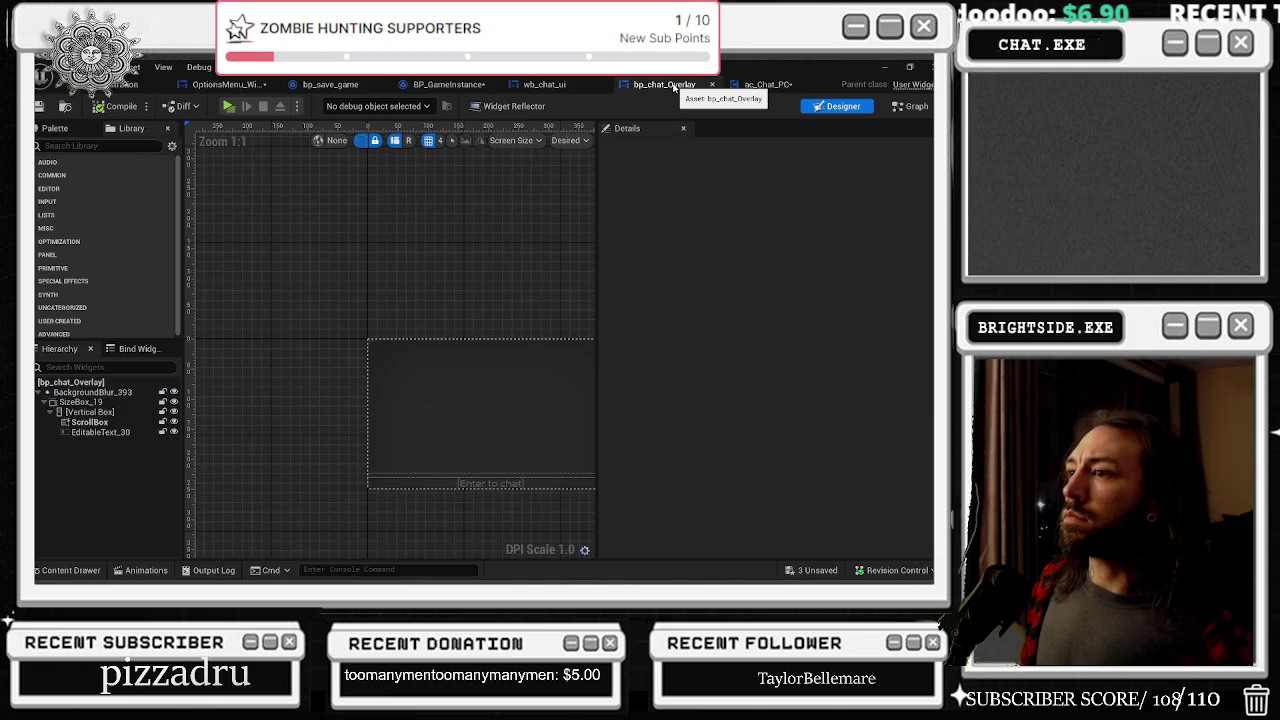
click(760, 85)
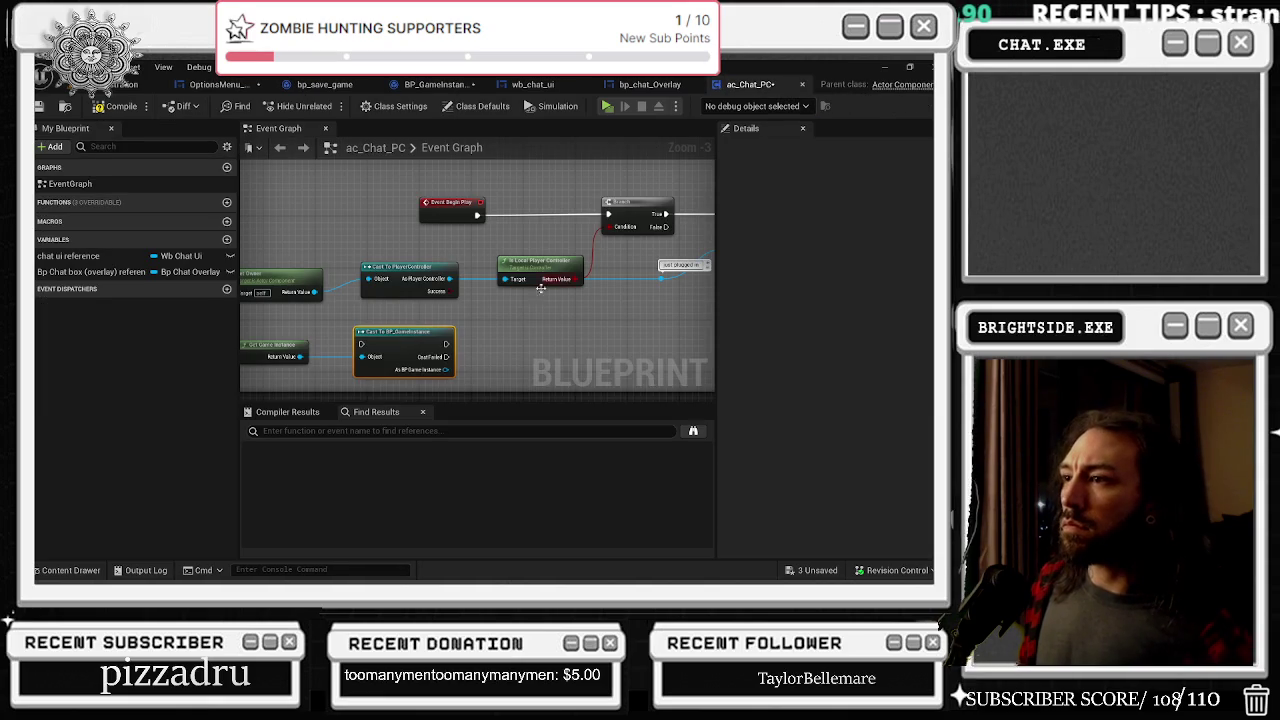
Step: Add a Chat Turned Off getter from the BP_GameInstance cast
mouse_move(478, 351)
mouse_down()
mouse_move(271, 245)
mouse_move(329, 320)
mouse_move(515, 320)
mouse_move(252, 321)
mouse_up()
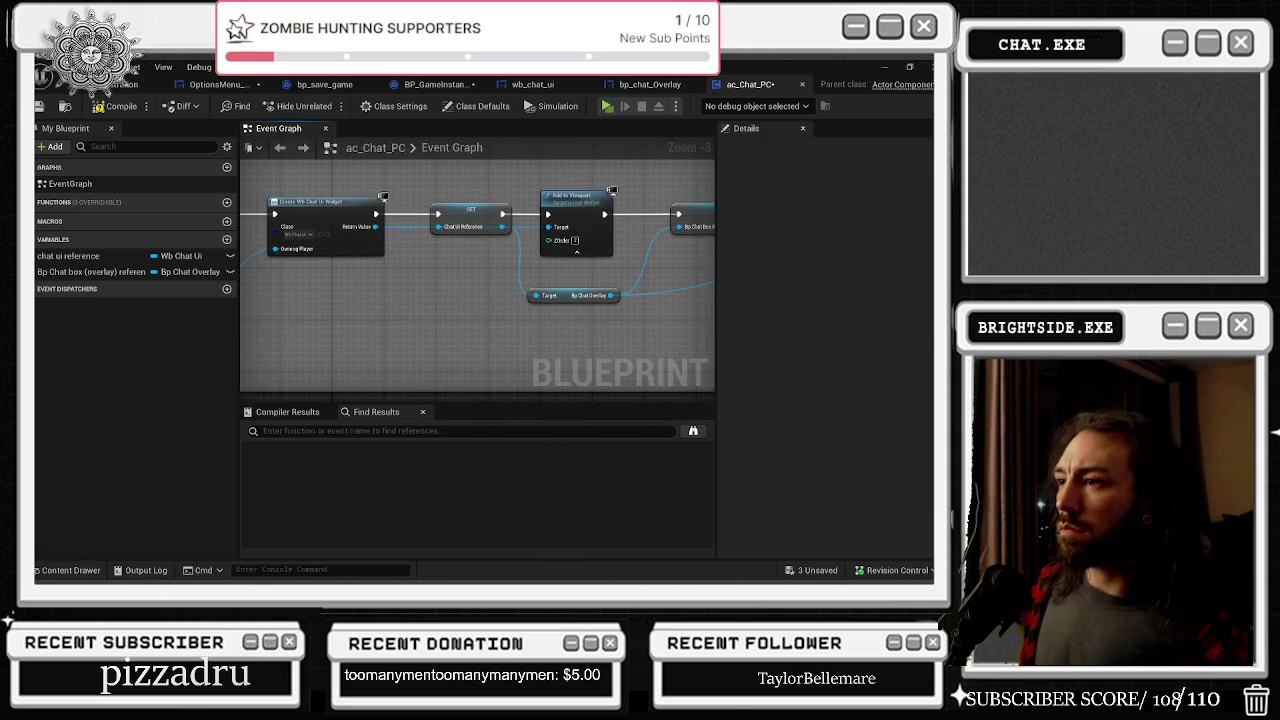
mouse_move(600, 300)
mouse_down()
mouse_move(351, 326)
mouse_move(470, 335)
mouse_up()
drag(250, 330, 400, 340)
mouse_move(240, 355)
mouse_down()
mouse_move(351, 364)
mouse_move(573, 339)
mouse_move(491, 334)
mouse_move(470, 300)
mouse_up()
mouse_move(348, 346)
mouse_down()
mouse_move(420, 365)
mouse_move(379, 347)
mouse_up()
text(get chat)
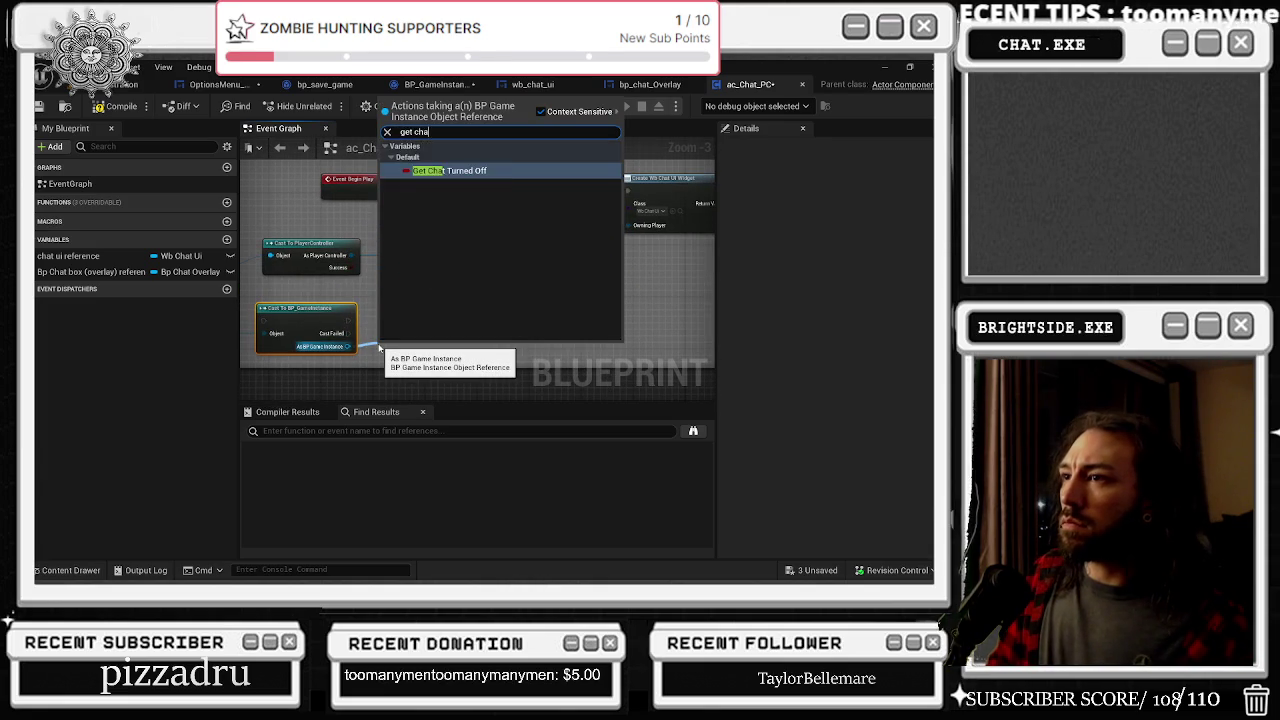
key(Return)
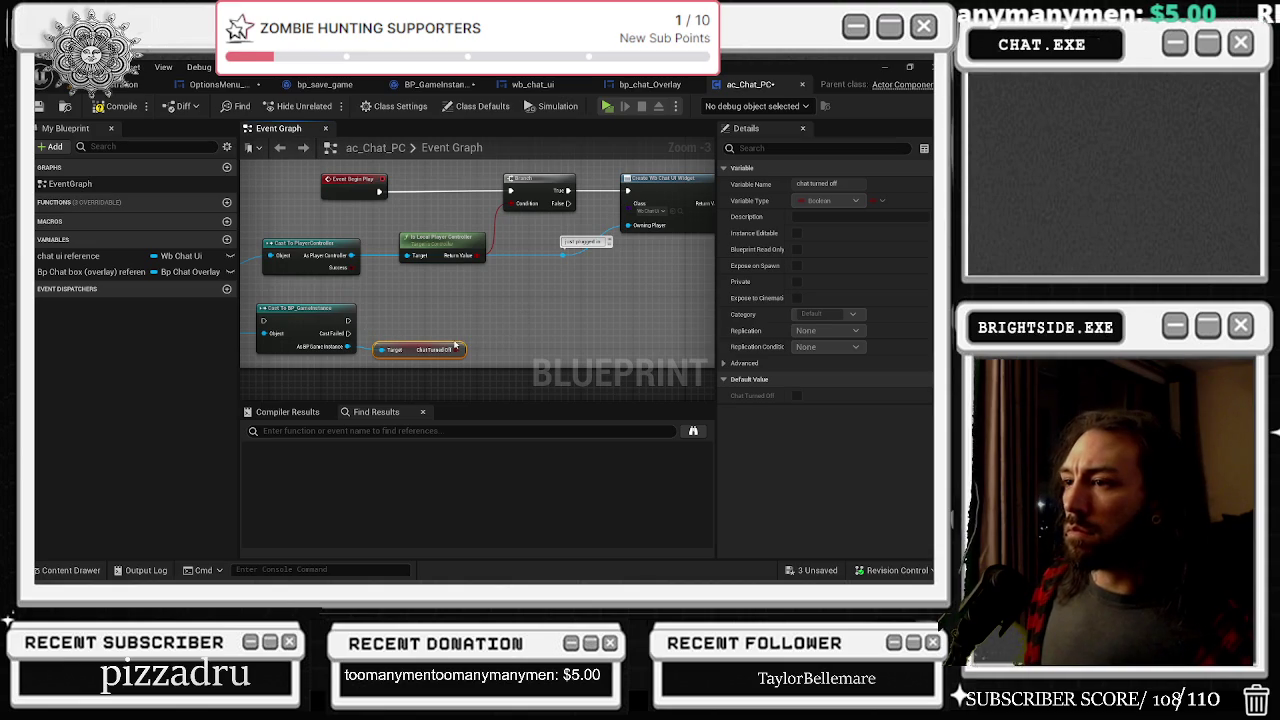
Step: Invert Chat Turned Off with a NOT and convert the game instance cast to pure
mouse_move(455, 350)
mouse_down()
mouse_move(464, 356)
mouse_move(476, 333)
mouse_up()
text(not boo)
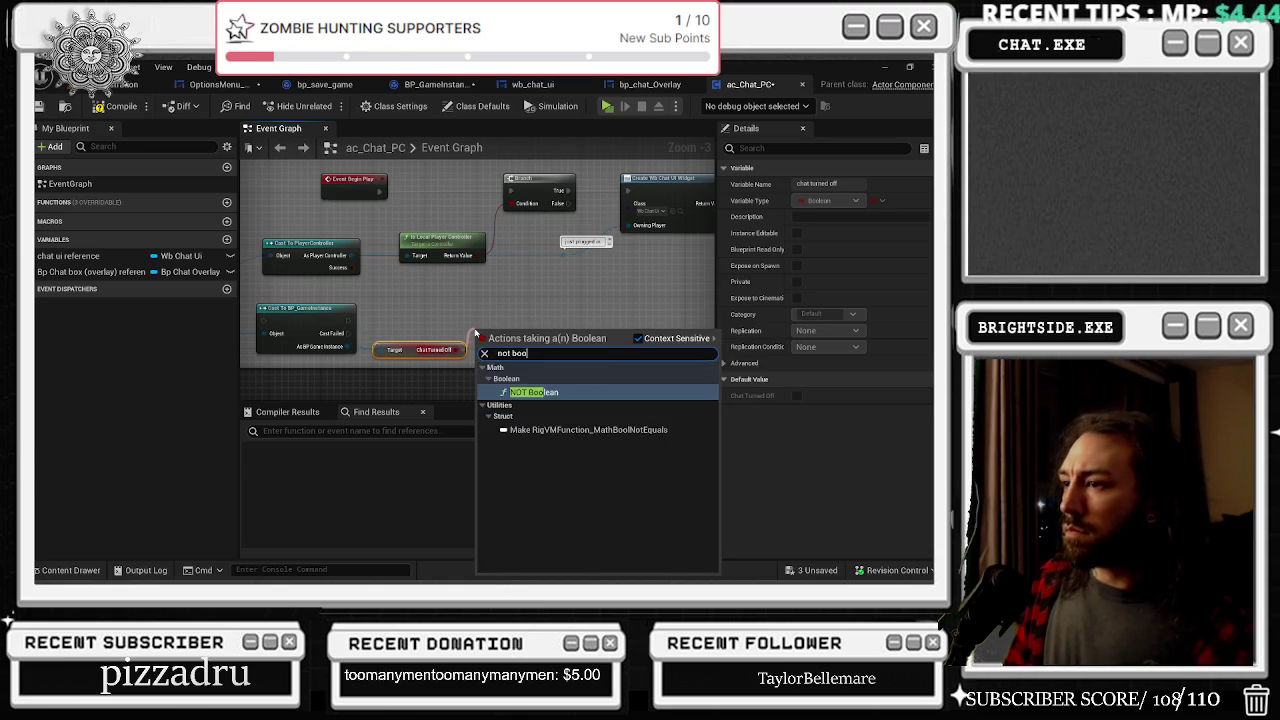
click(472, 336)
right_click(338, 312)
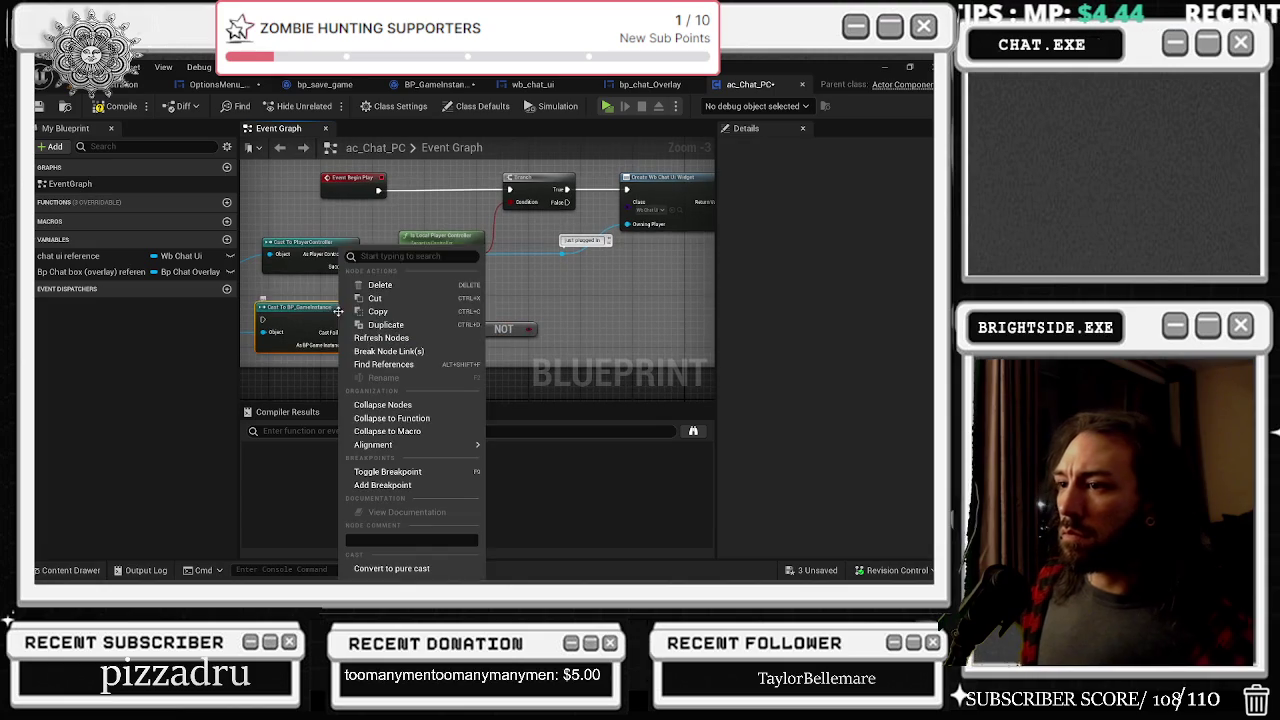
click(410, 567)
Step: AND the NOT result with Is Local Player Controller and feed it into the Branch condition
mouse_move(527, 330)
mouse_down()
mouse_move(544, 288)
mouse_move(554, 296)
mouse_up()
text(a)
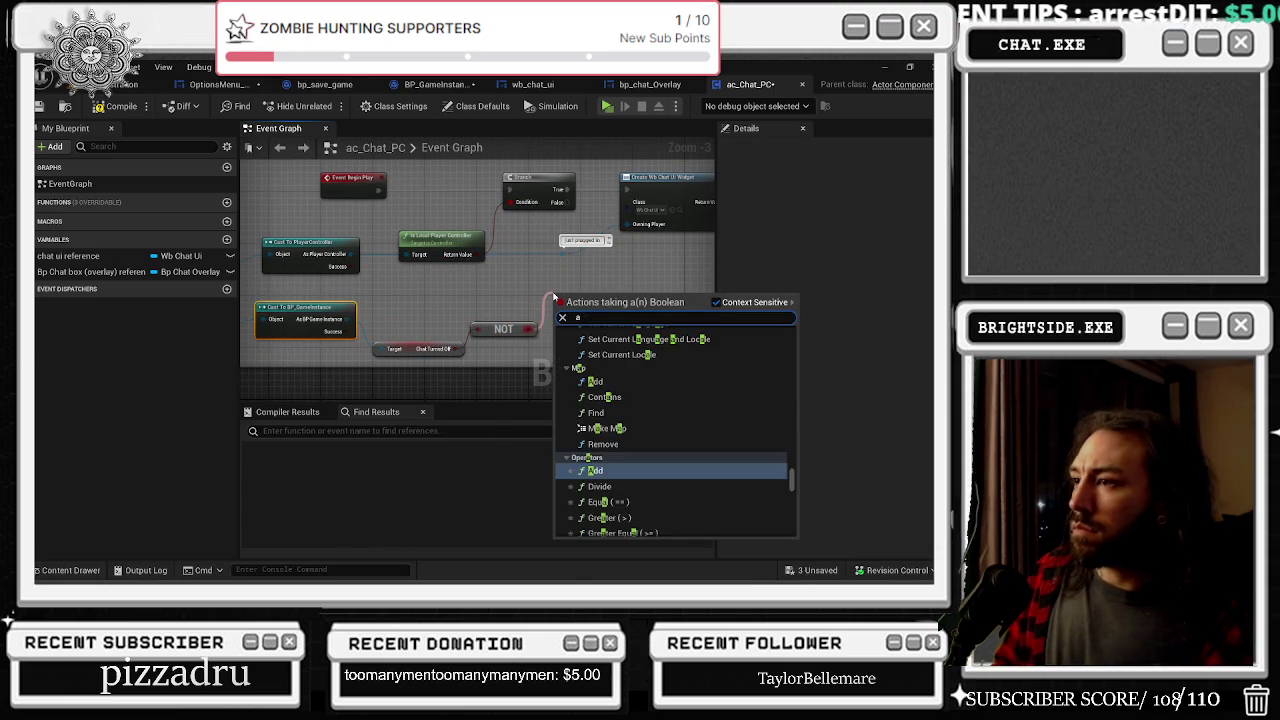
text(nd bool)
key(Return)
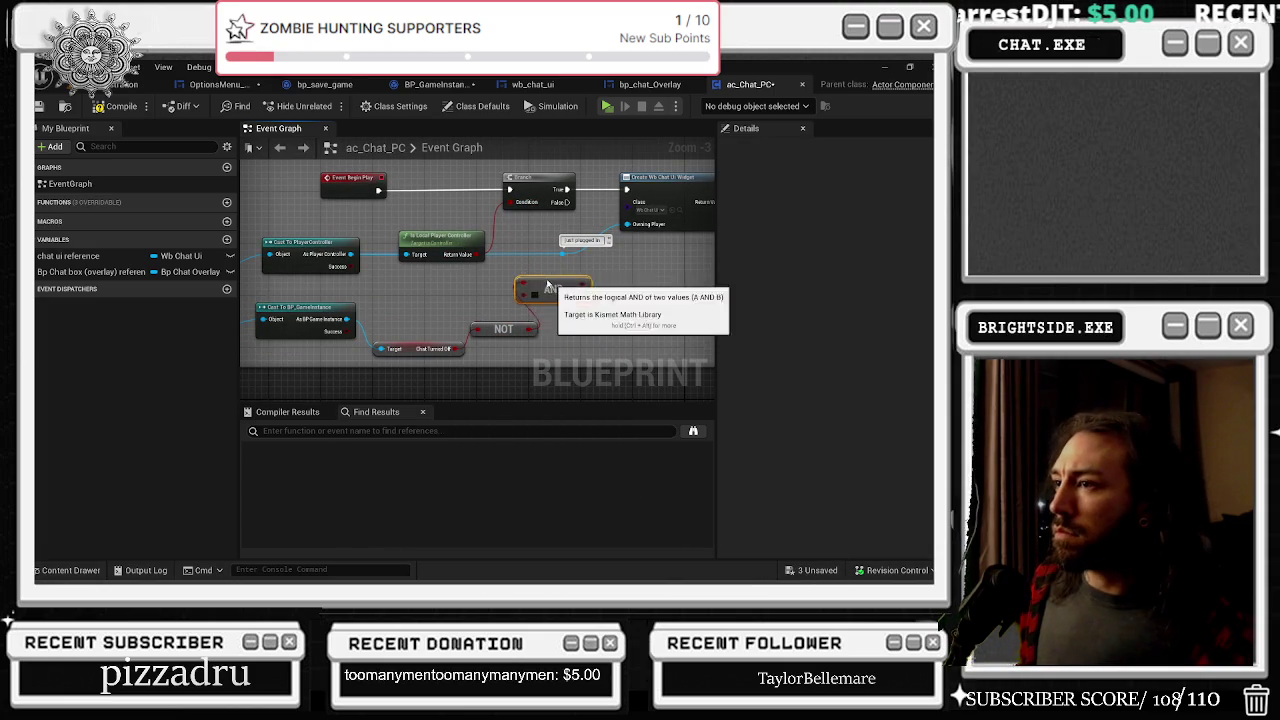
drag(466, 332, 549, 311)
scroll(549, 311, down, 1)
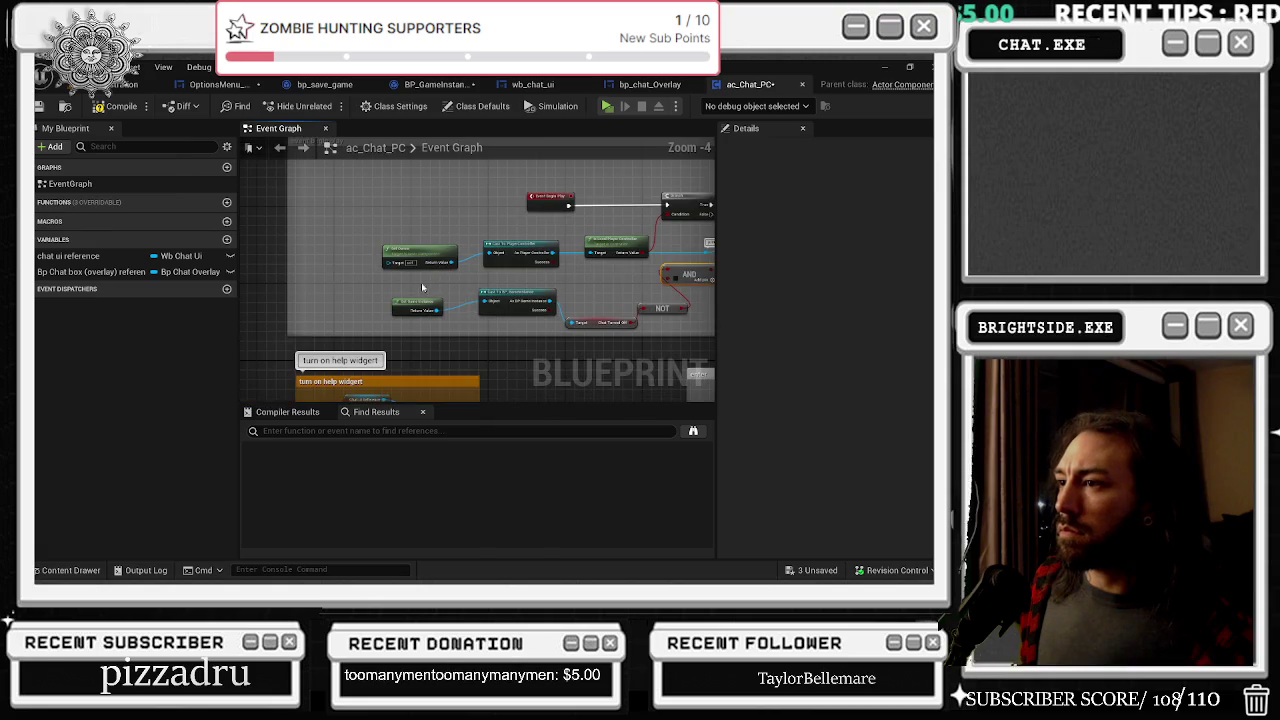
scroll(546, 329, up, 1)
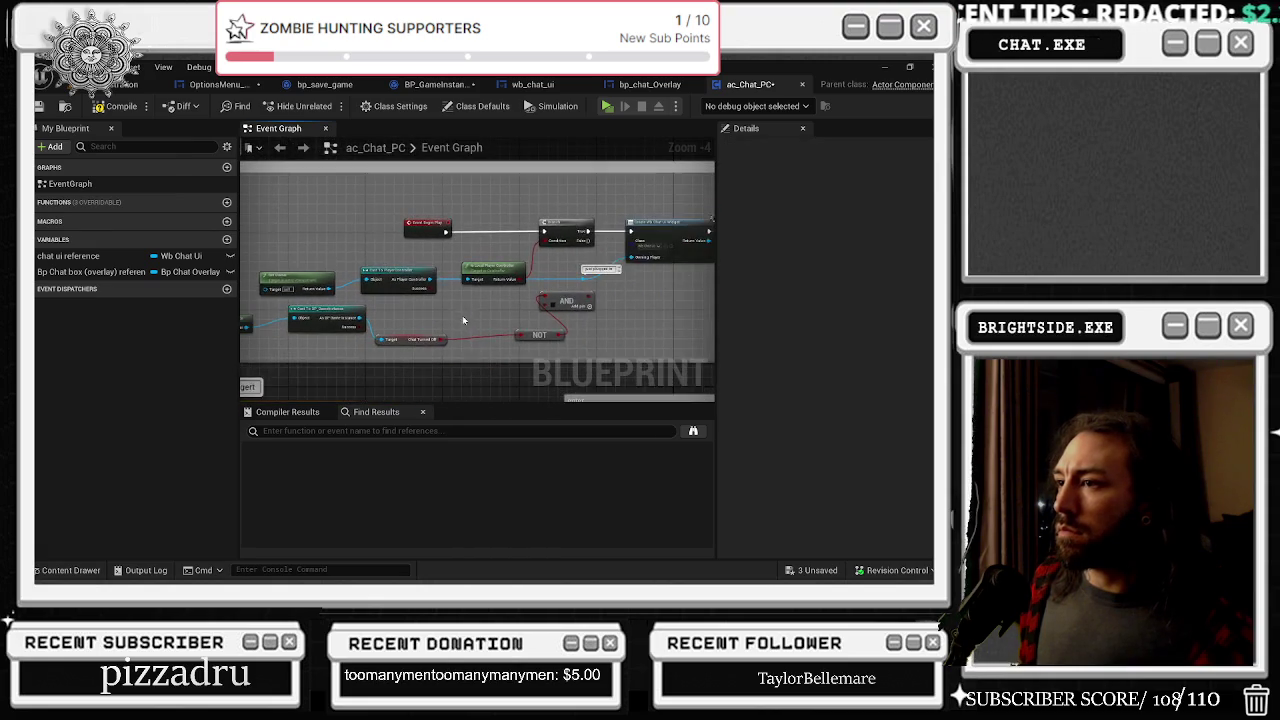
drag(538, 341, 474, 315)
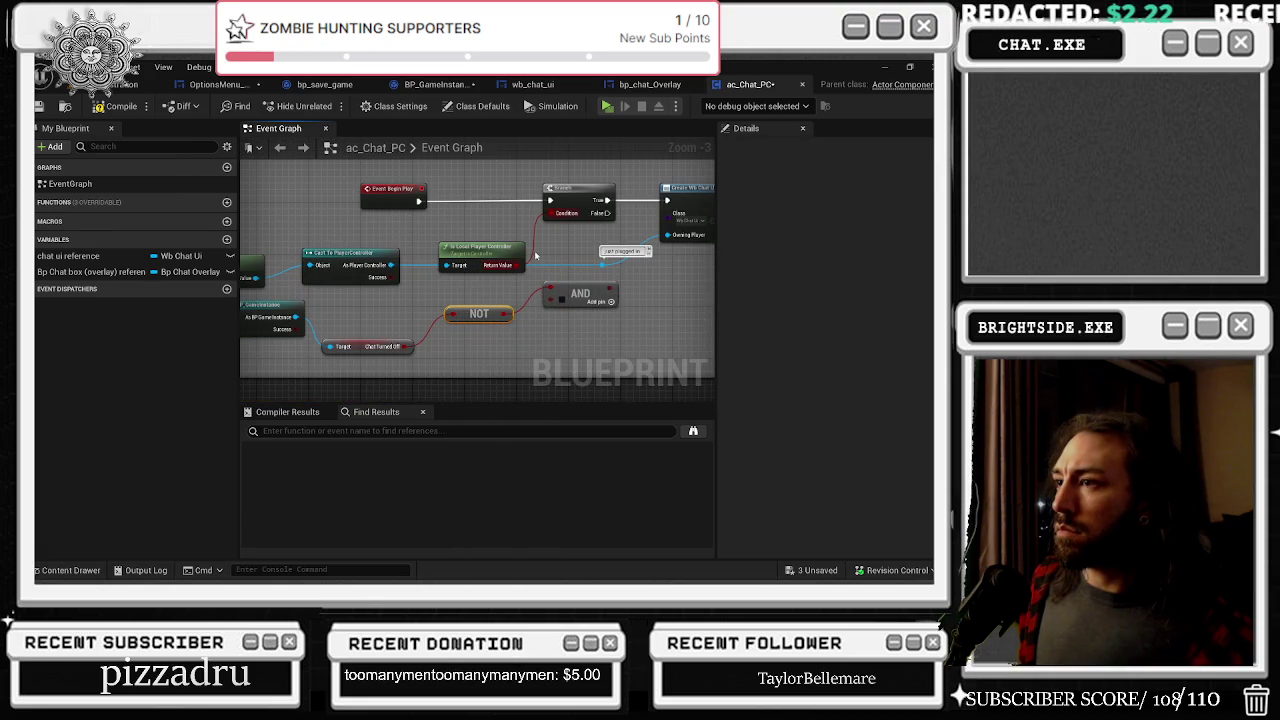
drag(493, 247, 473, 241)
drag(556, 294, 530, 269)
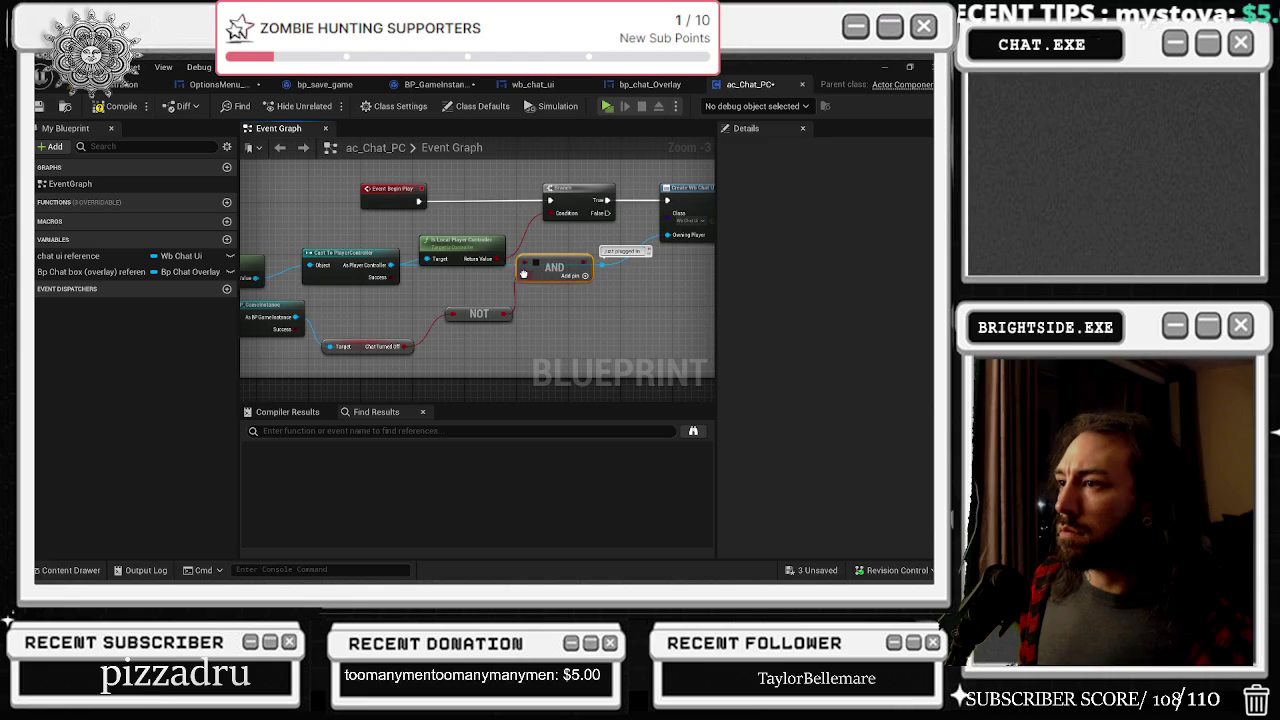
drag(586, 265, 557, 218)
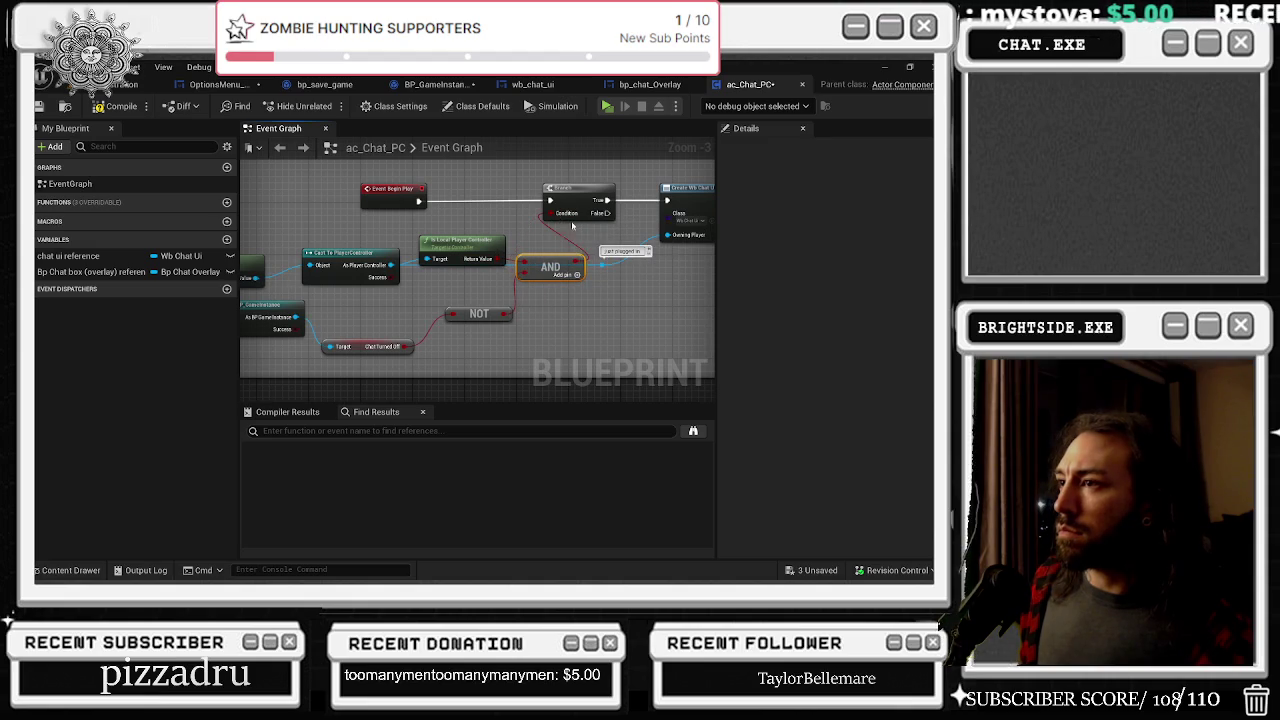
drag(578, 272, 585, 296)
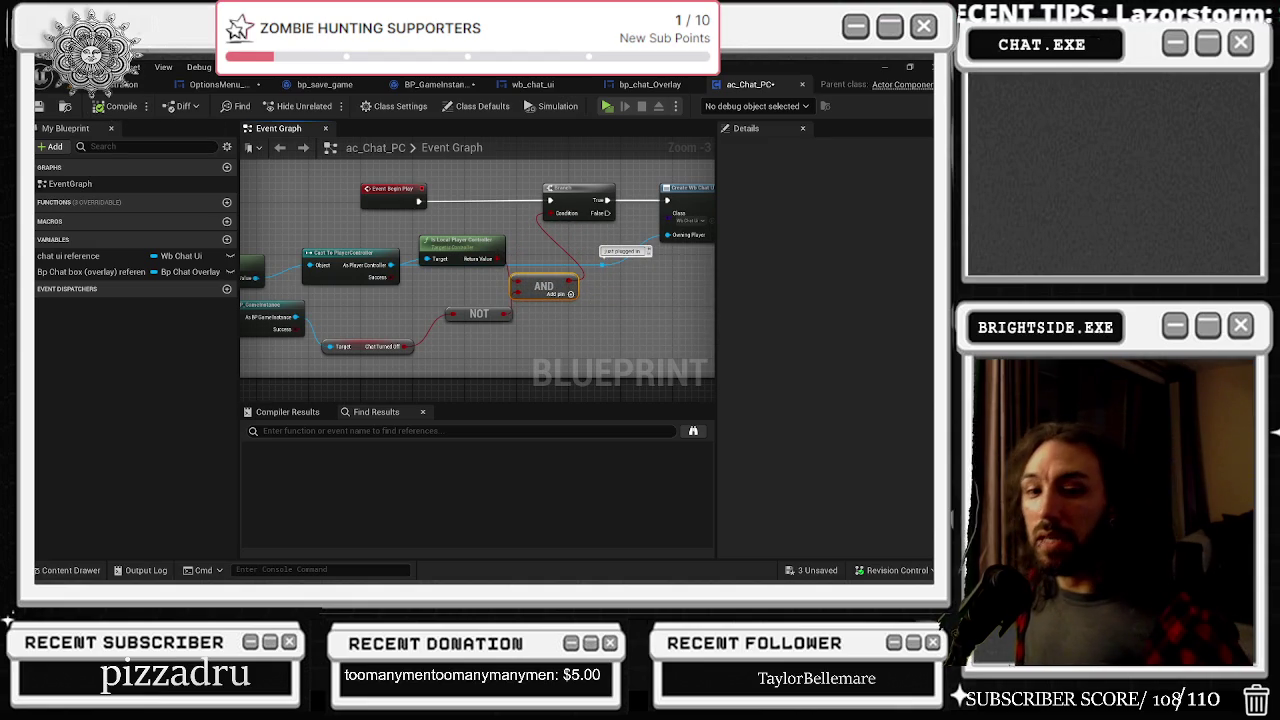
Step: Save the ac_Chat_PC blueprint
click(39, 106)
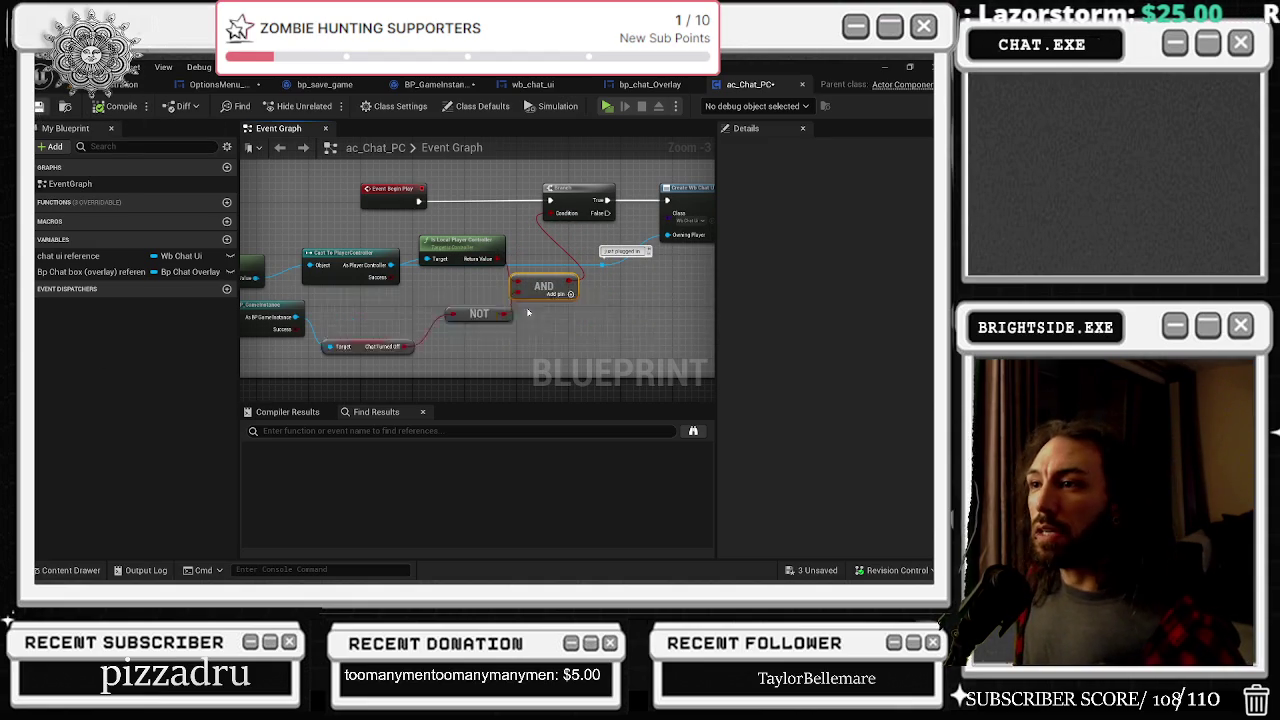
drag(366, 314, 446, 323)
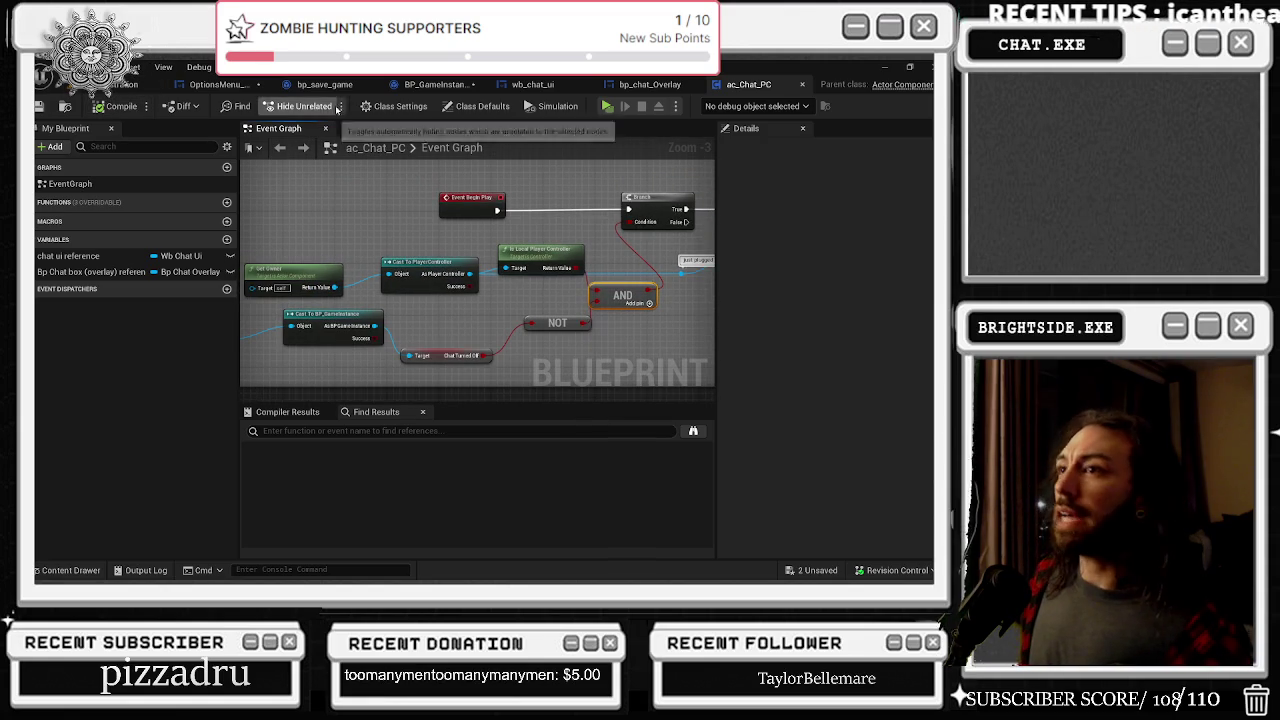
click(650, 84)
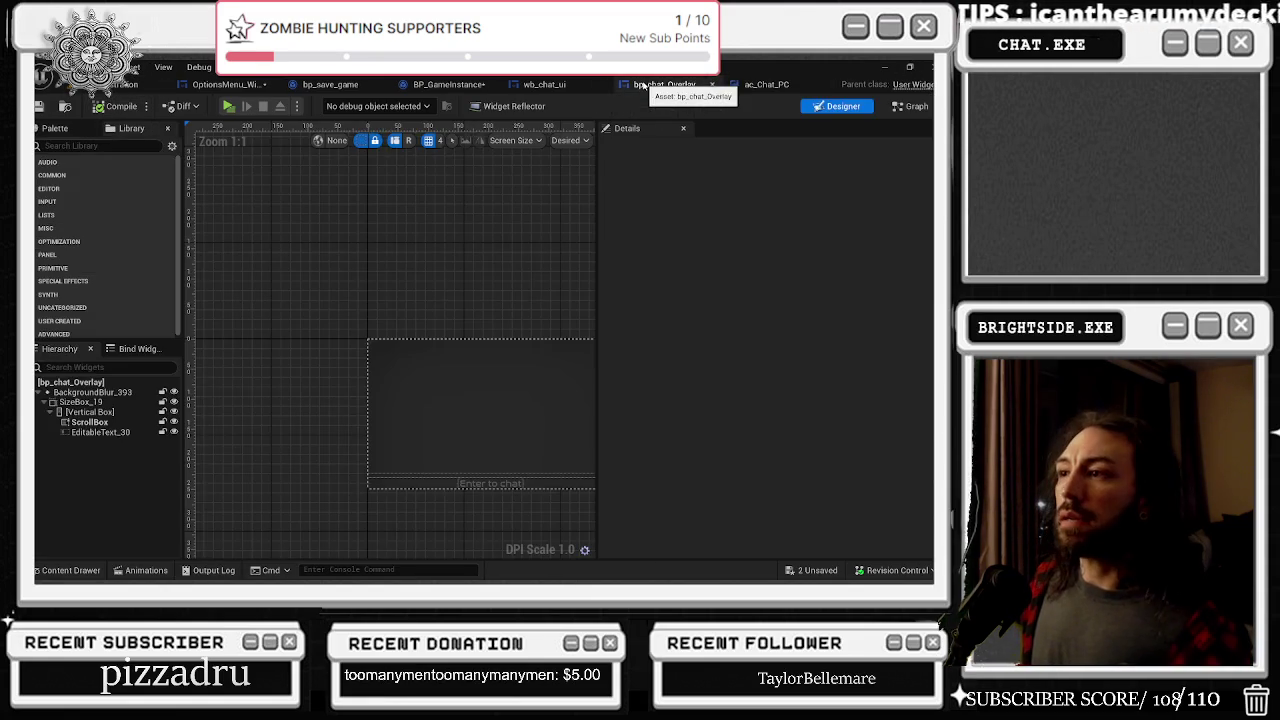
Step: Look over BP_GameInstance's apply-settings Set nodes, then show the OptionsMenu_Widget graph
click(538, 86)
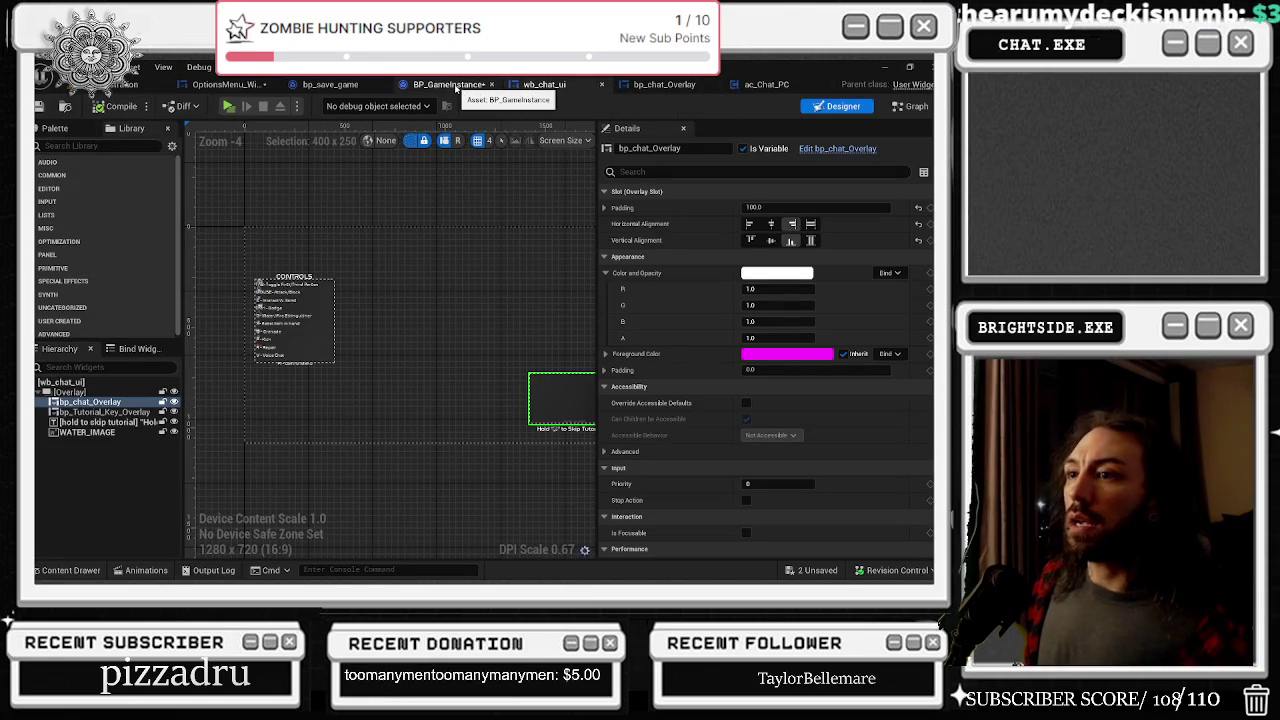
click(456, 86)
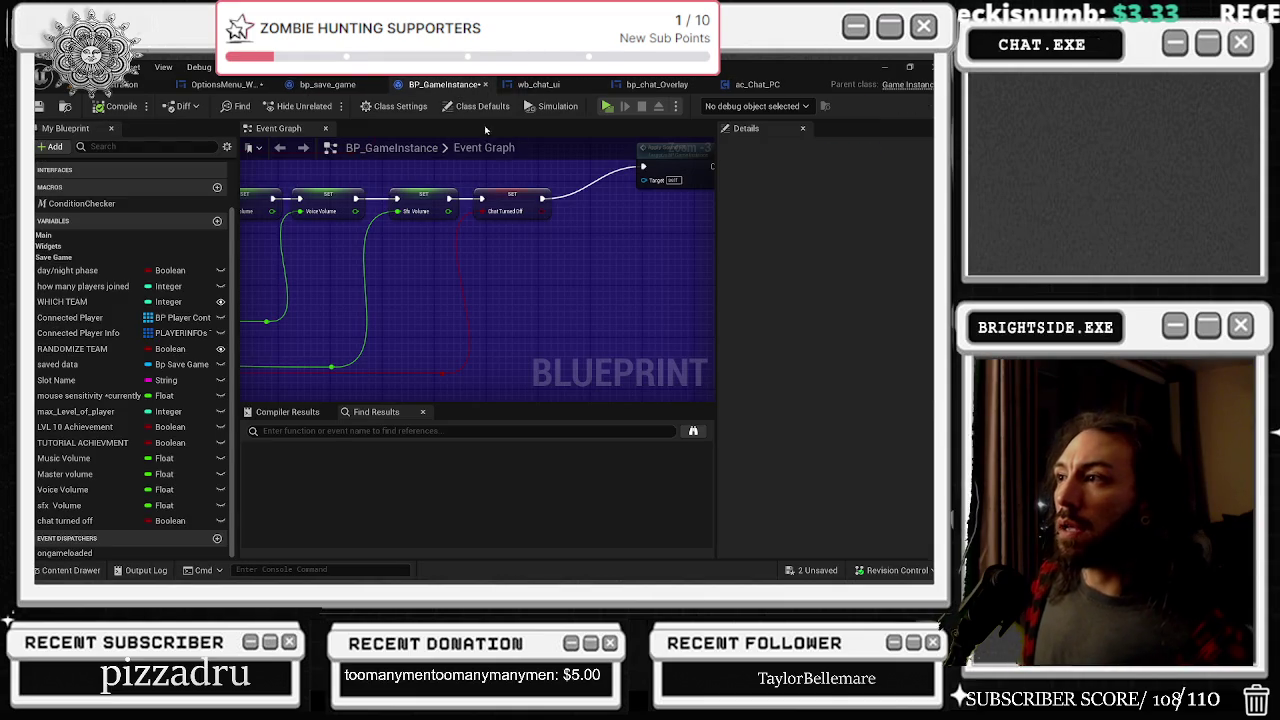
scroll(650, 184, down, 1)
click(620, 197)
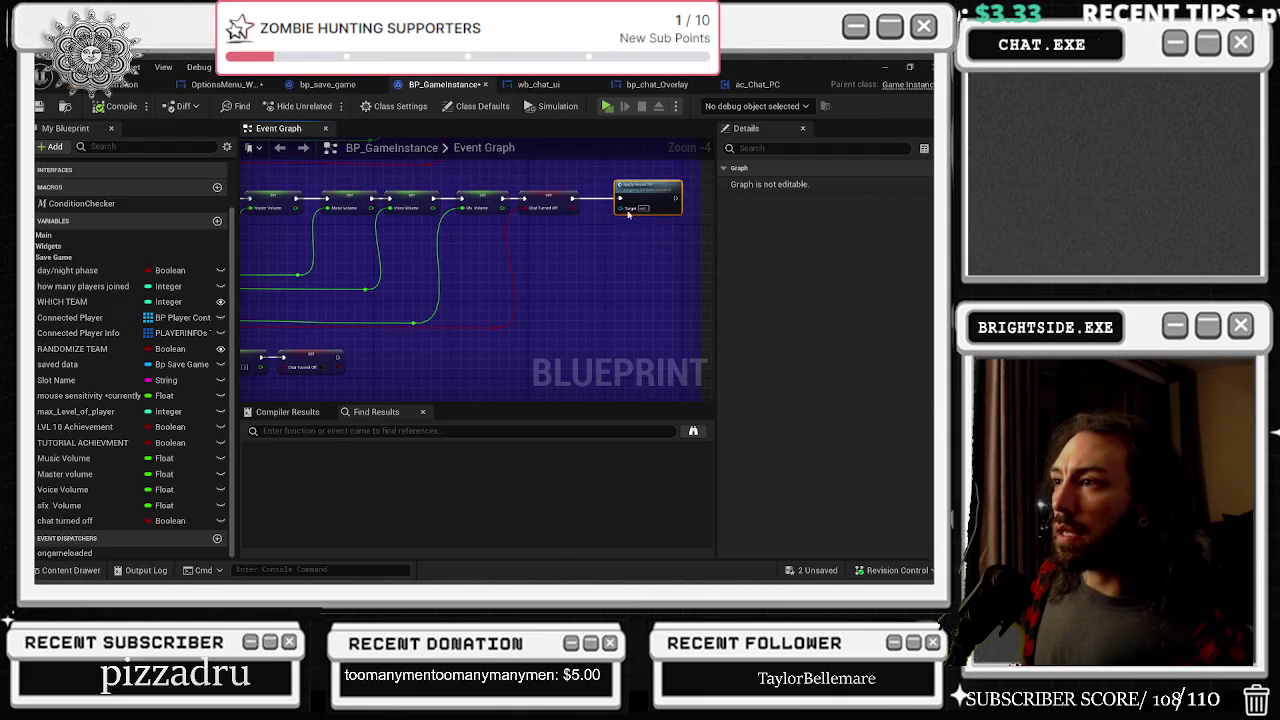
drag(620, 197, 604, 124)
mouse_move(436, 306)
mouse_down()
mouse_move(643, 283)
mouse_move(650, 312)
mouse_move(580, 320)
mouse_move(500, 306)
mouse_move(566, 383)
mouse_up()
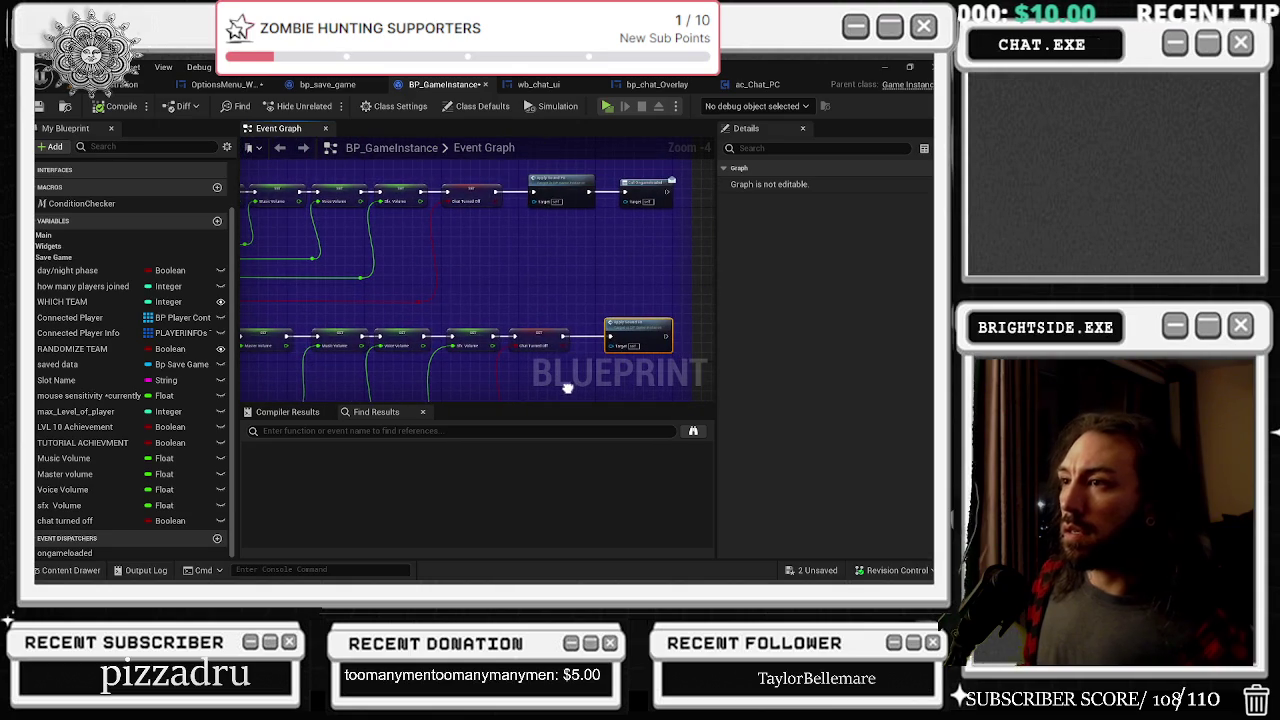
click(228, 84)
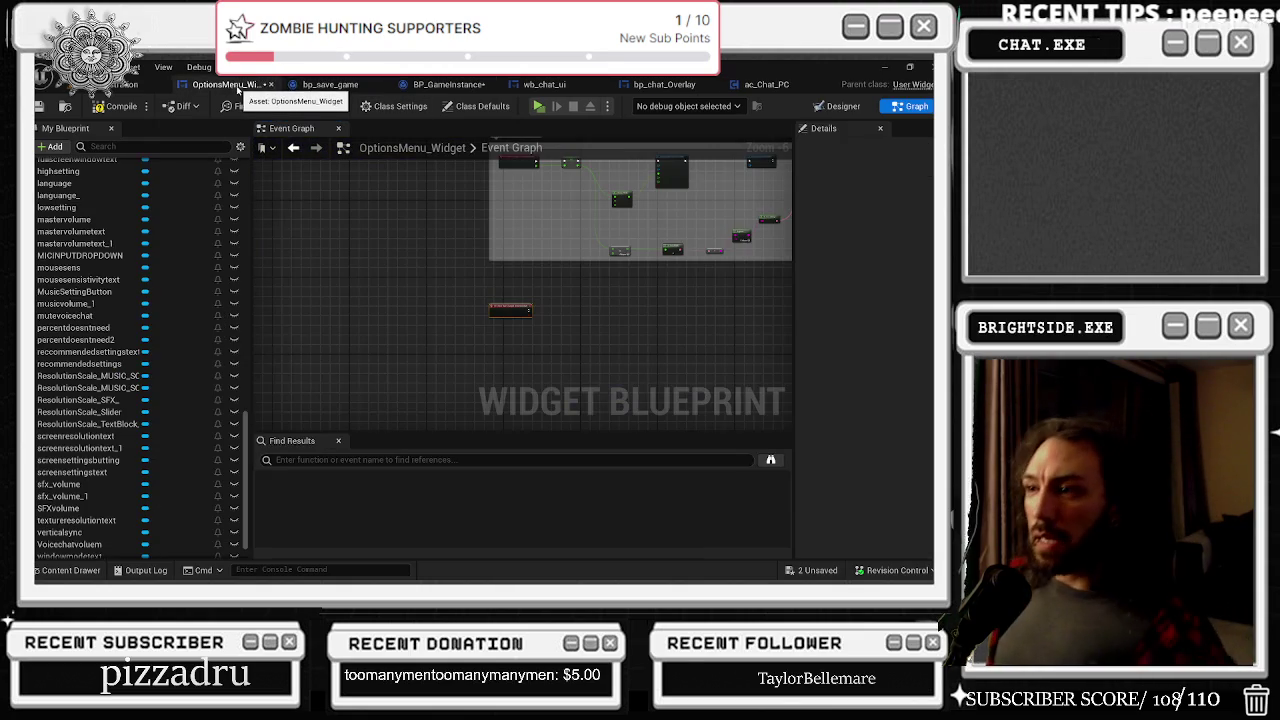
scroll(40, 486, up, 5)
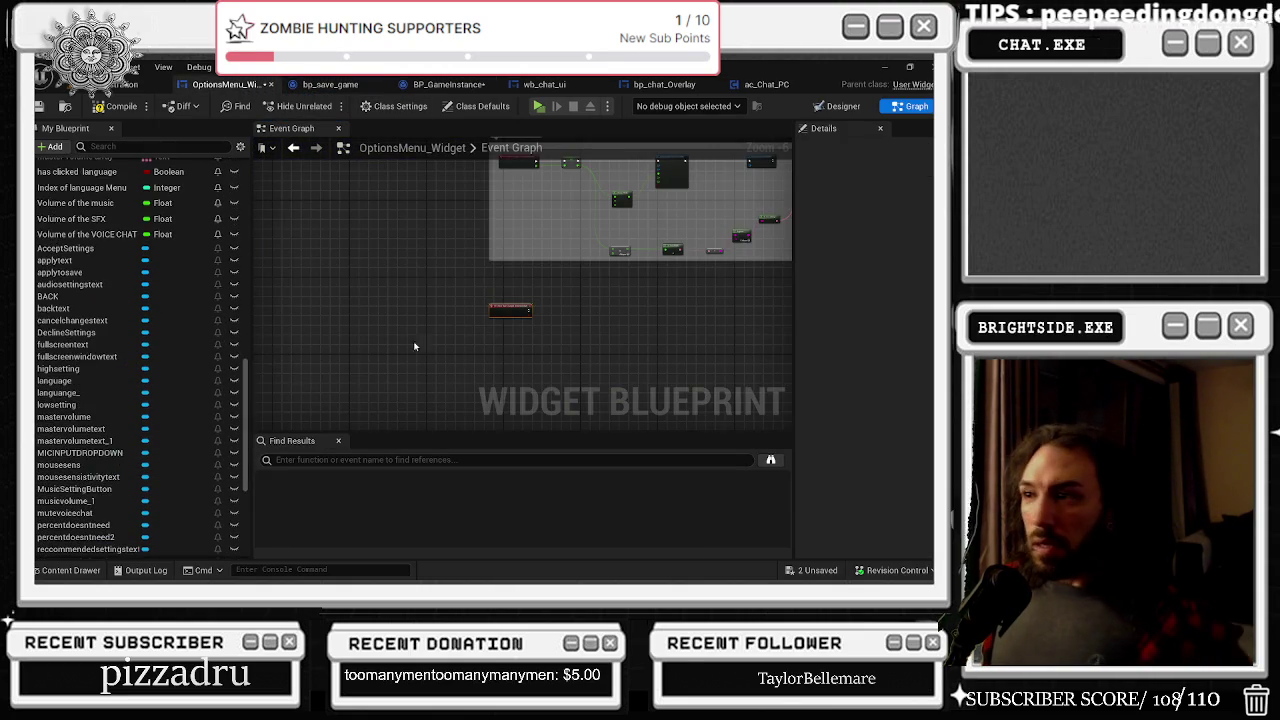
Step: Add an On Check State Changed event for the mutevoicechat checkbox
scroll(499, 331, up, 2)
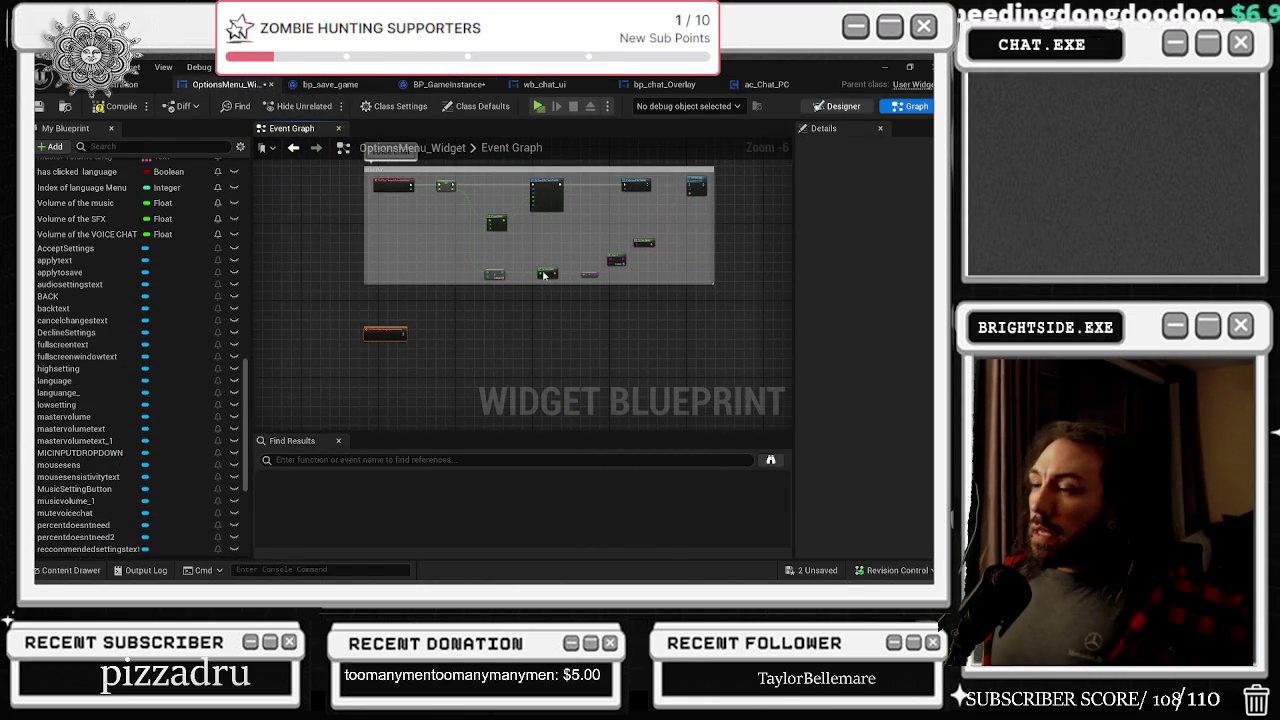
click(838, 106)
scroll(551, 357, up, 3)
scroll(848, 537, down, 10)
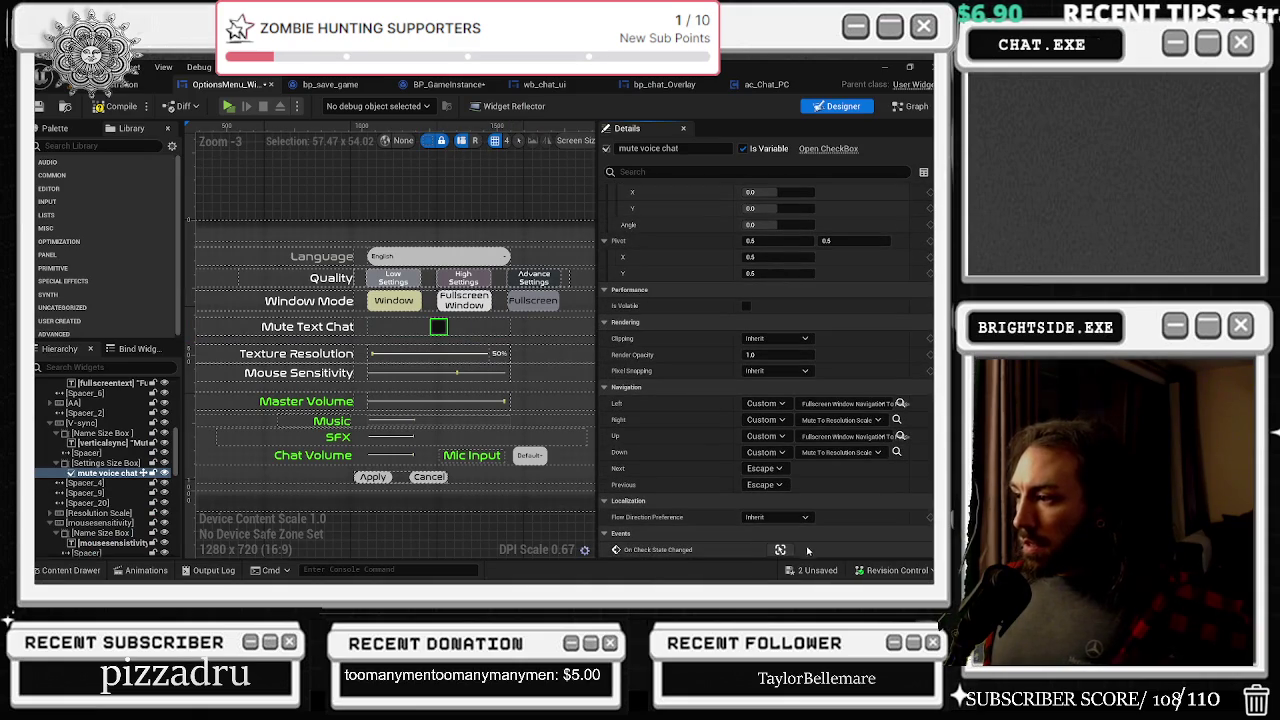
click(780, 550)
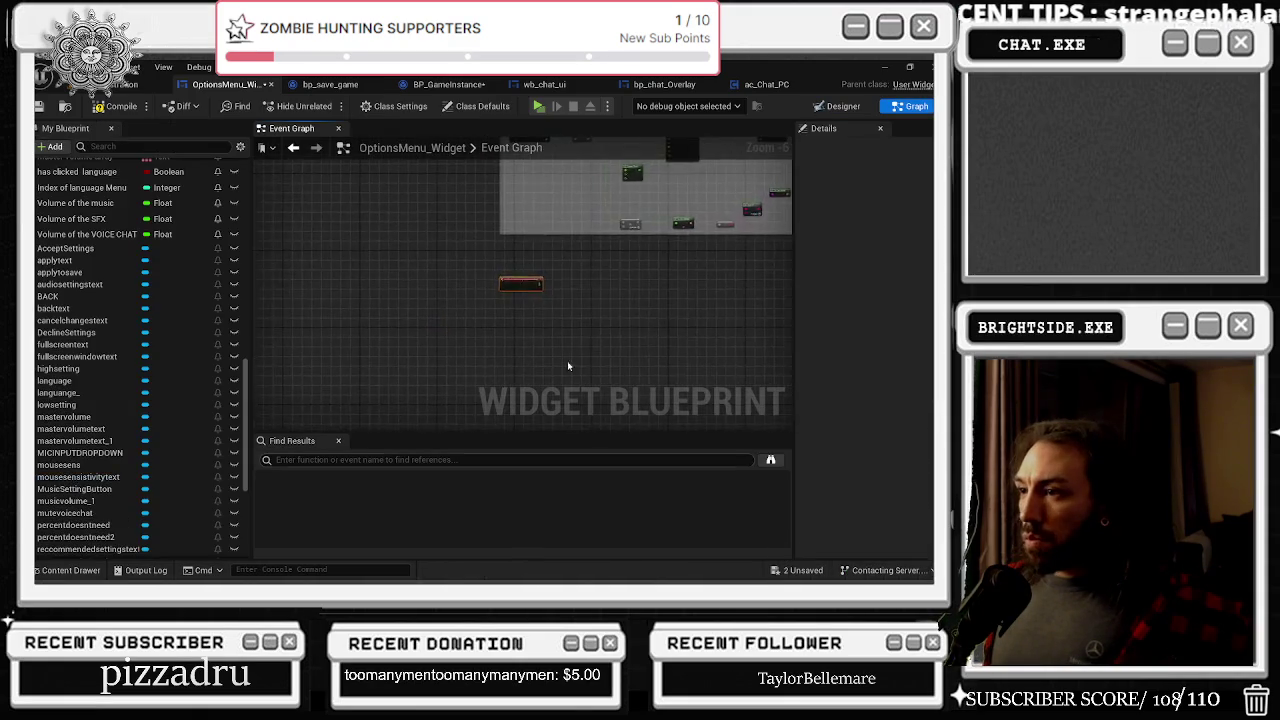
Step: Promote the event's Is Checked output to a new Boolean variable
right_click(494, 318)
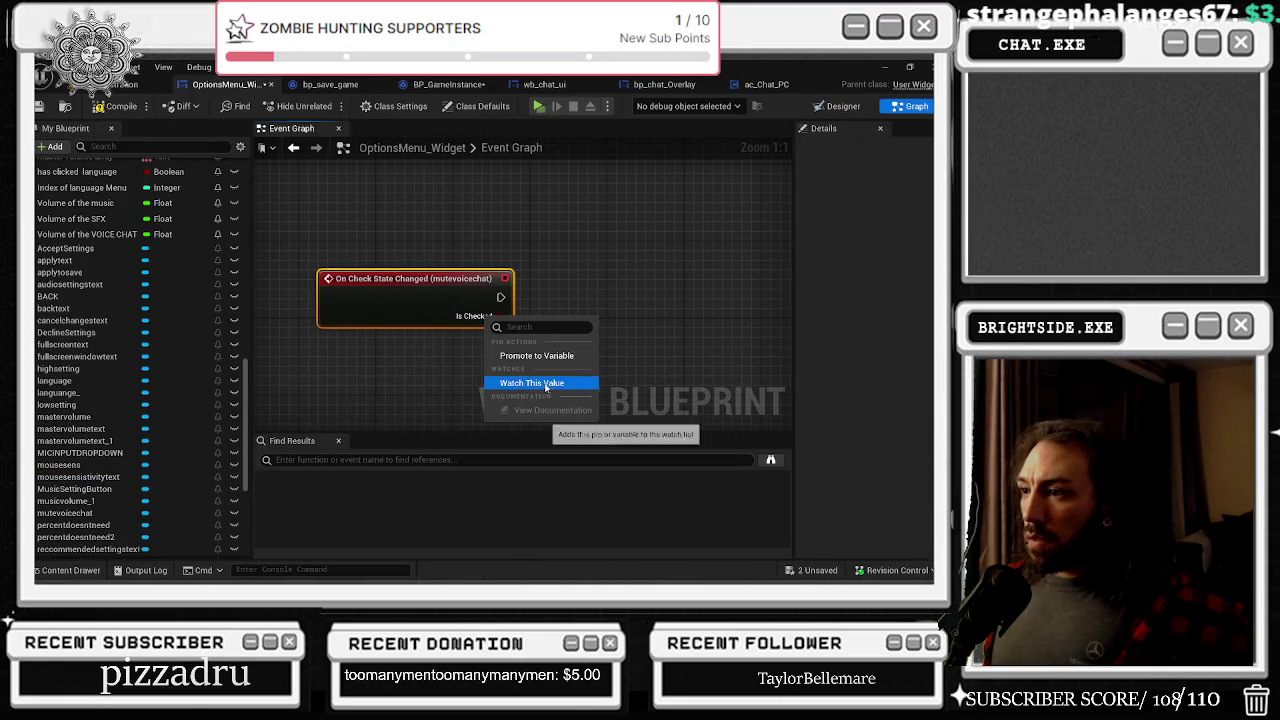
click(579, 355)
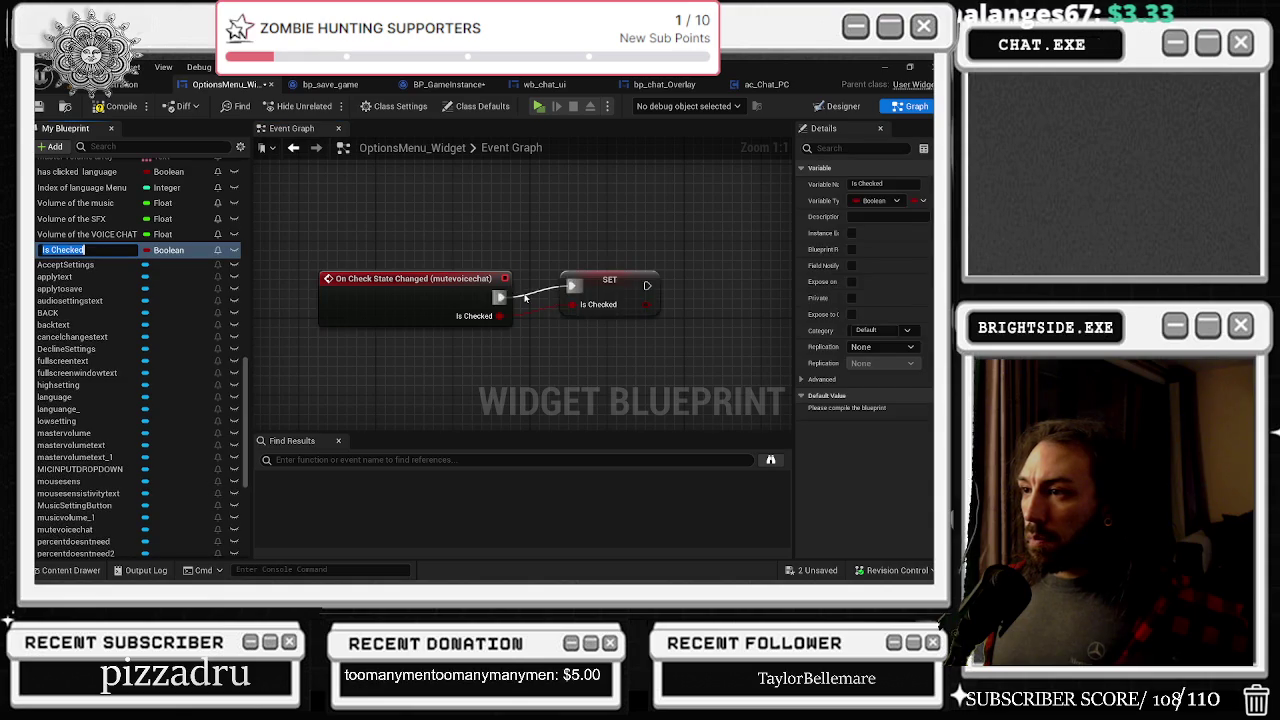
drag(666, 254, 578, 277)
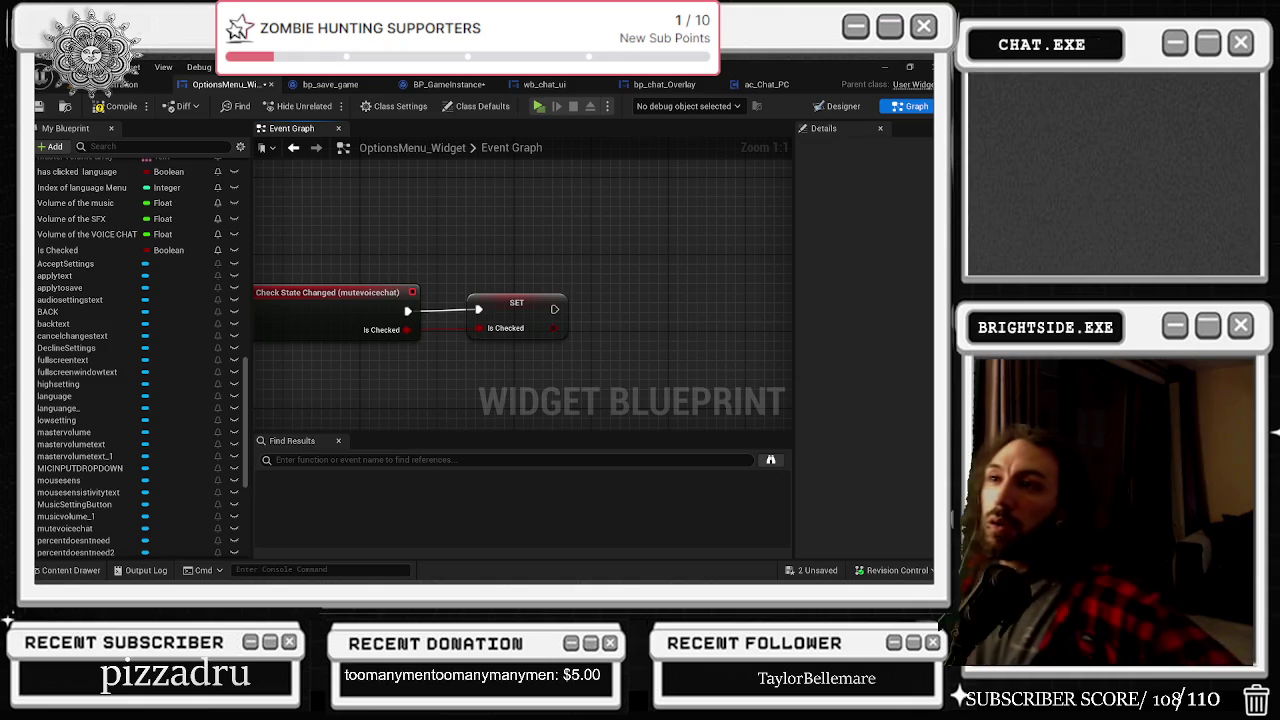
scroll(530, 263, down, 4)
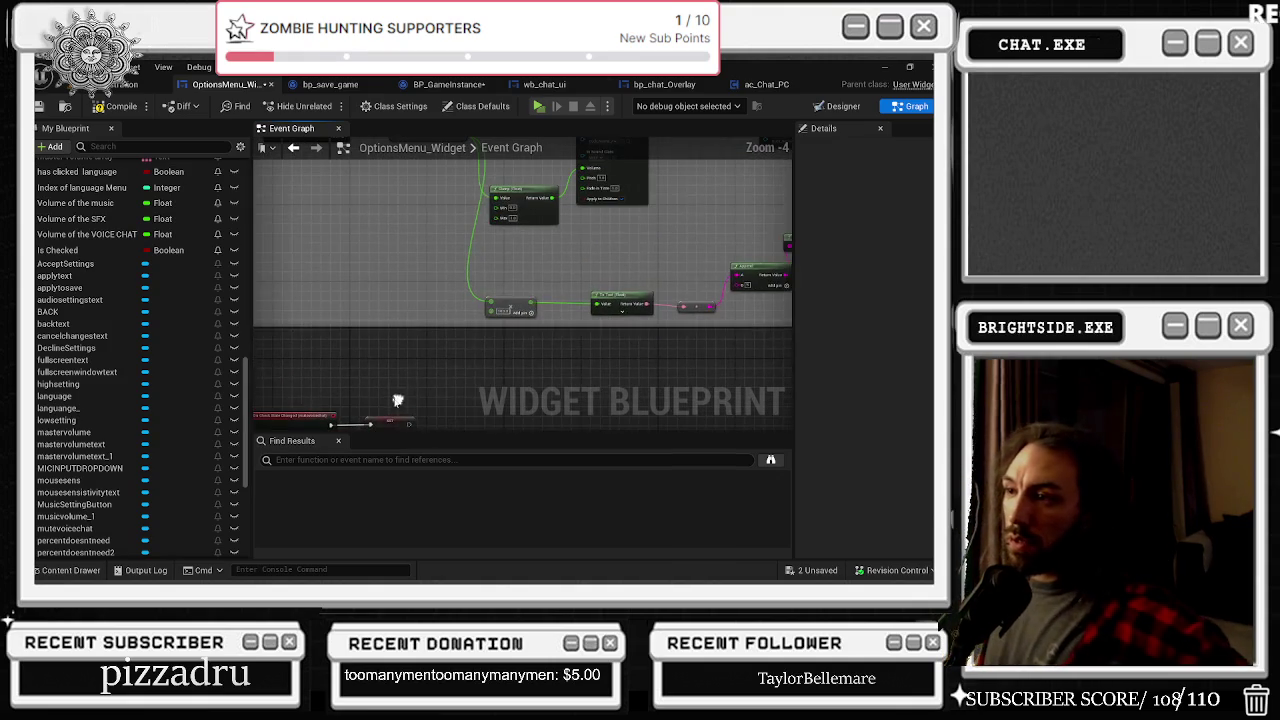
drag(610, 236, 613, 396)
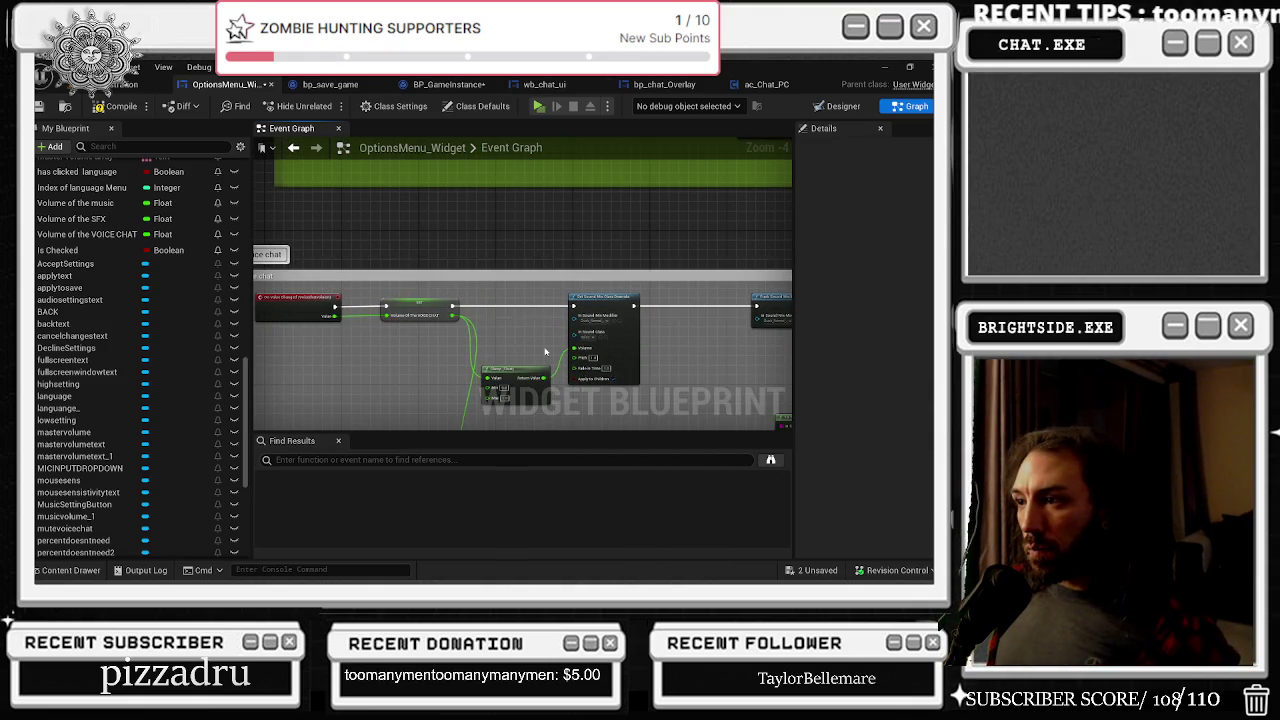
drag(482, 374, 621, 438)
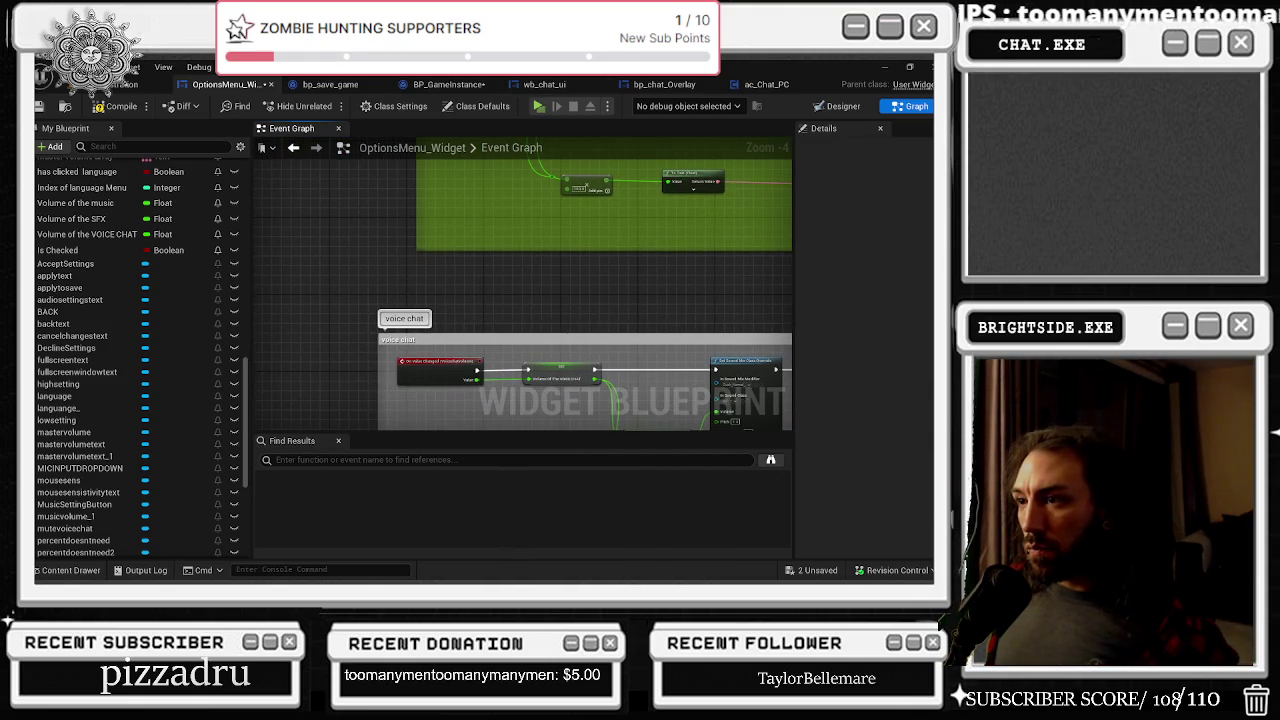
scroll(363, 299, down, 5)
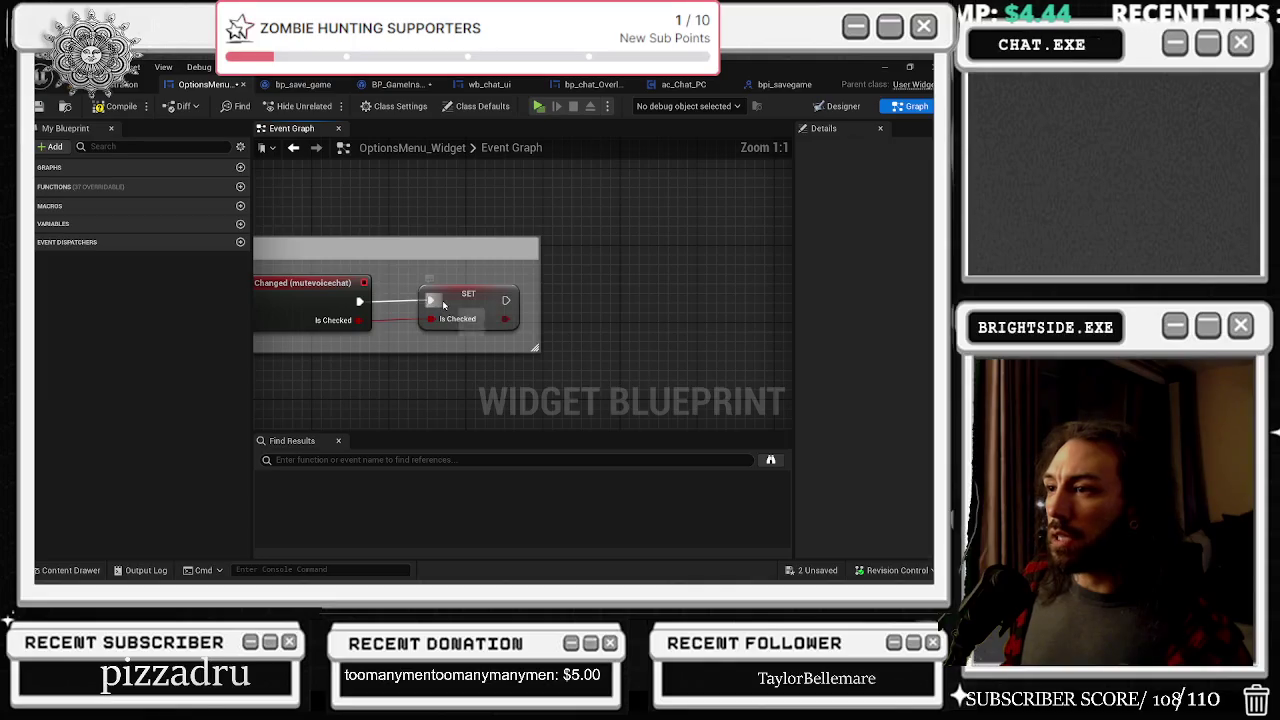
Step: Rename the Is Checked variable to Mute Text Chat Is Checked
click(468, 305)
double_click(866, 183)
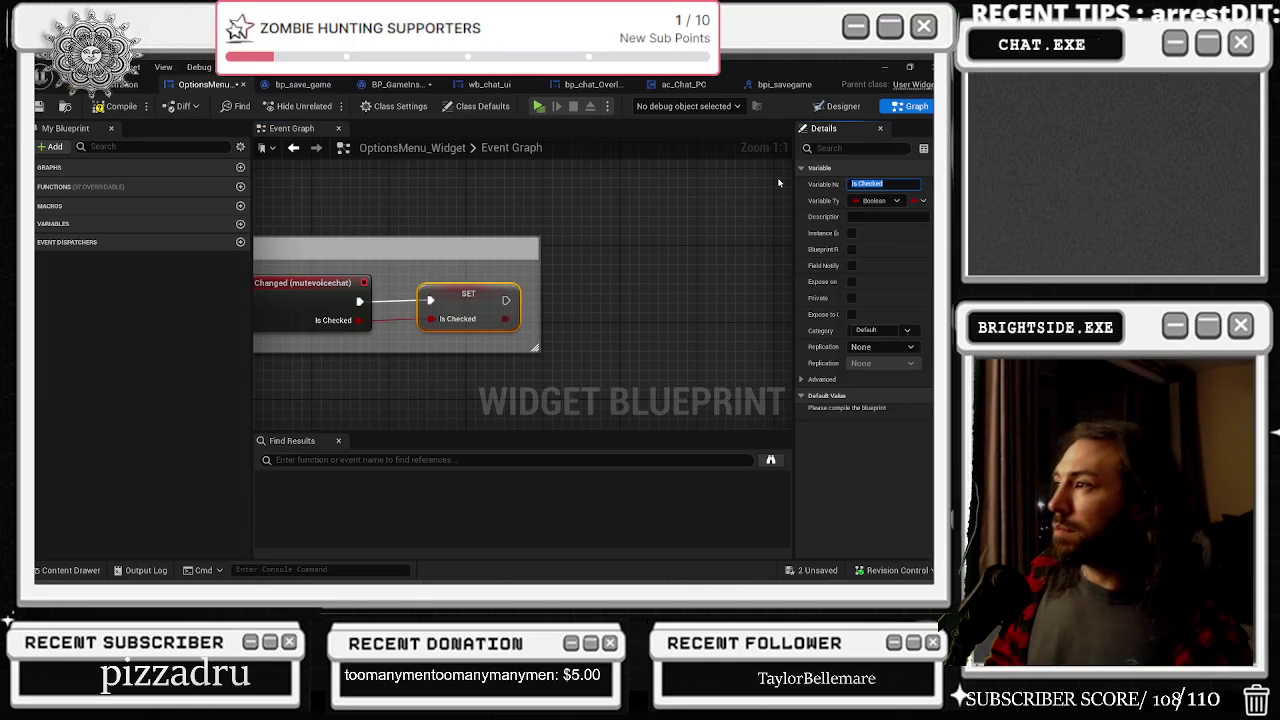
key(Home)
text(Mute)
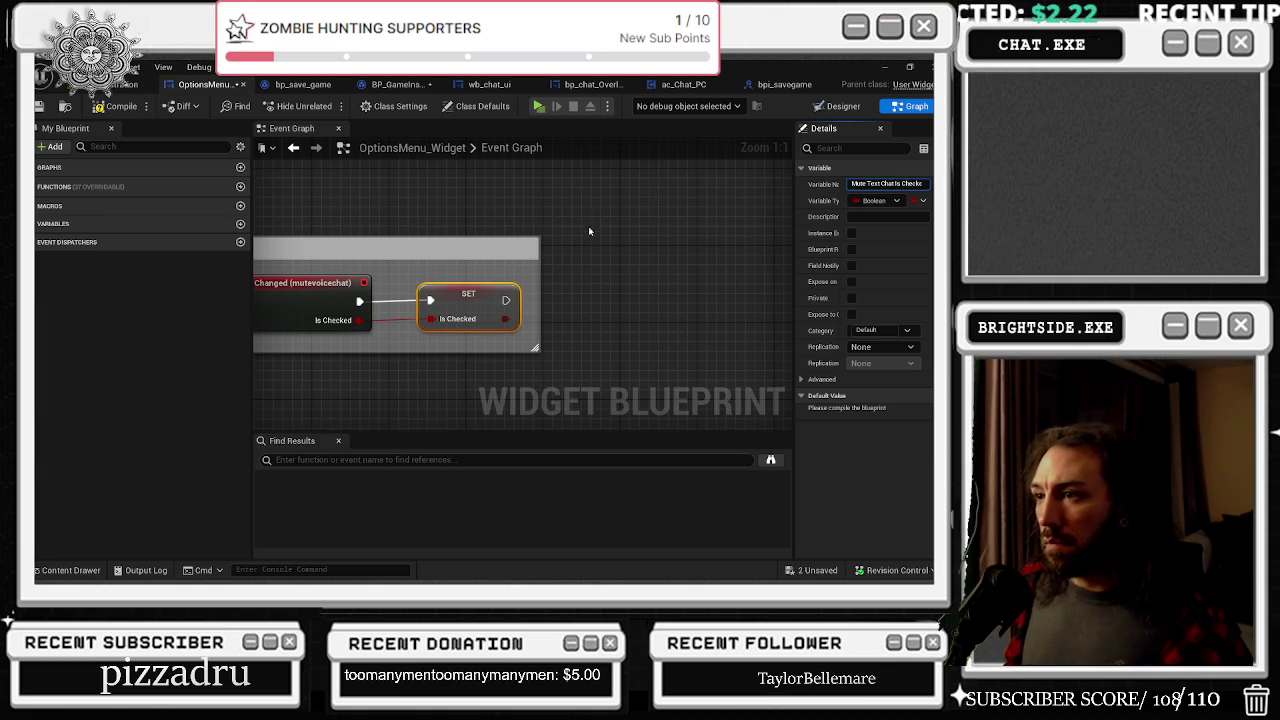
Step: Shift the four volume getters left to make room near Savesensitivity
scroll(476, 290, down, 12)
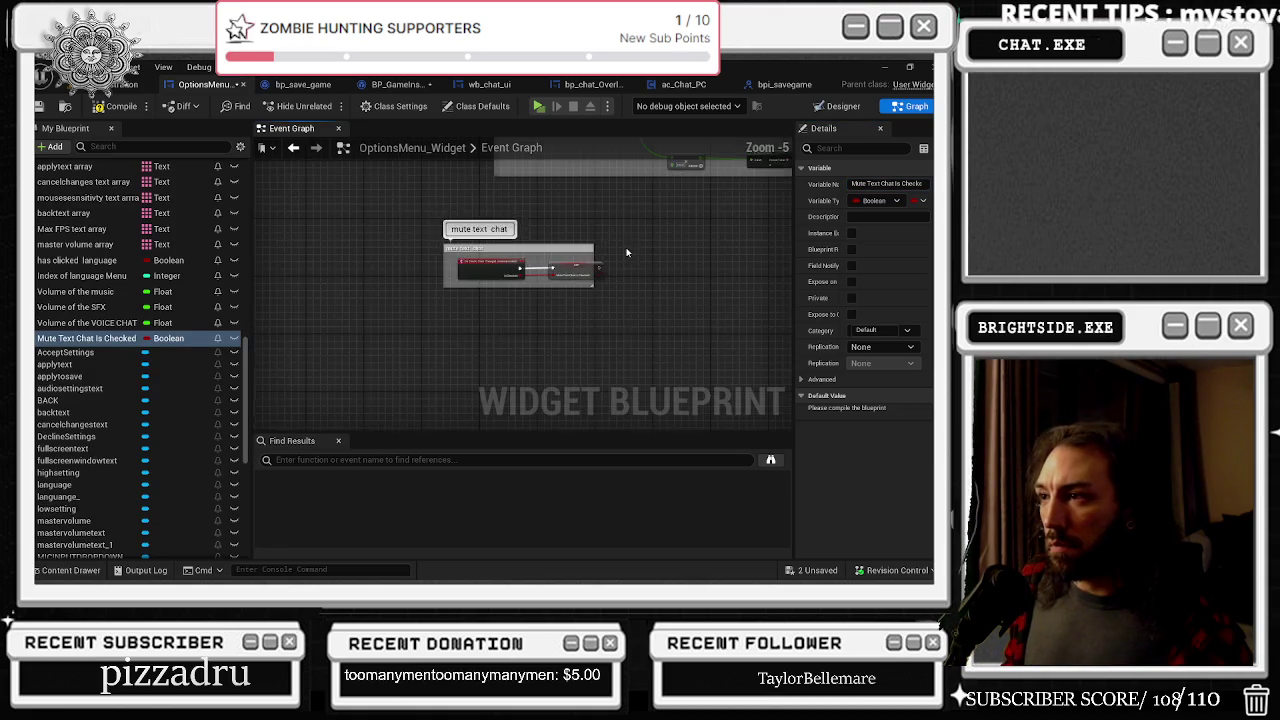
drag(481, 238, 492, 293)
scroll(512, 337, up, 11)
drag(324, 354, 284, 336)
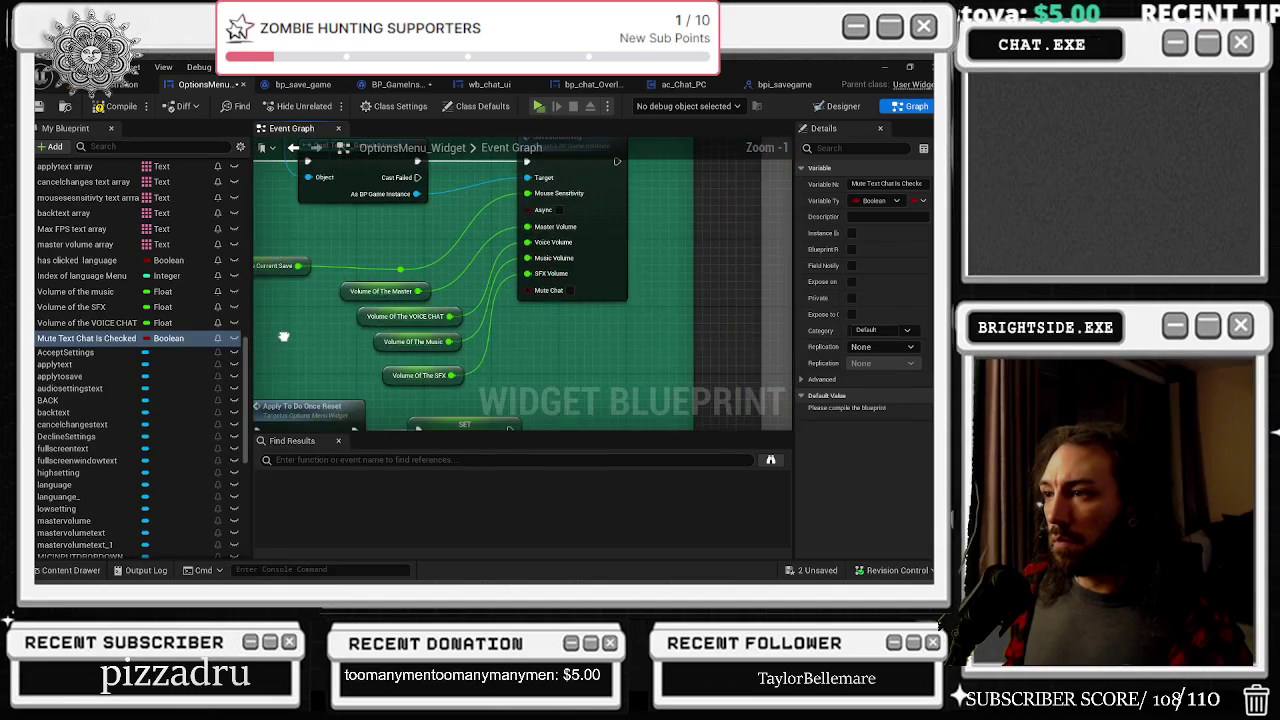
mouse_move(325, 298)
mouse_down()
mouse_move(466, 388)
mouse_move(523, 364)
mouse_move(383, 362)
mouse_move(288, 411)
mouse_up()
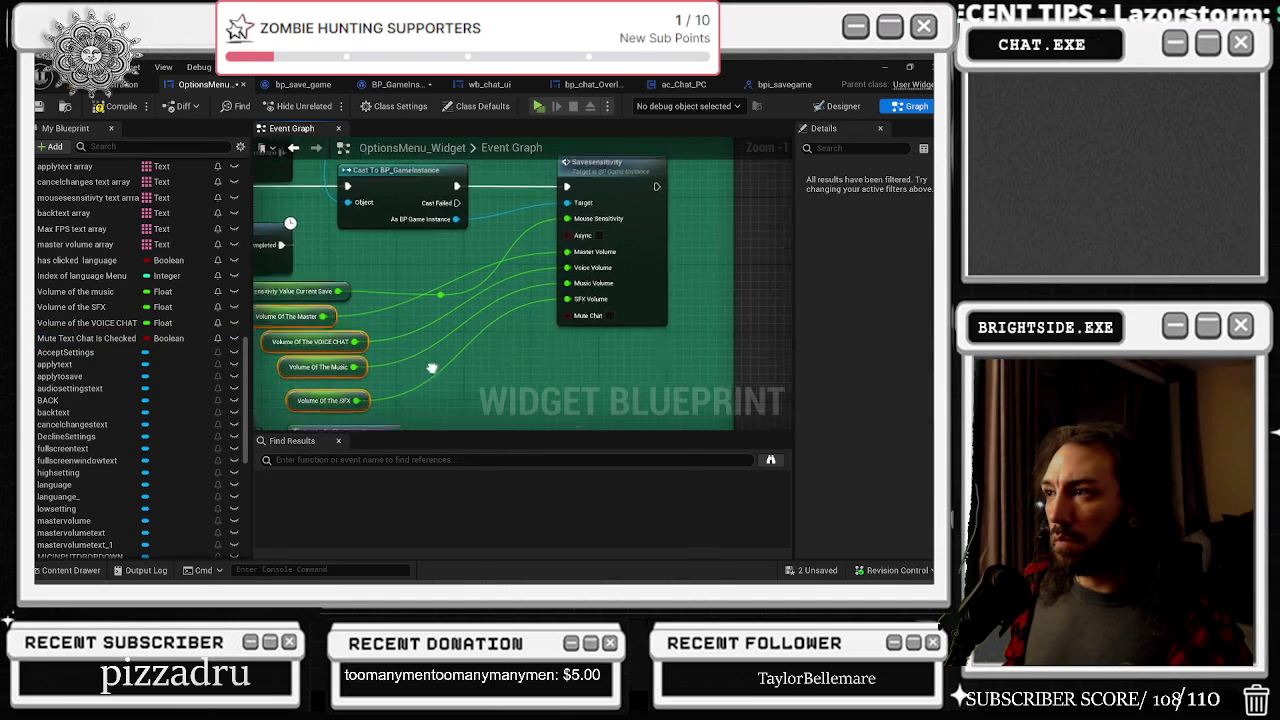
Step: Add a reroute on the Mouse Sensitivity wire, place a Mute Text Chat Is Checked getter, and compile
double_click(429, 298)
drag(429, 298, 388, 291)
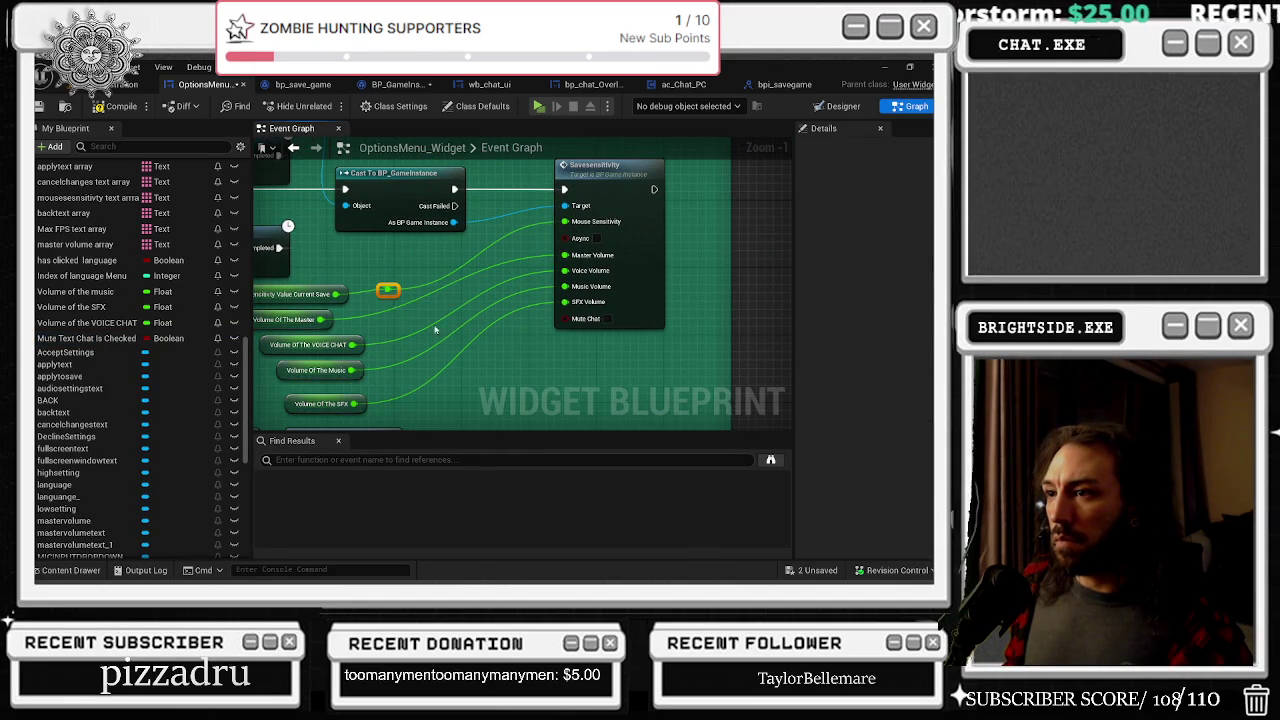
click(572, 352)
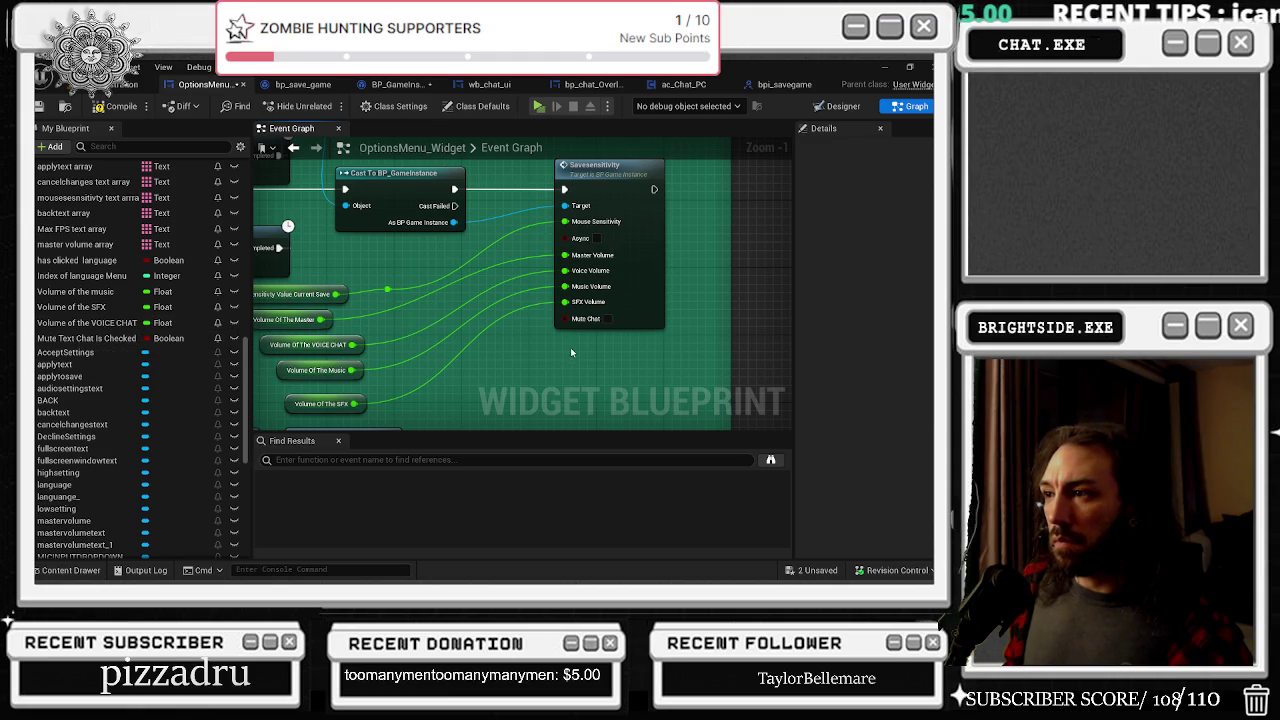
mouse_move(93, 342)
mouse_down()
mouse_move(482, 358)
mouse_move(505, 384)
mouse_move(575, 323)
mouse_up()
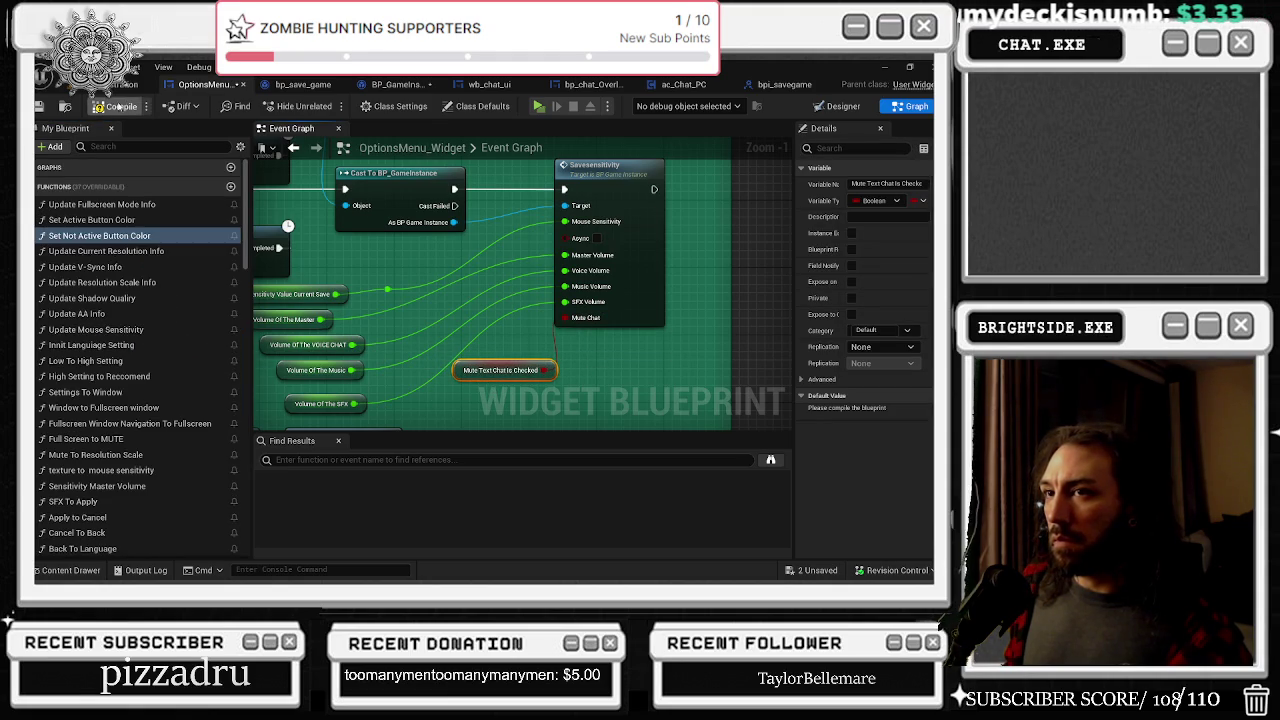
click(112, 107)
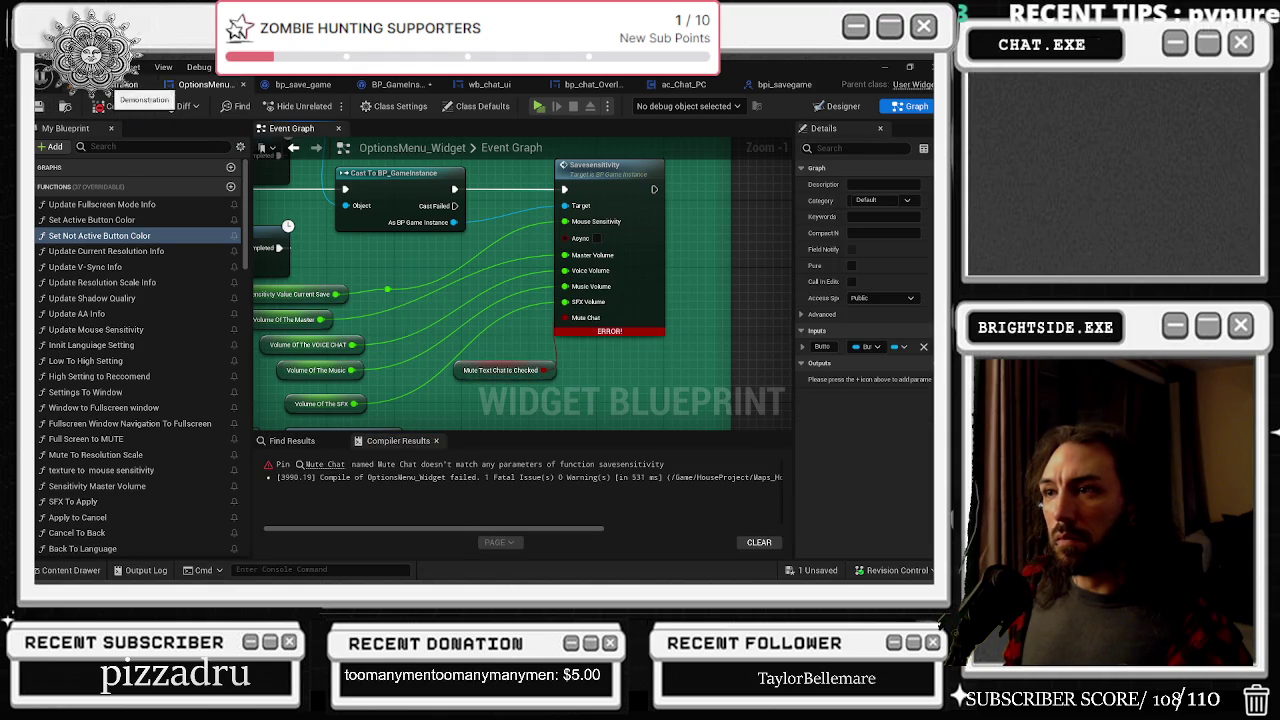
Step: Refresh the Savesensitivity node and recompile OptionsMenu_Widget
right_click(652, 278)
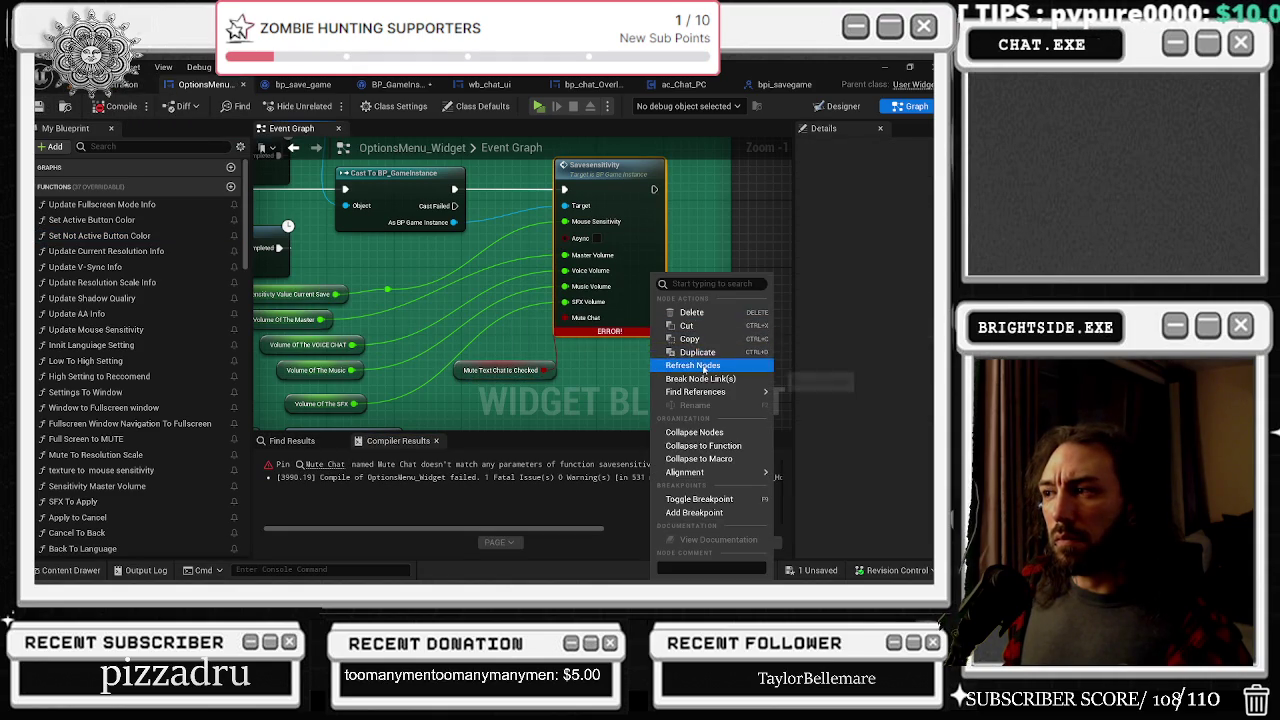
click(704, 367)
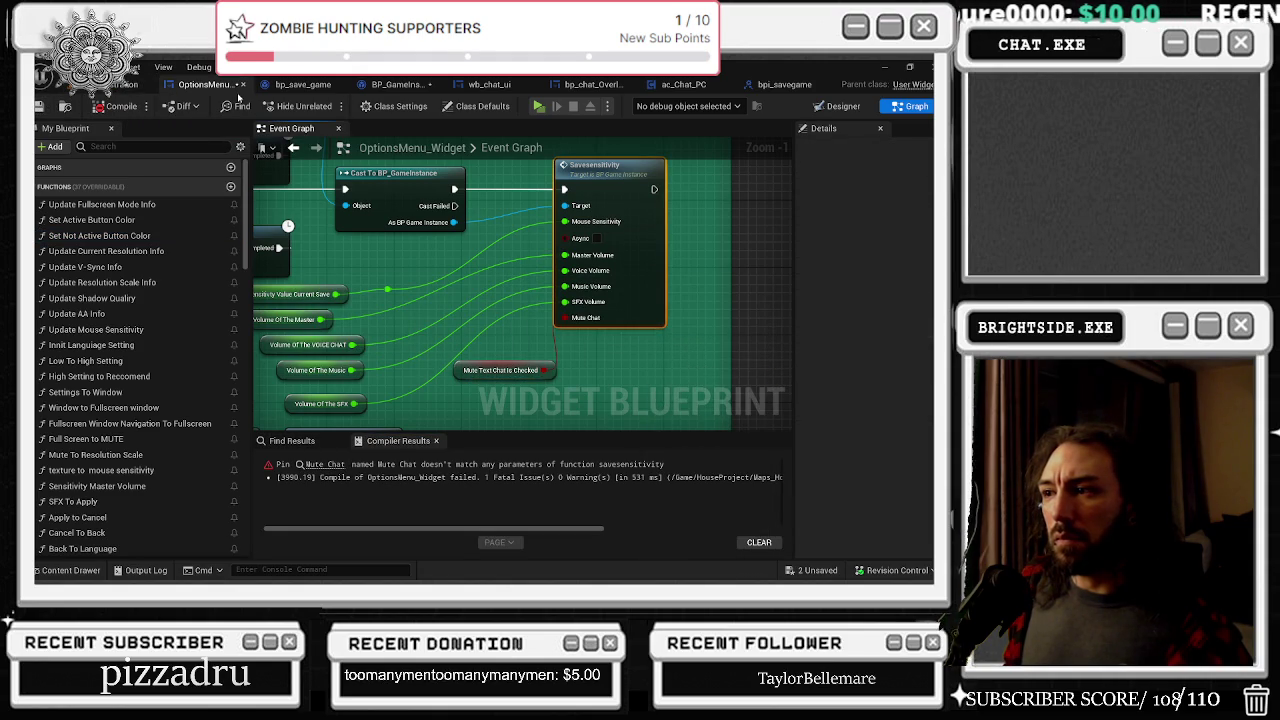
click(100, 235)
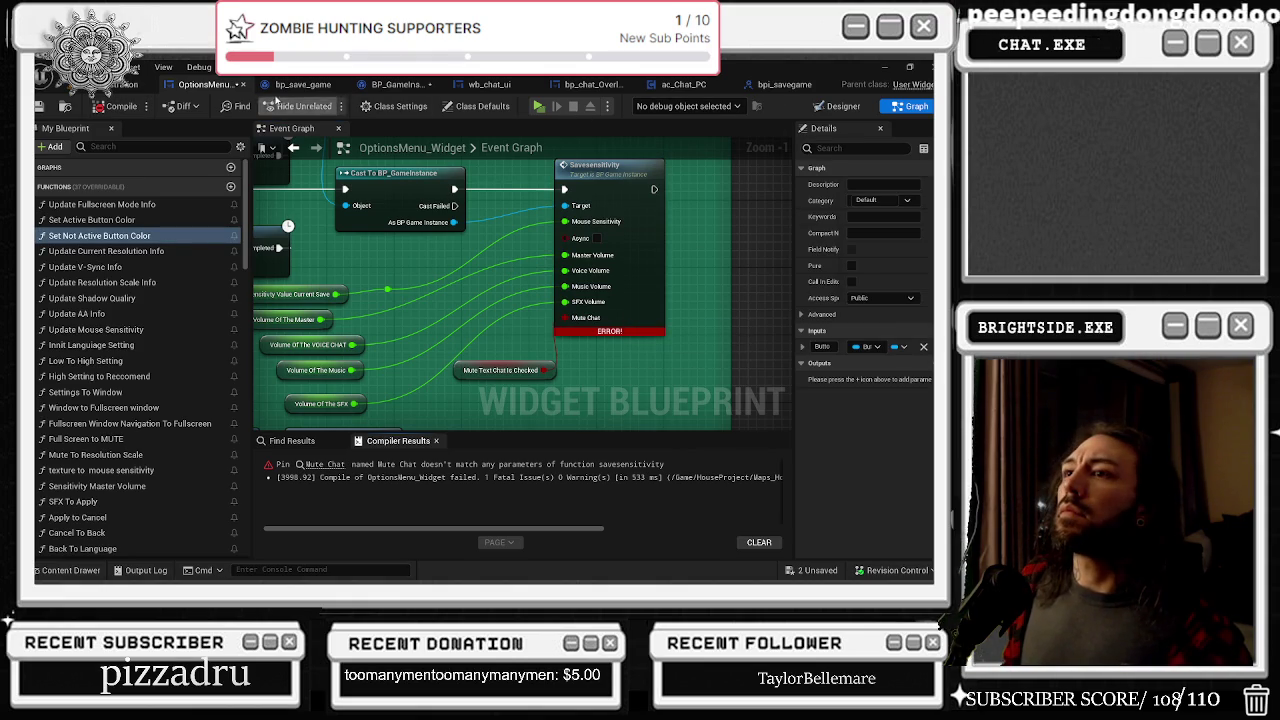
Step: Open the bpi_savegame interface and compile it
click(303, 84)
click(390, 84)
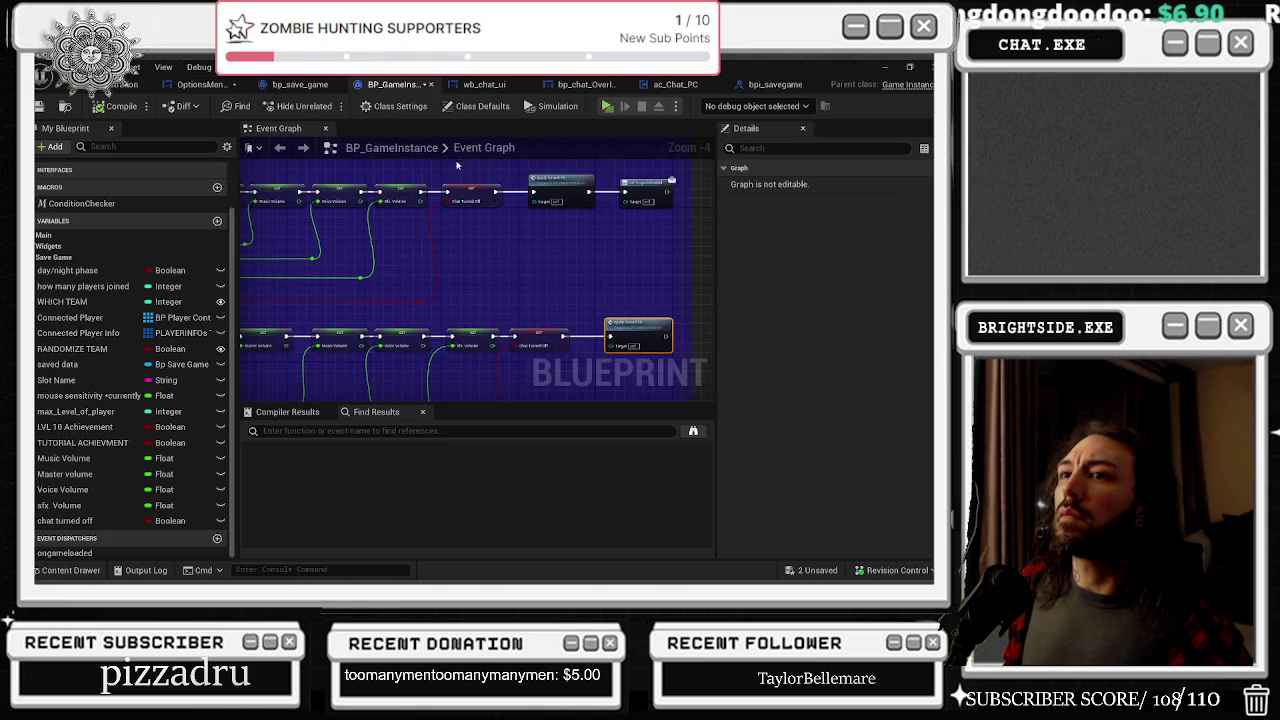
click(490, 84)
click(583, 84)
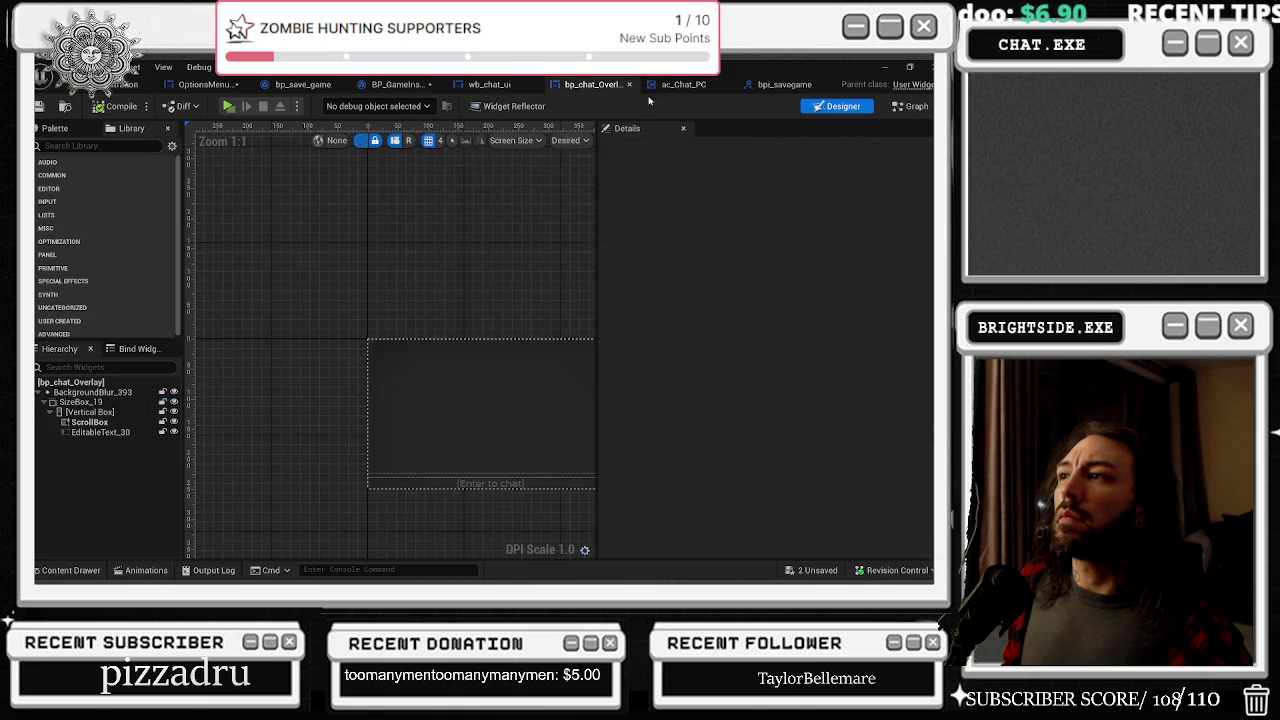
click(680, 84)
click(780, 84)
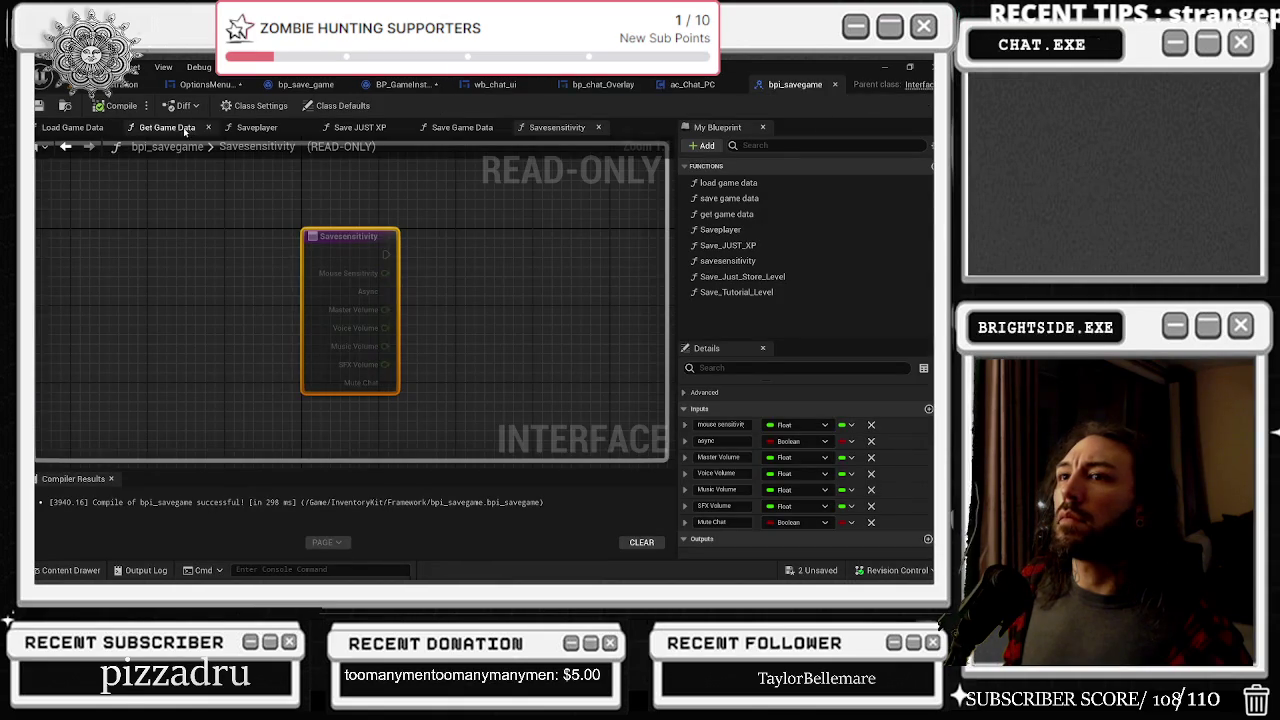
click(121, 105)
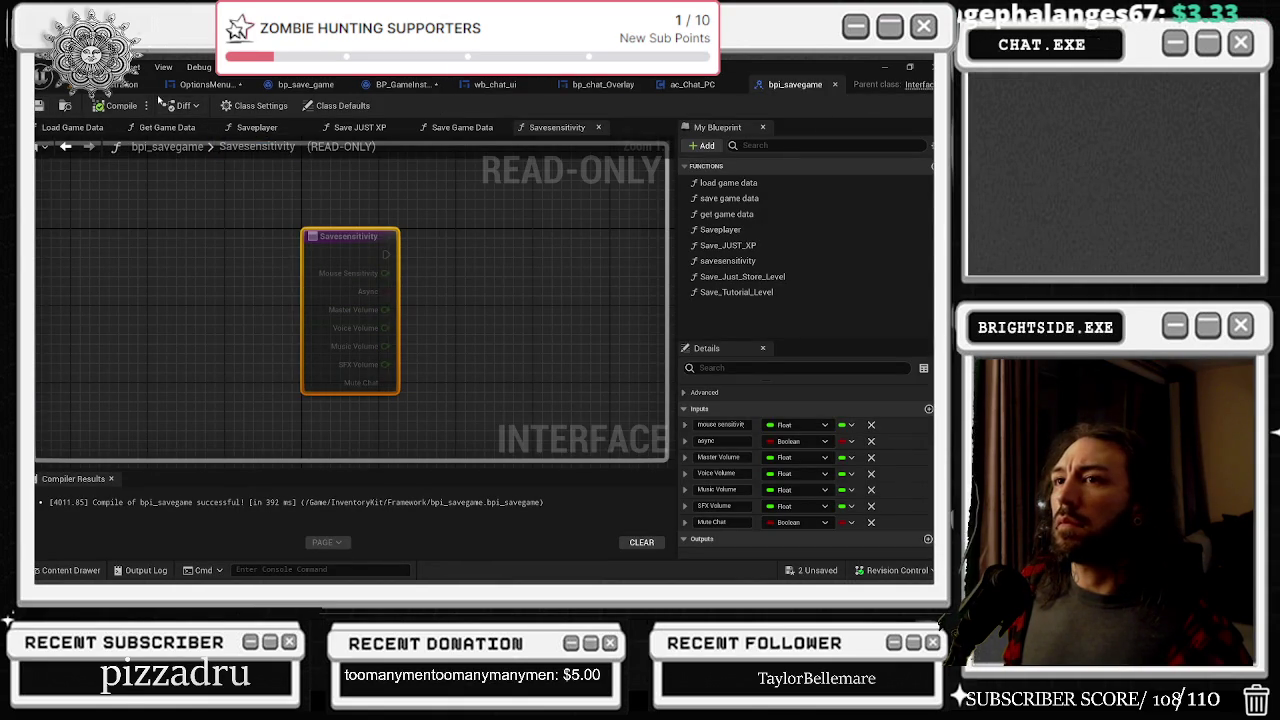
Step: Refresh Savesensitivity again, recompile the options menu, and open BP_GameInstance's graph
click(207, 84)
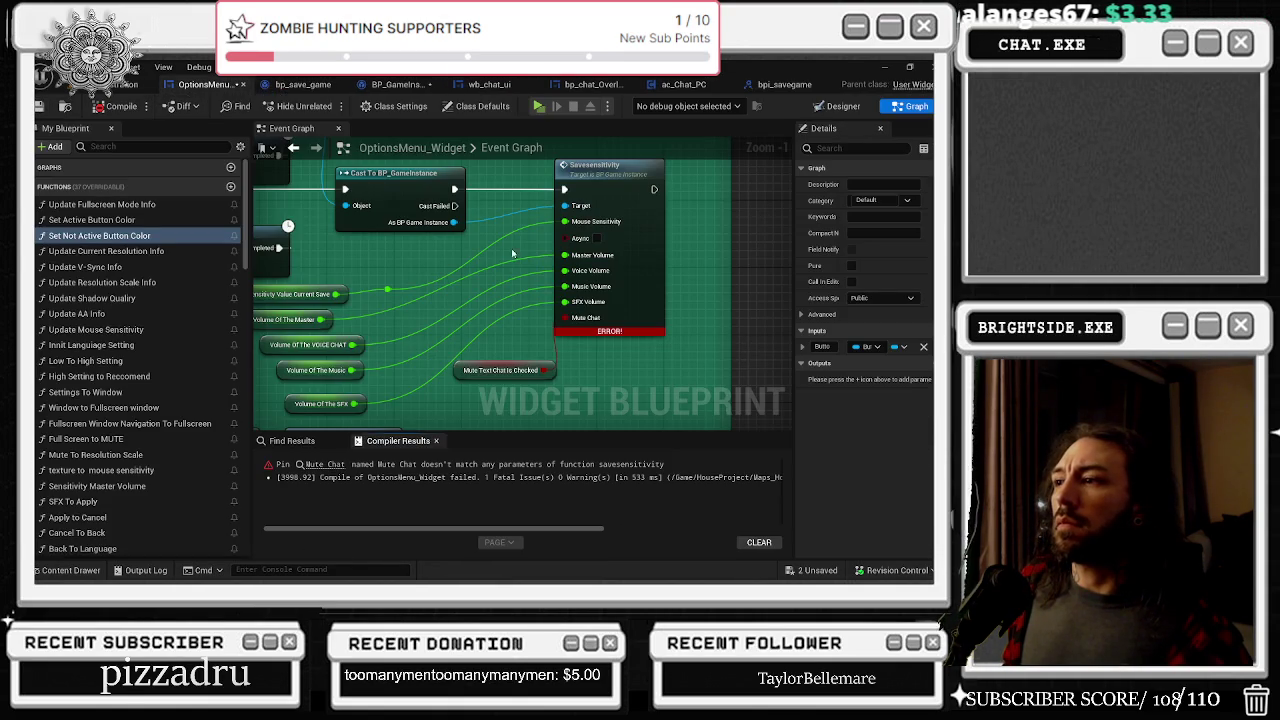
right_click(645, 272)
click(693, 367)
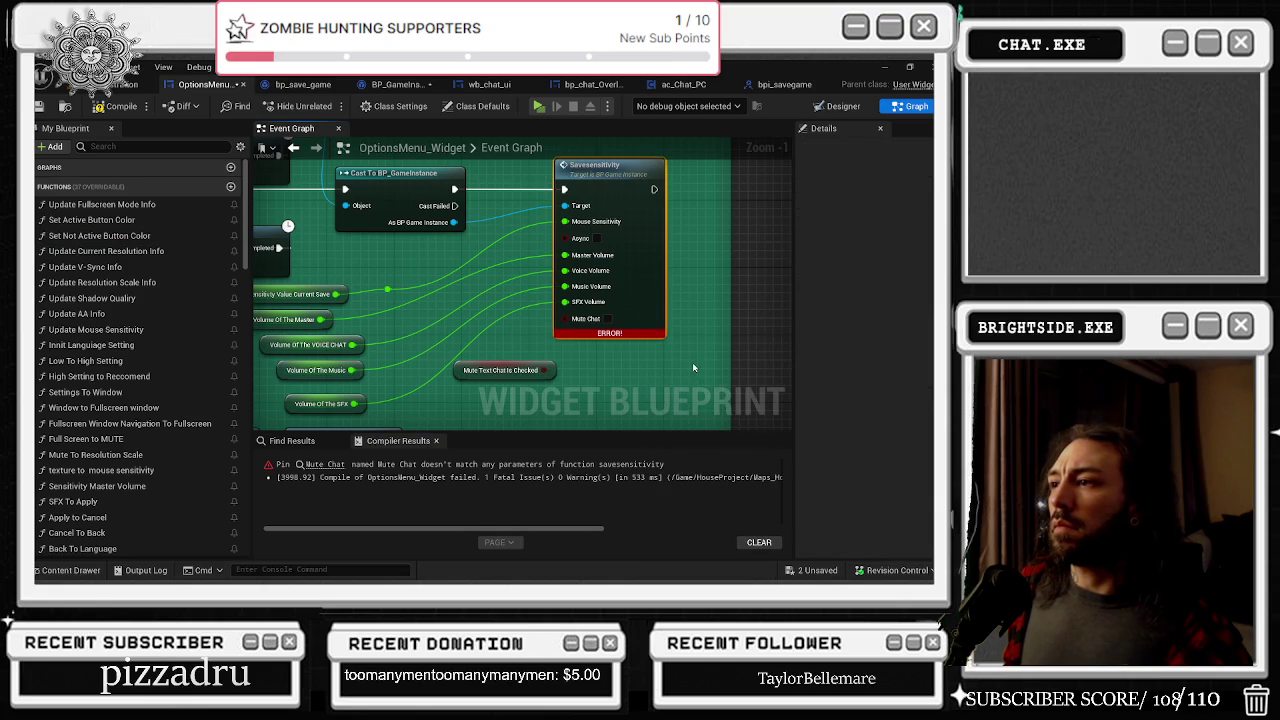
click(133, 108)
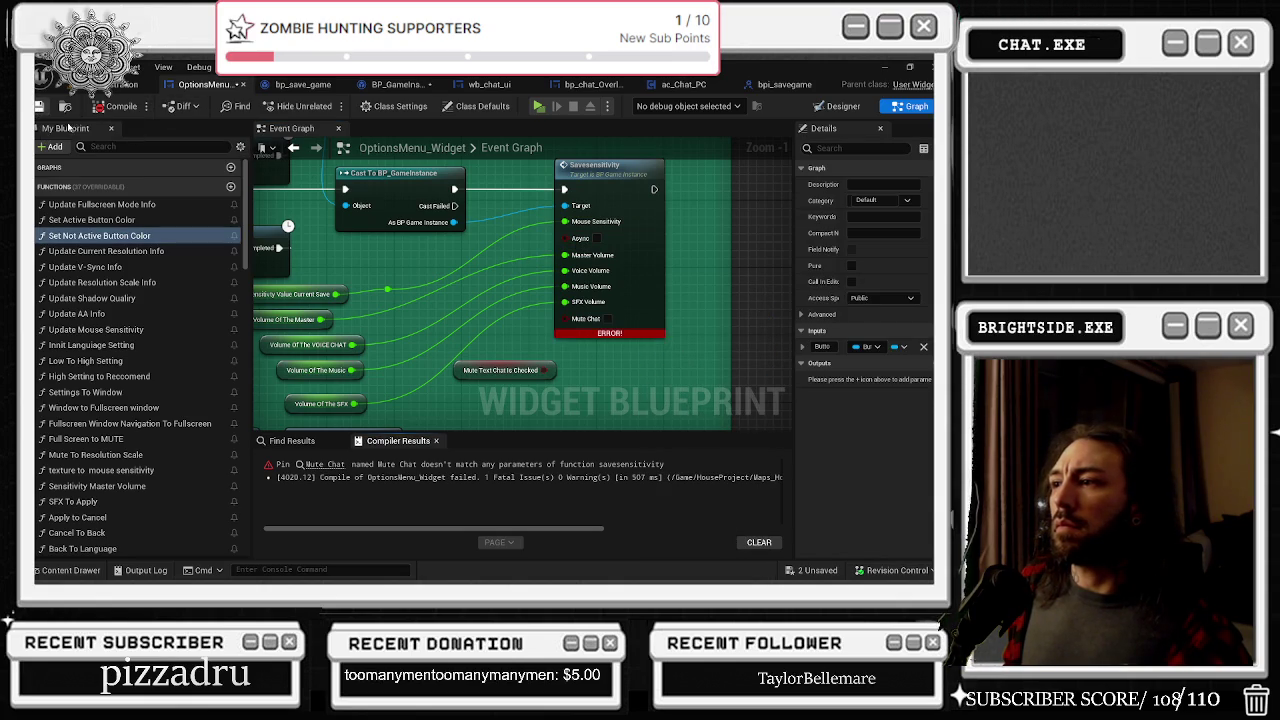
mouse_move(635, 335)
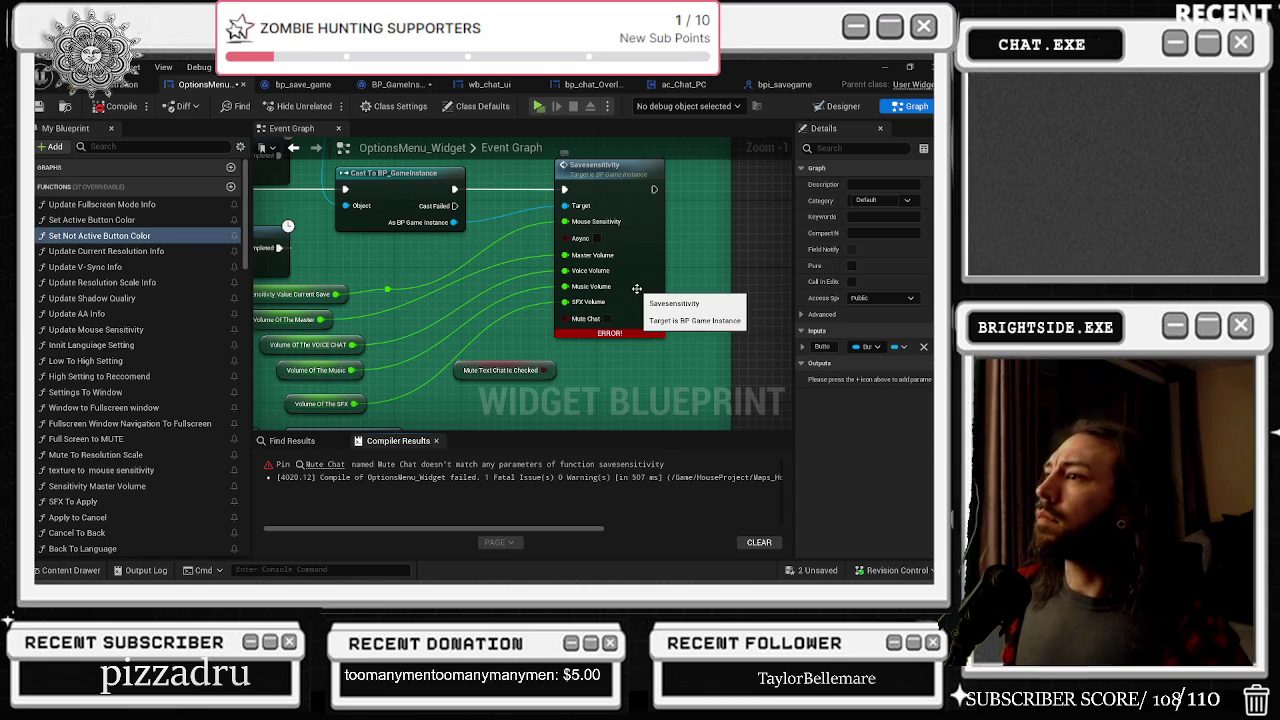
click(637, 289)
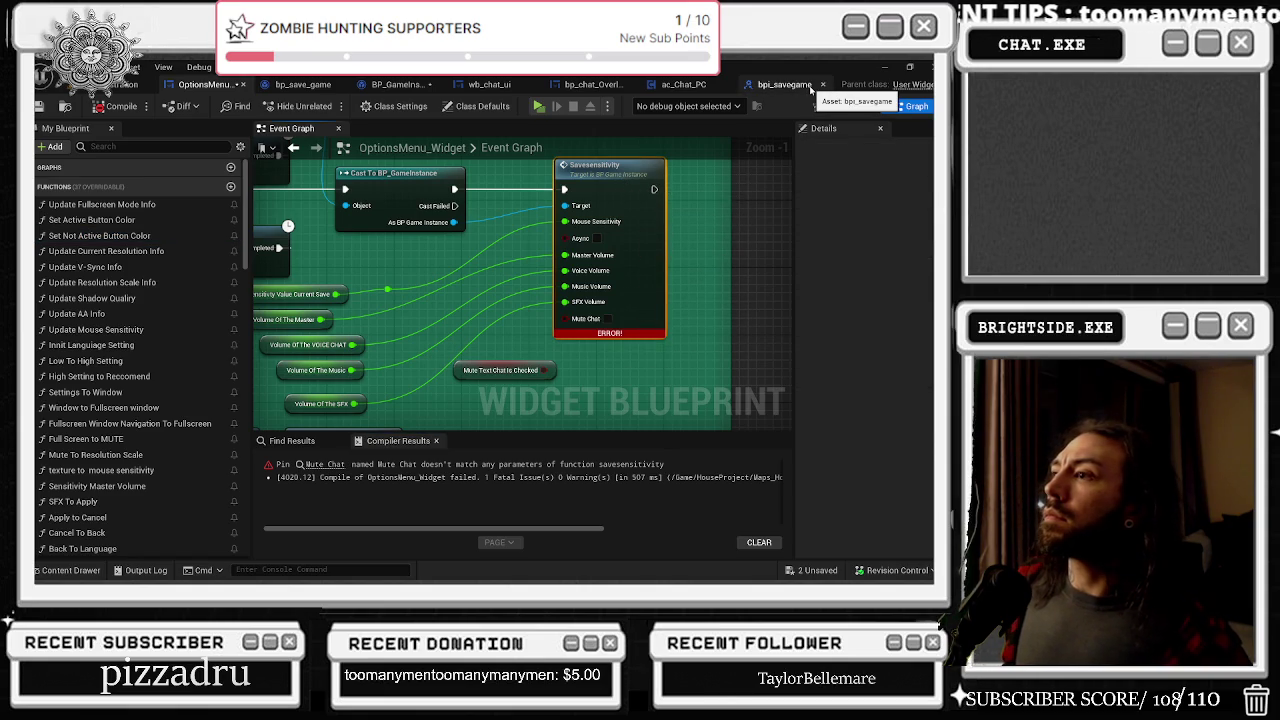
click(398, 84)
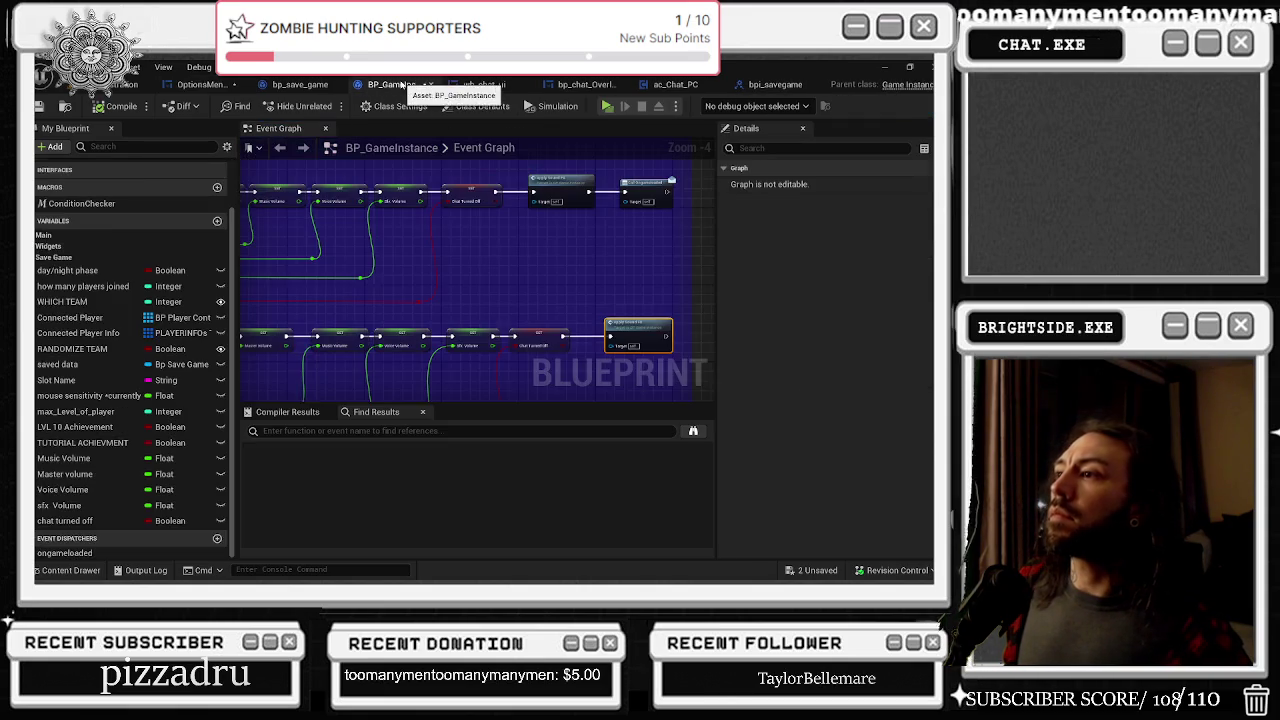
Step: Search 'save sens' and jump to the Event Savesensitivity node
scroll(589, 291, down, 6)
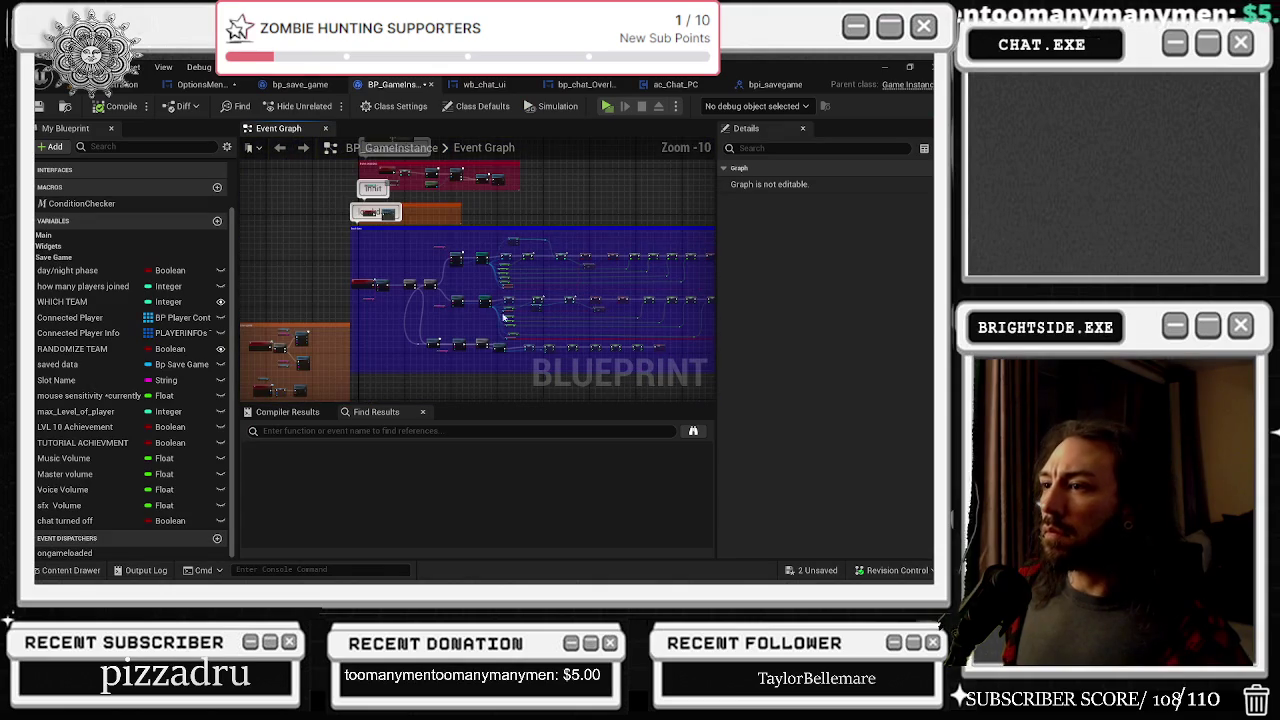
click(301, 431)
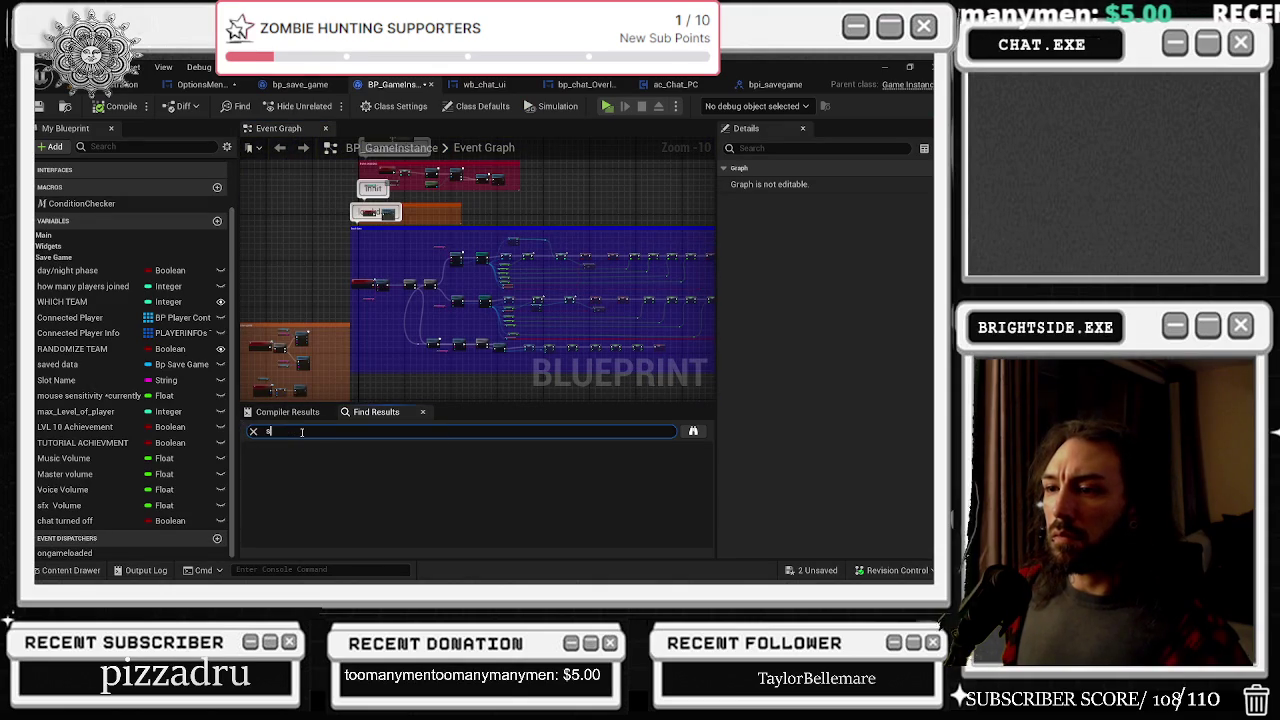
text(save s)
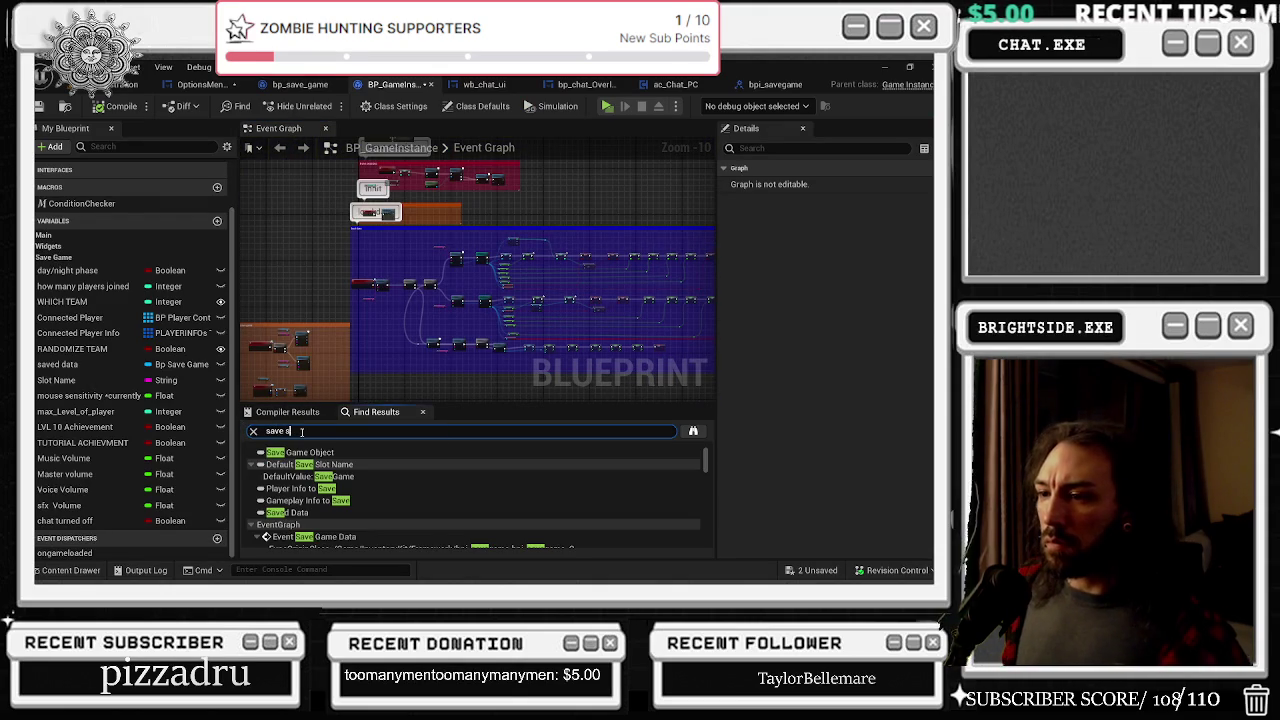
text(ens)
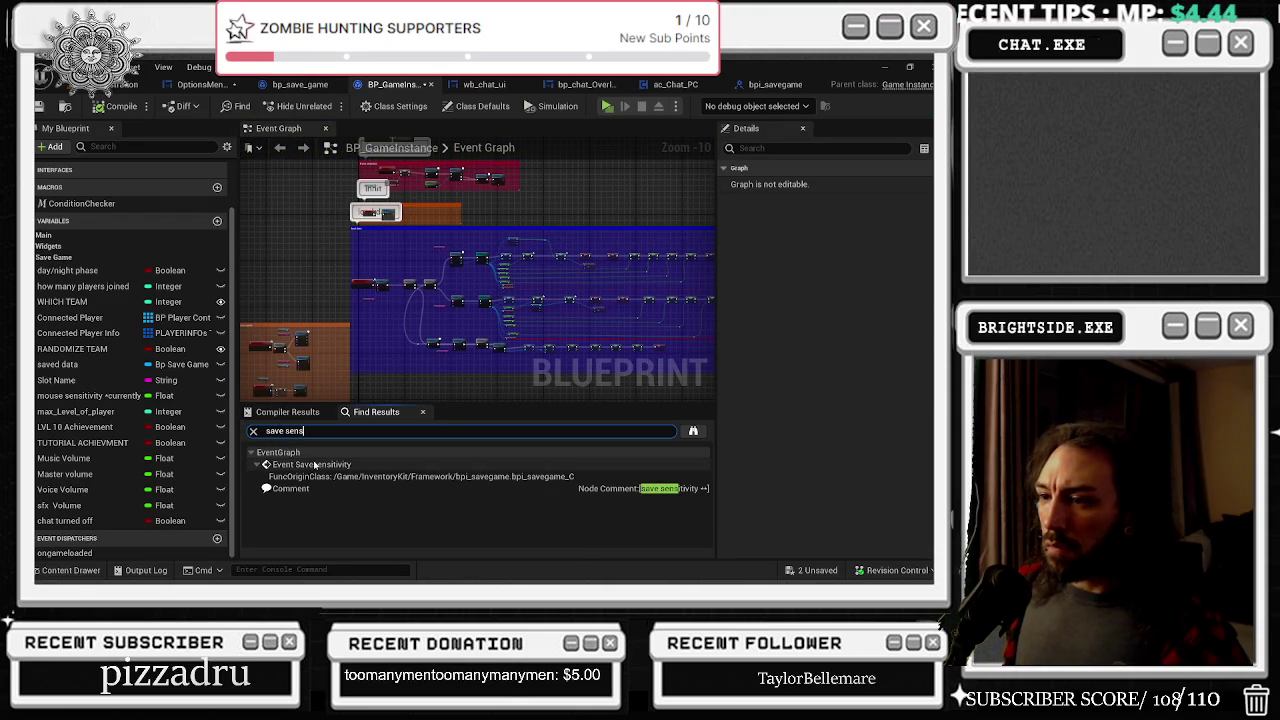
double_click(315, 465)
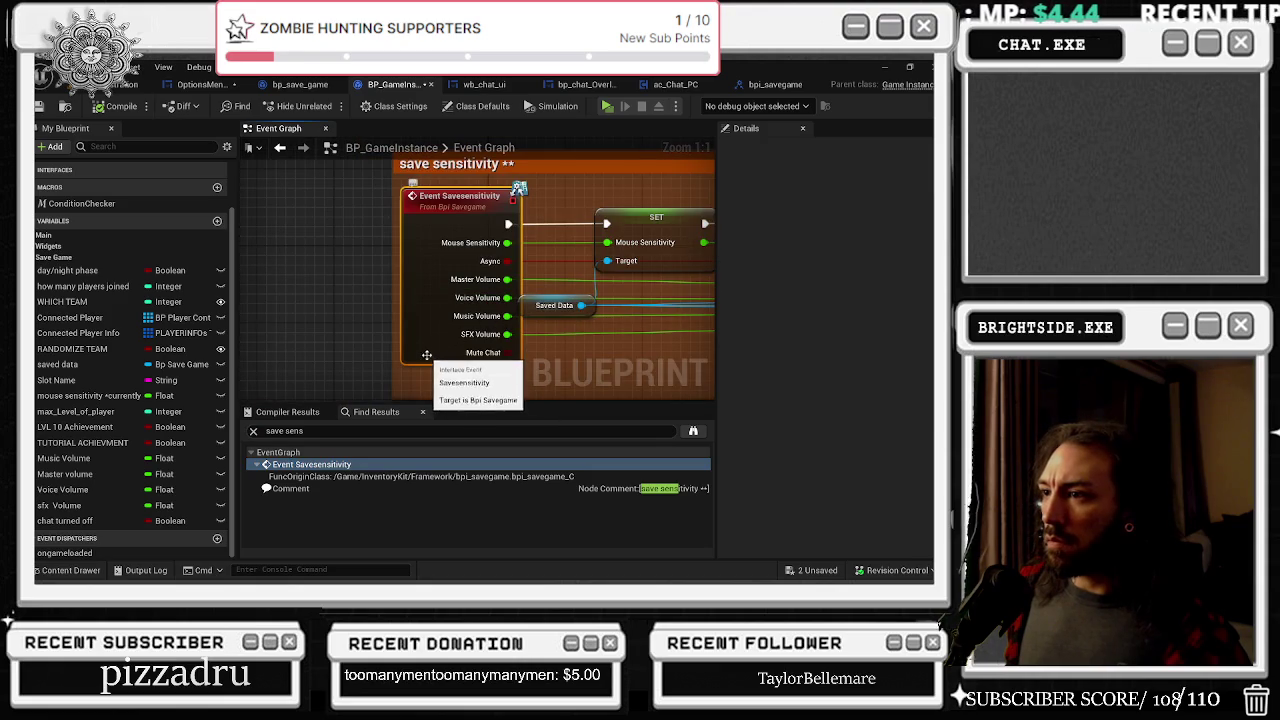
Step: Save BP_GameInstance and the remaining unsaved asset via Save Selected
click(39, 107)
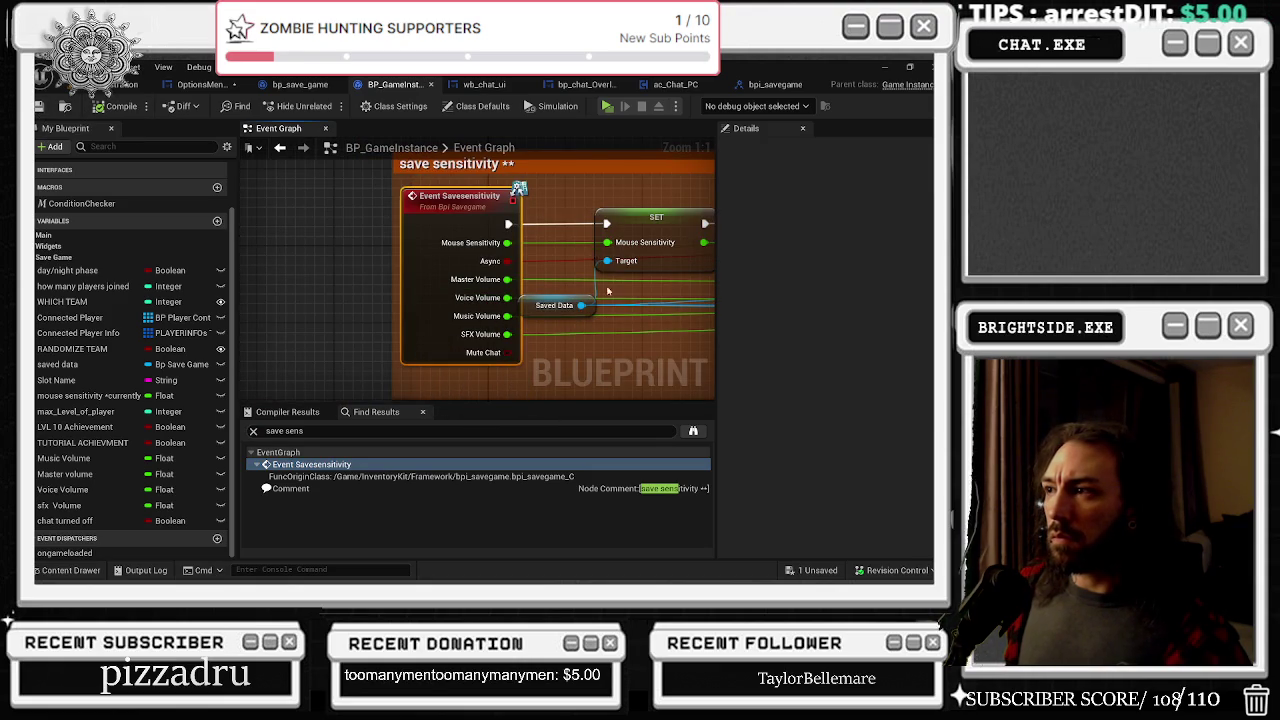
scroll(605, 285, down, 2)
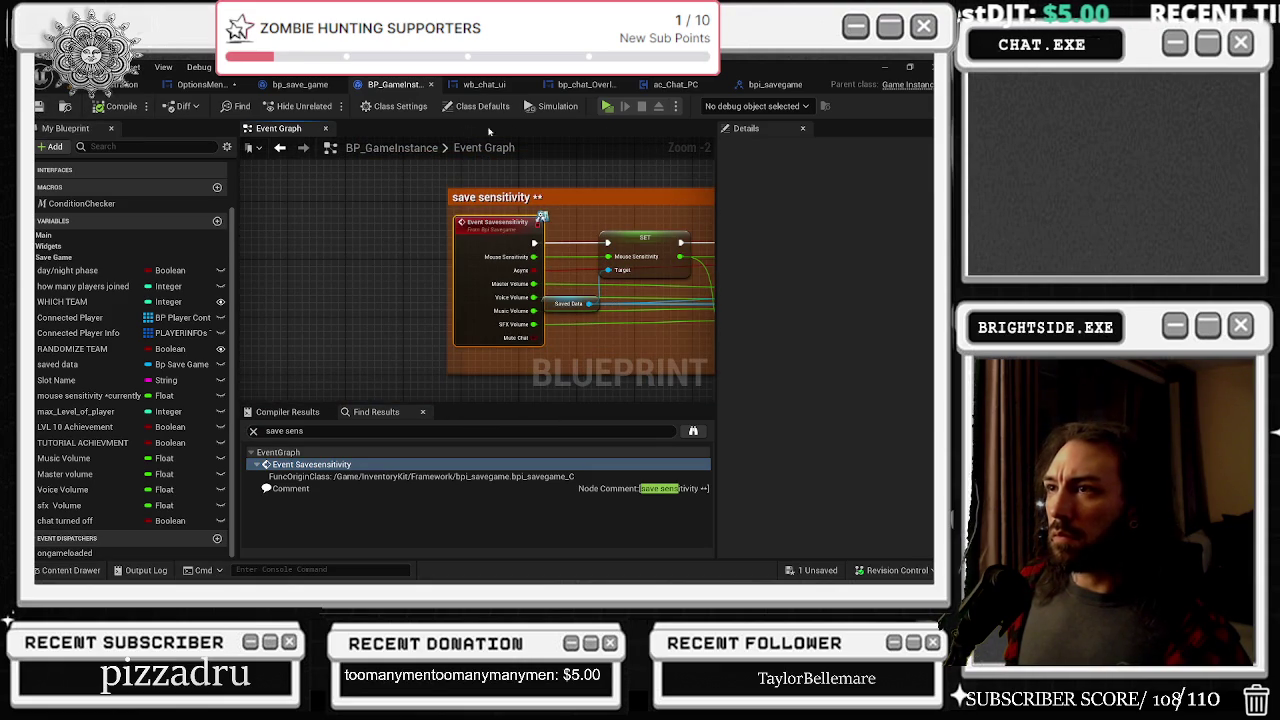
click(818, 570)
click(580, 461)
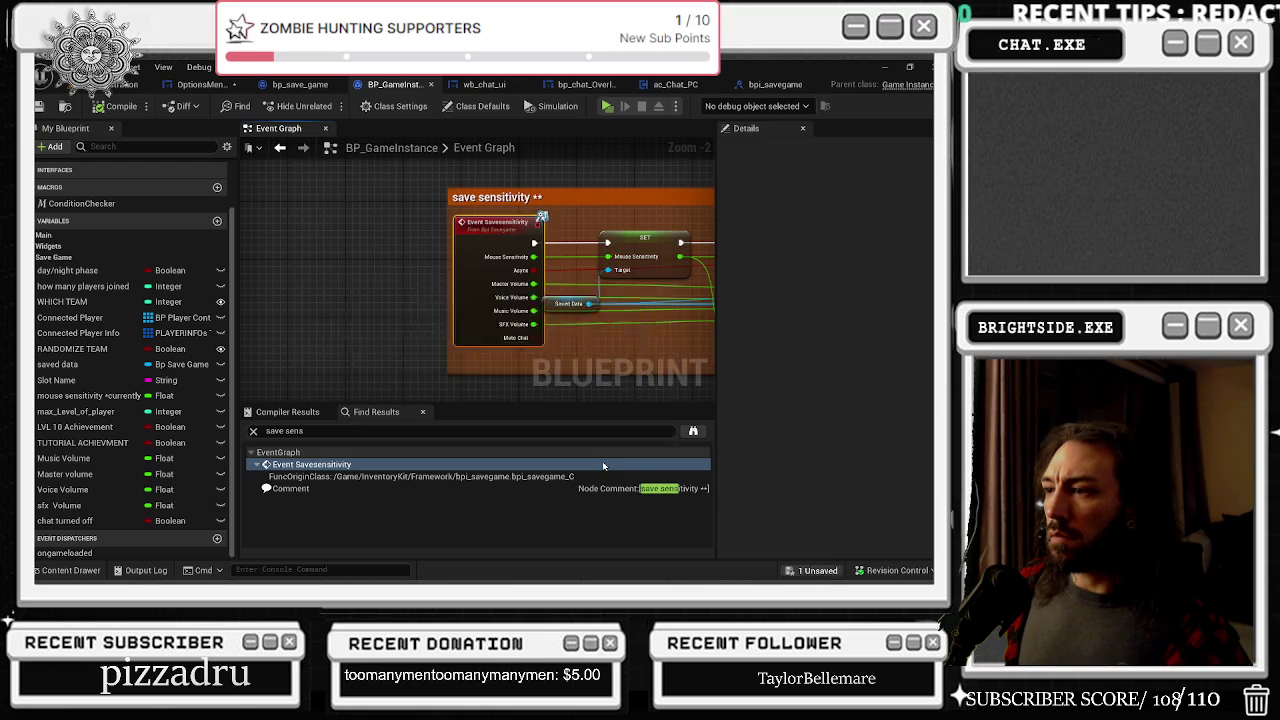
Step: Refresh the Savesensitivity node, then compile and save OptionsMenu_Widget
click(197, 85)
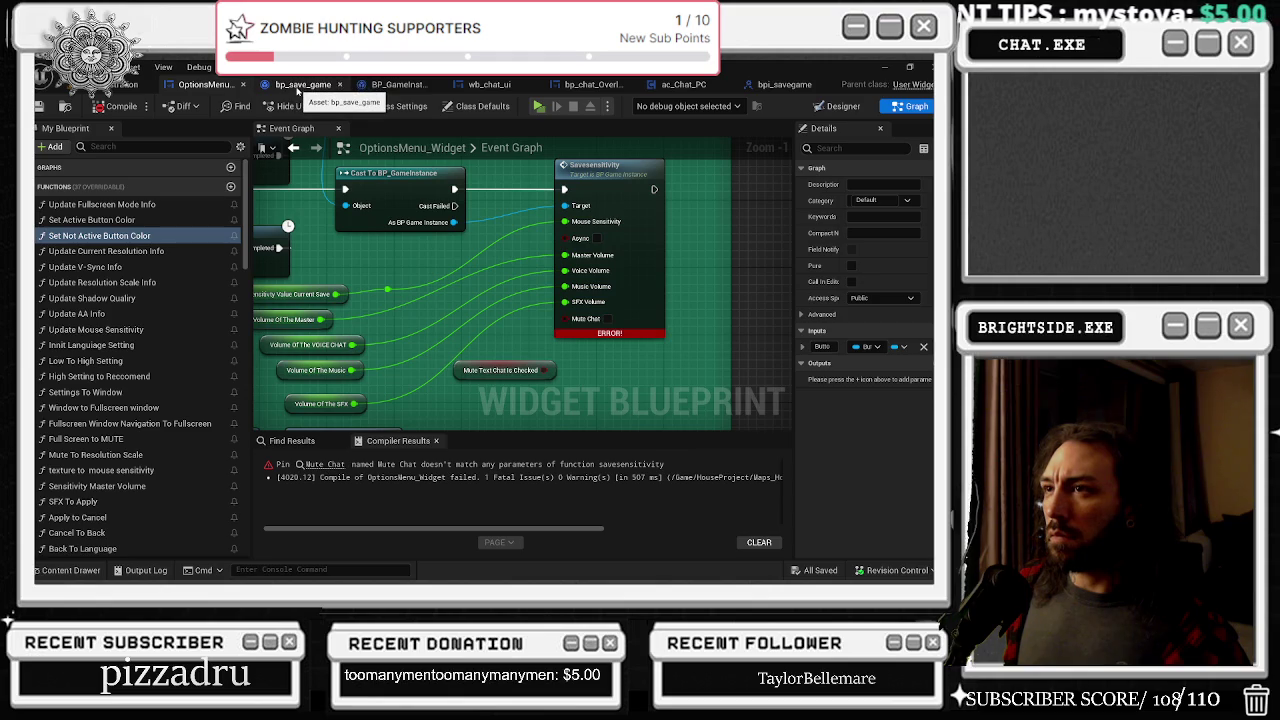
click(418, 84)
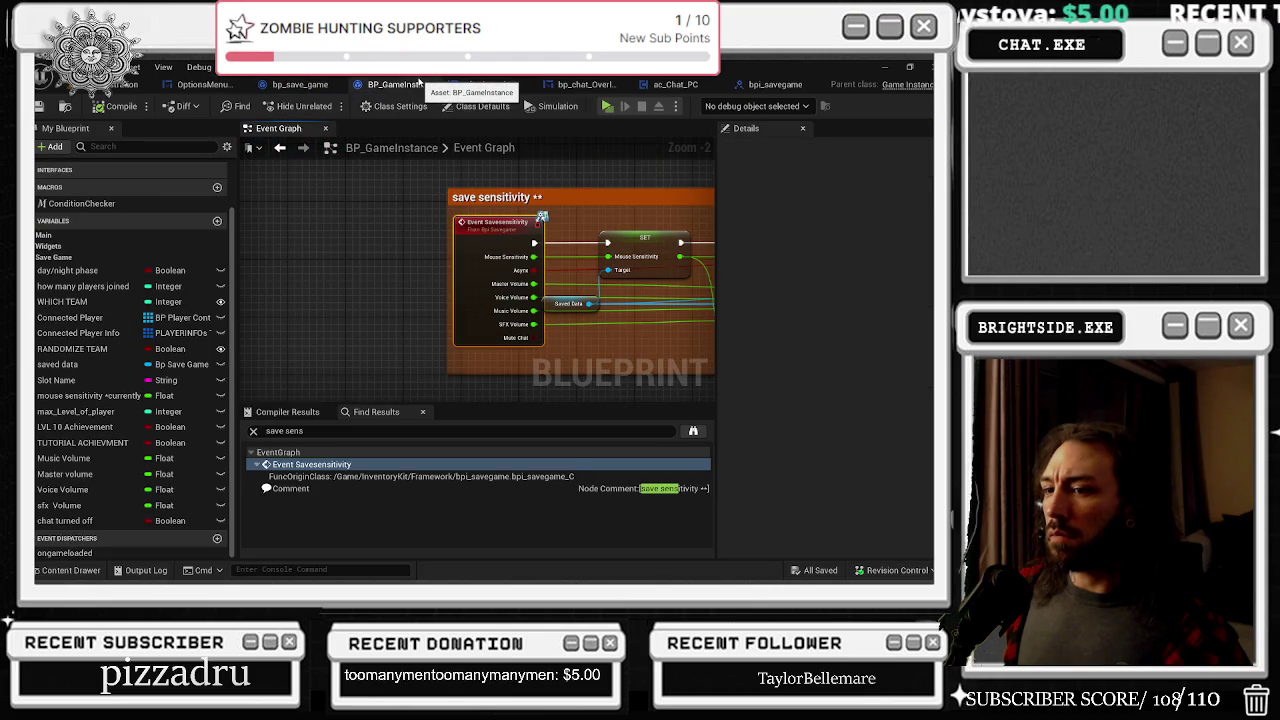
click(205, 85)
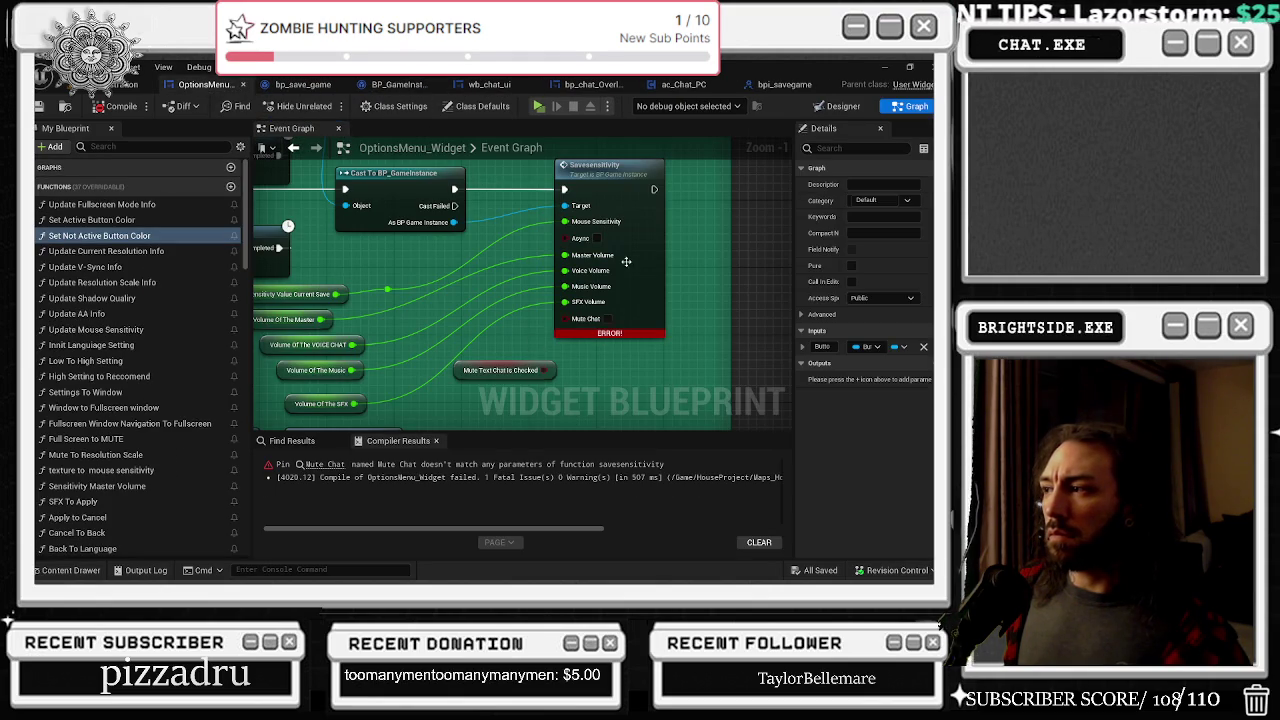
click(622, 273)
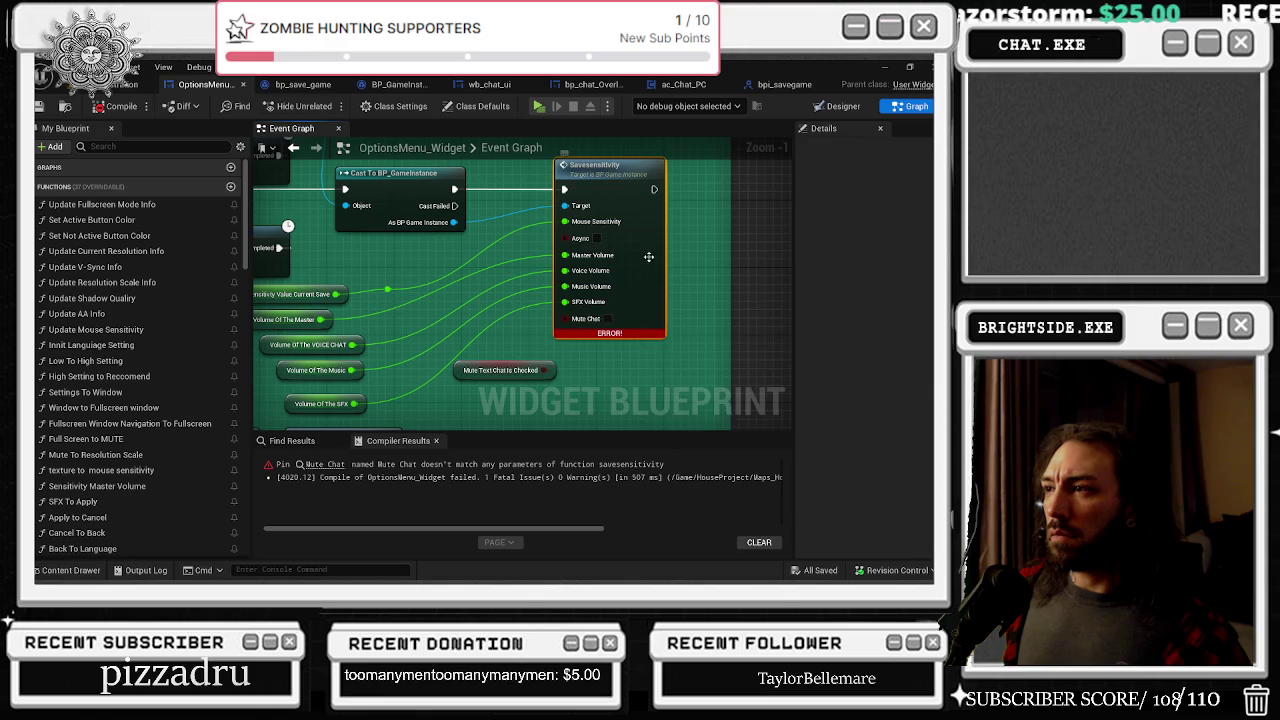
right_click(648, 257)
click(700, 352)
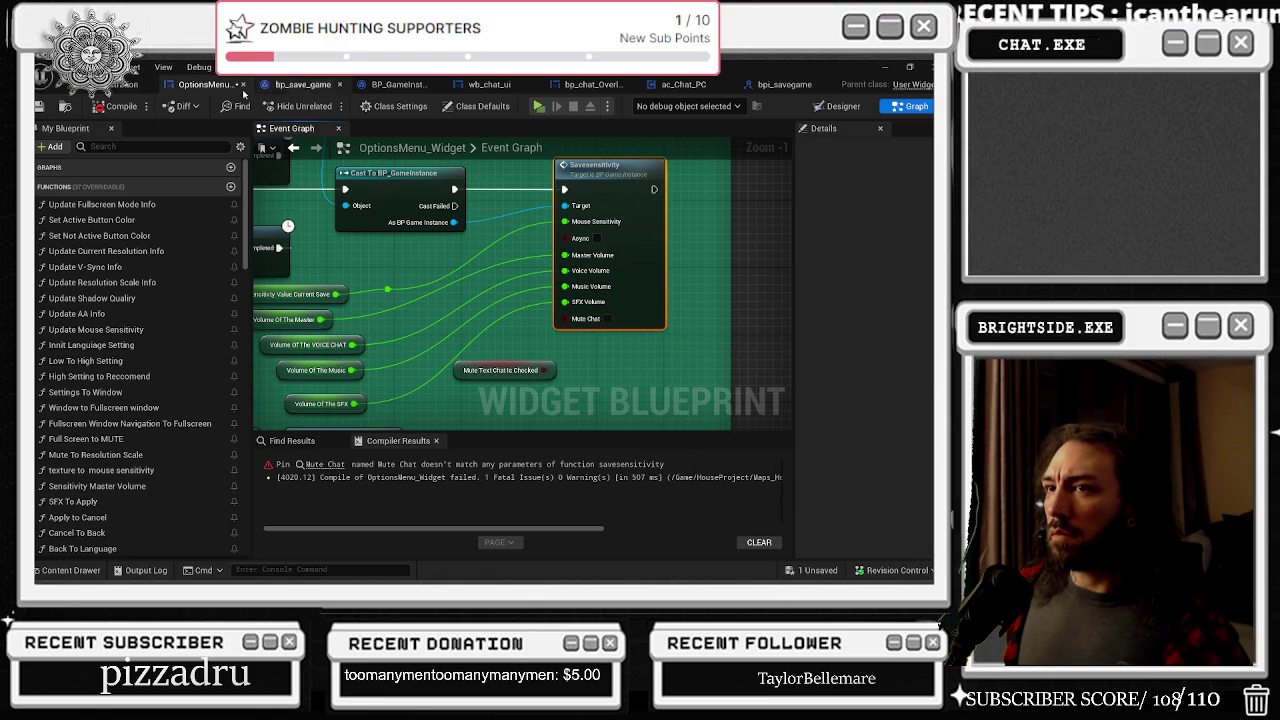
click(111, 116)
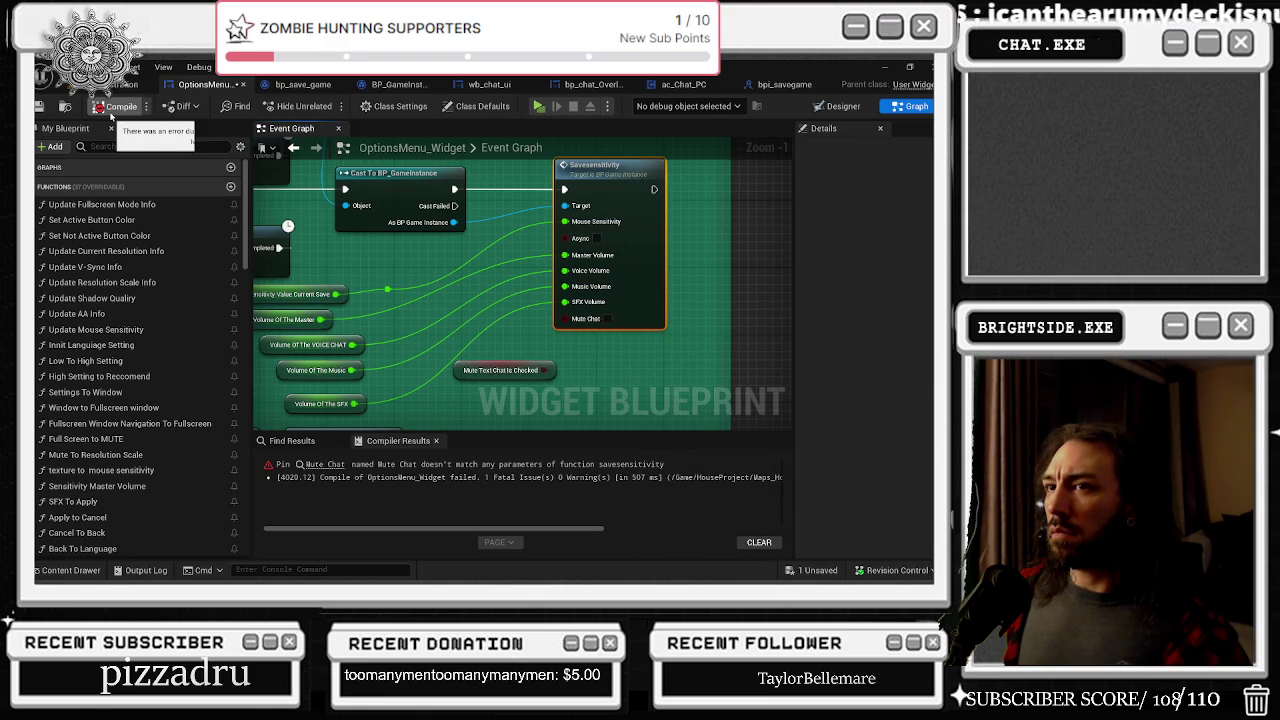
click(41, 106)
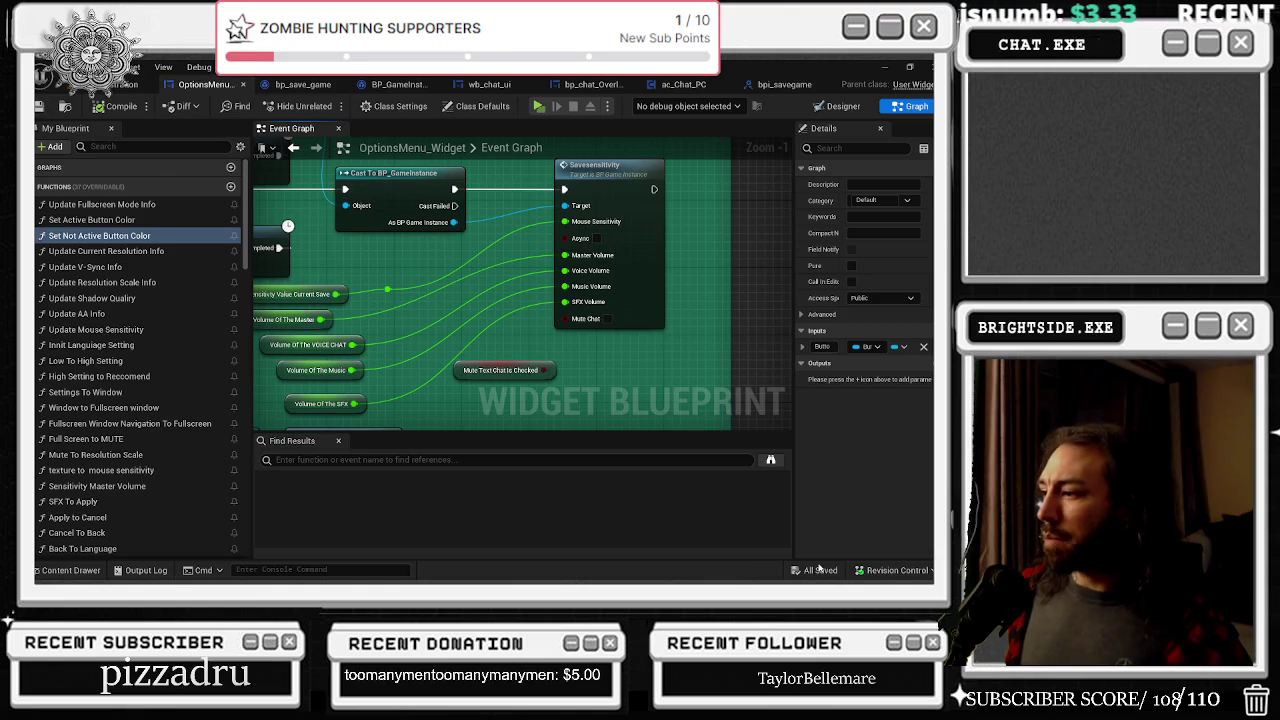
Step: Wire Mute Text Chat Is Checked into the Mute Chat input, then compile and save
drag(550, 368, 566, 318)
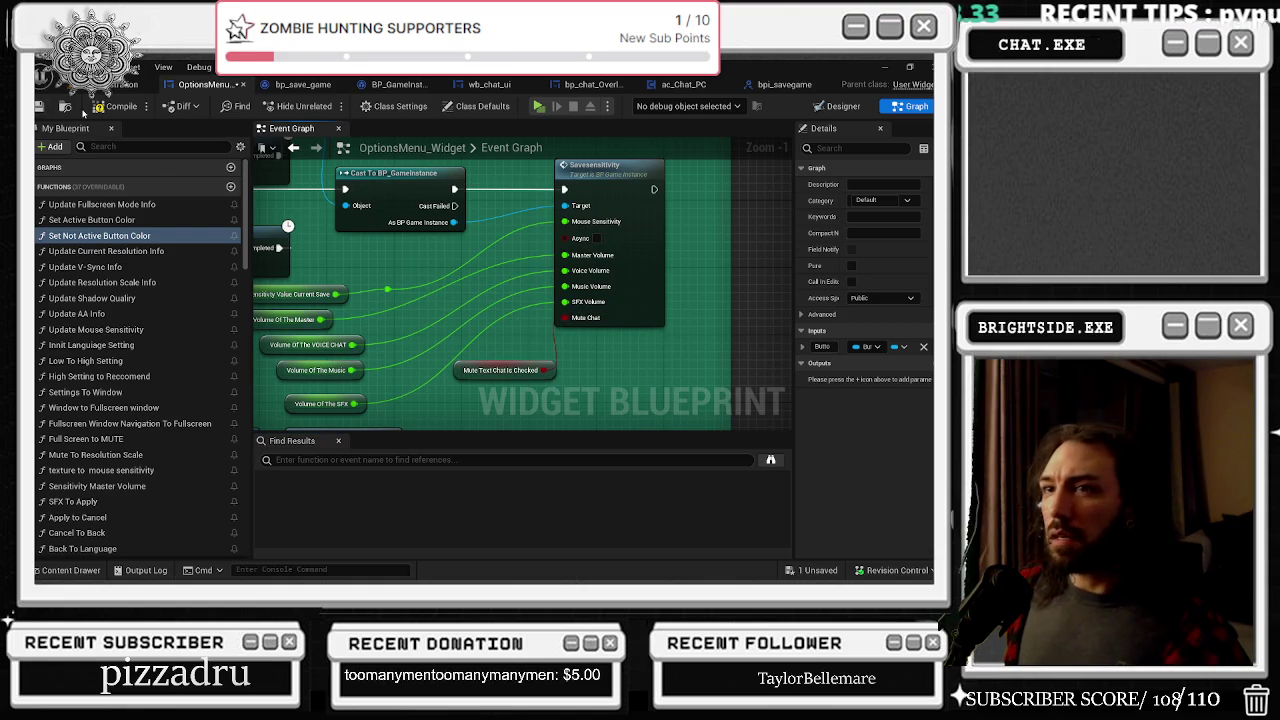
click(113, 106)
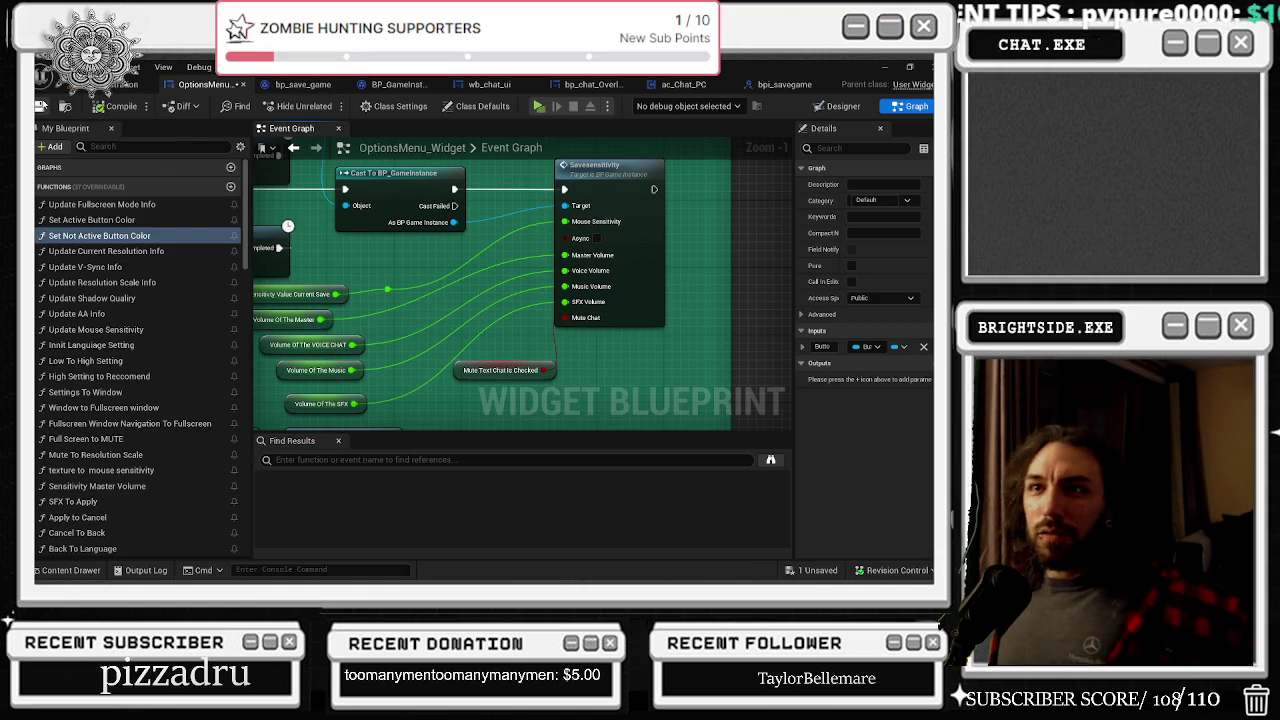
click(41, 106)
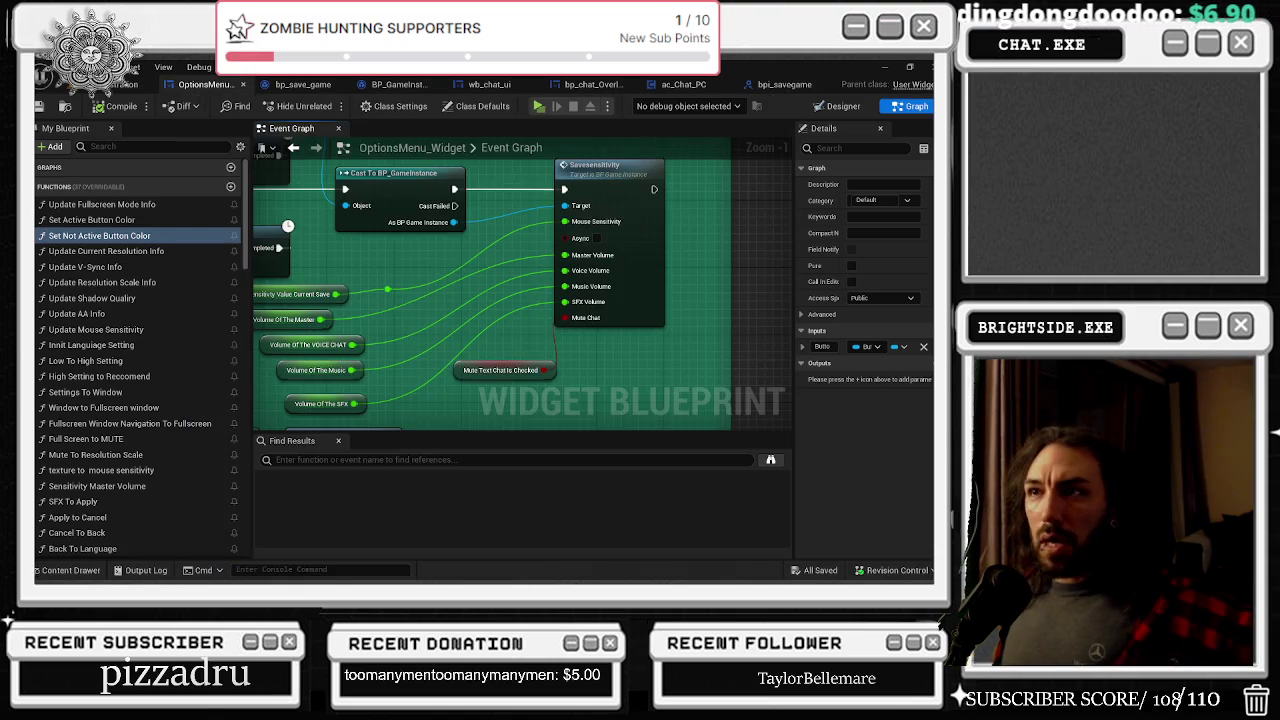
drag(600, 166, 608, 166)
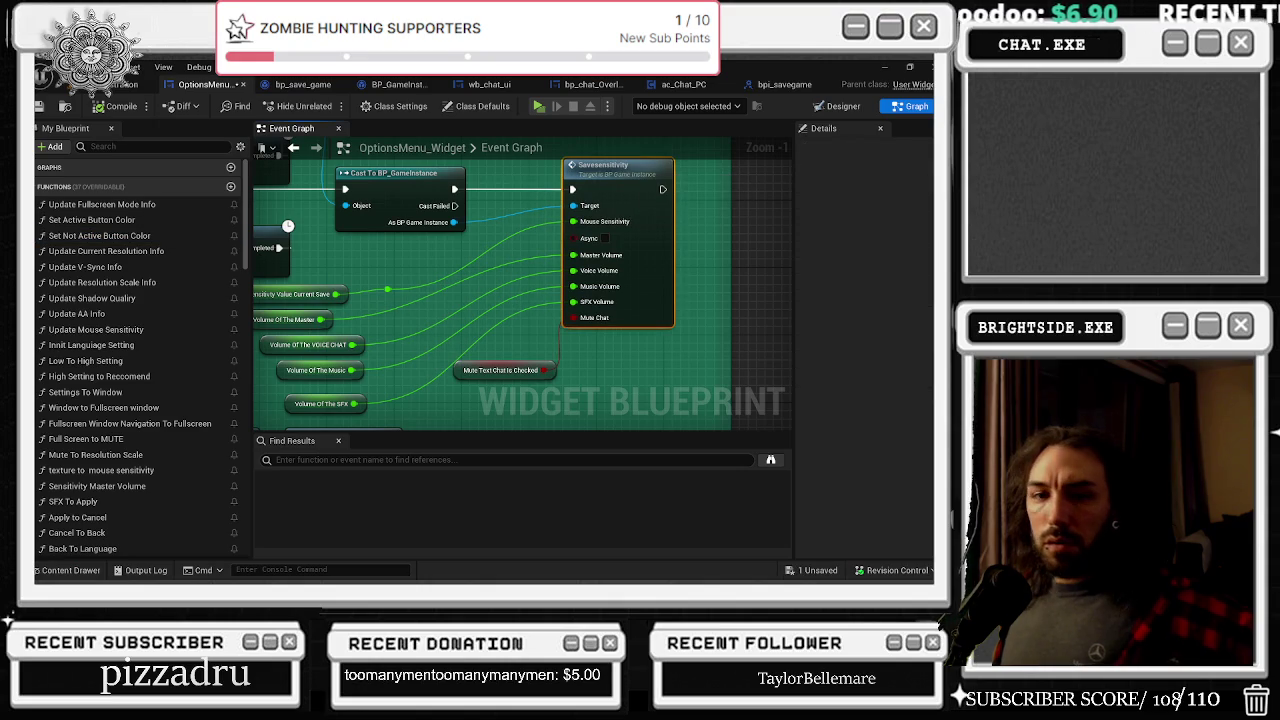
click(411, 570)
mouse_move(617, 217)
mouse_down()
mouse_move(626, 229)
mouse_move(577, 290)
mouse_move(615, 226)
mouse_up()
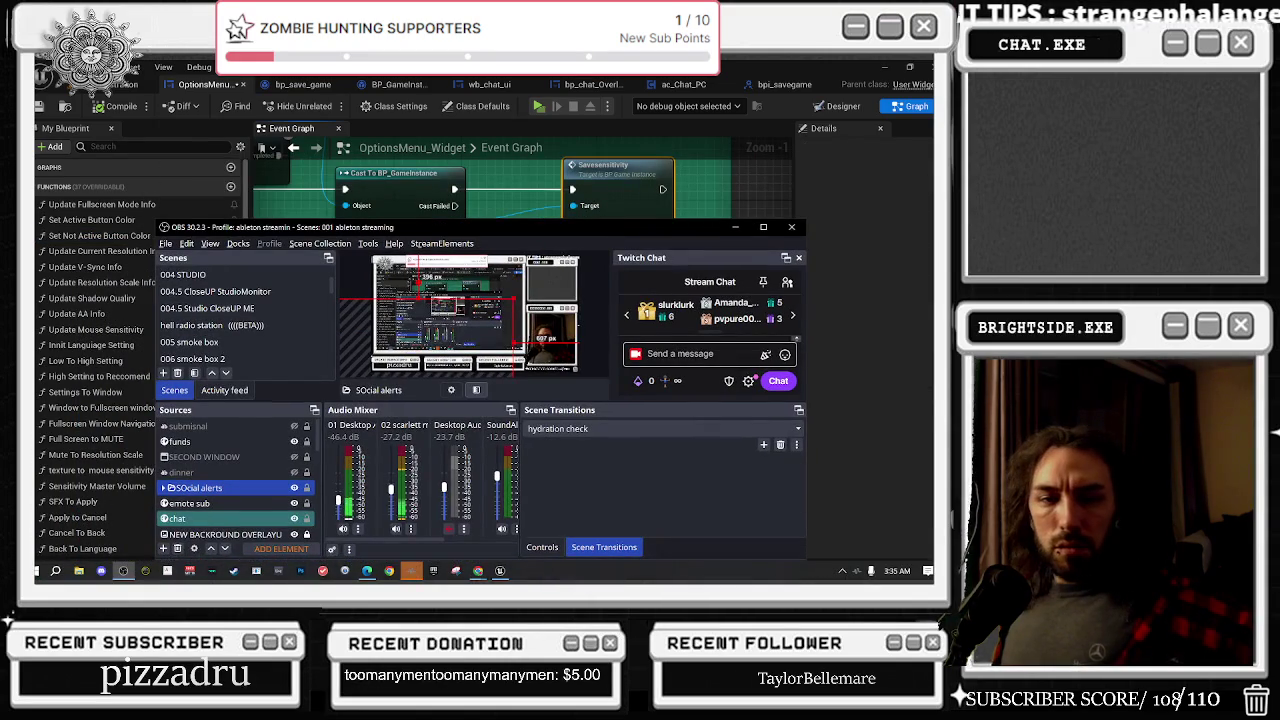
click(478, 570)
mouse_move(593, 167)
mouse_down()
mouse_move(337, 317)
mouse_move(36, 340)
mouse_up()
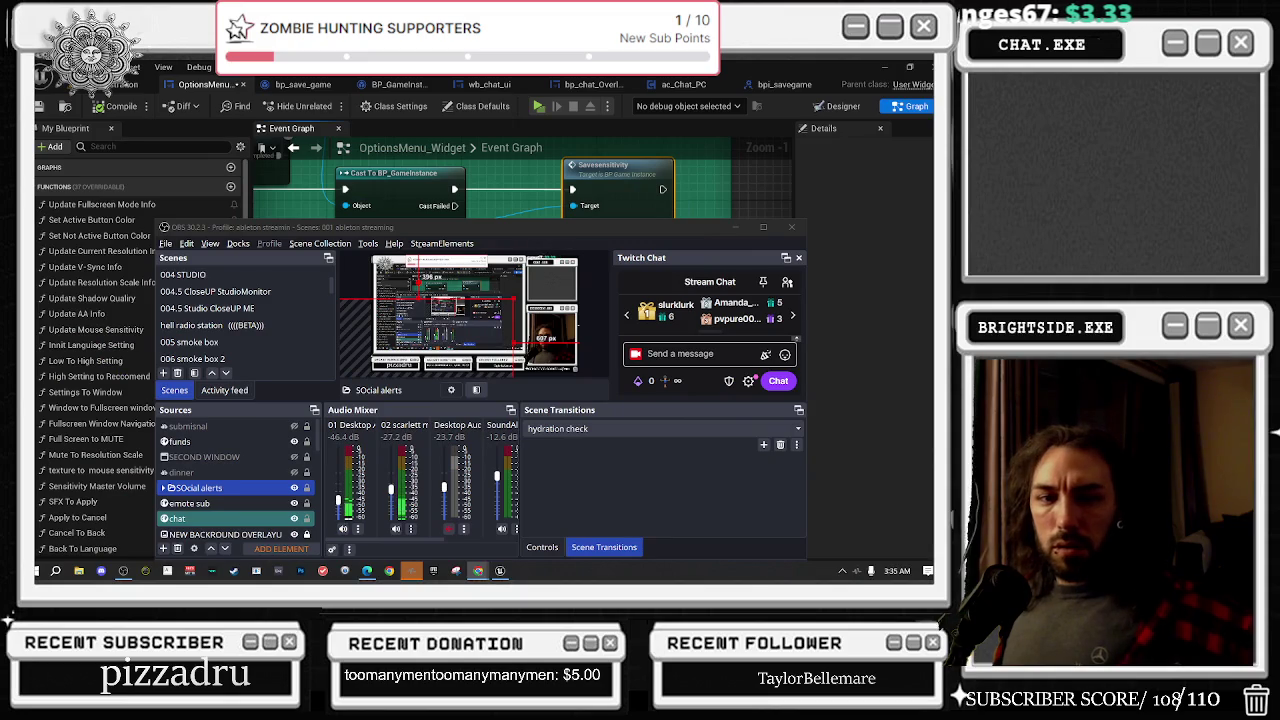
click(123, 570)
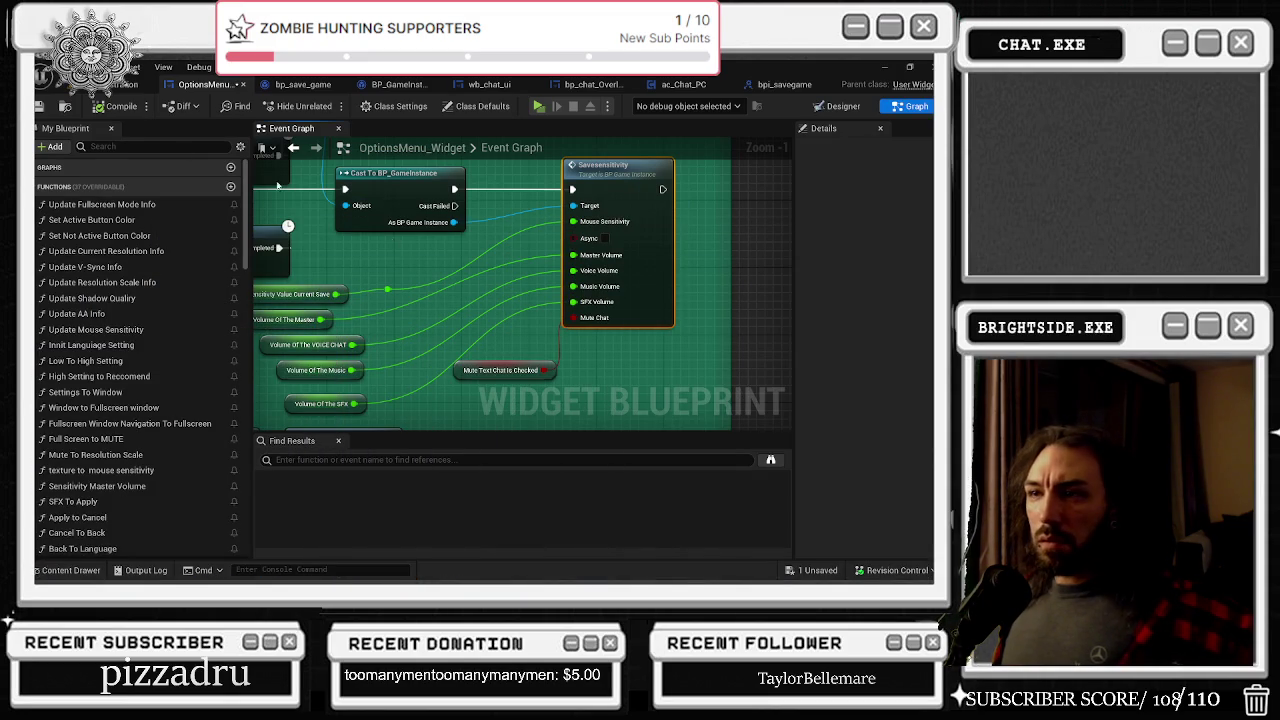
click(130, 84)
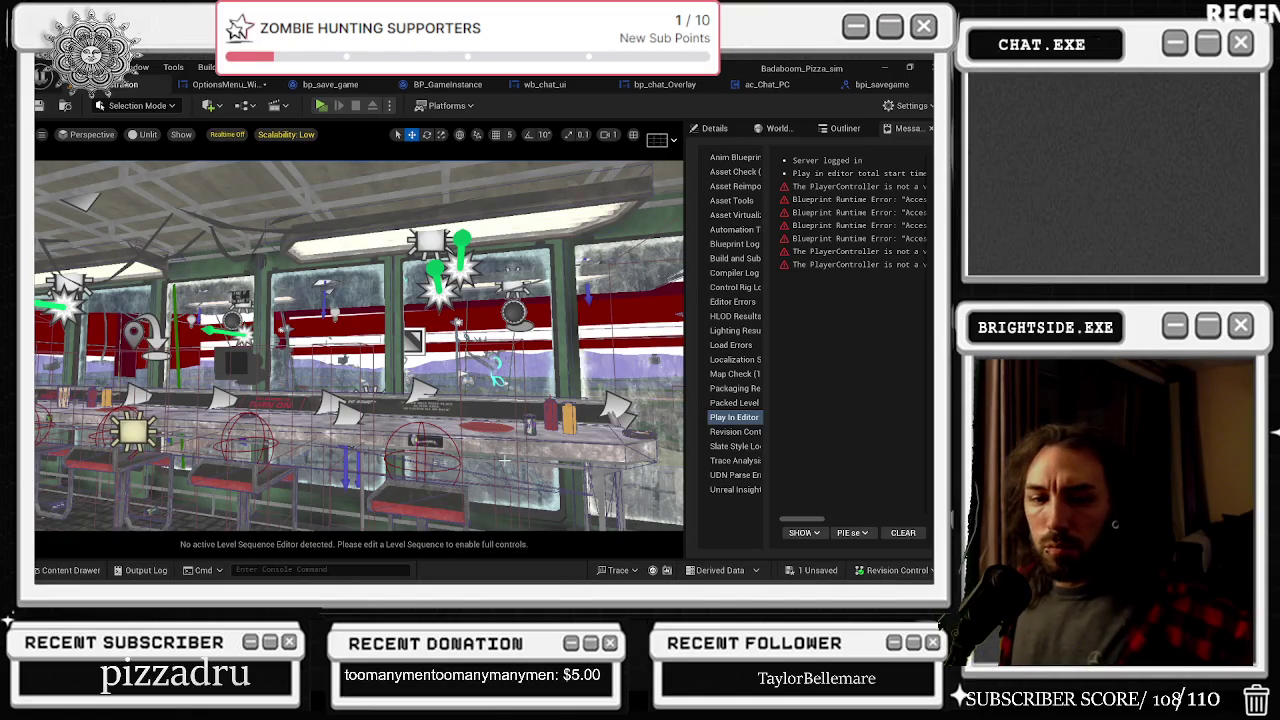
Step: Minimise TTS Labs, save OptionsMenu_Widget through Save Selected, and return to its event graph
key(alt+Tab)
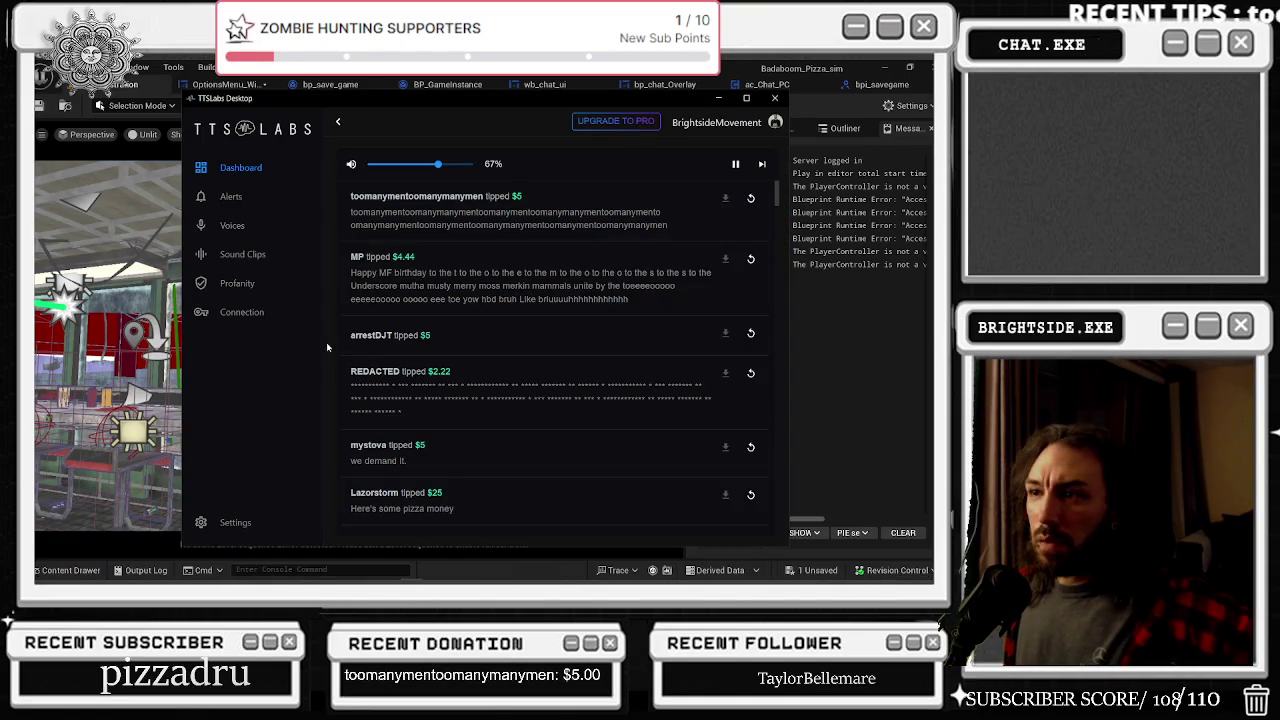
click(720, 99)
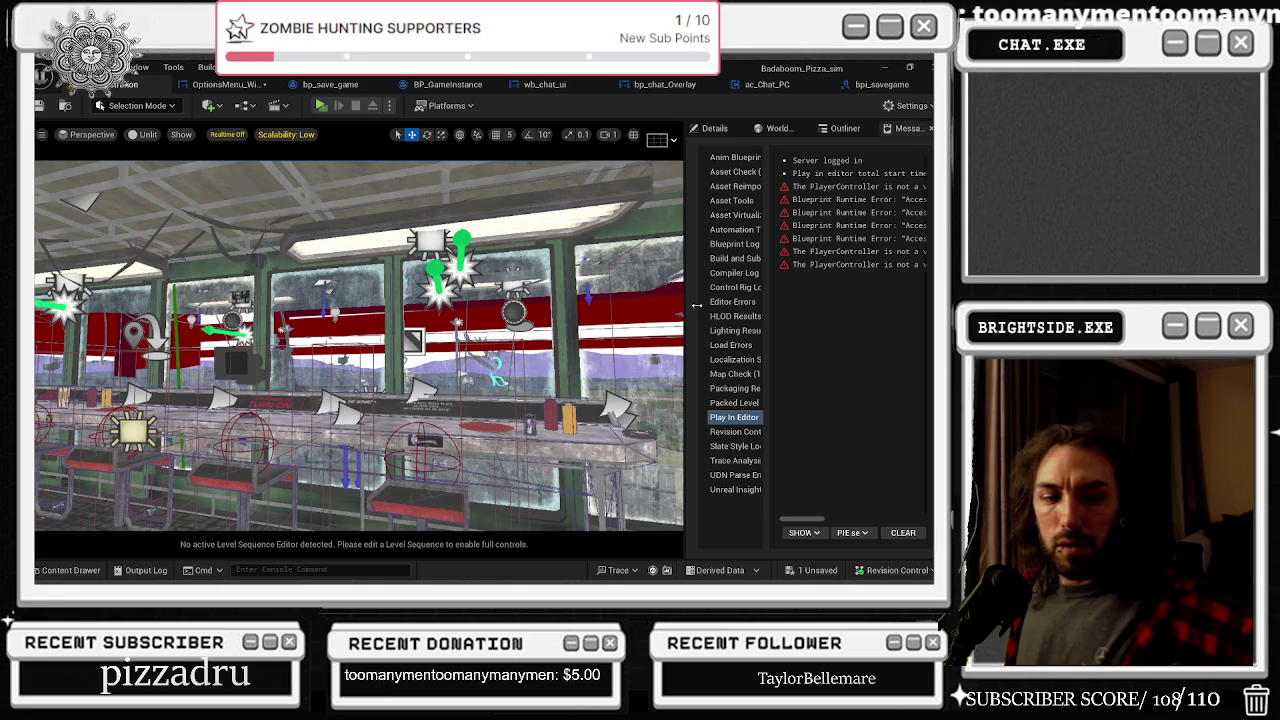
click(816, 570)
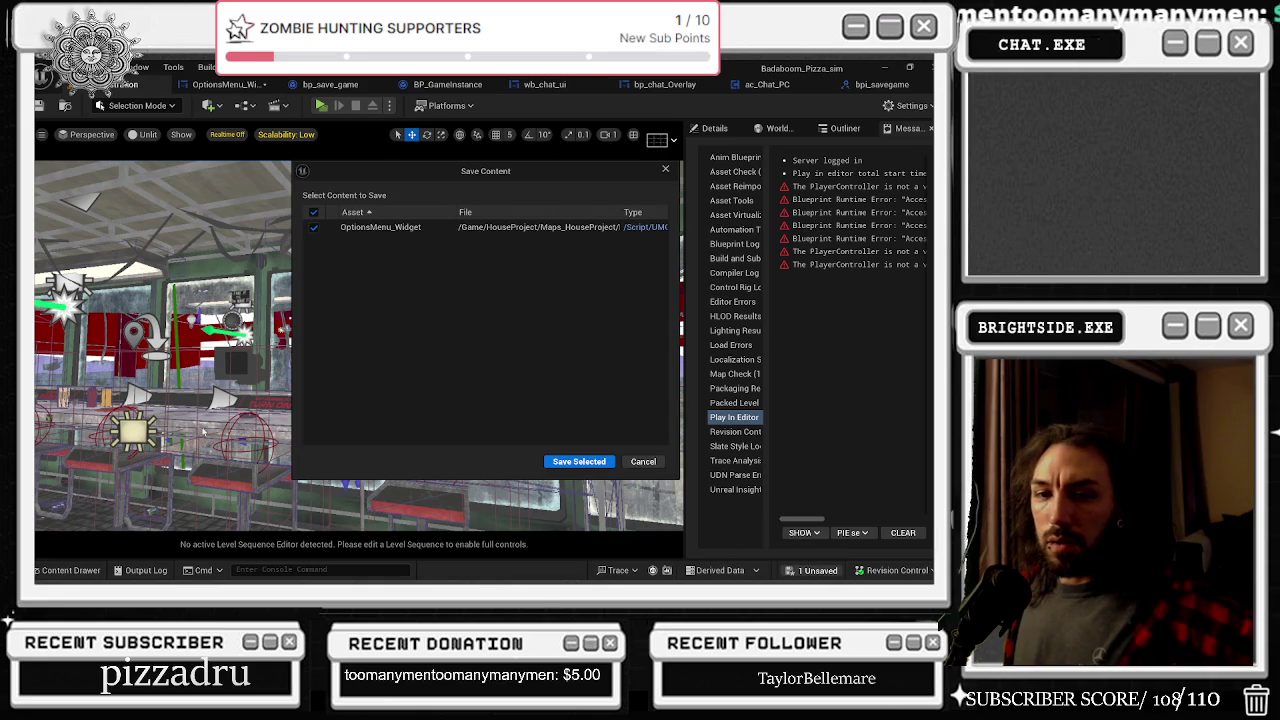
click(585, 458)
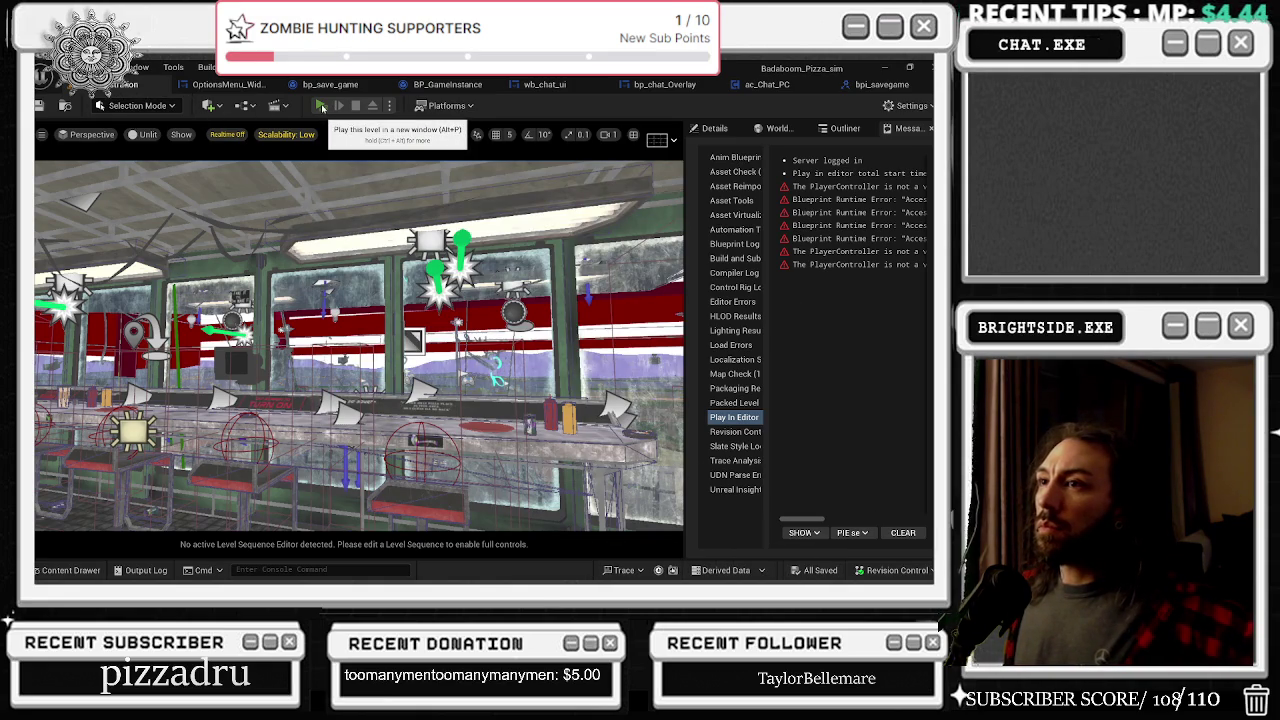
click(229, 87)
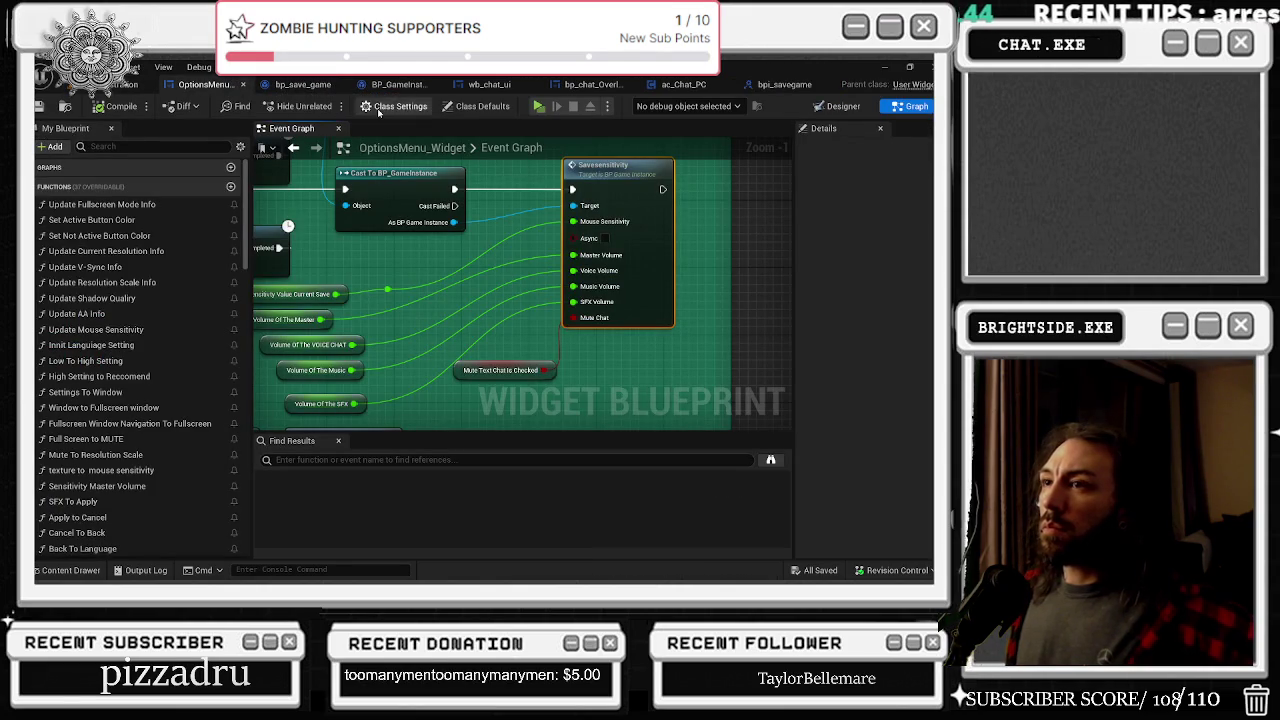
Step: Drag a Chat Turned Off setter into the save sensitivity graph and widen its comment box
click(385, 86)
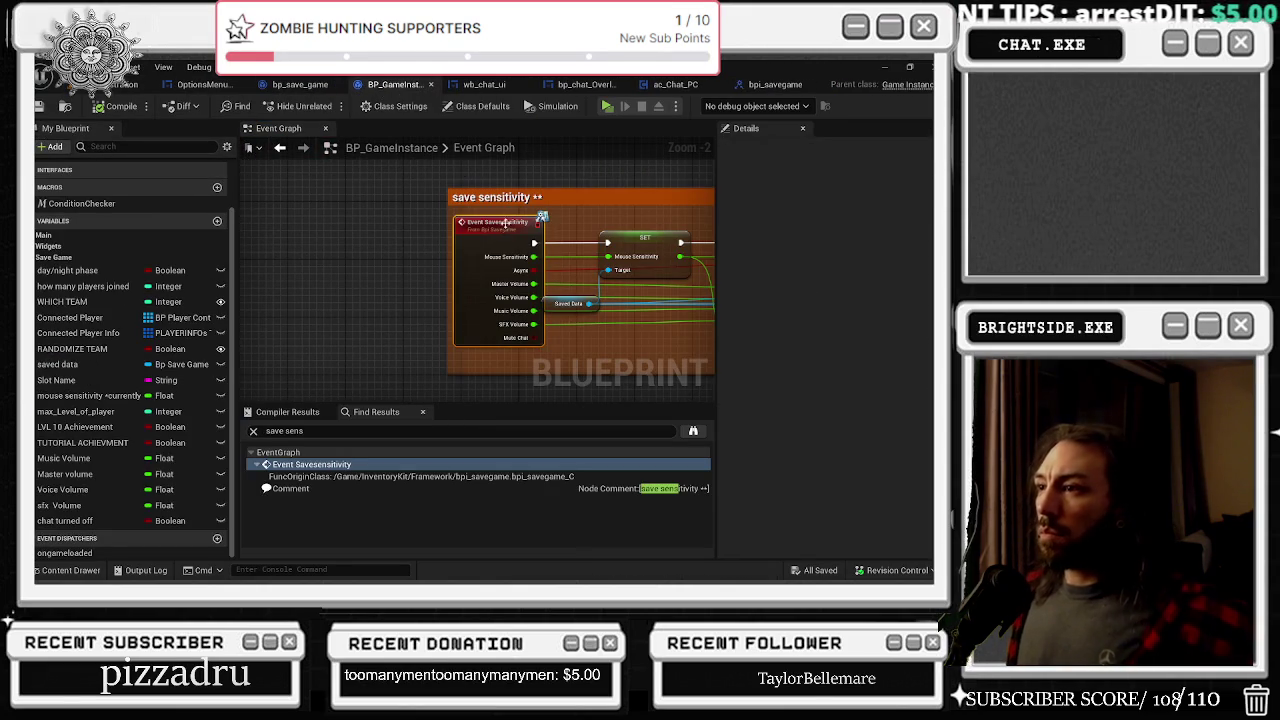
drag(400, 223, 284, 216)
scroll(433, 266, down, 3)
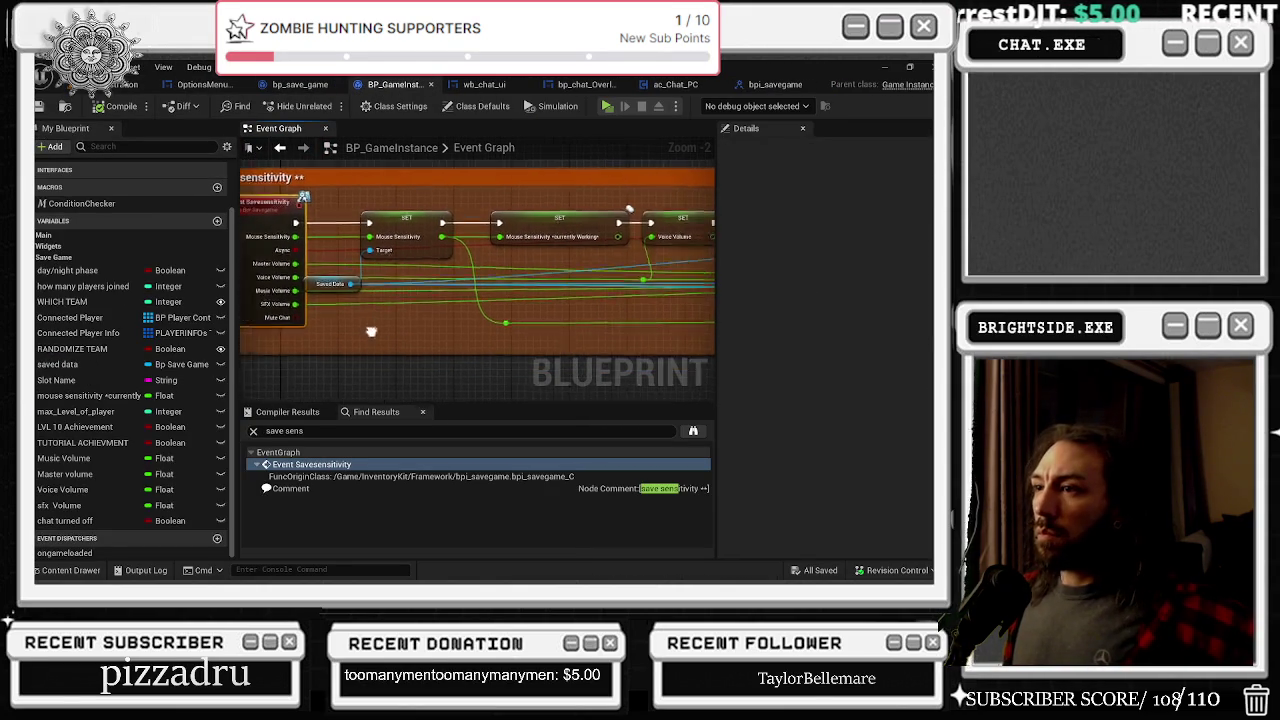
scroll(420, 331, up, 1)
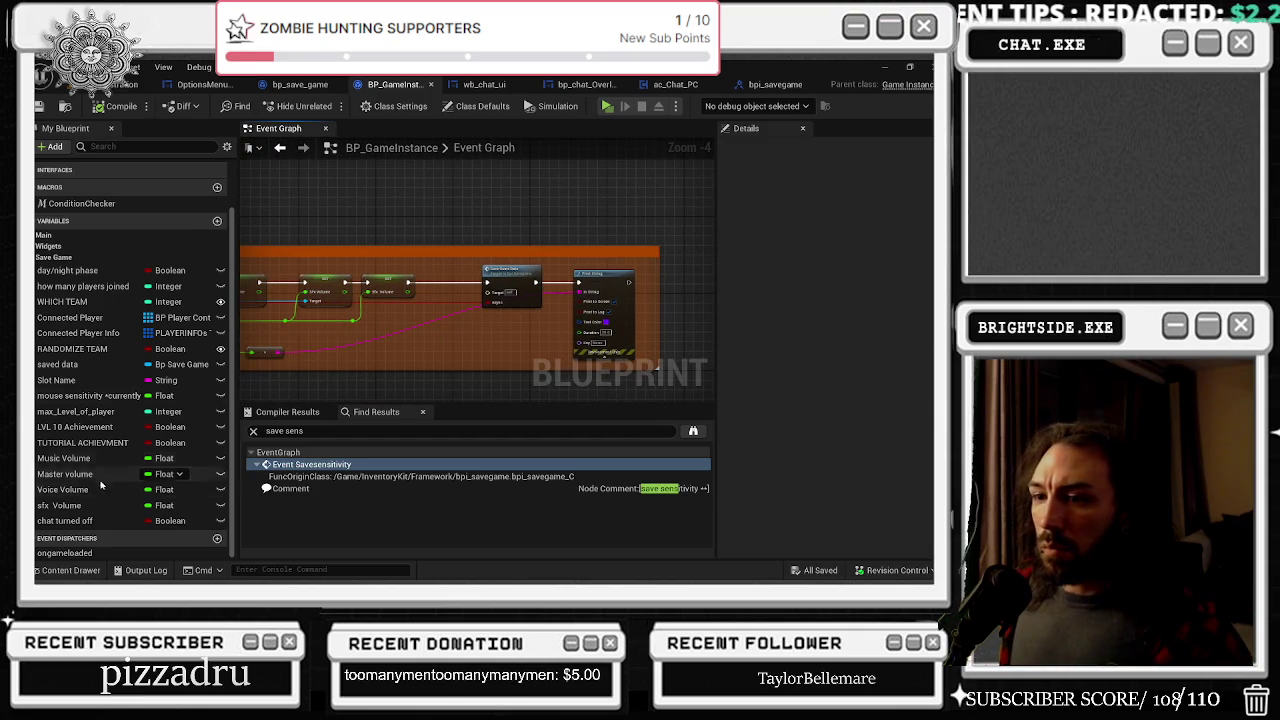
drag(75, 525, 418, 281)
drag(424, 280, 426, 281)
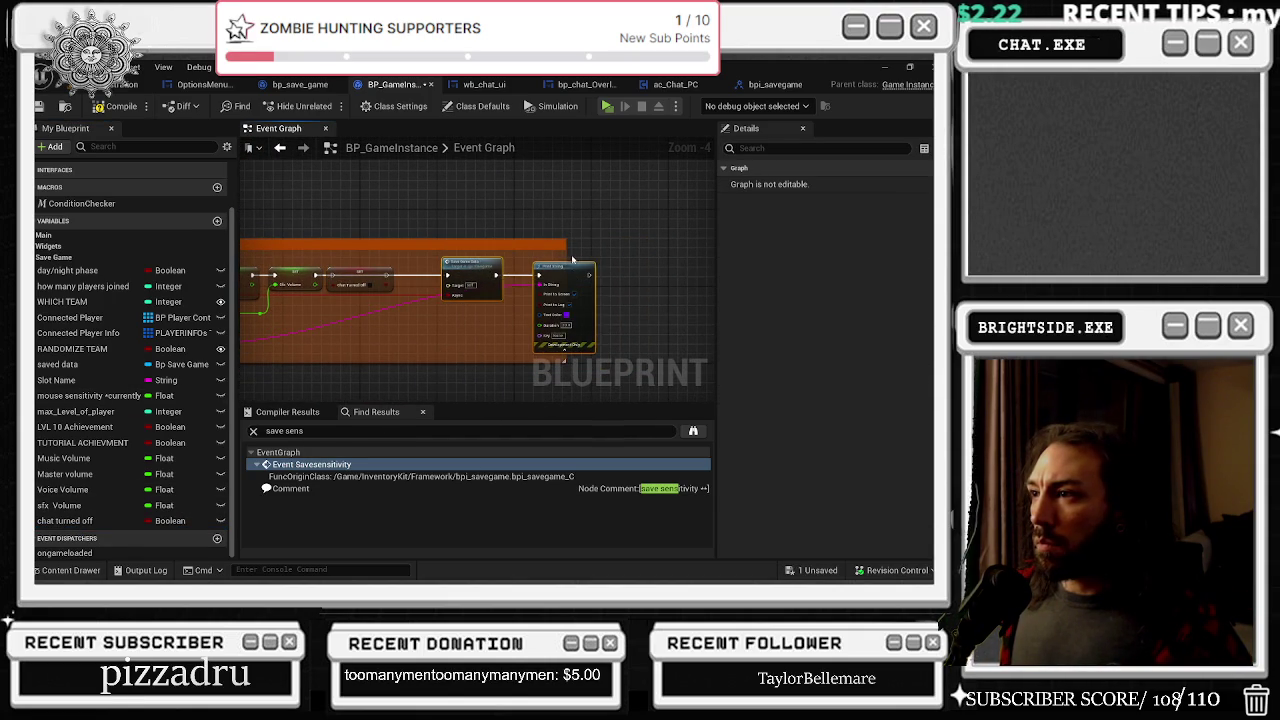
drag(565, 255, 680, 256)
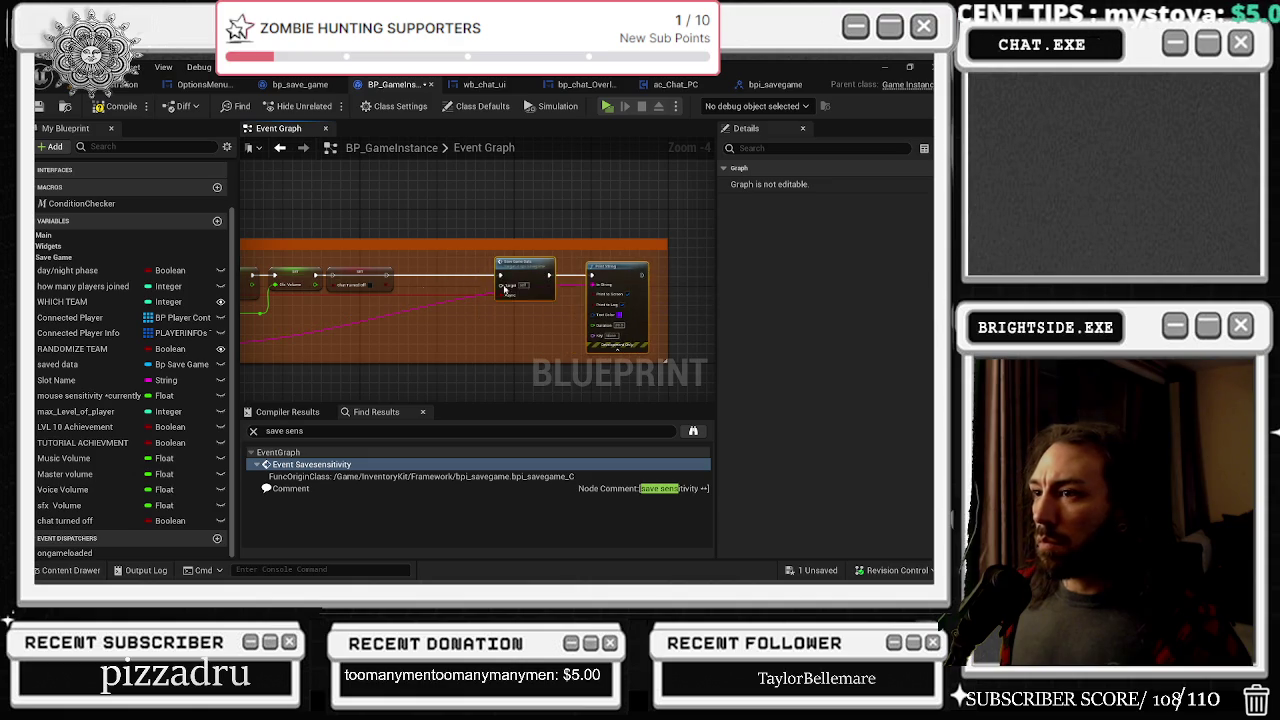
Step: Search the save game reference's actions for the chat turned off variable, checking bp_save_game's variables
click(565, 258)
scroll(440, 311, up, 1)
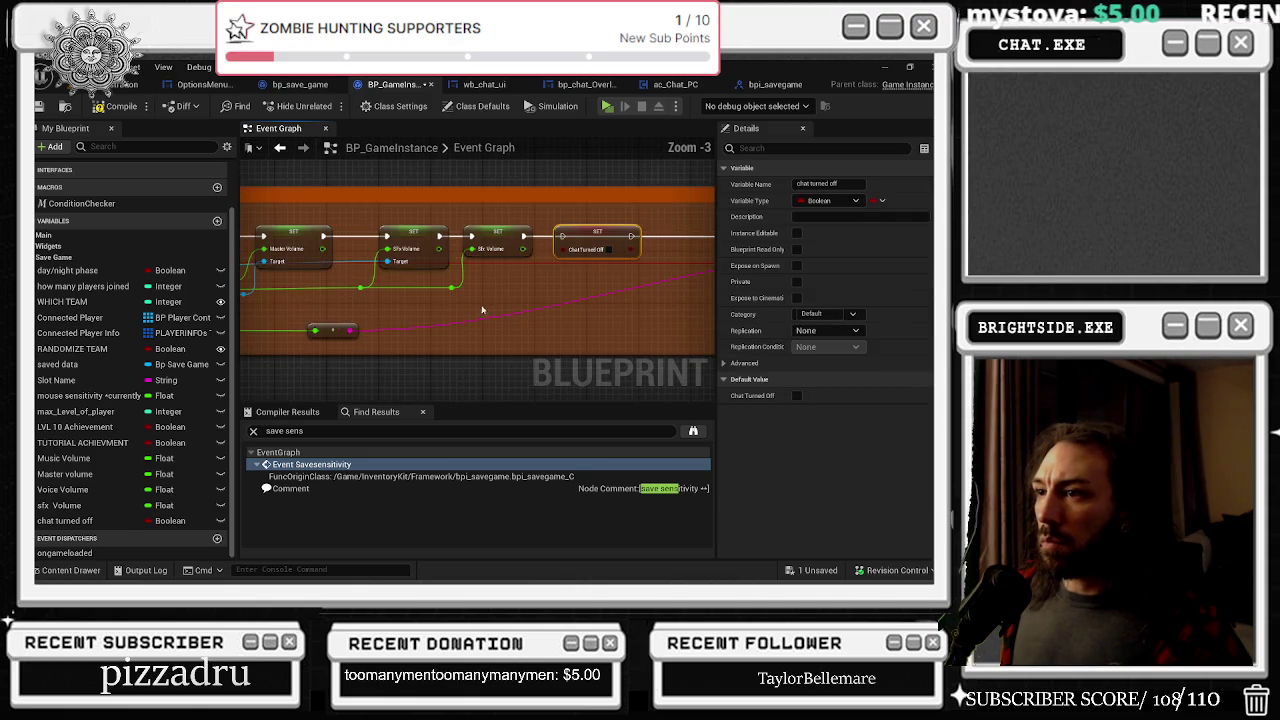
click(415, 280)
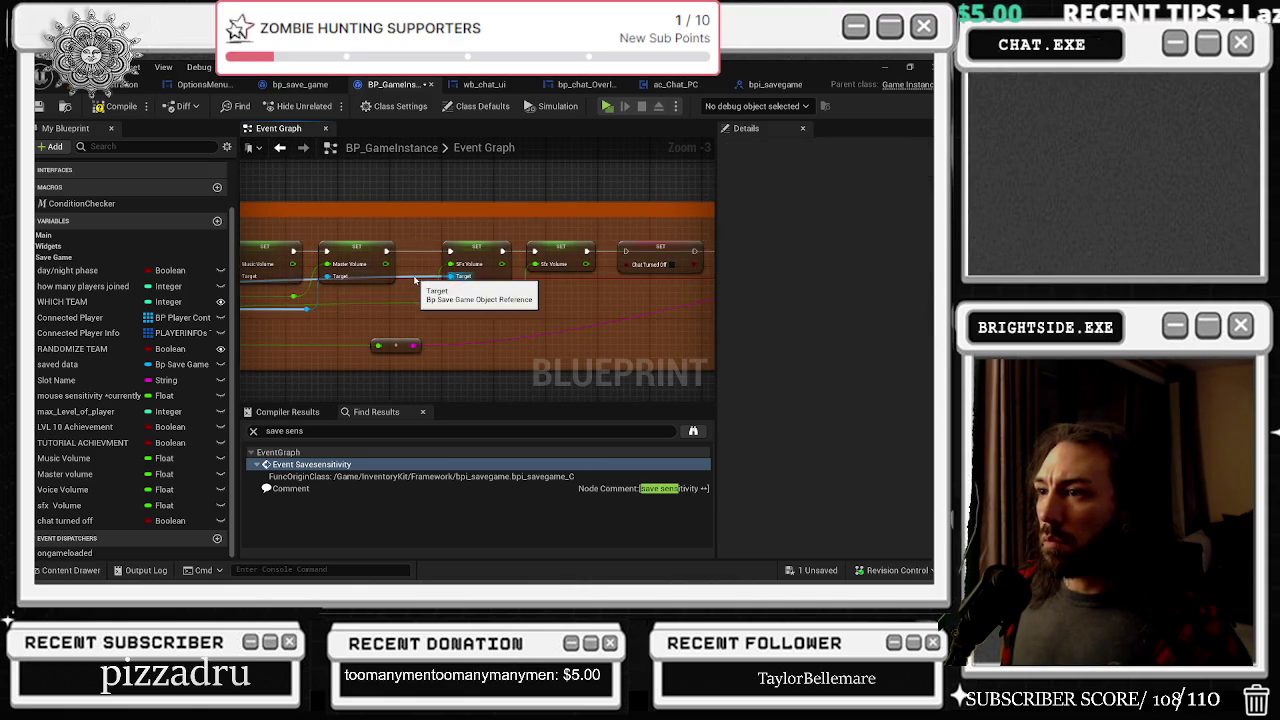
mouse_move(411, 276)
mouse_down()
mouse_move(709, 288)
mouse_move(378, 305)
mouse_up()
text(ch)
key(BackSpace)
key(BackSpace)
text(turn)
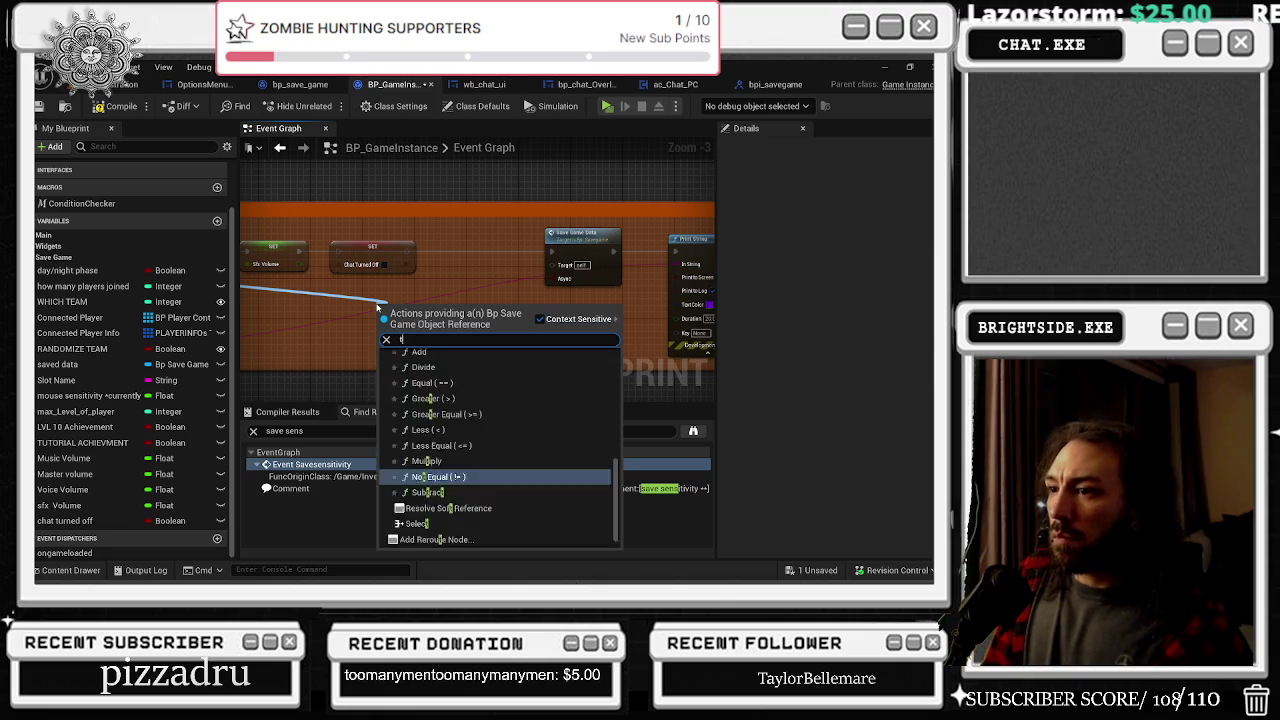
key(BackSpace)
key(BackSpace)
key(BackSpace)
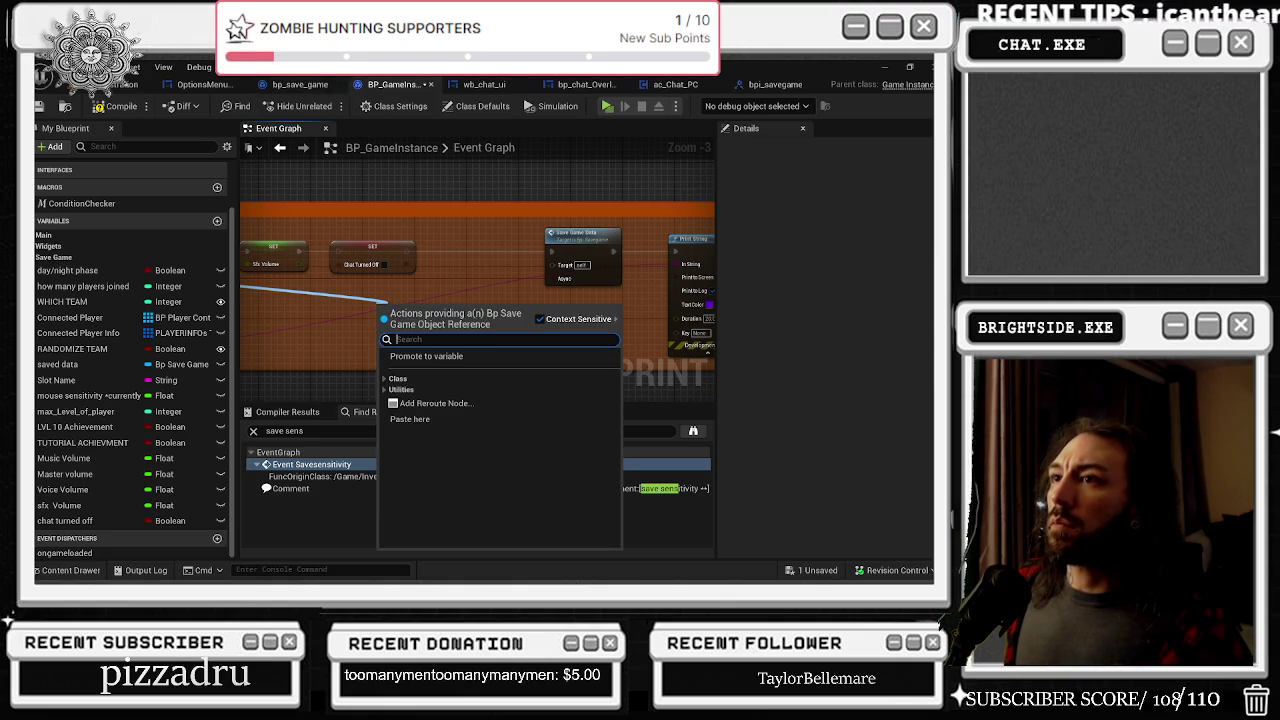
click(311, 85)
click(395, 84)
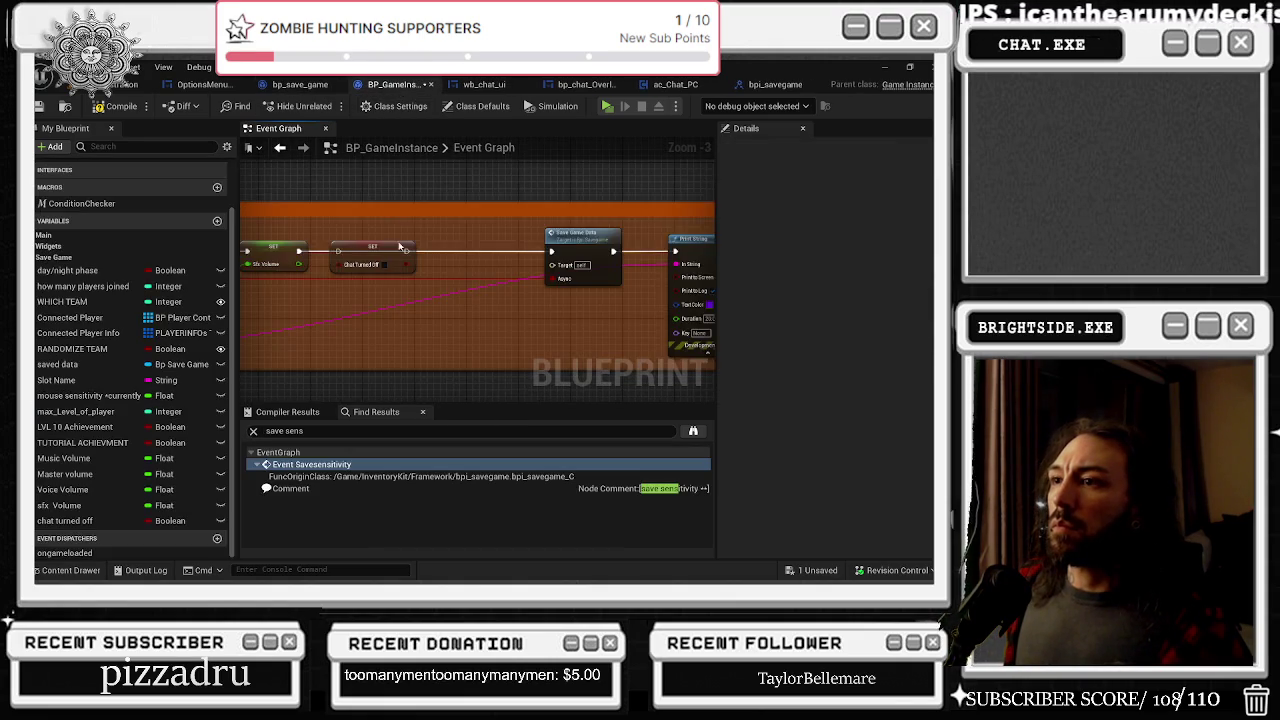
drag(405, 296, 545, 323)
Step: Add a Set Chat Muted node on the Saved Data through a 'chat' action search
text(chhat)
key(BackSpace)
key(BackSpace)
key(BackSpace)
text(at)
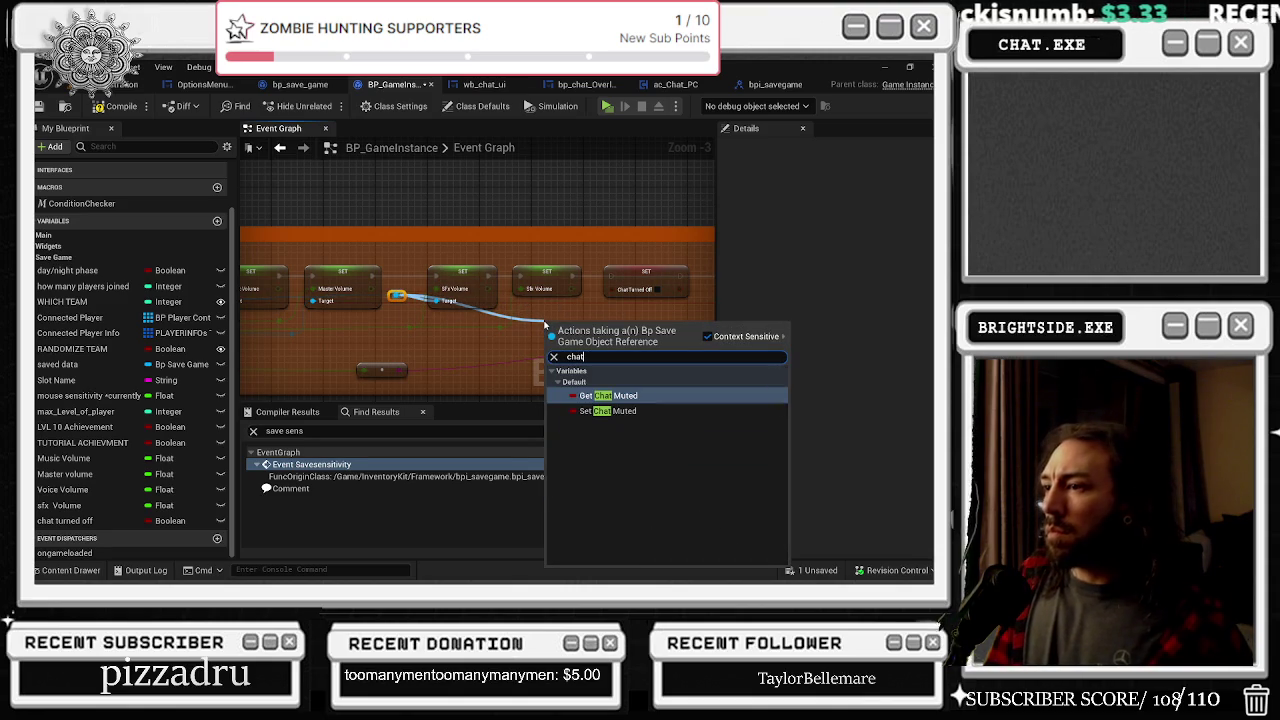
click(590, 410)
scroll(588, 320, down, 6)
scroll(591, 320, up, 8)
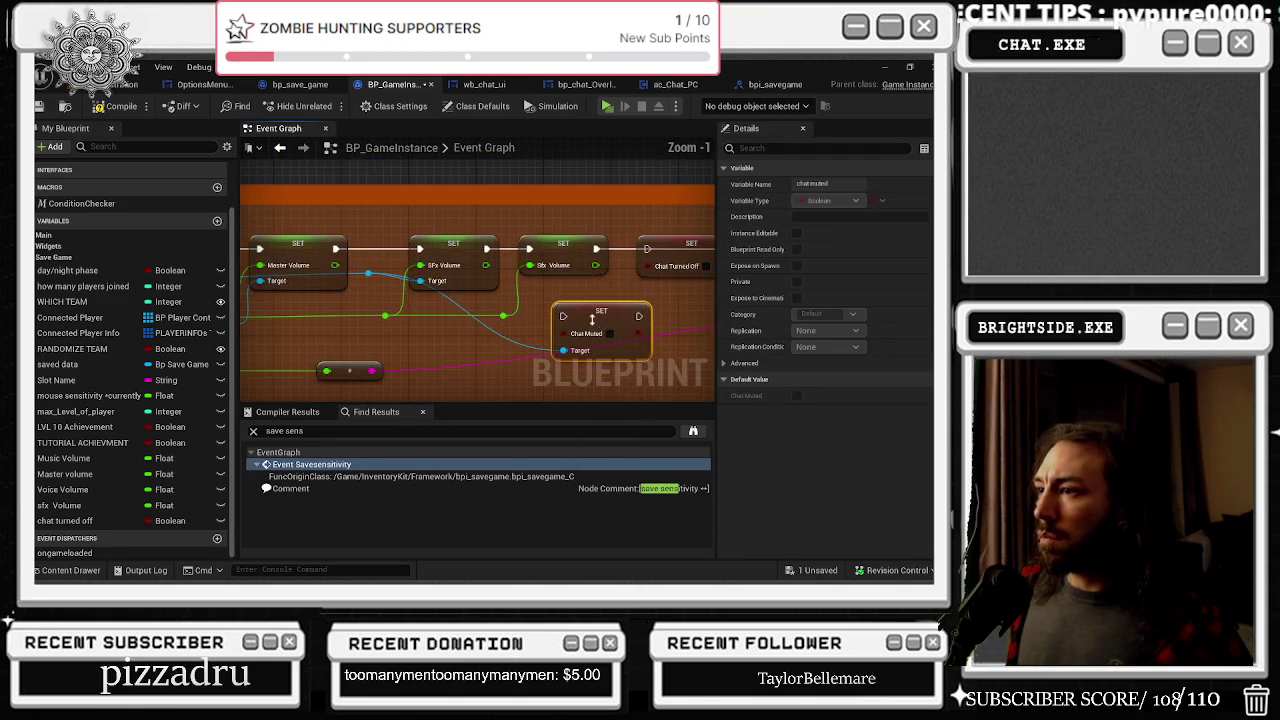
scroll(607, 303, down, 2)
click(620, 291)
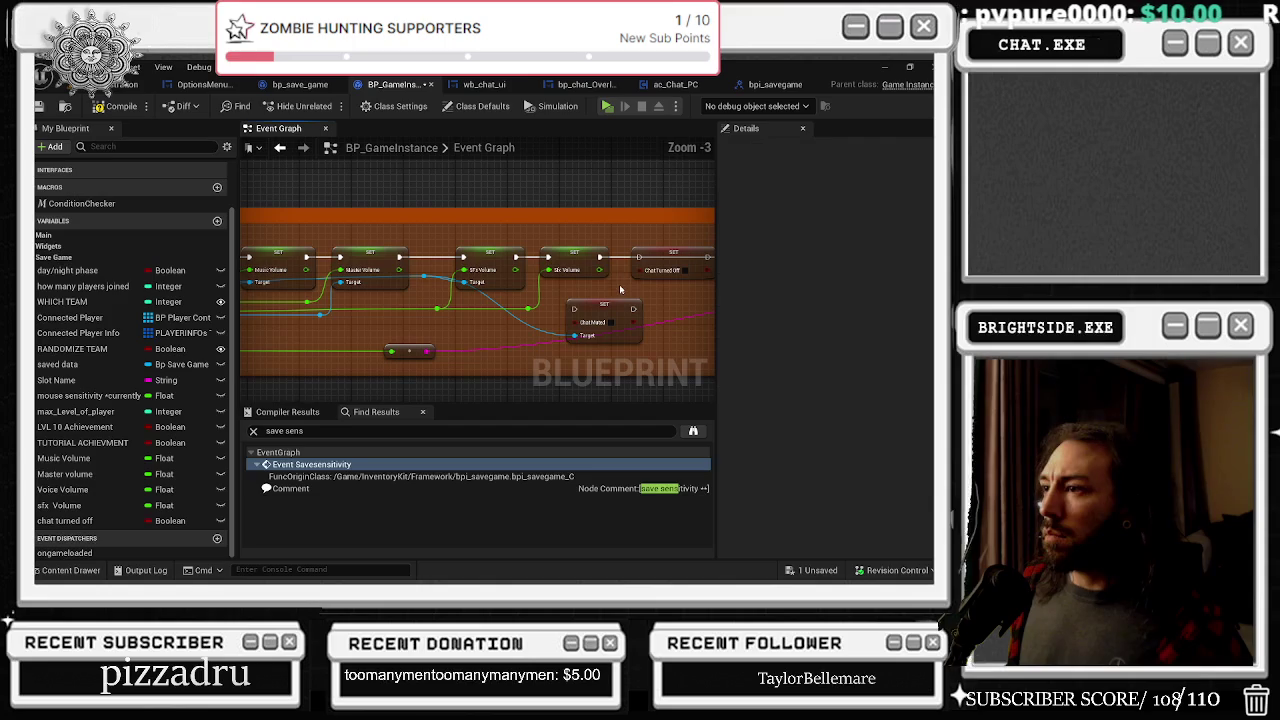
Step: Review the Chat Turned Off, Chat Muted and Save Game Data chain, then return to the level view
mouse_move(642, 298)
mouse_down()
mouse_move(268, 326)
mouse_move(500, 265)
mouse_move(457, 265)
mouse_move(512, 270)
mouse_up()
scroll(331, 269, up, 2)
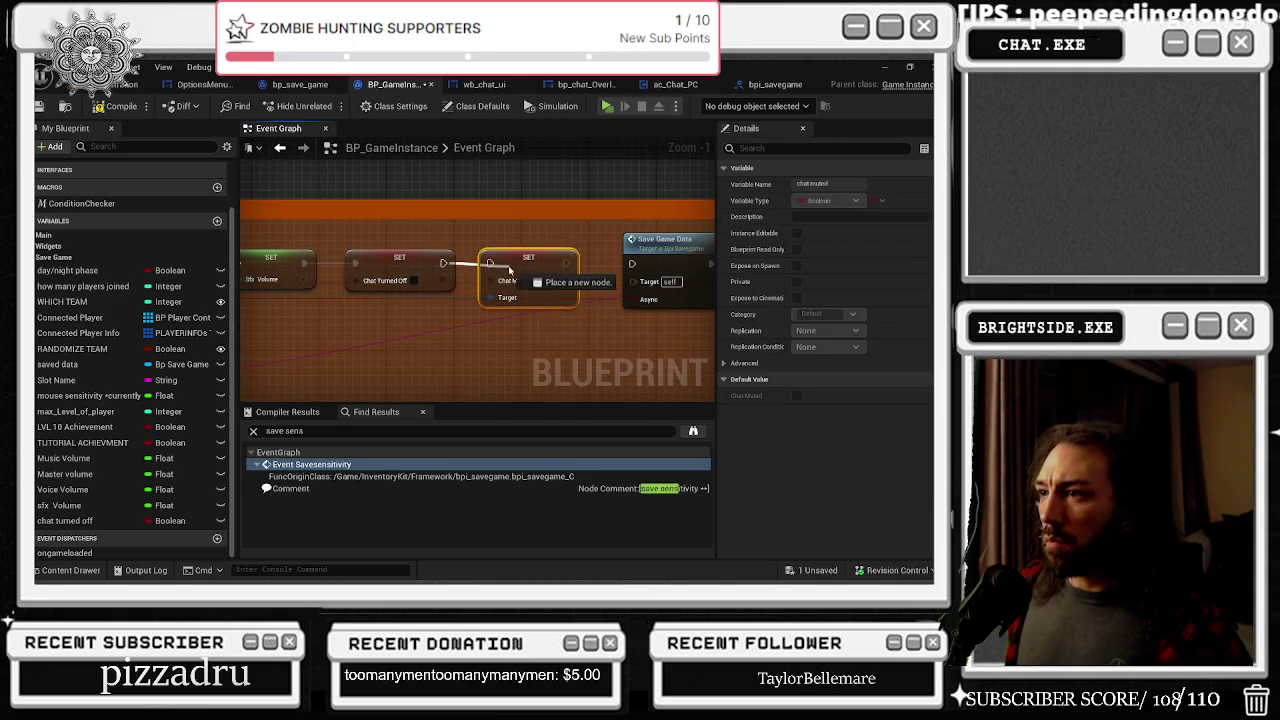
click(569, 246)
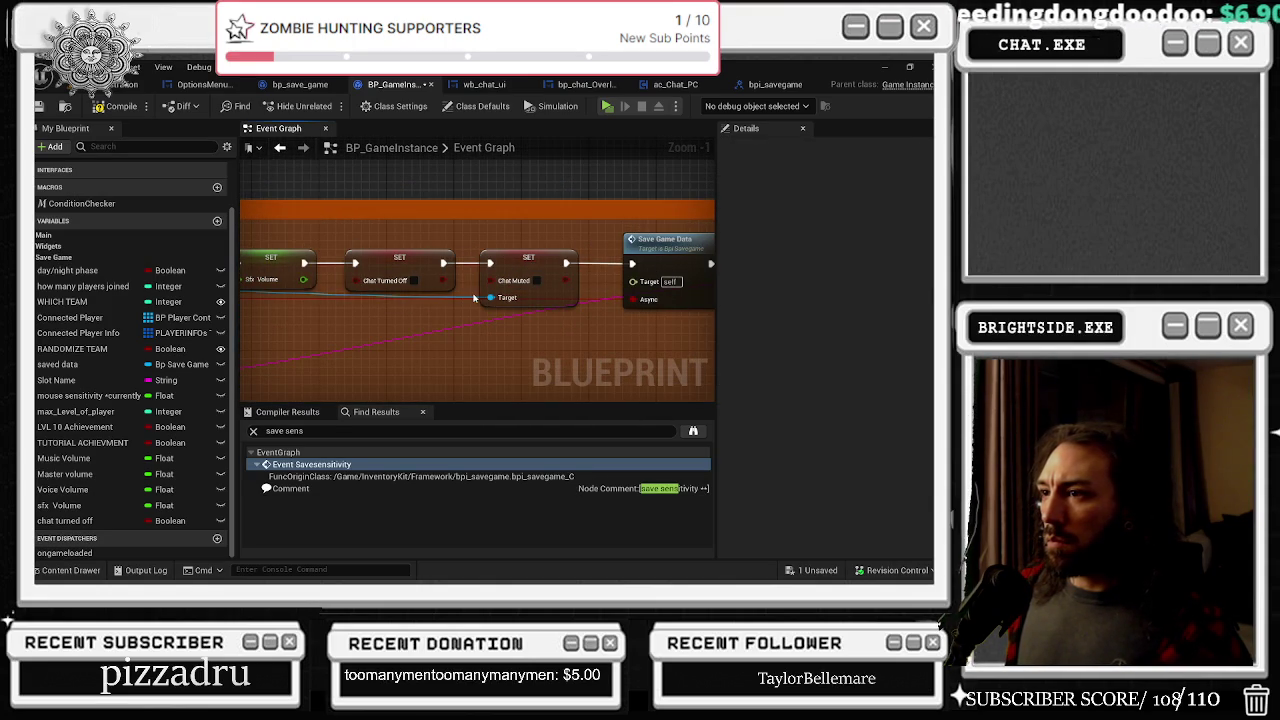
scroll(455, 318, down, 1)
mouse_move(447, 285)
mouse_down()
mouse_move(880, 230)
mouse_move(500, 305)
mouse_move(576, 328)
mouse_up()
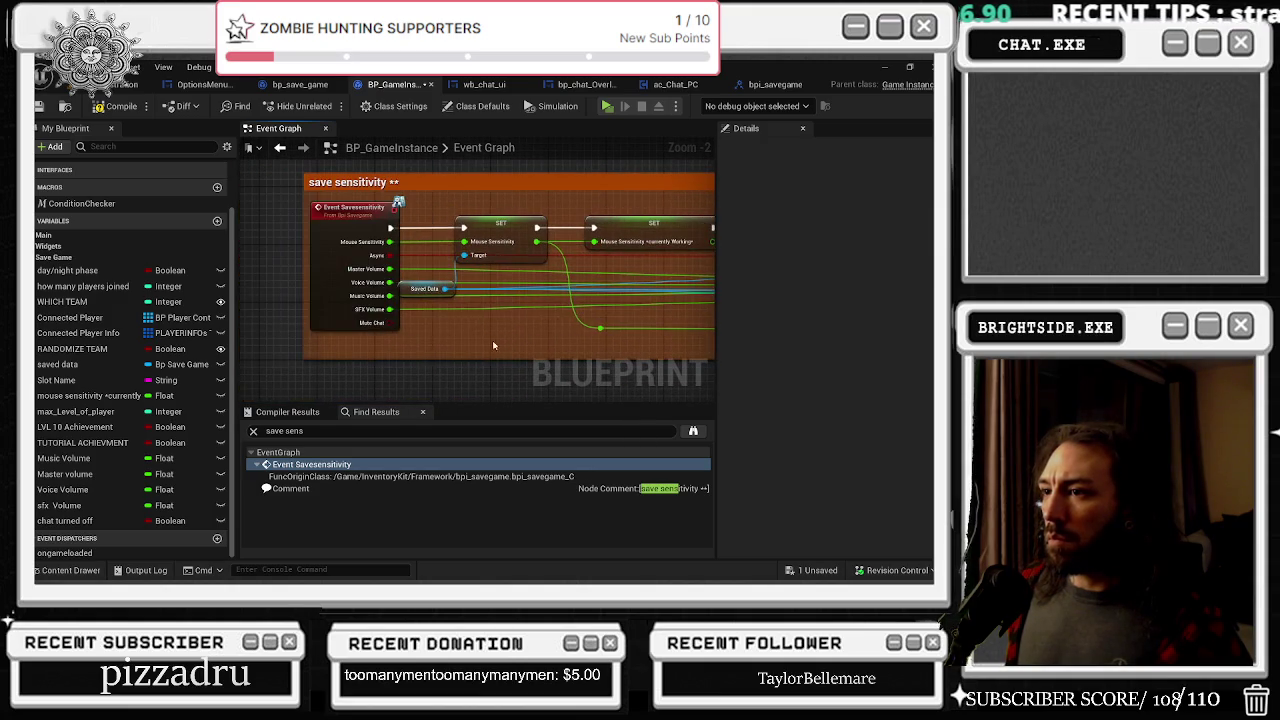
mouse_move(395, 323)
mouse_down()
mouse_move(519, 302)
mouse_move(551, 248)
mouse_up()
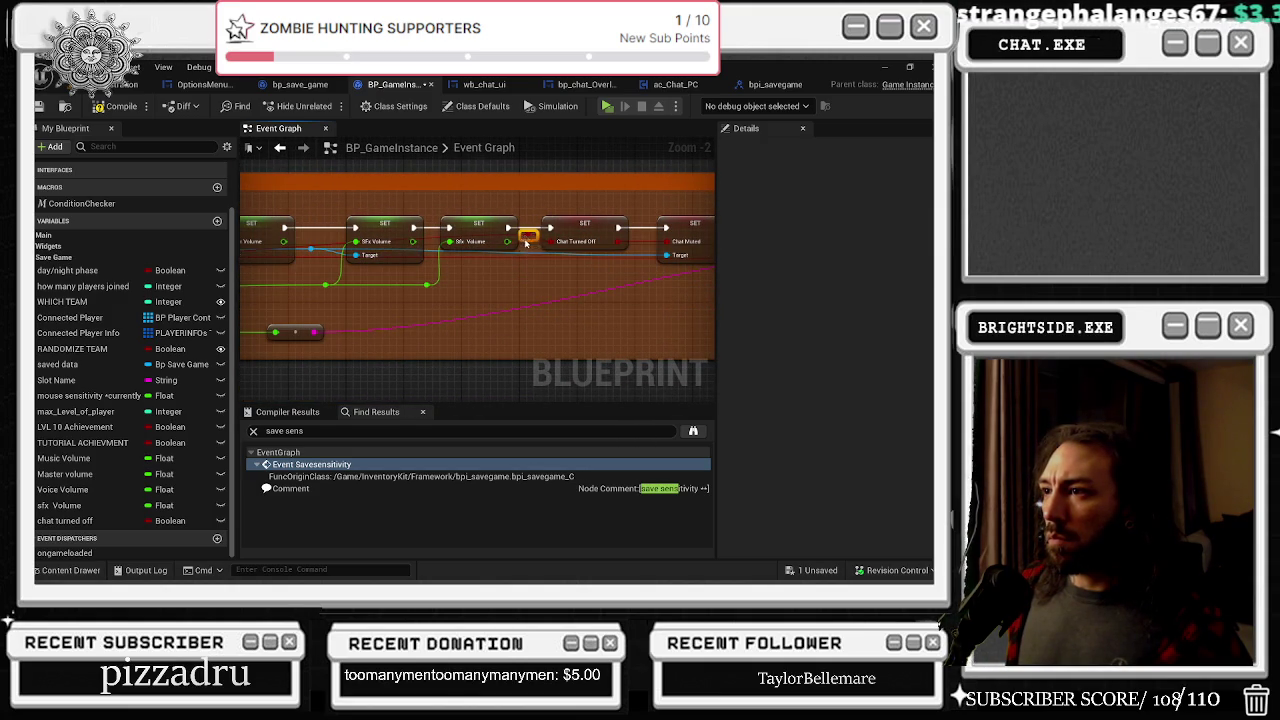
drag(520, 331, 386, 312)
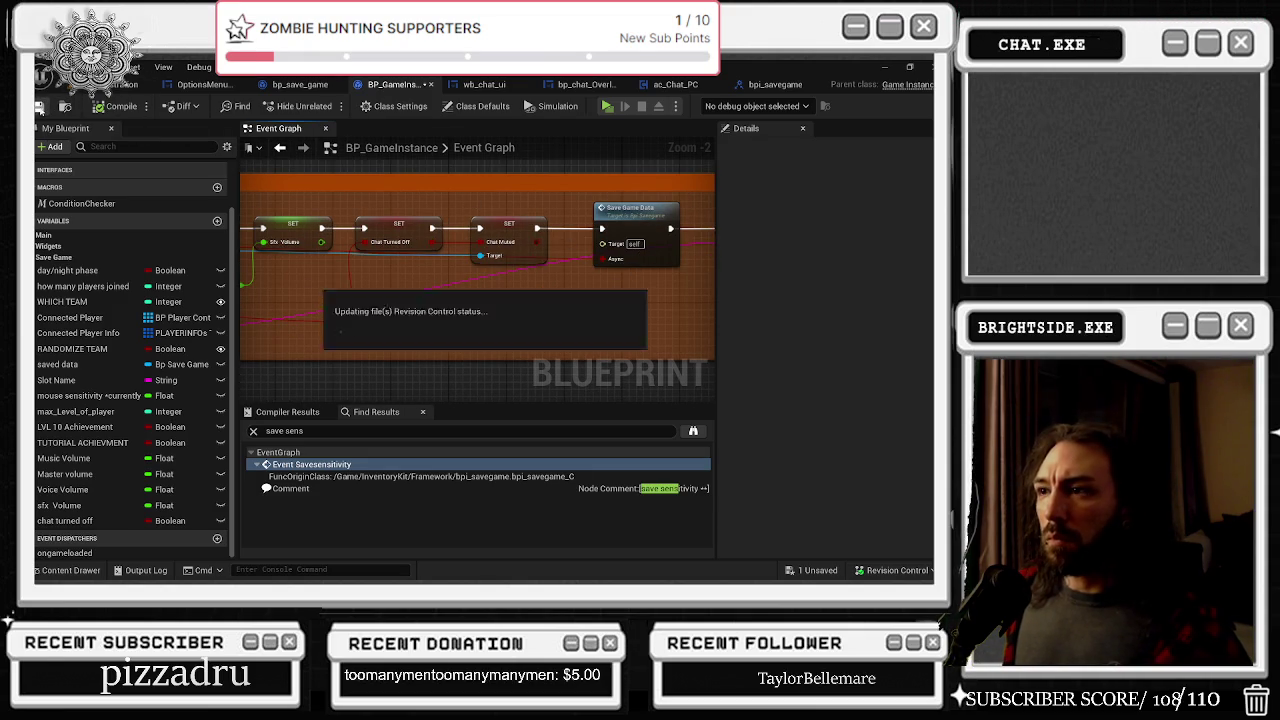
scroll(487, 325, down, 3)
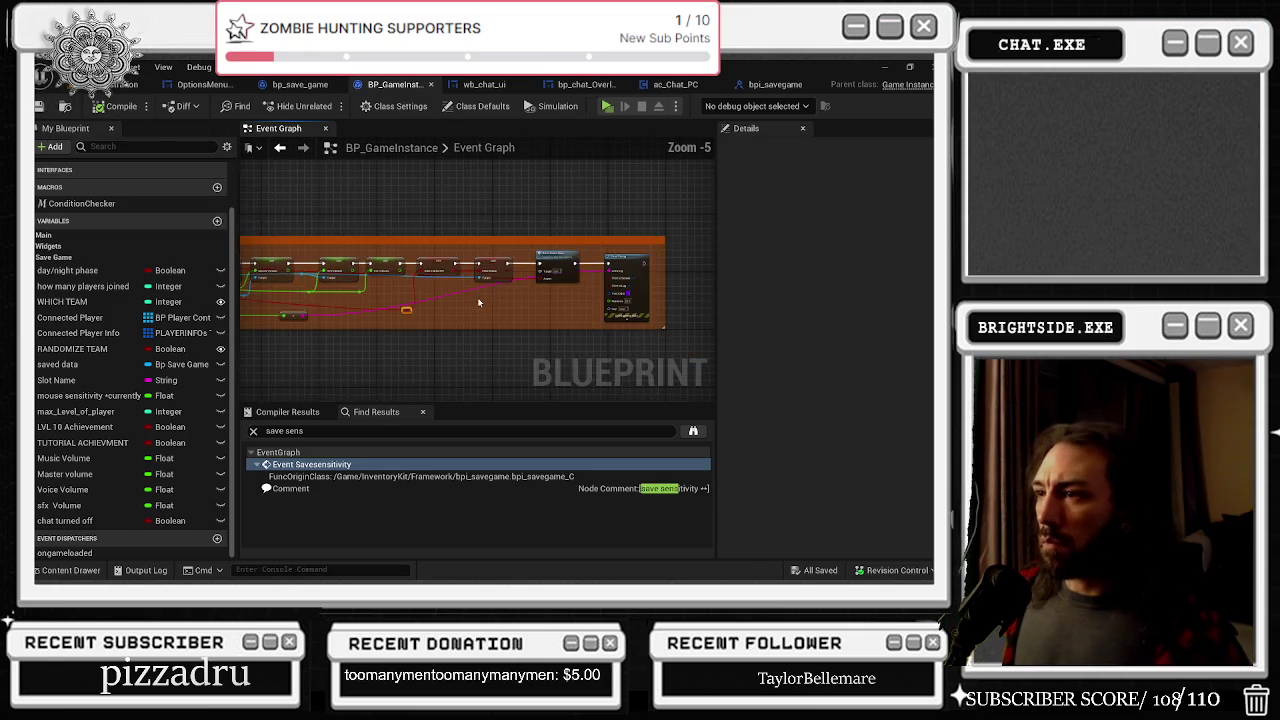
scroll(285, 281, up, 3)
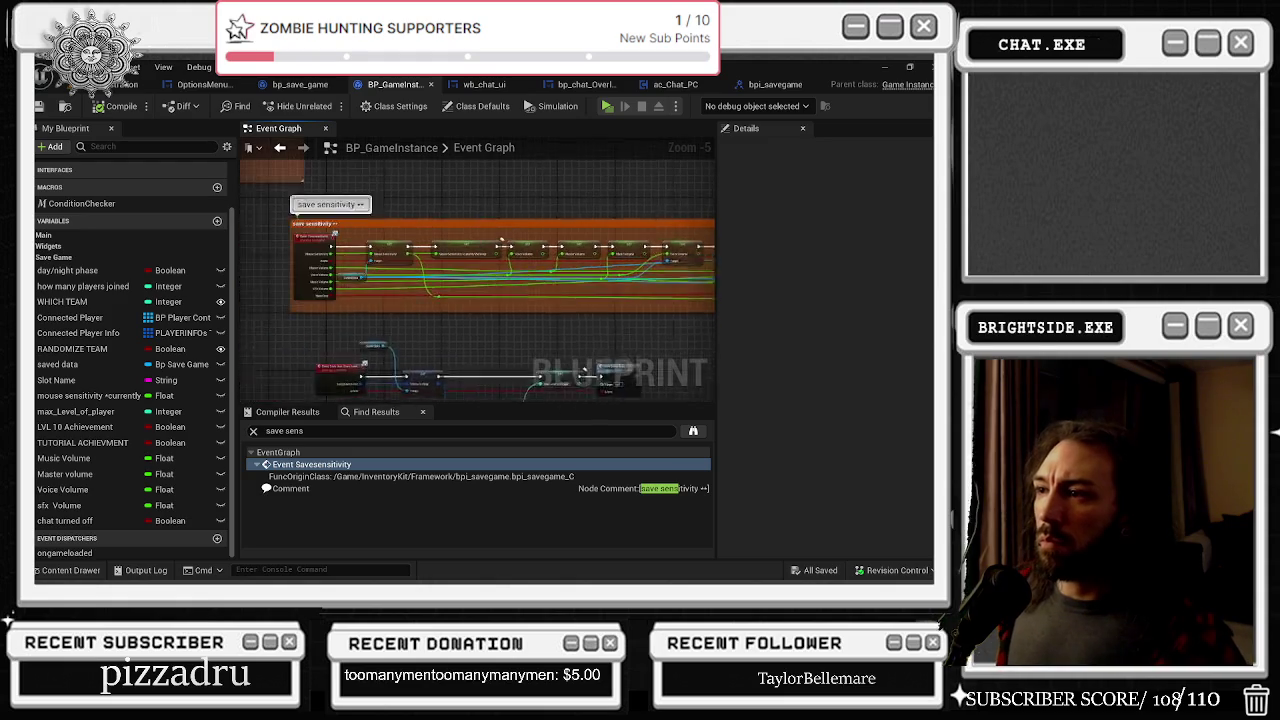
drag(285, 281, 418, 242)
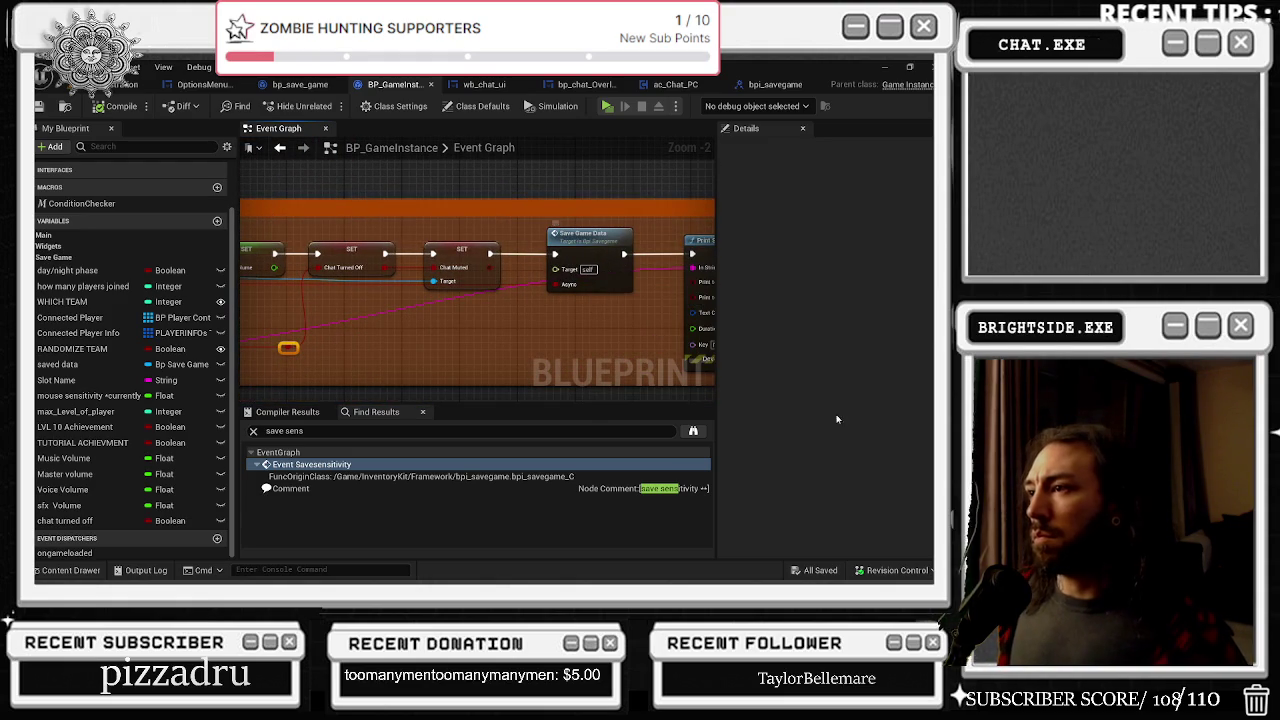
click(120, 88)
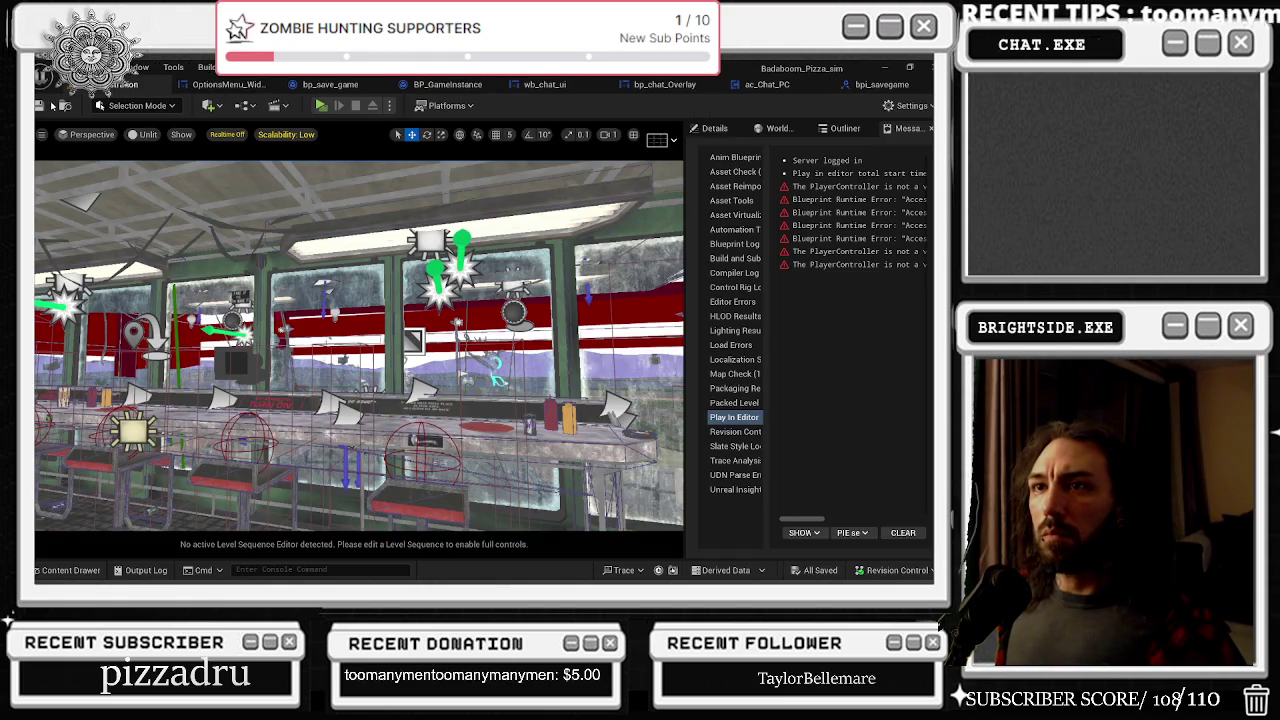
Step: Save the level and play-test, confirming Mute Text Chat shows ticked in the game's Options
key(ctrl+s)
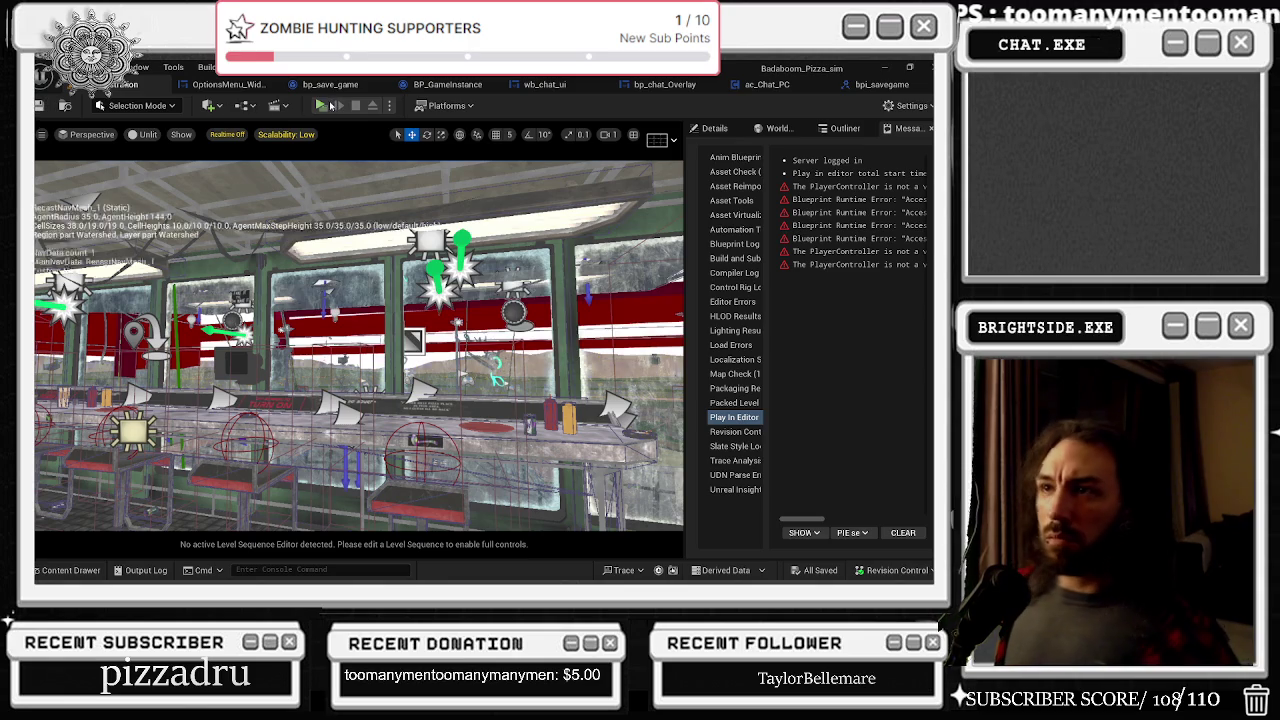
click(321, 106)
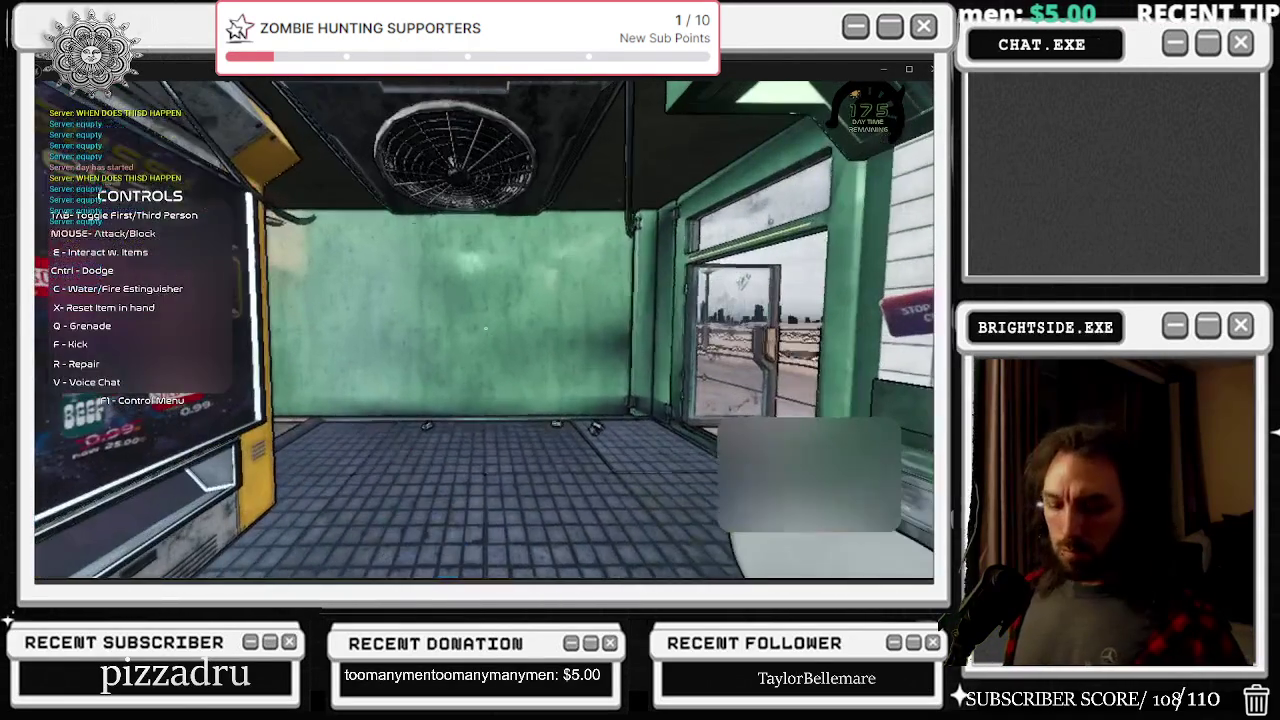
key(Escape)
click(579, 274)
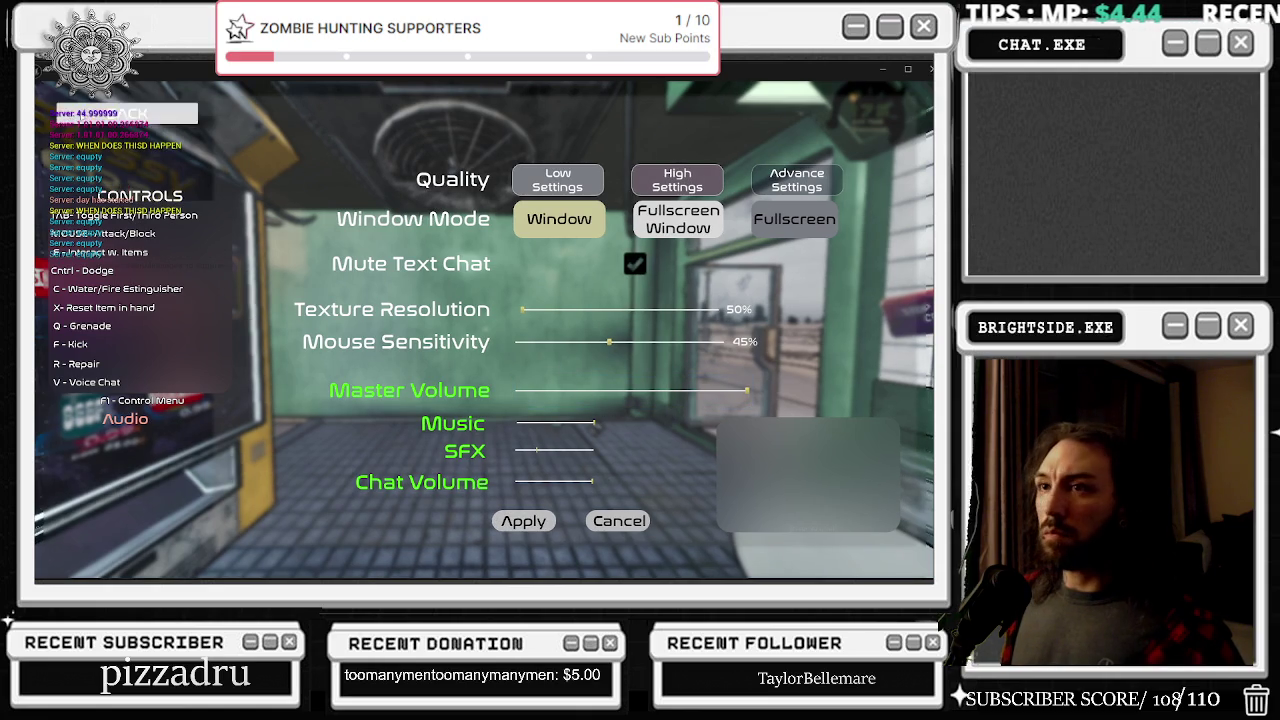
click(82, 118)
Step: Resume the game, stop the play session, and start a new one
key(Escape)
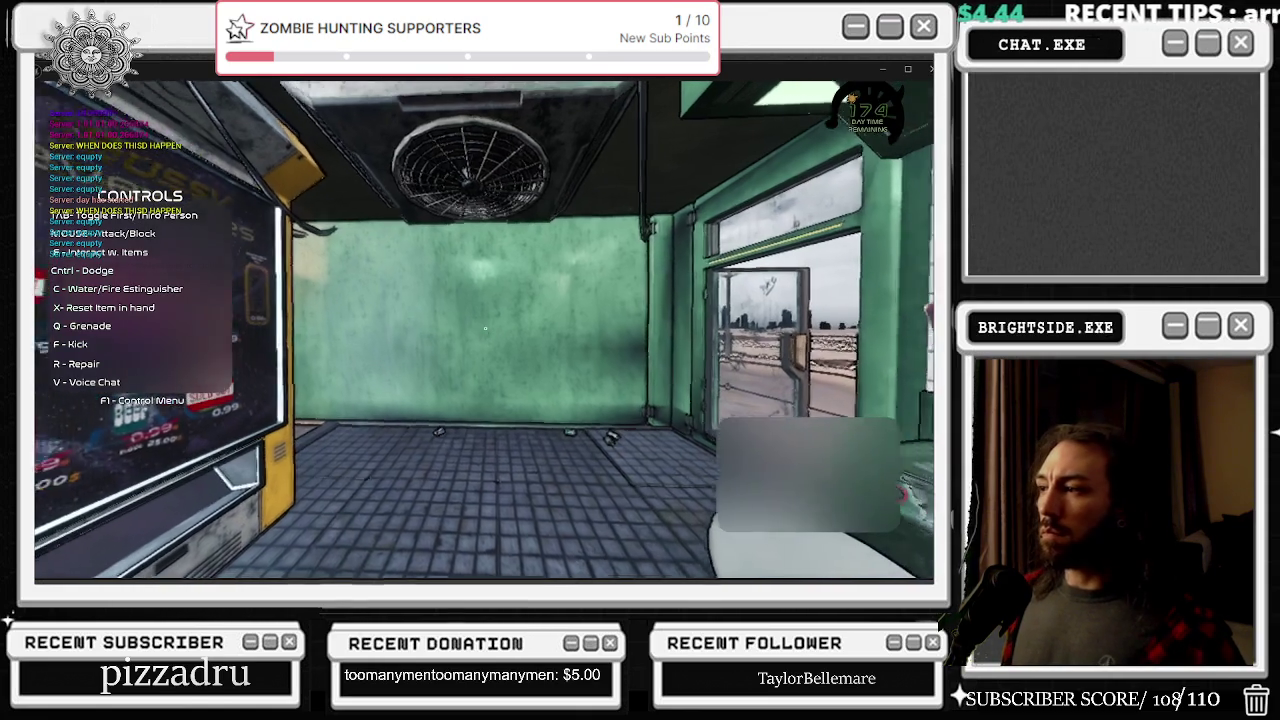
key(Escape)
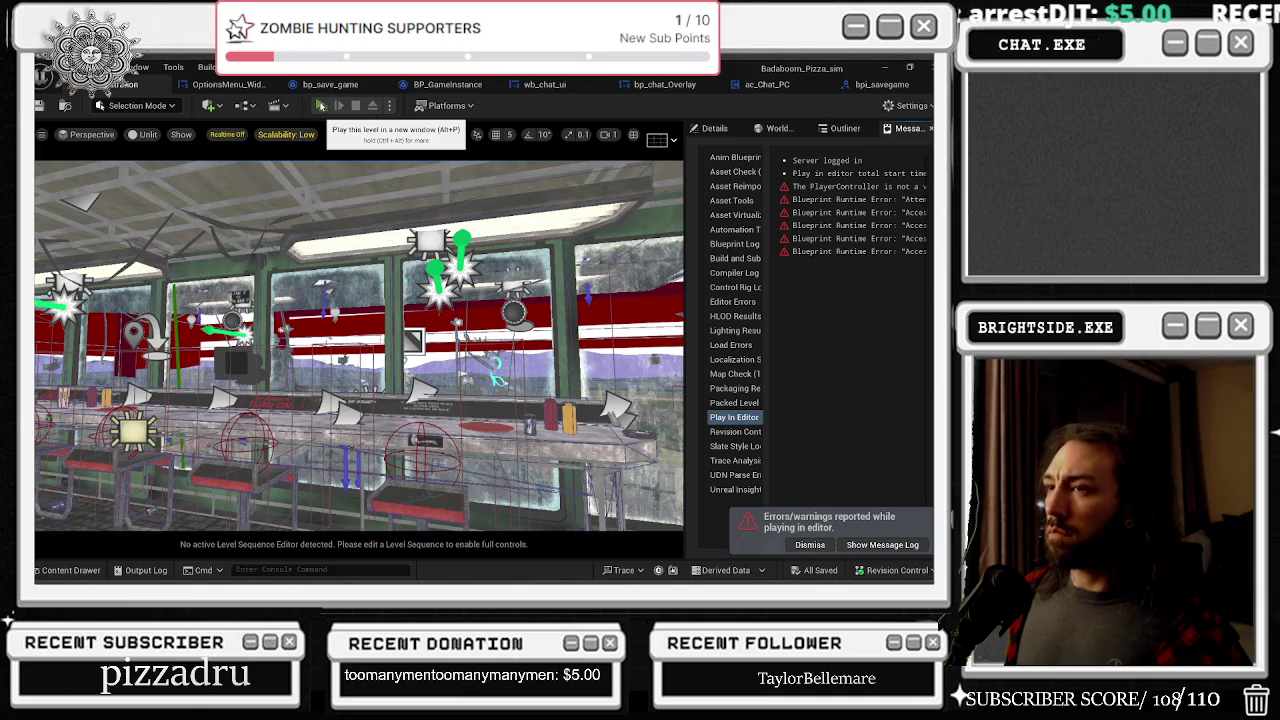
click(320, 105)
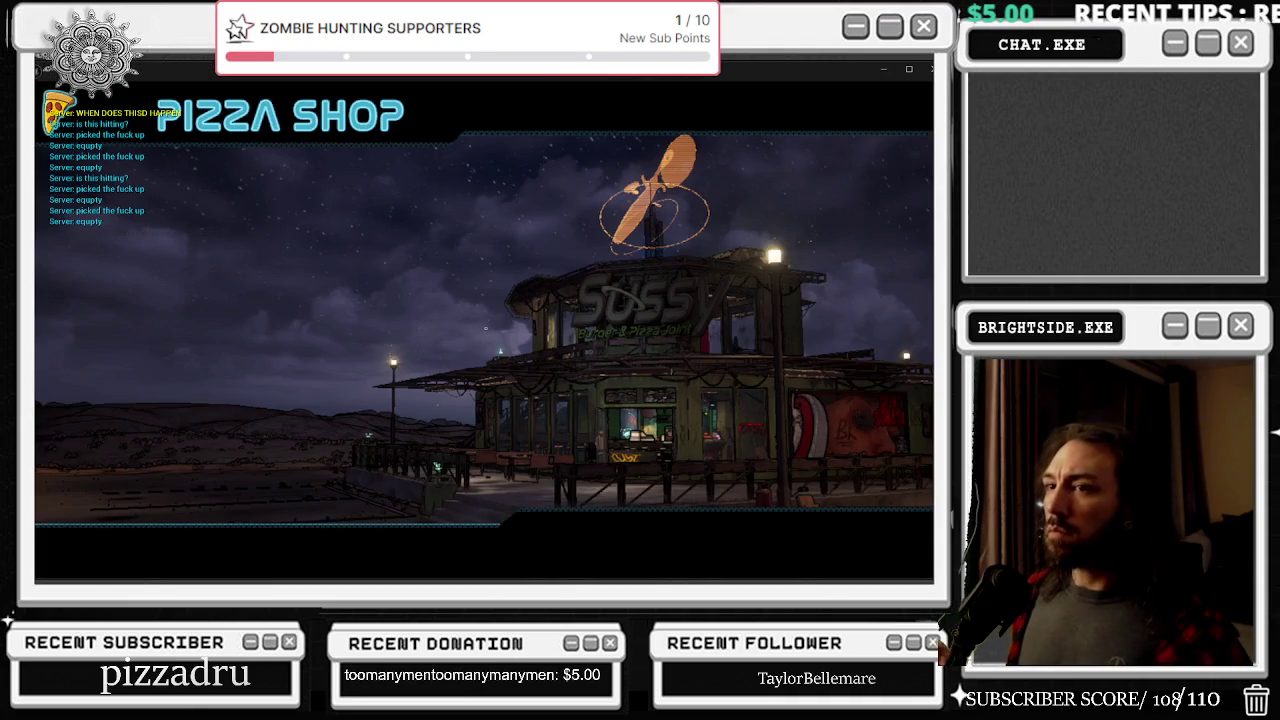
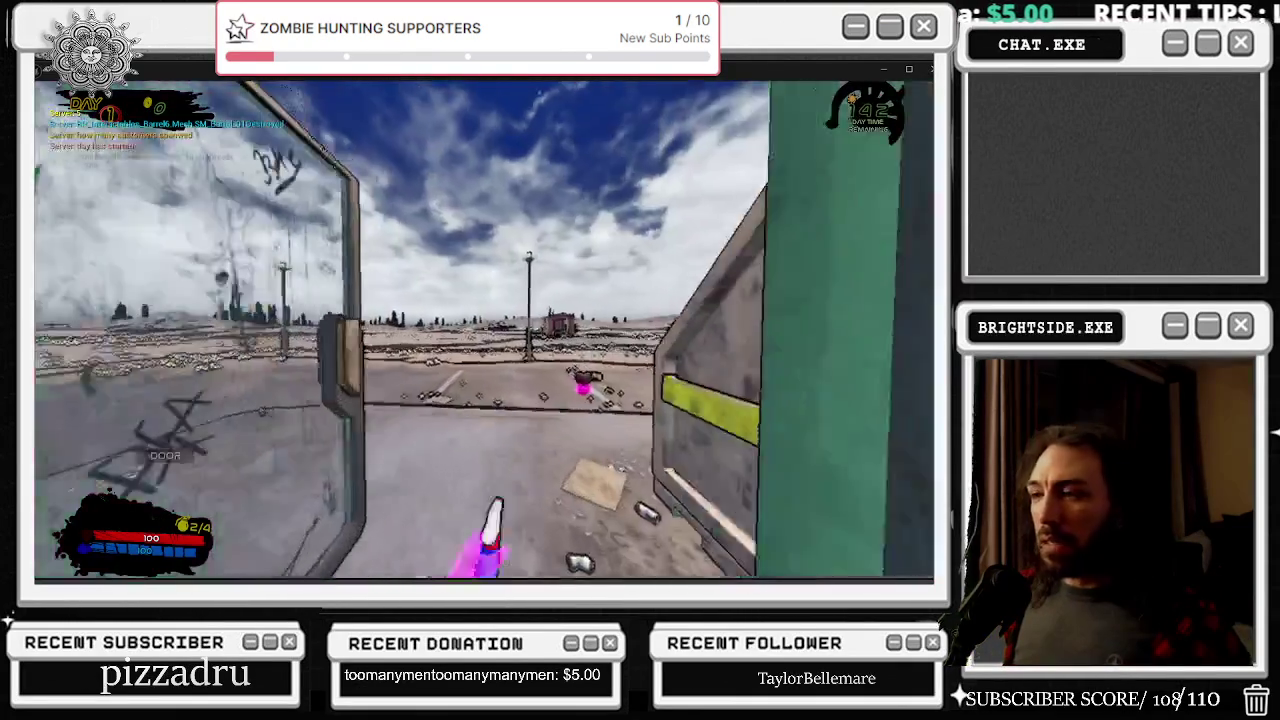
Step: Stop the play session and inspect OptionsMenu_Widget's Mute Text Chat Is Checked variable
key(Escape)
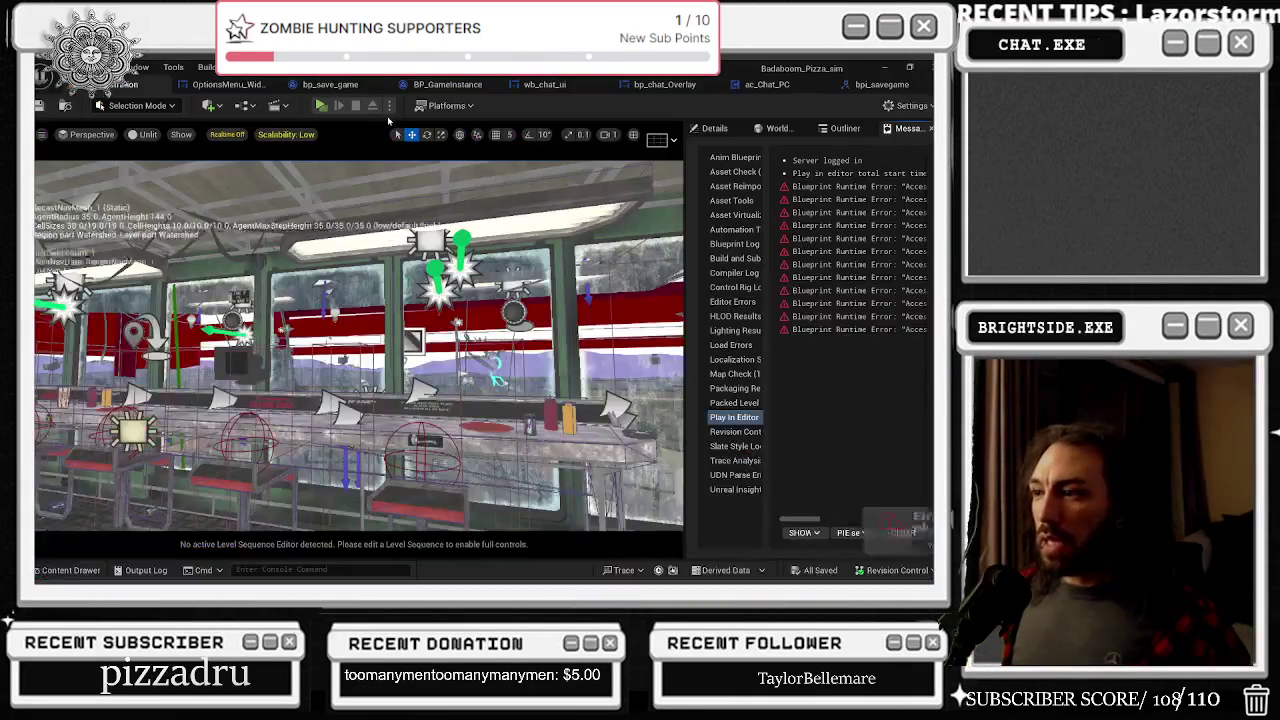
click(243, 87)
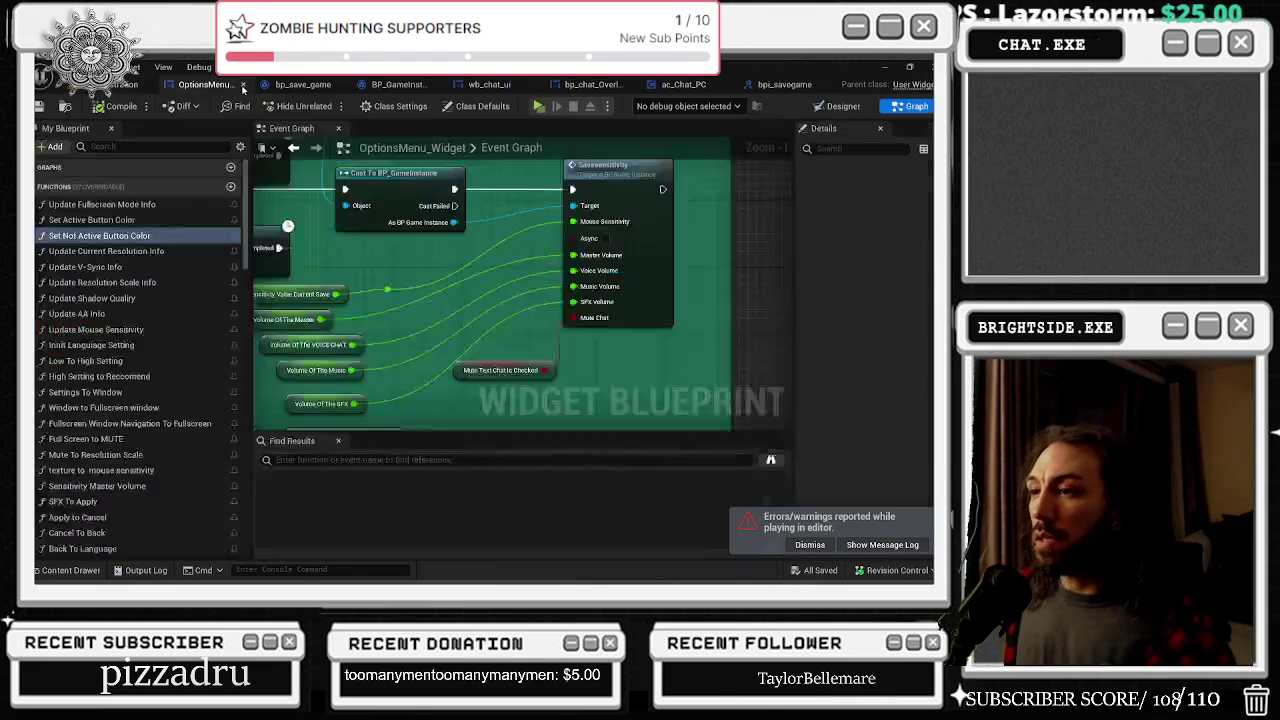
click(465, 371)
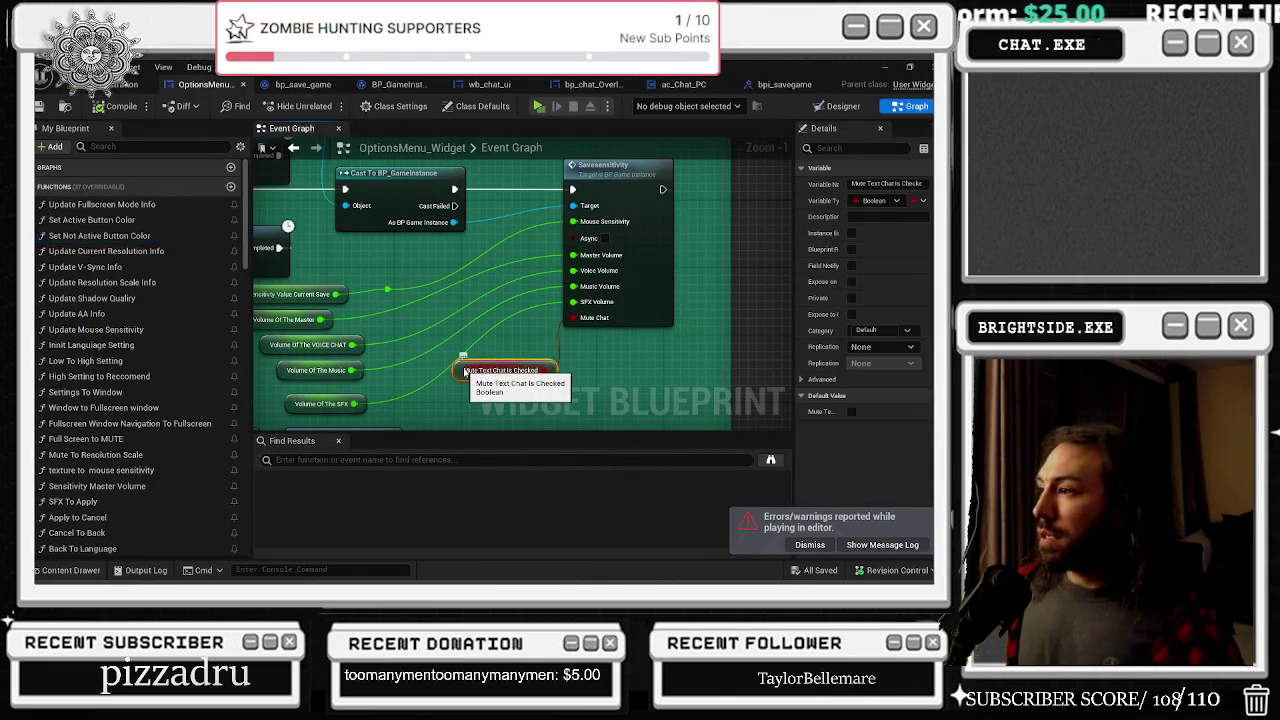
Step: Review the chat setup in bp_save_game, BP_GameInstance, wb_chat_ui and bp_chat_overlay, then the ac_Chat_PC graph
click(320, 85)
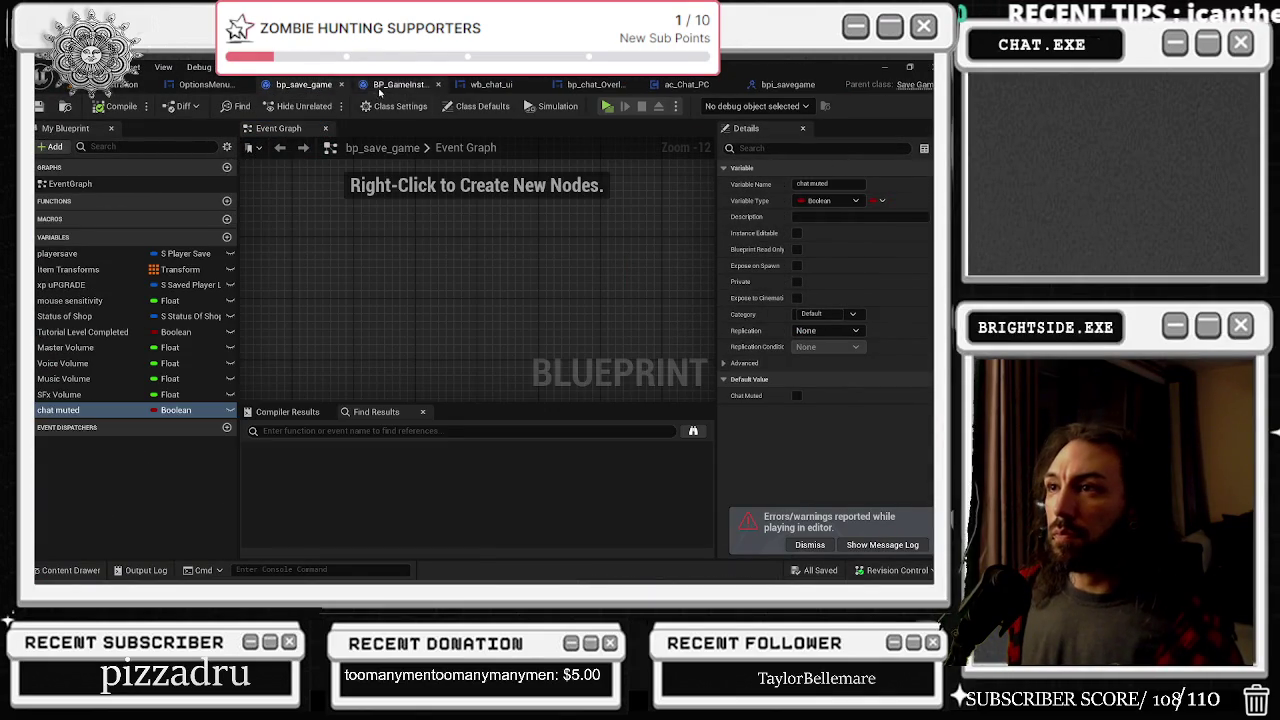
click(392, 84)
click(489, 84)
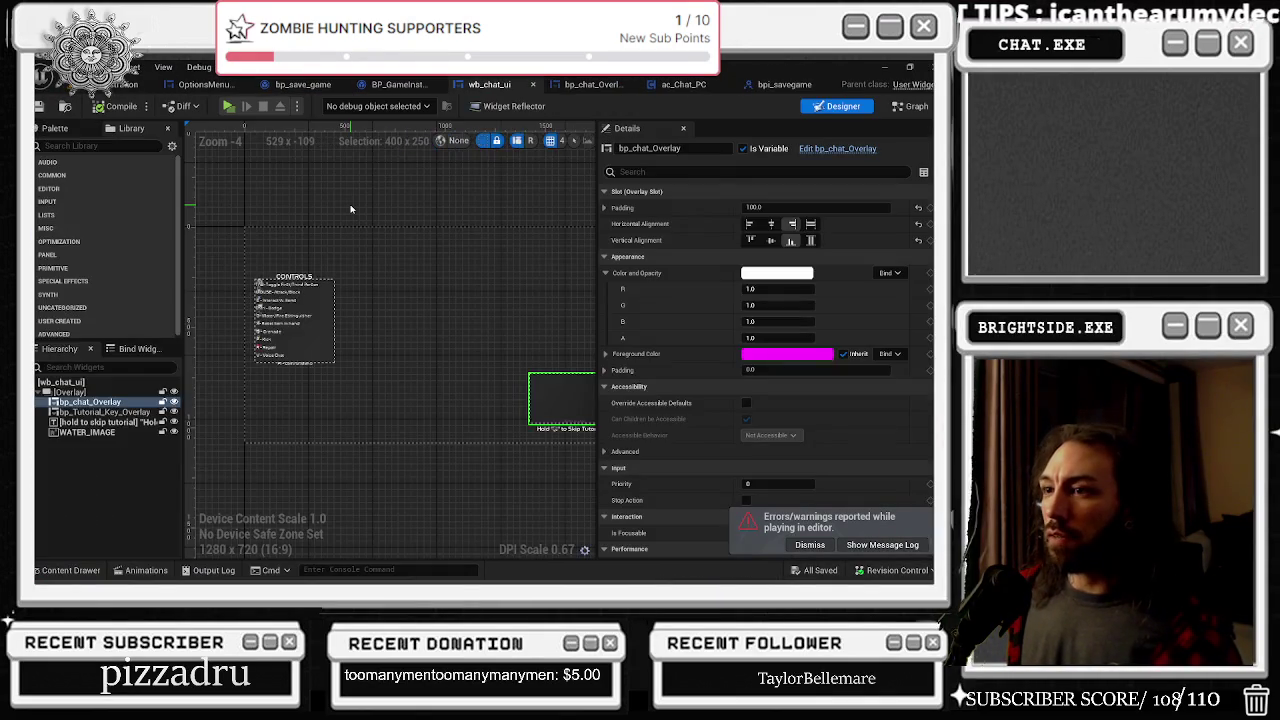
click(590, 85)
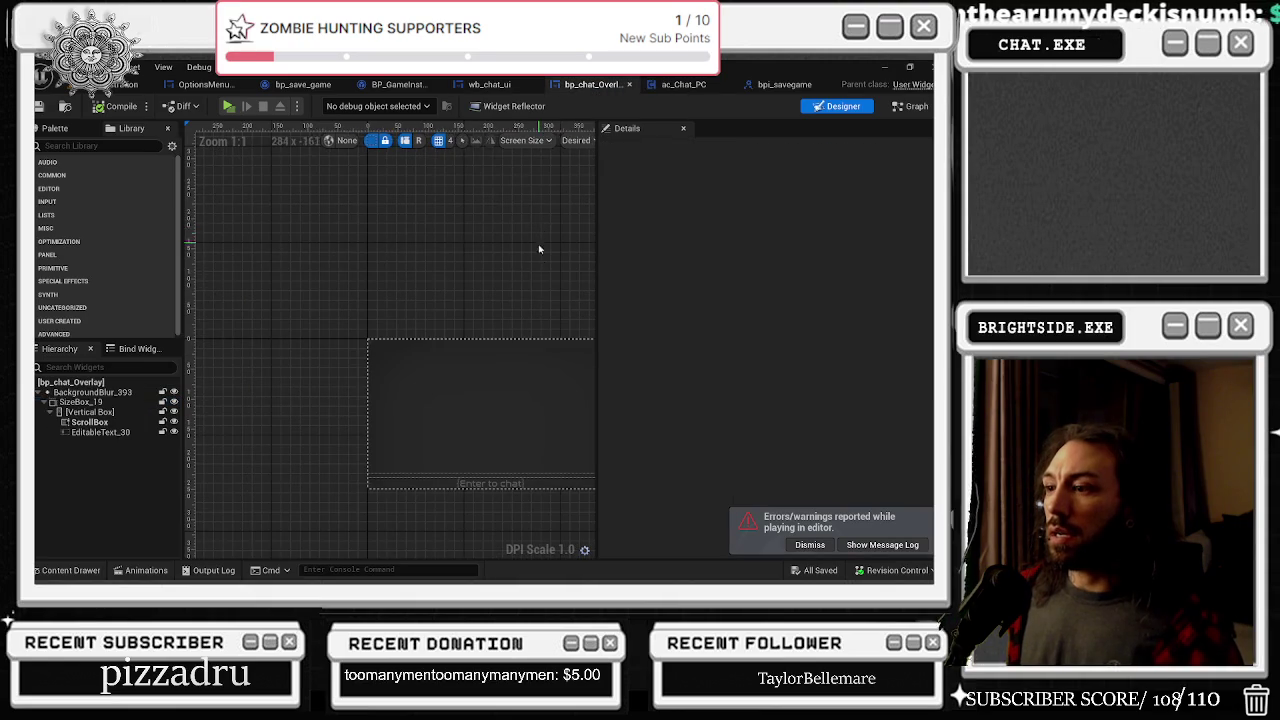
click(700, 86)
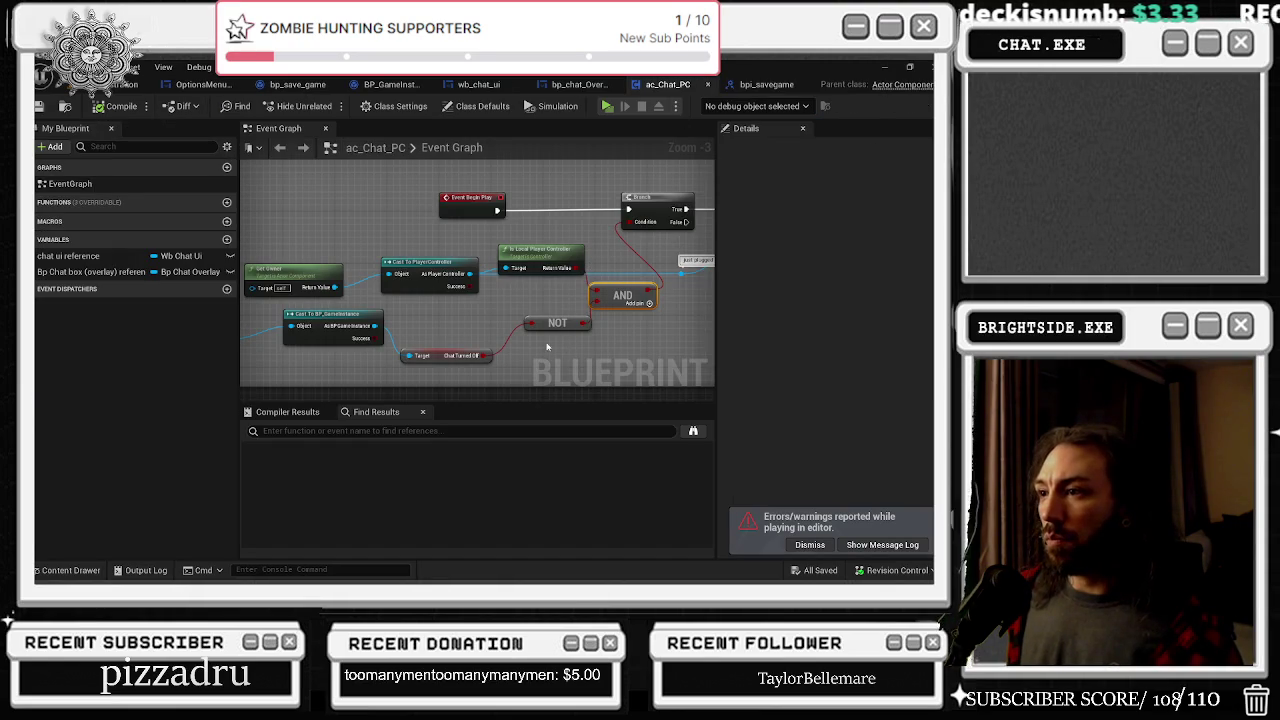
scroll(431, 299, up, 1)
Step: Push the SET, Delay and Turn Off Visibility nodes right to make space after Add to Viewport
click(452, 300)
mouse_move(452, 300)
mouse_down()
mouse_move(593, 238)
mouse_move(253, 285)
mouse_up()
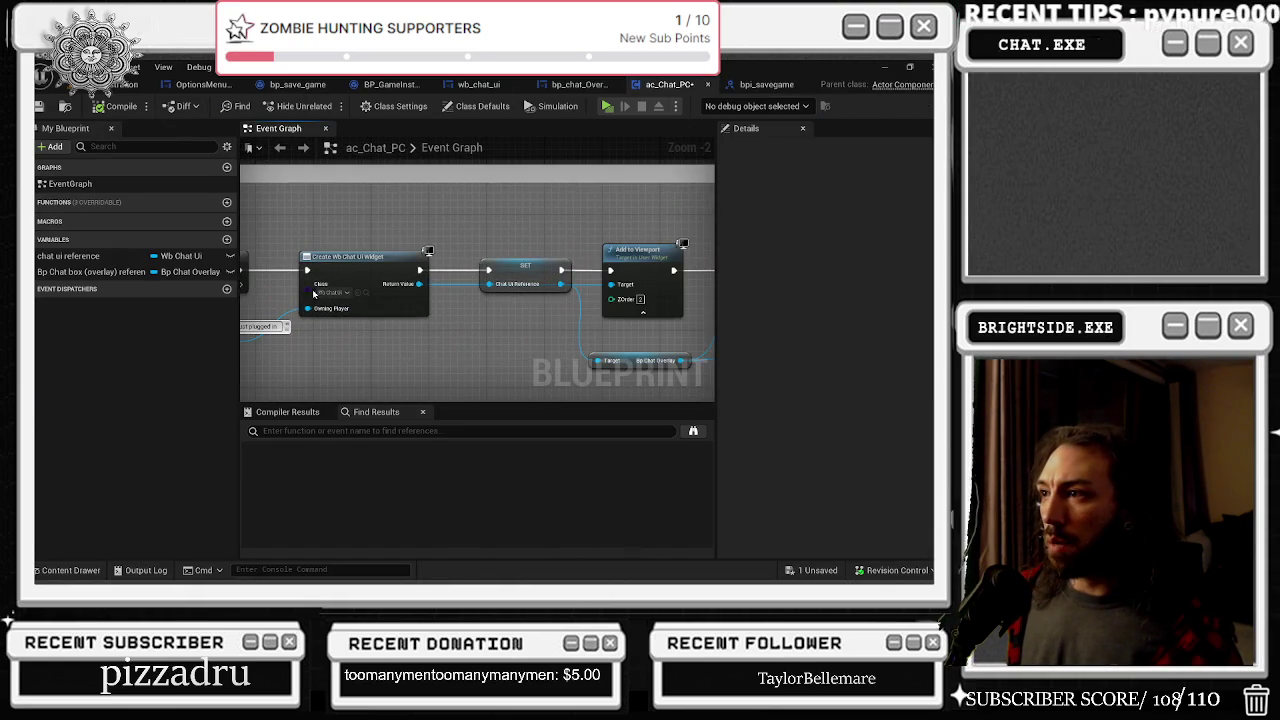
drag(571, 315, 176, 333)
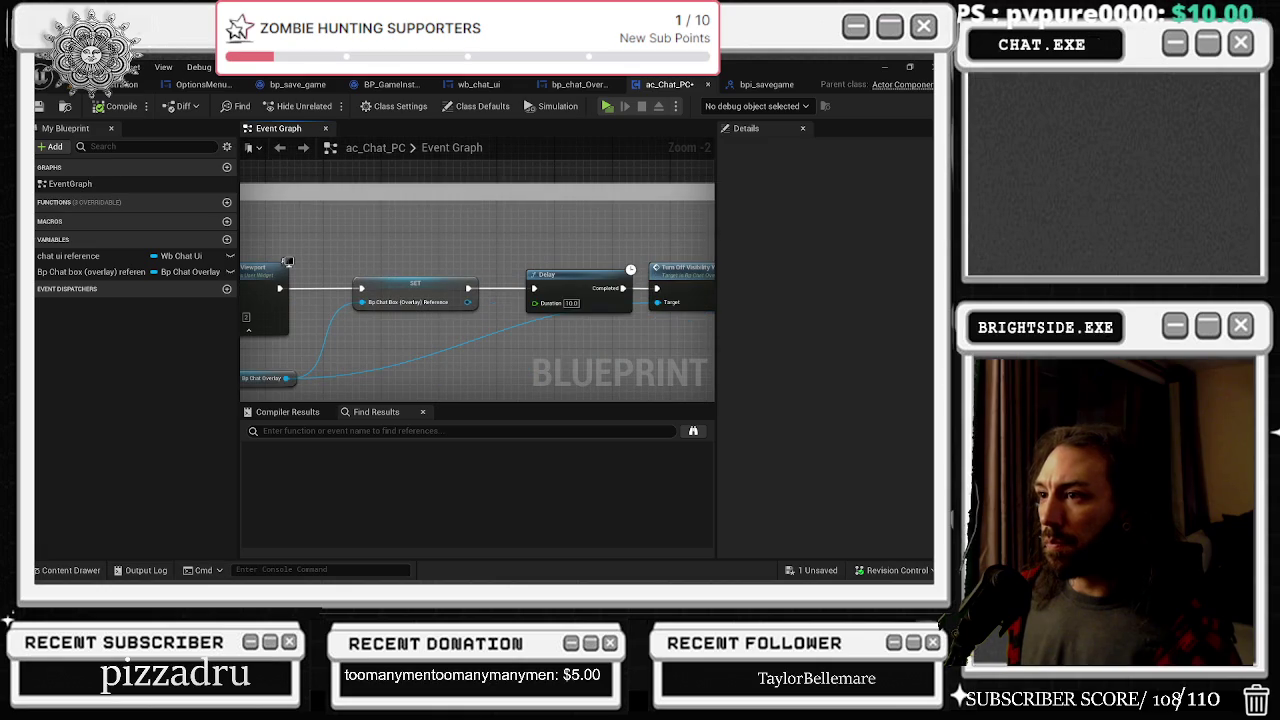
drag(287, 261, 171, 265)
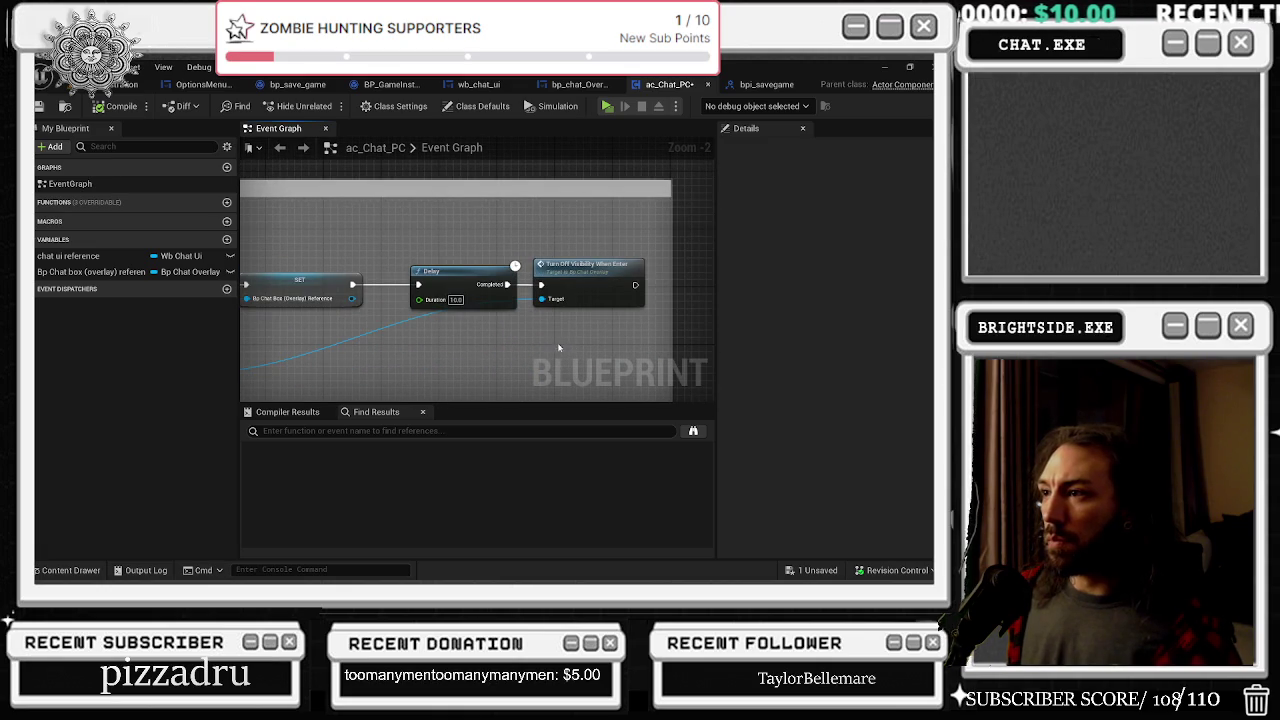
drag(515, 314, 677, 280)
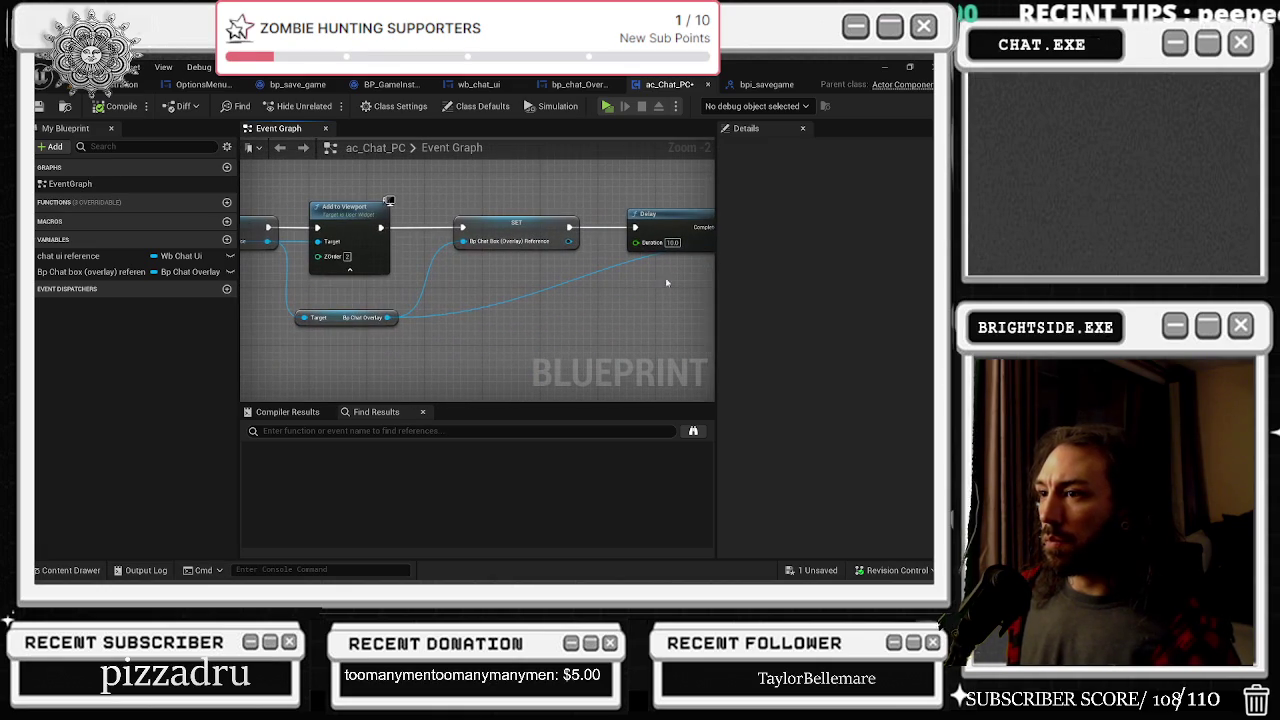
mouse_move(502, 269)
mouse_down()
mouse_move(520, 289)
mouse_move(578, 291)
mouse_move(440, 305)
mouse_up()
scroll(440, 305, down, 1)
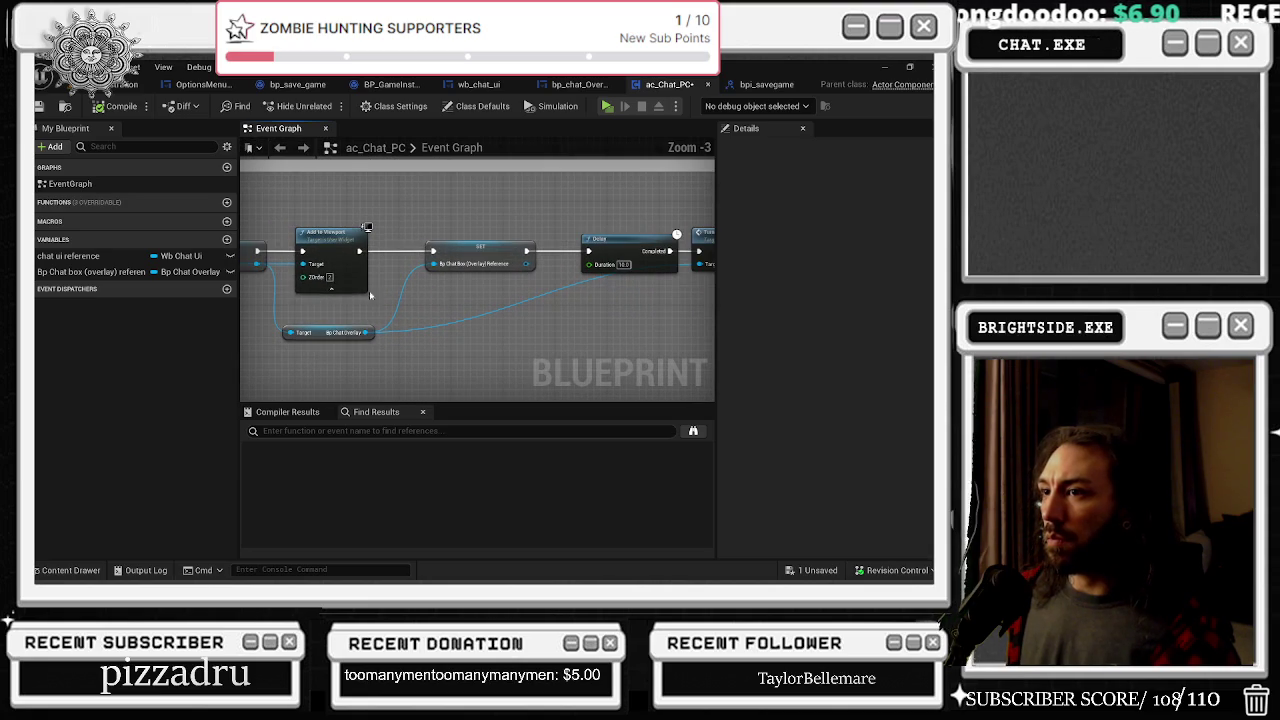
drag(428, 228, 377, 221)
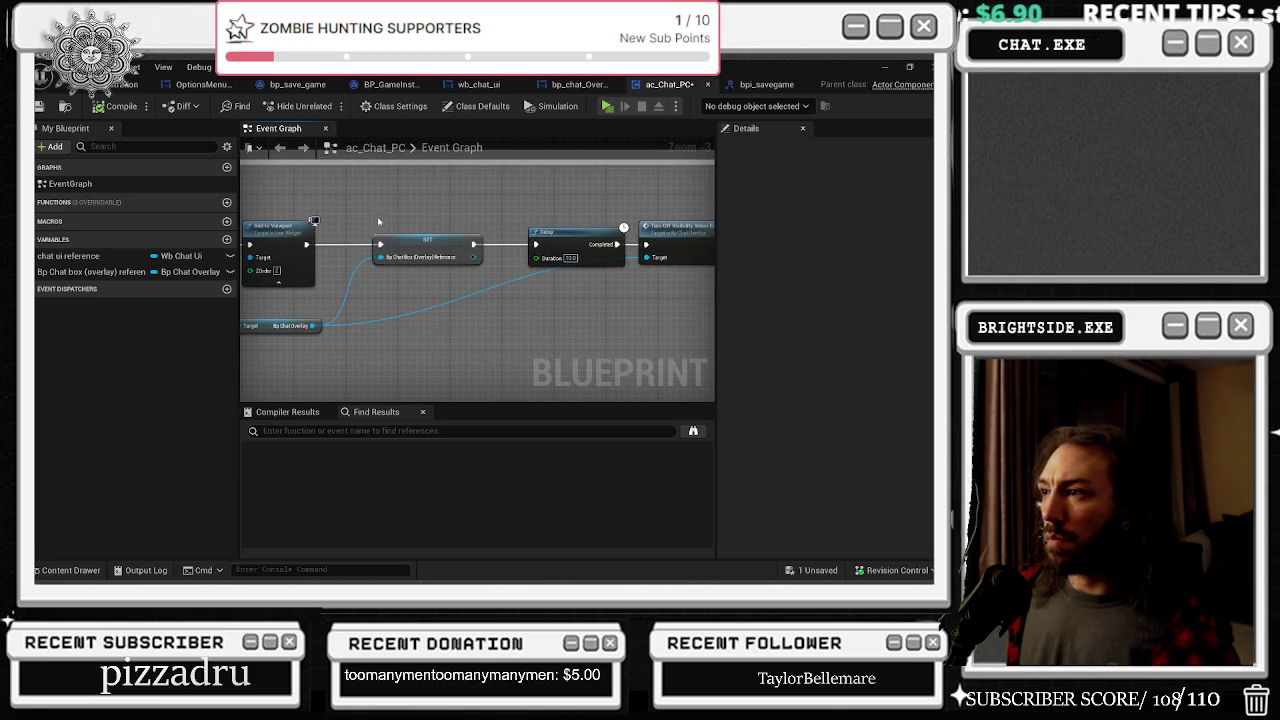
scroll(410, 230, down, 1)
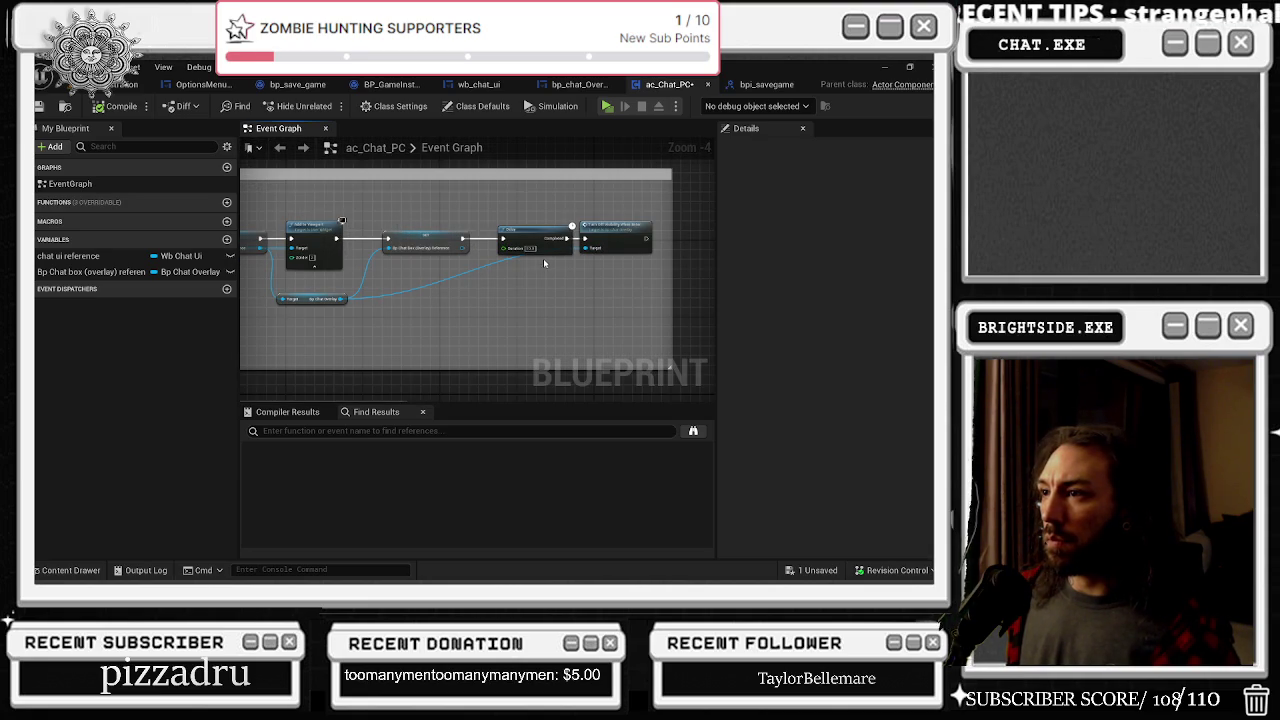
drag(673, 218, 471, 266)
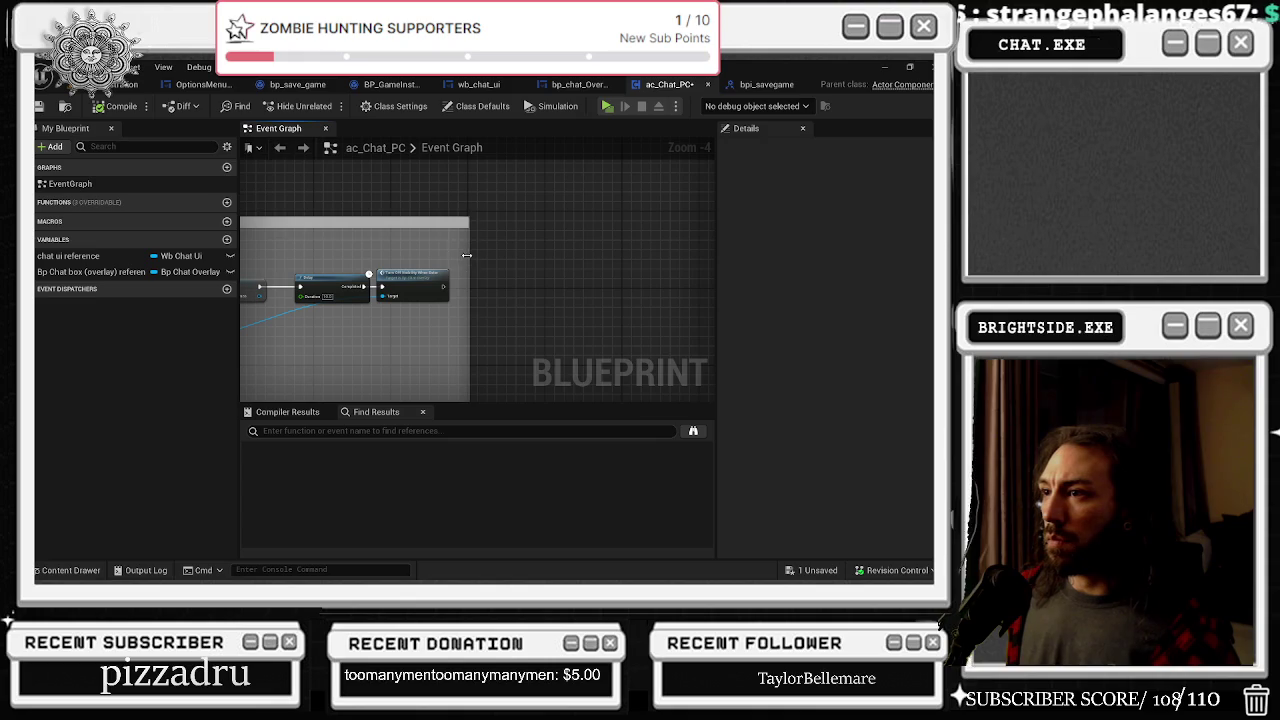
mouse_move(385, 290)
mouse_down()
mouse_move(498, 270)
mouse_move(520, 302)
mouse_up()
Step: Add a reroute point on the bp_chat_overlay reference wire near Add to Viewport
click(368, 327)
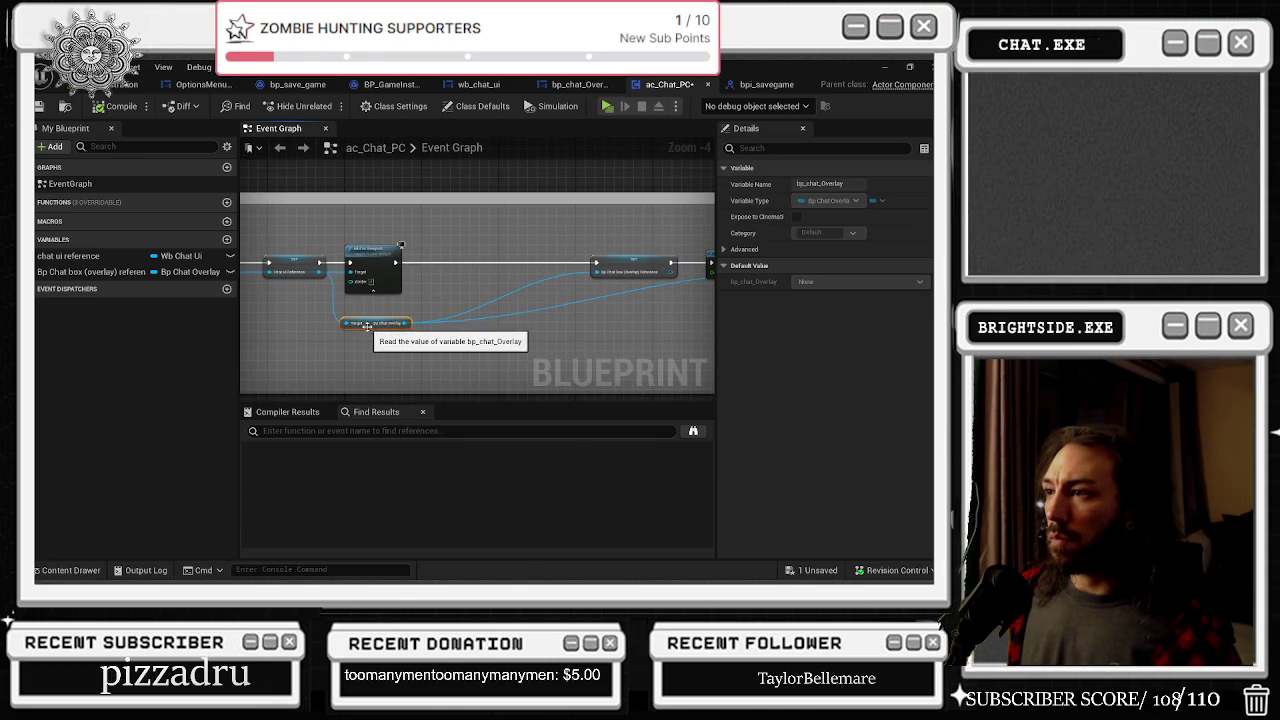
scroll(351, 315, up, 1)
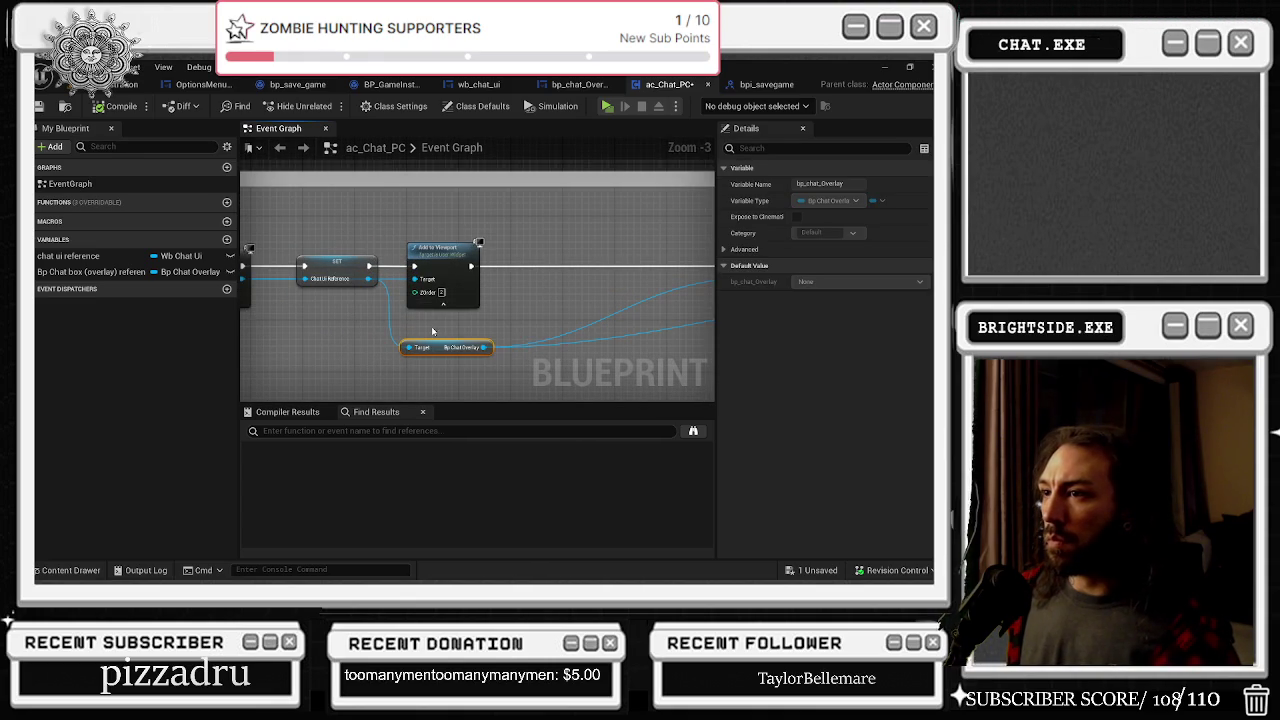
click(452, 250)
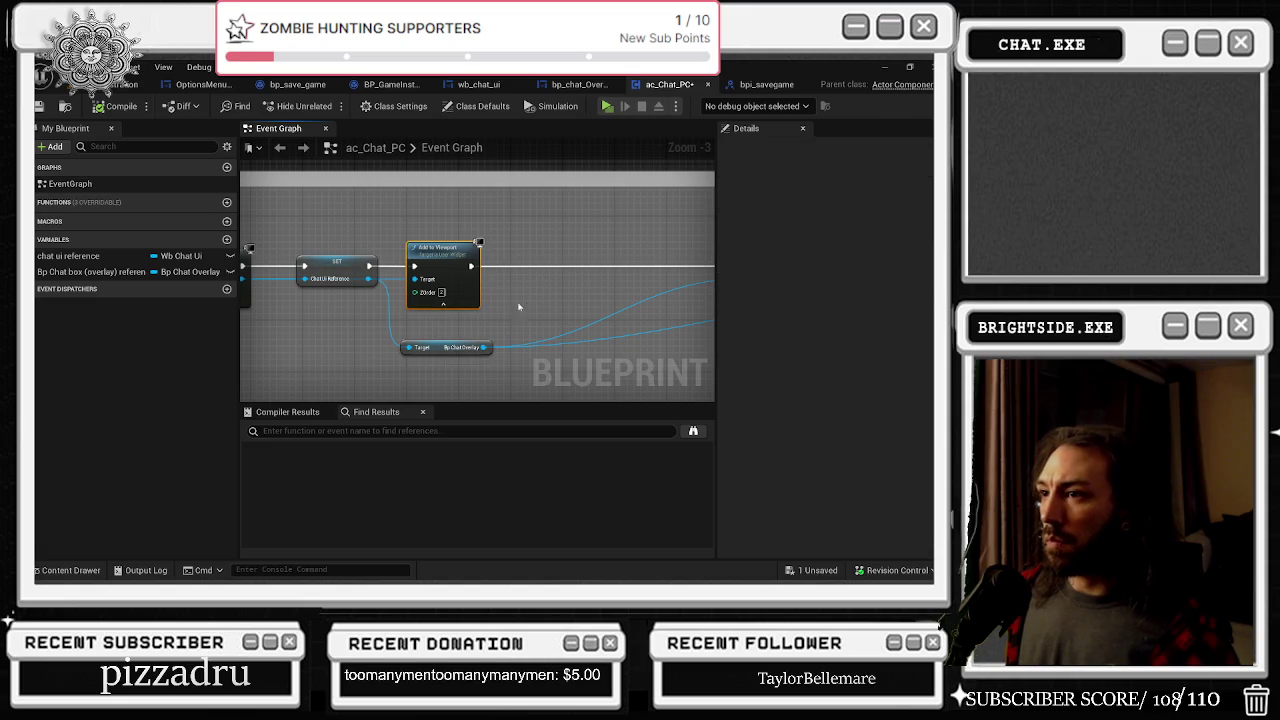
drag(395, 373, 89, 361)
drag(412, 322, 489, 319)
double_click(484, 304)
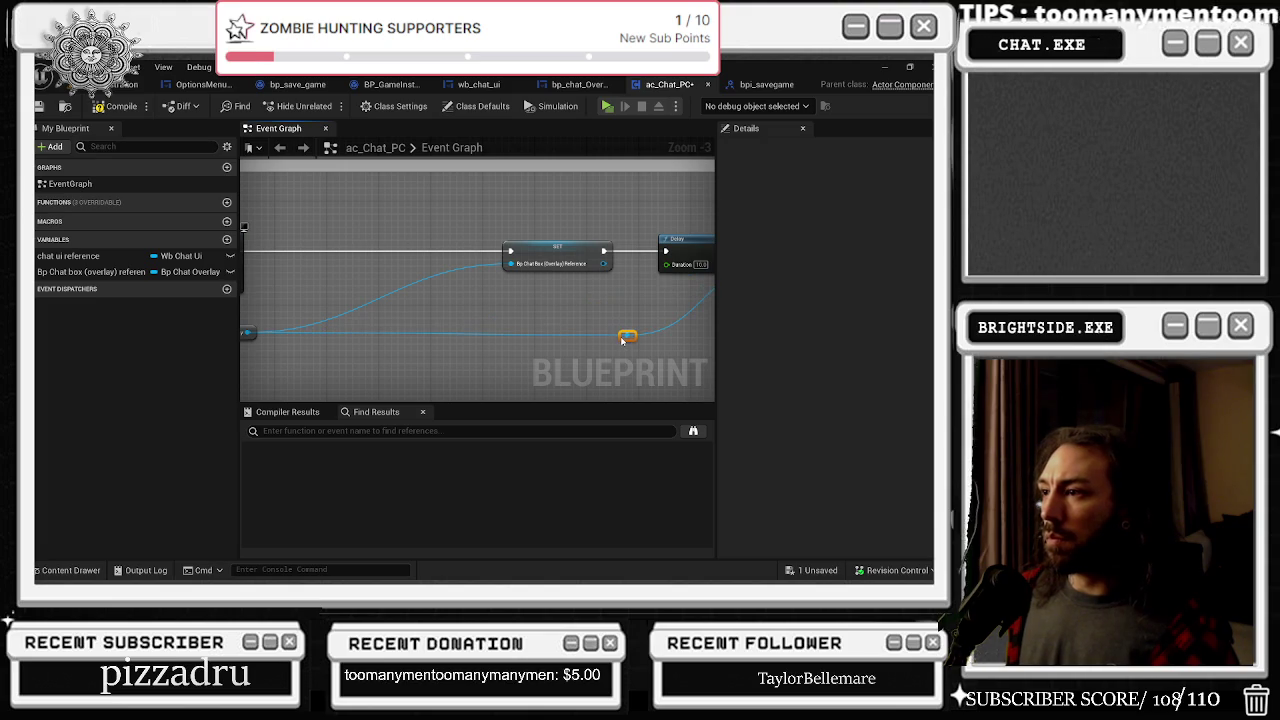
mouse_move(627, 327)
mouse_down()
mouse_move(424, 345)
mouse_move(463, 373)
mouse_up()
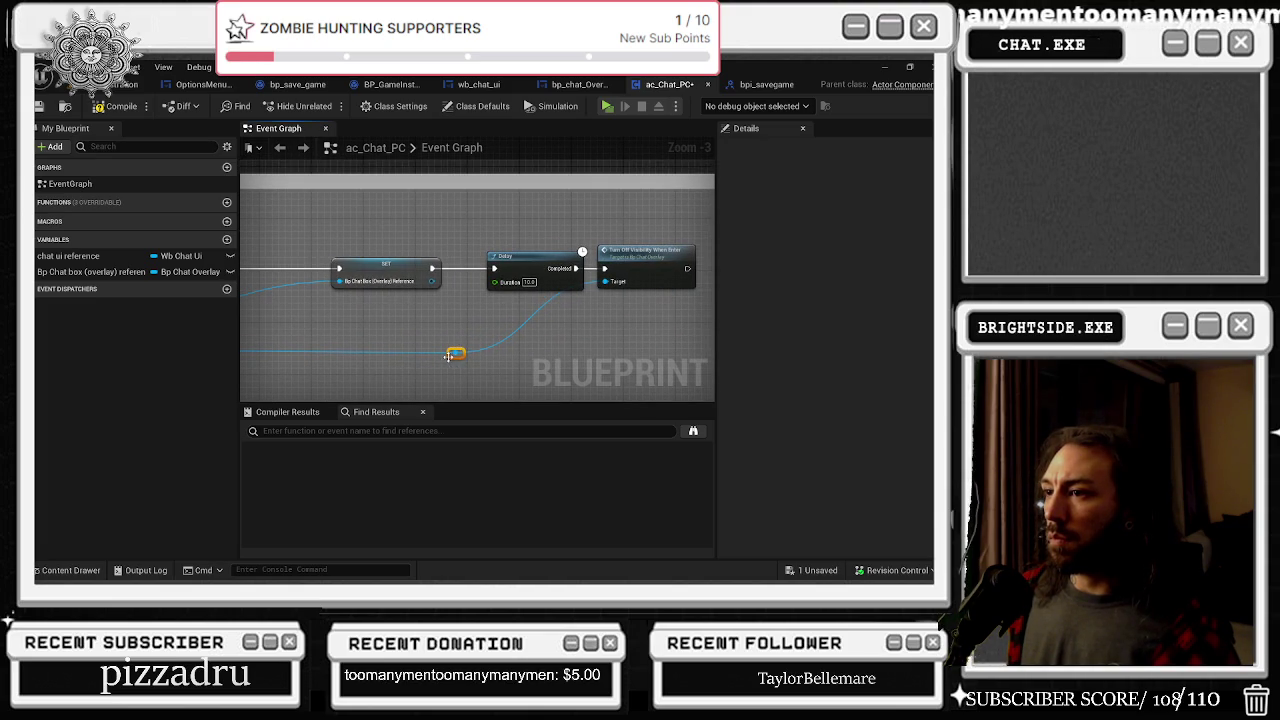
mouse_move(543, 362)
mouse_down()
mouse_move(713, 337)
mouse_move(680, 306)
mouse_move(709, 304)
mouse_up()
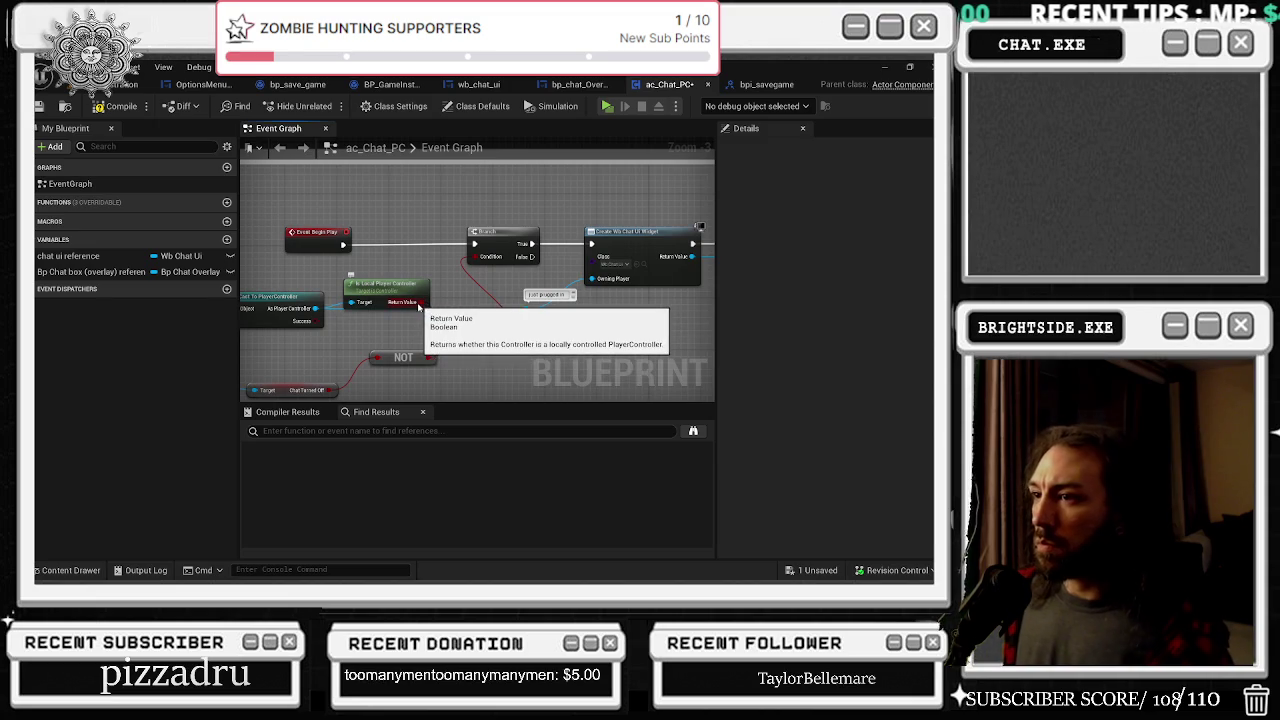
Step: Wire Is Local Player Controller straight into the Branch condition and move the AND node aside
mouse_move(423, 303)
mouse_down()
mouse_move(495, 272)
mouse_move(476, 257)
mouse_up()
mouse_move(468, 330)
mouse_down()
mouse_move(572, 334)
mouse_move(347, 328)
mouse_move(240, 343)
mouse_up()
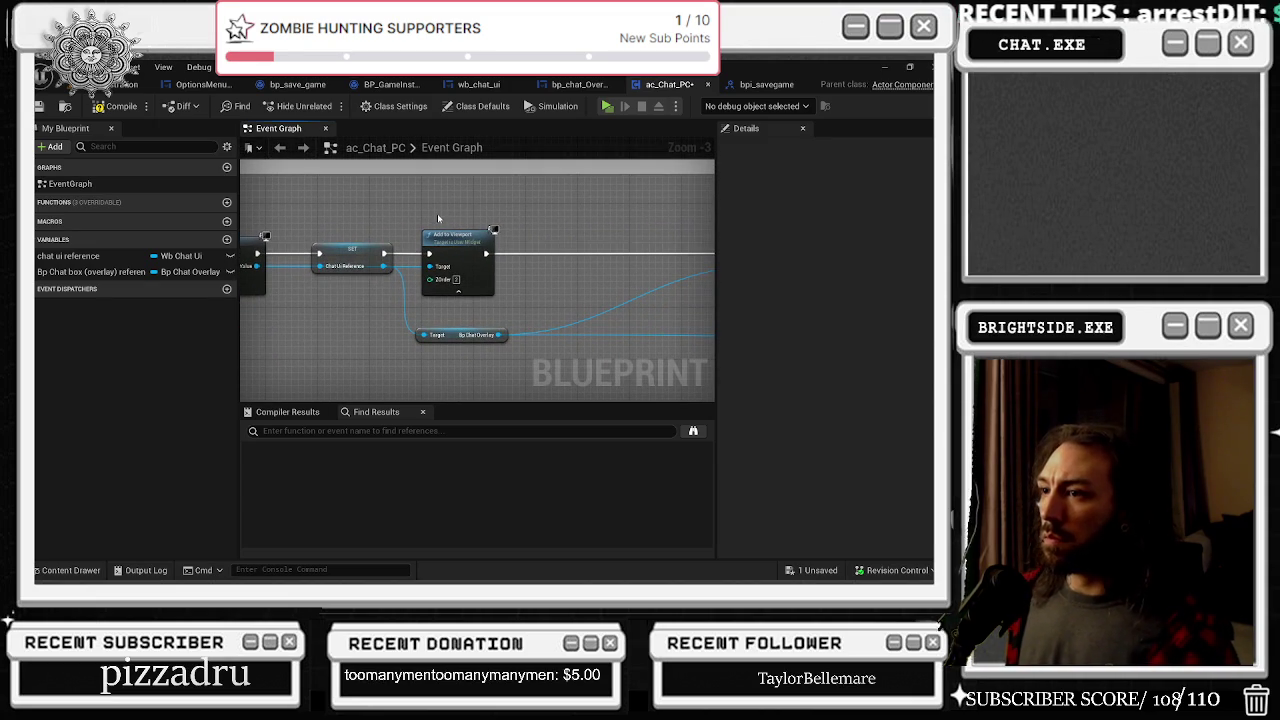
drag(491, 234, 363, 246)
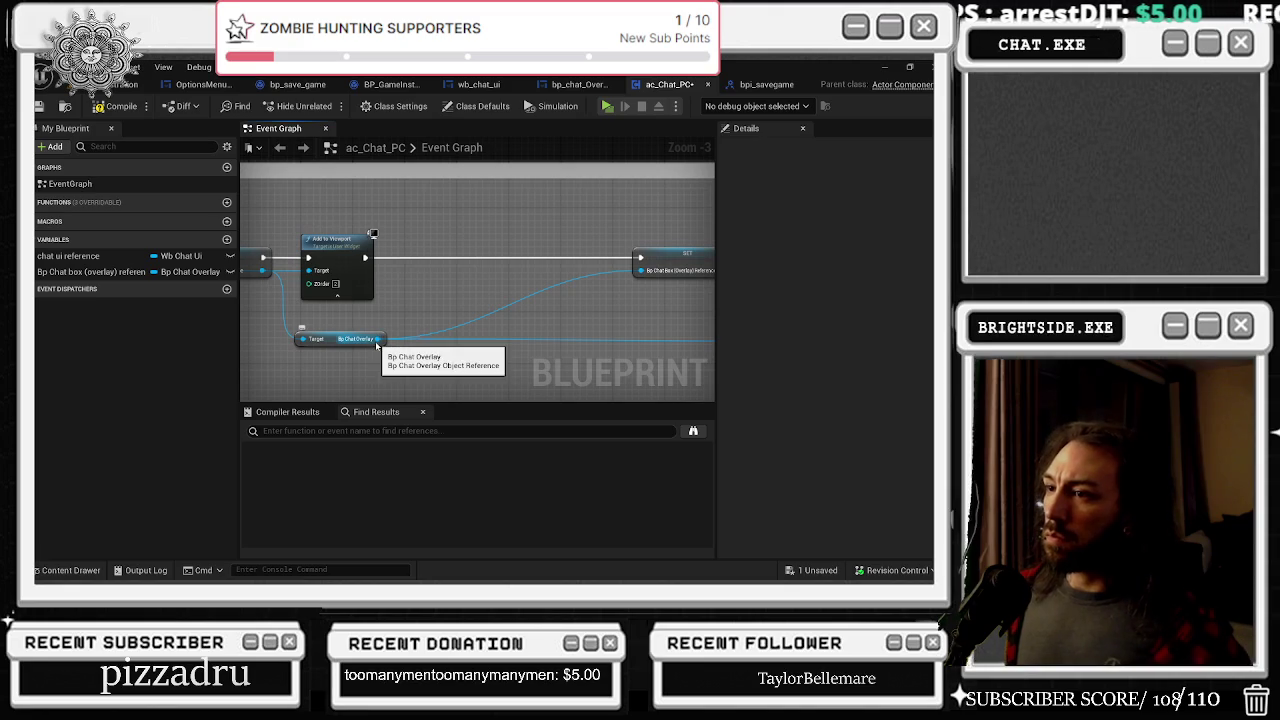
drag(379, 345, 393, 328)
text(de)
key(BackSpace)
key(BackSpace)
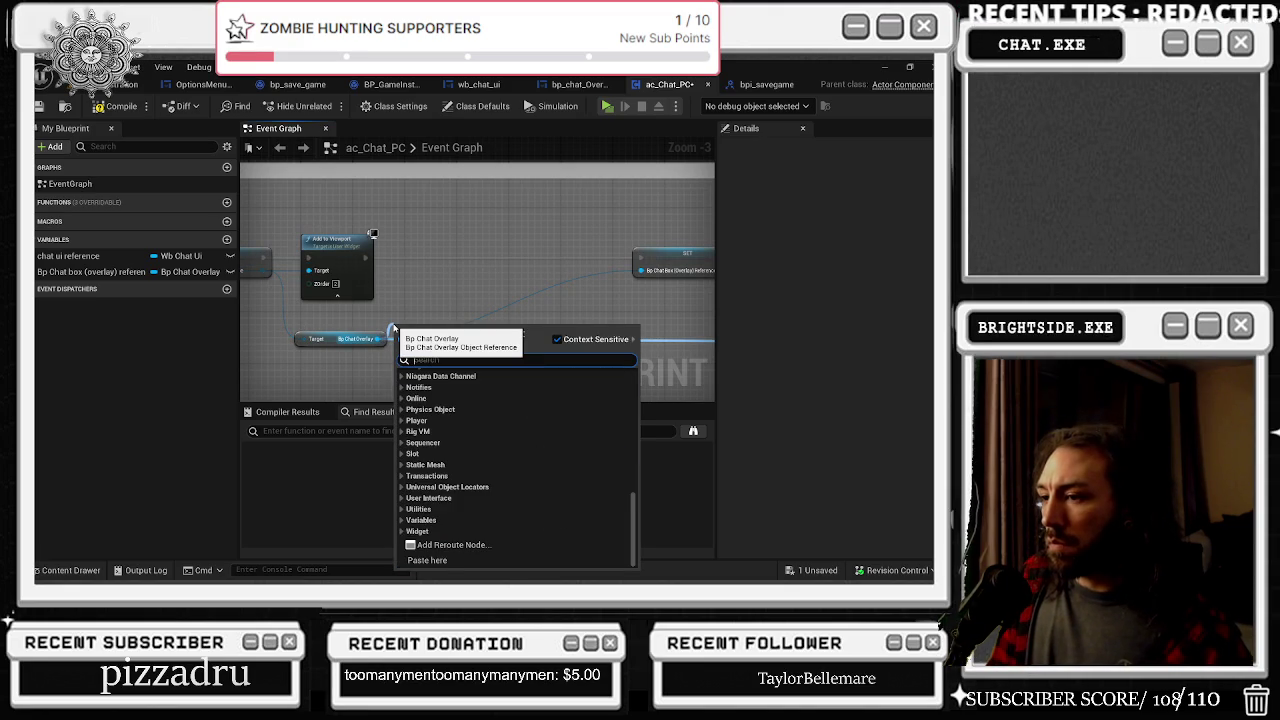
text(render opa)
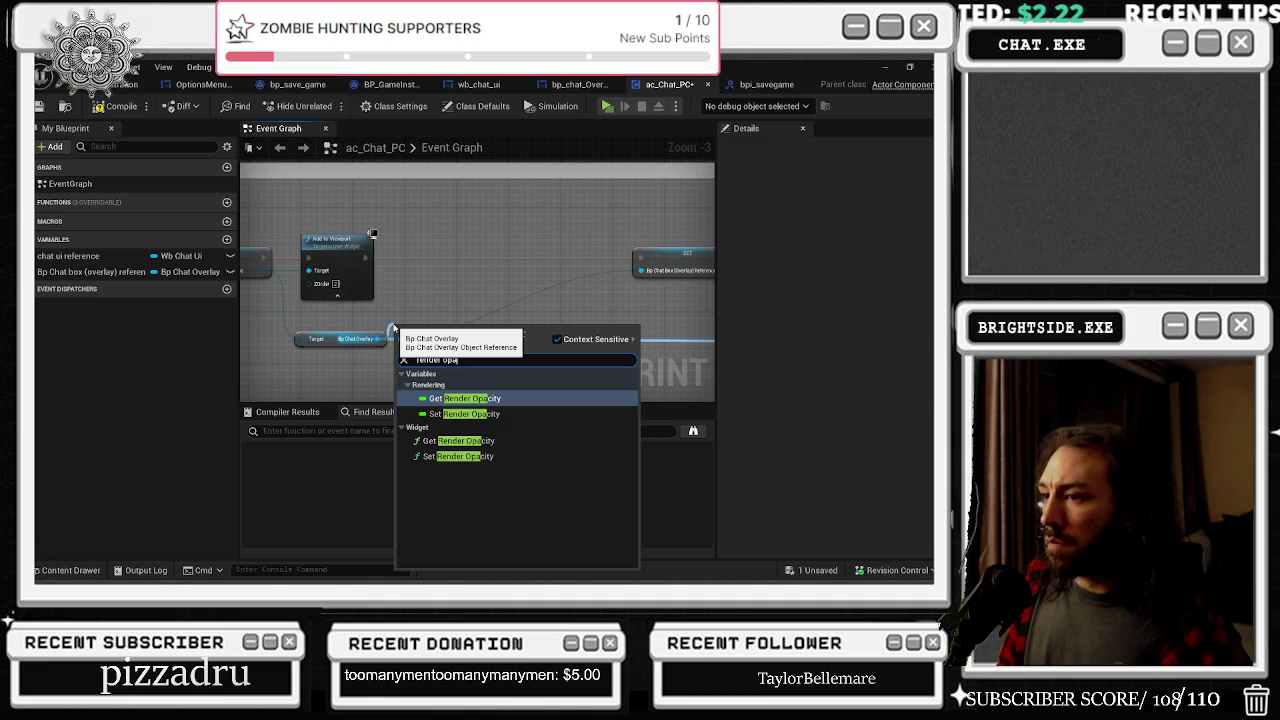
click(463, 413)
mouse_move(418, 323)
mouse_down()
mouse_move(432, 262)
mouse_move(453, 287)
mouse_move(484, 290)
mouse_up()
click(421, 251)
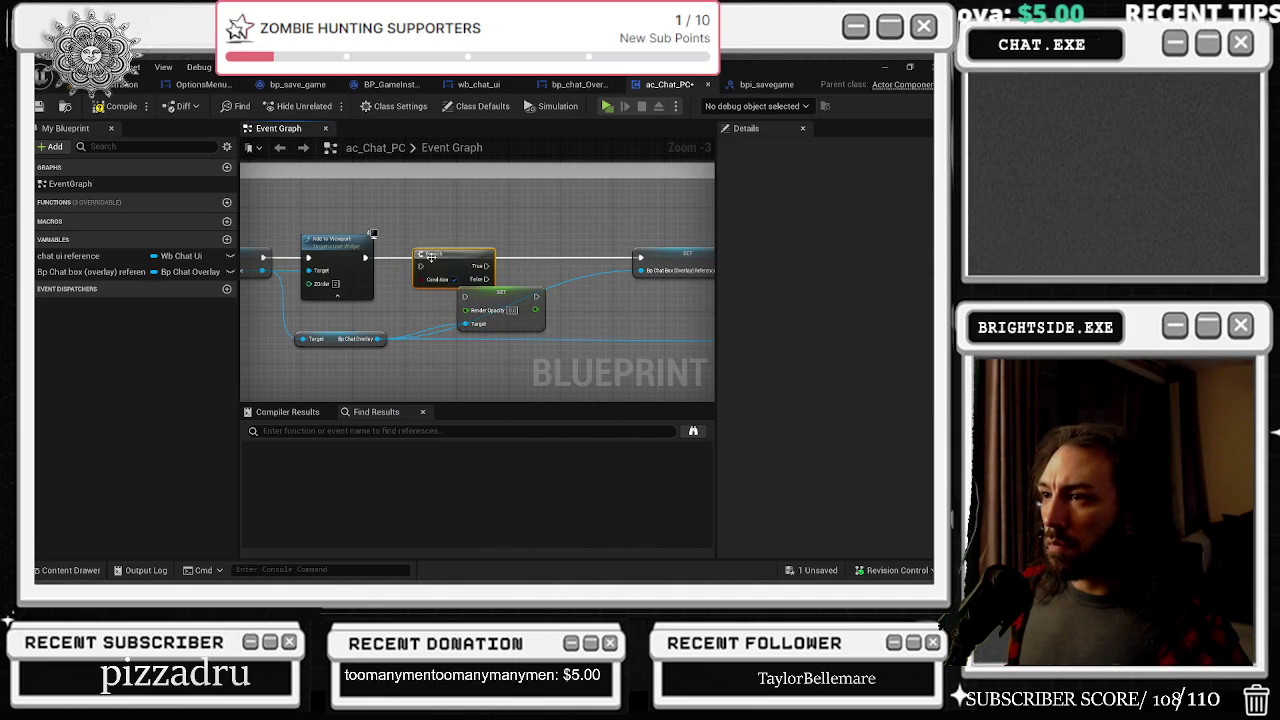
drag(421, 252, 441, 247)
mouse_move(640, 258)
mouse_down()
mouse_move(491, 270)
mouse_move(565, 230)
mouse_up()
mouse_move(492, 258)
mouse_down()
mouse_move(524, 215)
mouse_move(565, 207)
mouse_up()
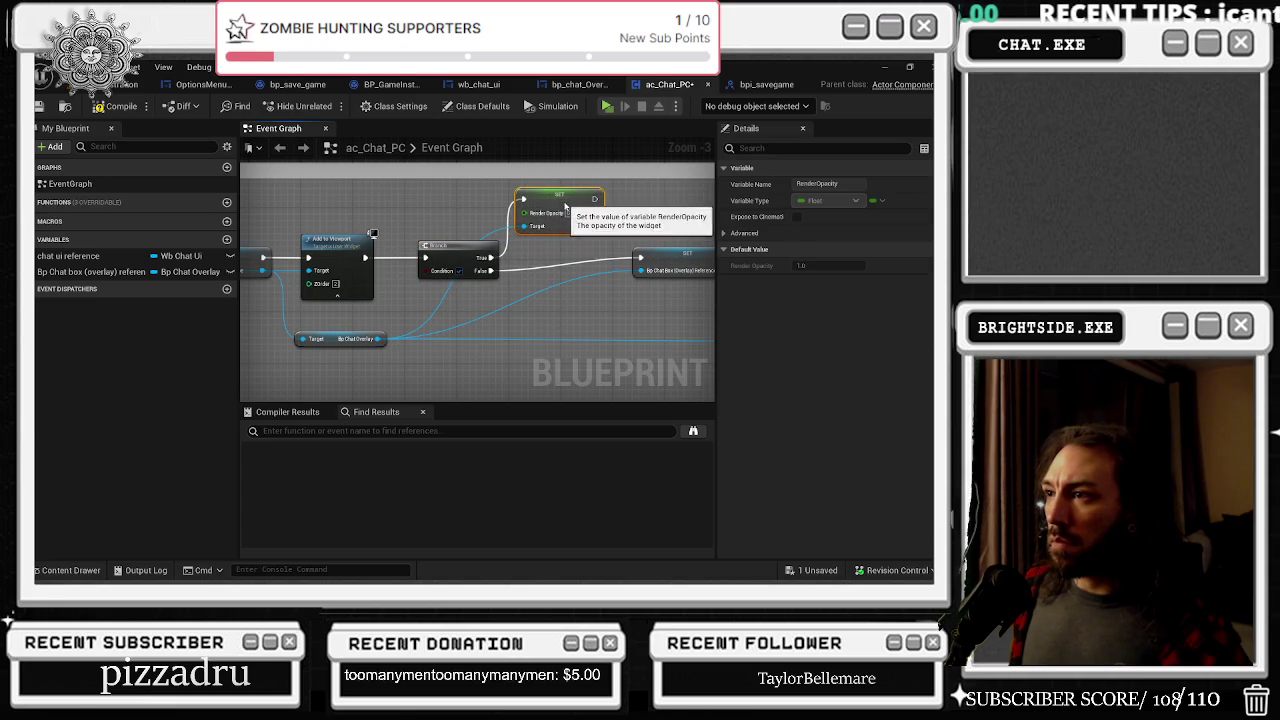
drag(557, 319, 369, 324)
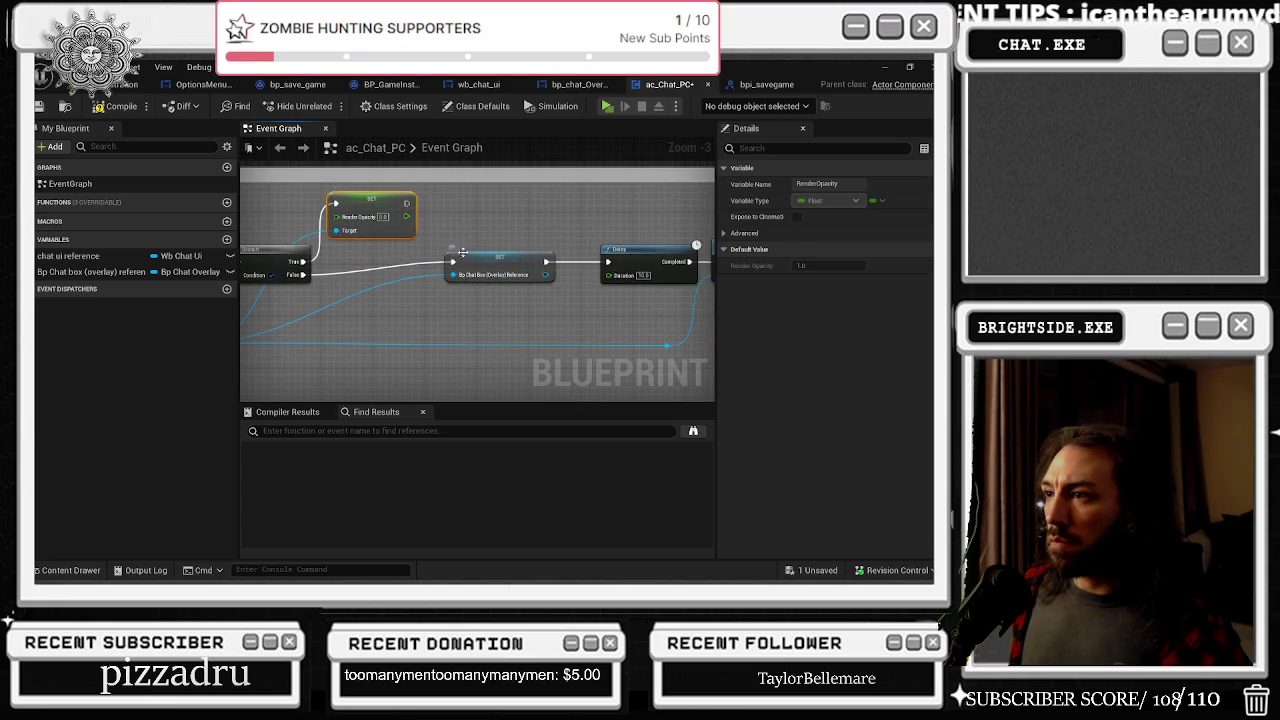
scroll(460, 251, down, 2)
click(432, 283)
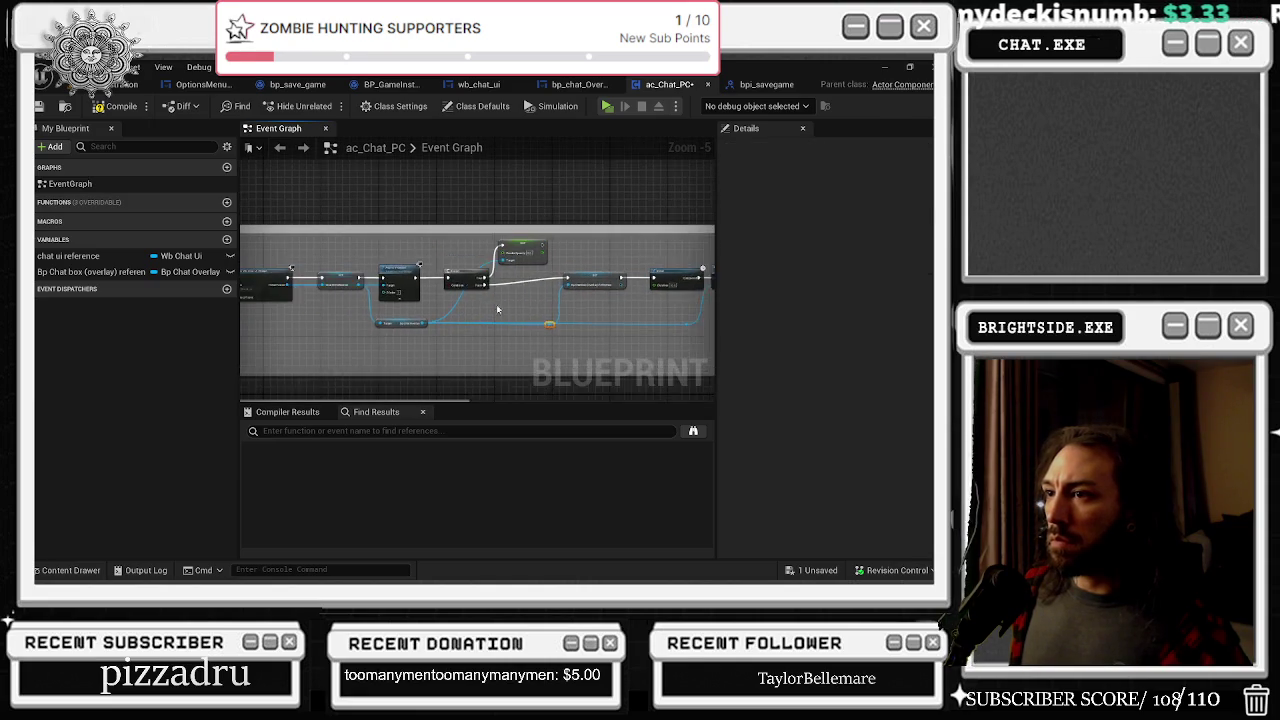
scroll(448, 314, up, 1)
scroll(575, 222, up, 1)
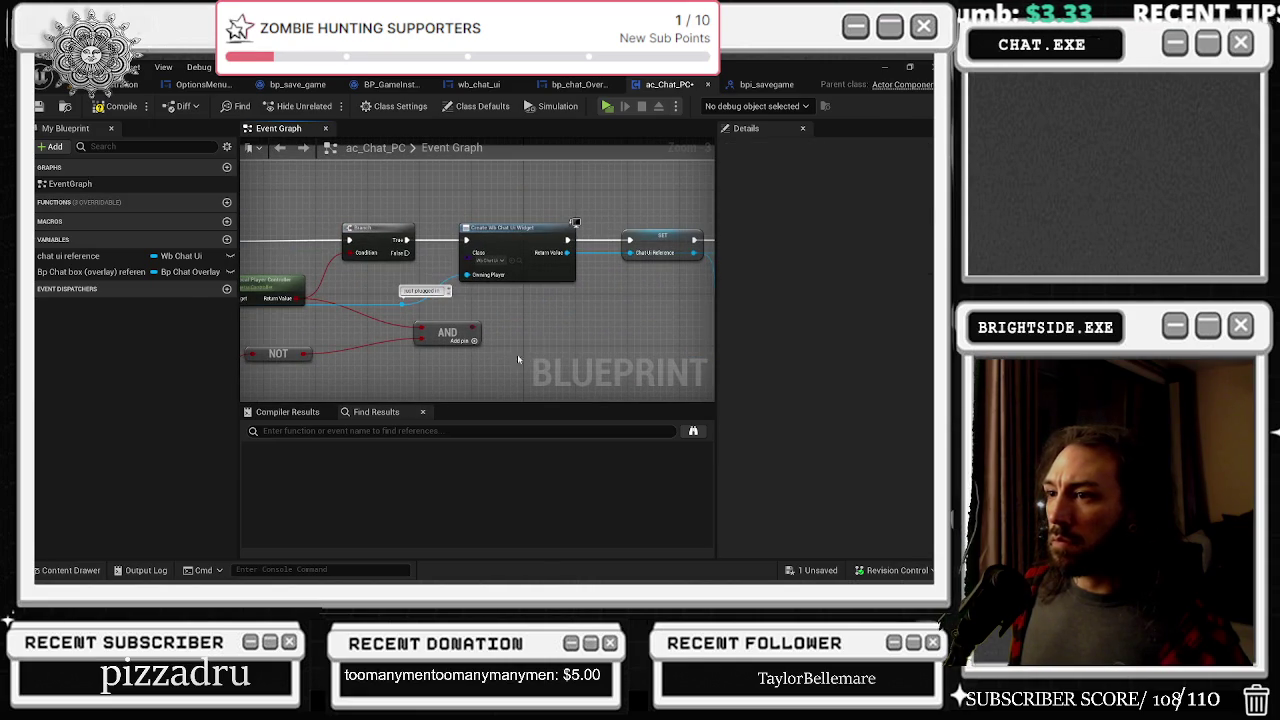
click(447, 334)
Step: Delete the AND node and connect the NOT output directly to the Branch condition
key(Delete)
mouse_move(297, 357)
mouse_down()
mouse_move(534, 344)
mouse_move(577, 377)
mouse_up()
mouse_move(468, 361)
mouse_down()
mouse_move(645, 352)
mouse_move(643, 286)
mouse_move(574, 242)
mouse_up()
mouse_move(455, 324)
mouse_down()
mouse_move(672, 337)
mouse_move(610, 341)
mouse_up()
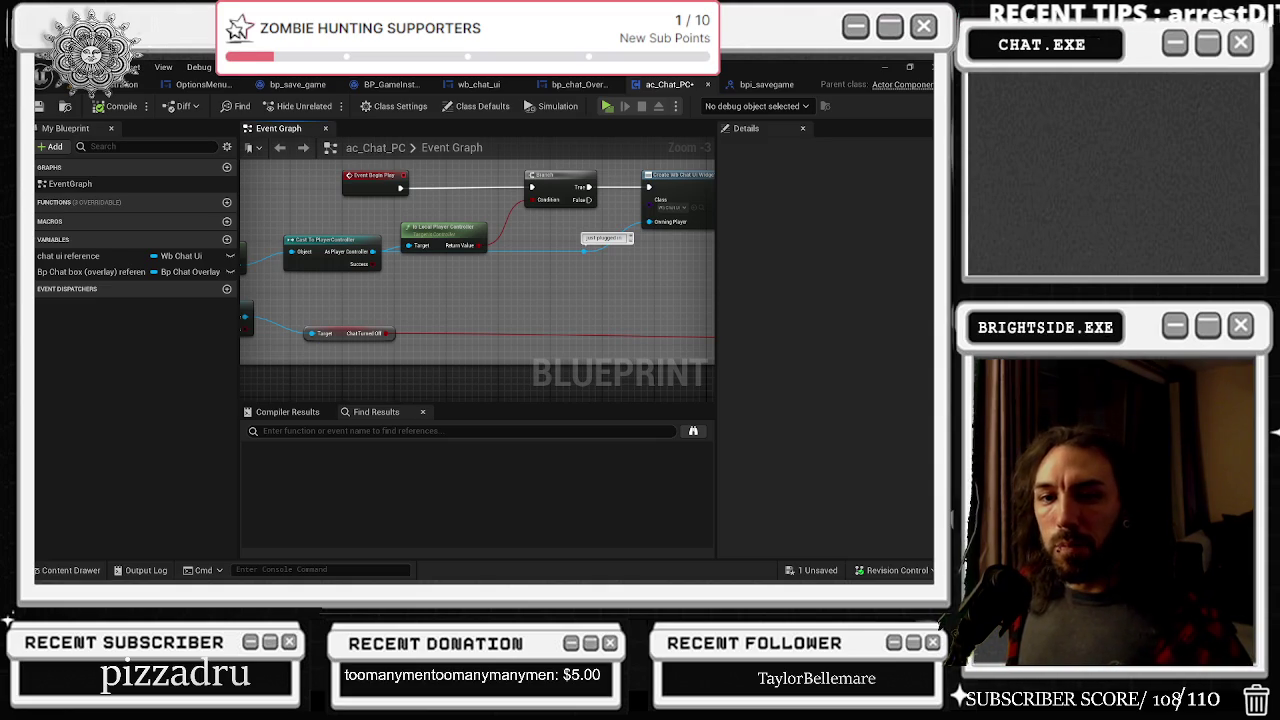
Step: Save the ac_Chat_PC blueprint from the unsaved assets list and start a play test
key(alt+Tab)
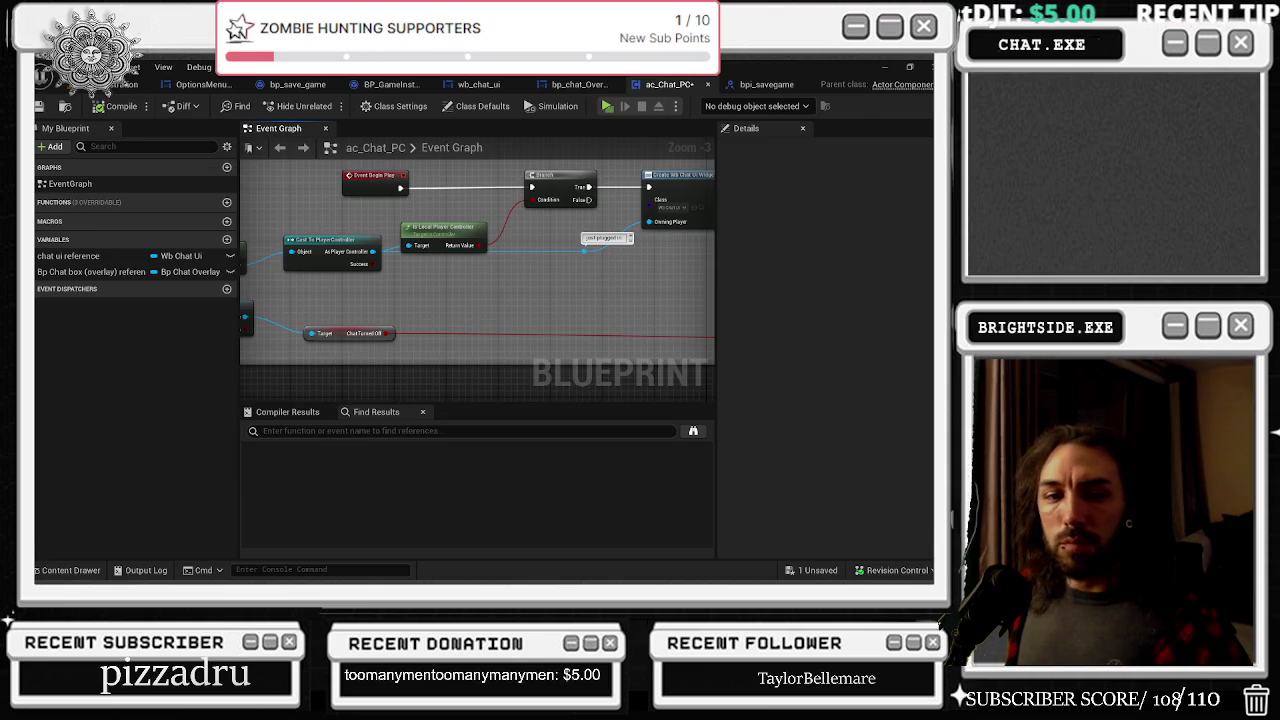
click(818, 570)
click(580, 460)
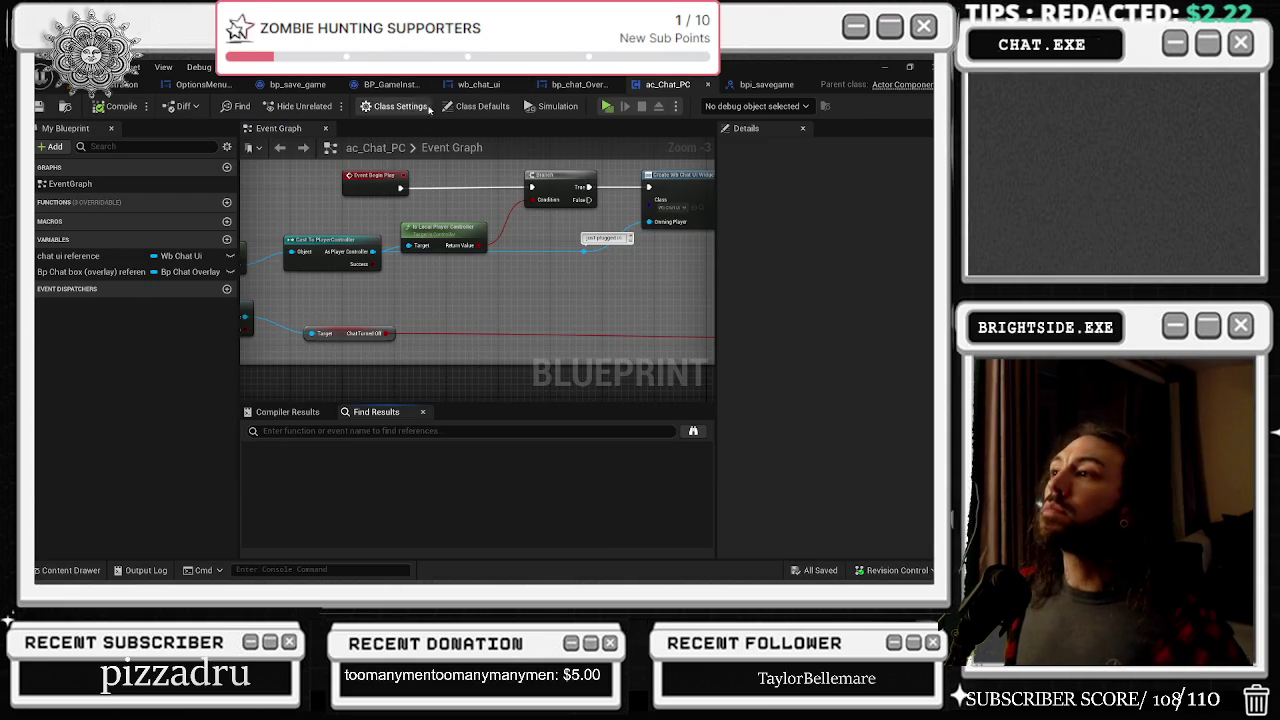
scroll(508, 266, down, 2)
drag(508, 266, 364, 276)
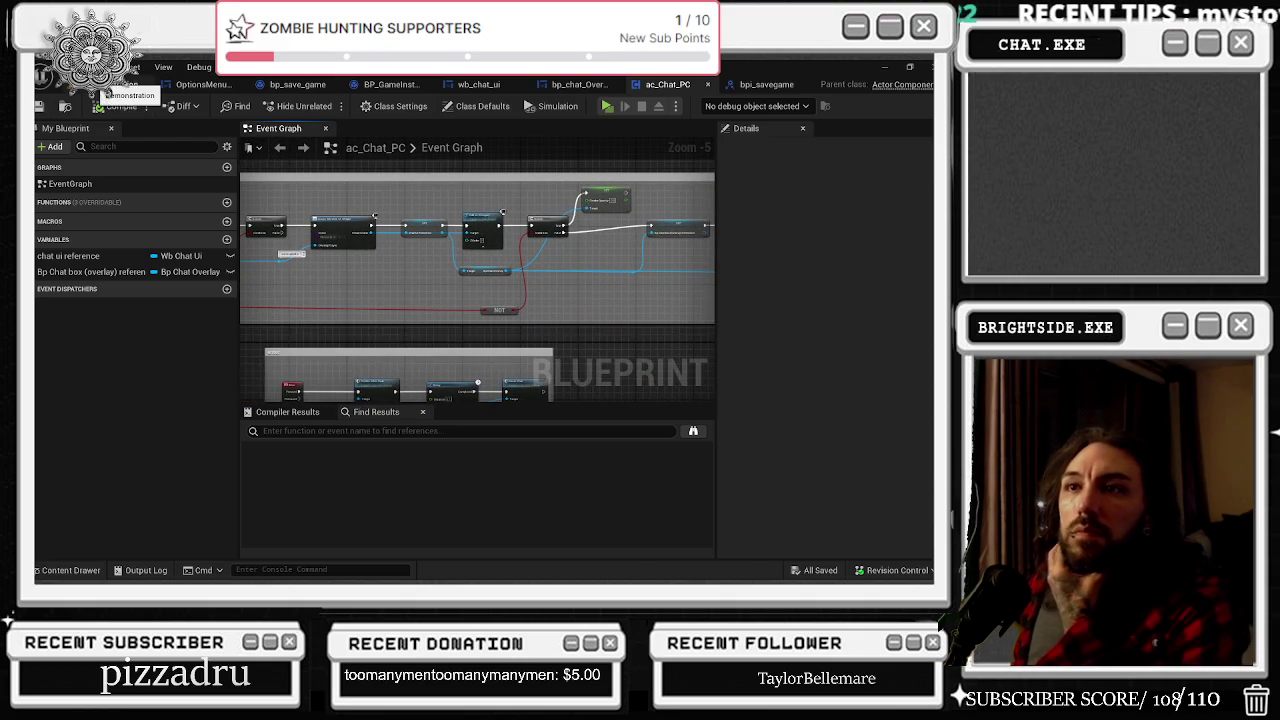
click(125, 84)
click(320, 105)
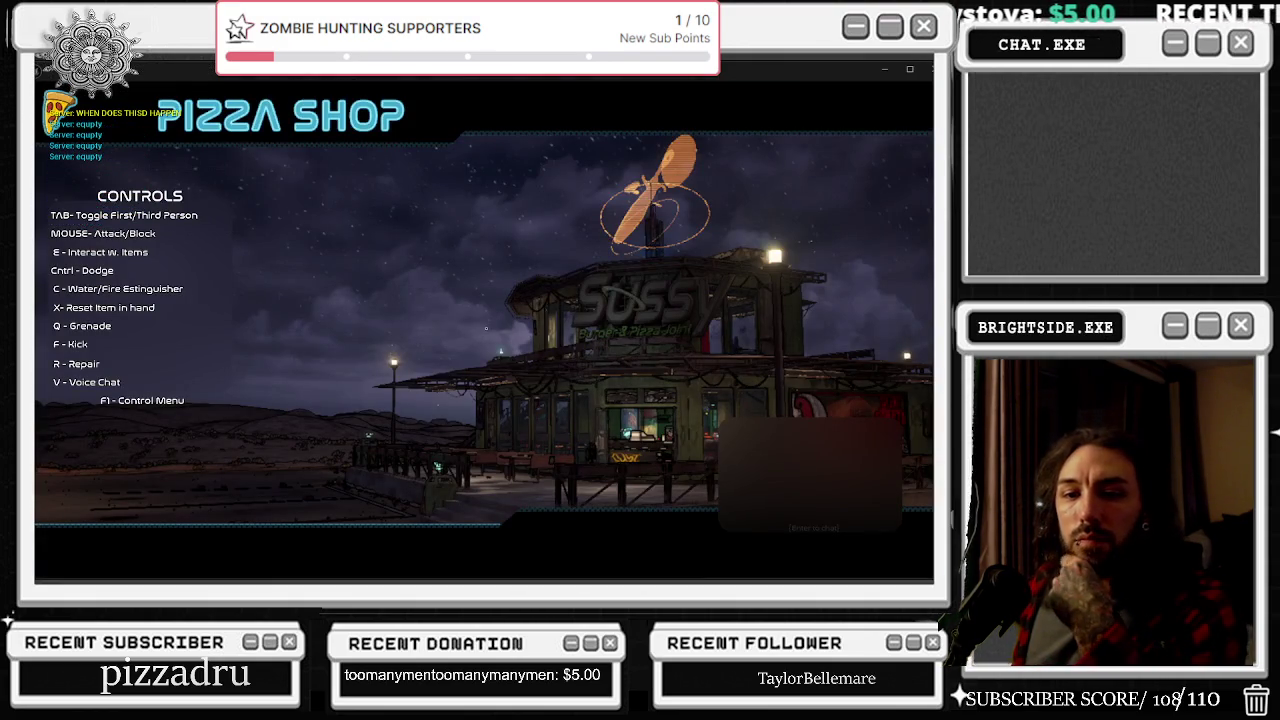
Step: In the running game, toggle the spray bottle and check Mute Text Chat on the Options screen
key(c)
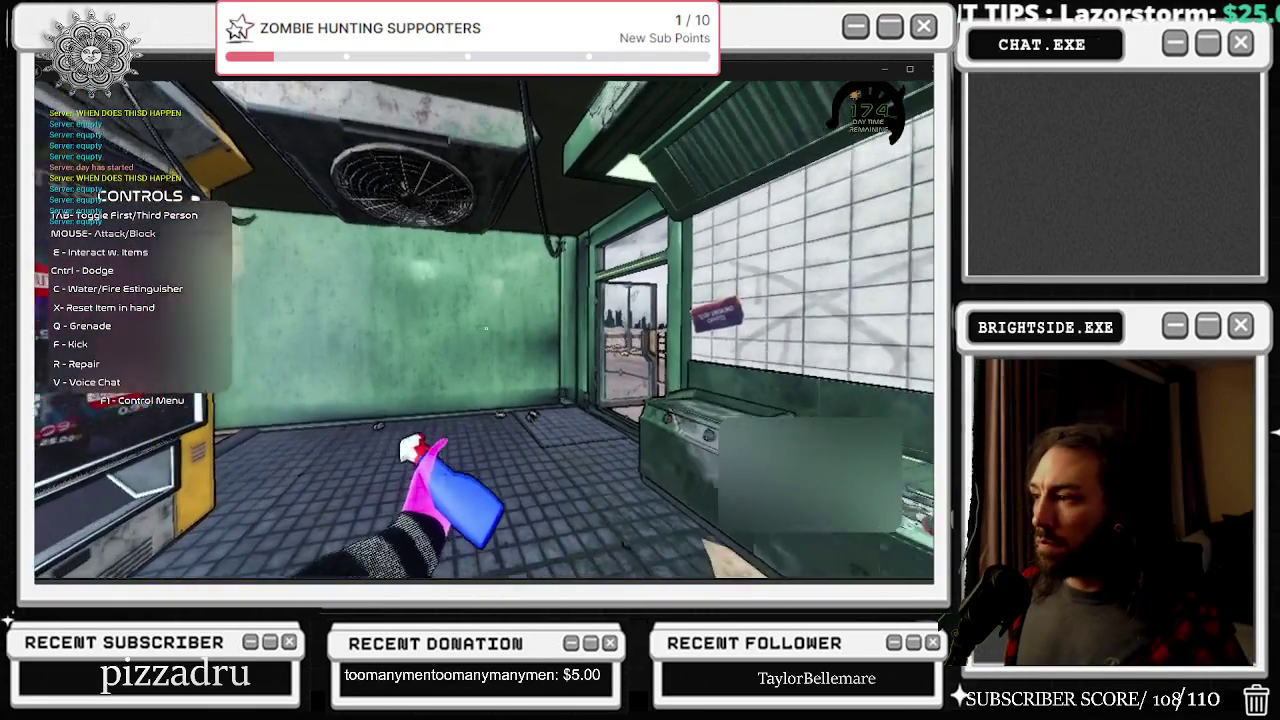
key(c)
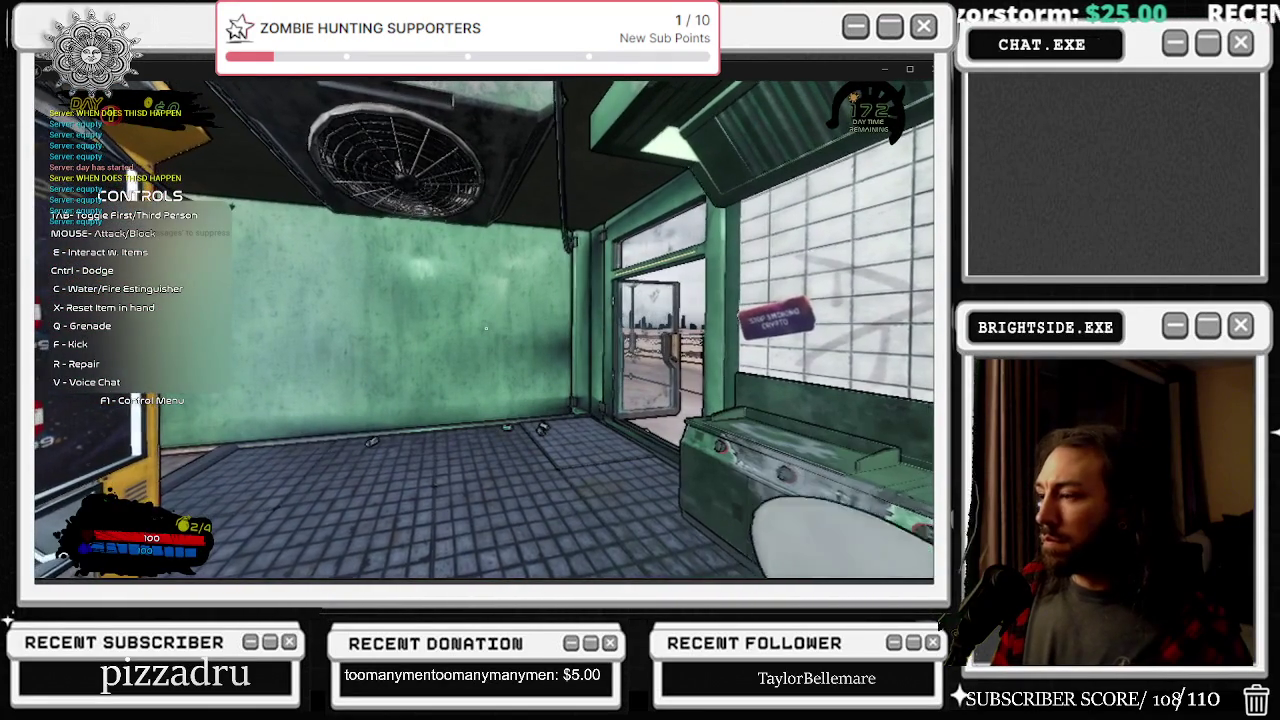
key(Escape)
click(572, 284)
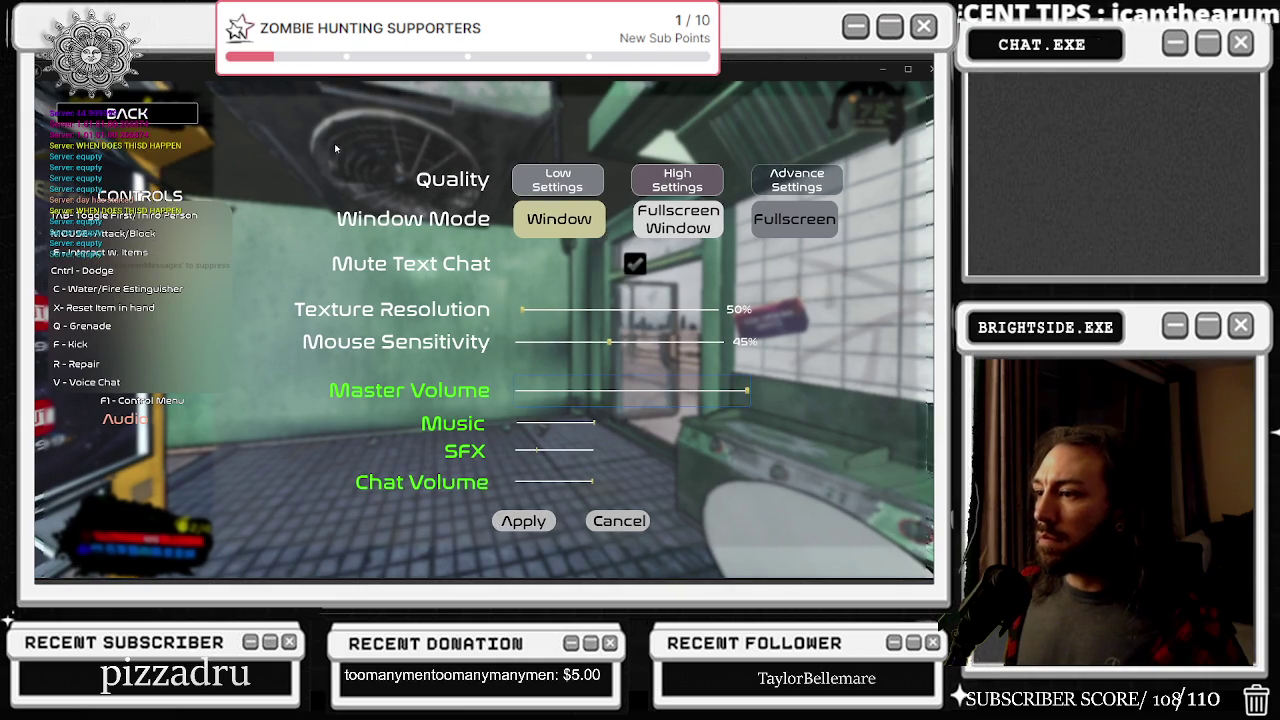
click(137, 121)
Step: Stop the play session, run a second quick play test, and stop it again
key(Escape)
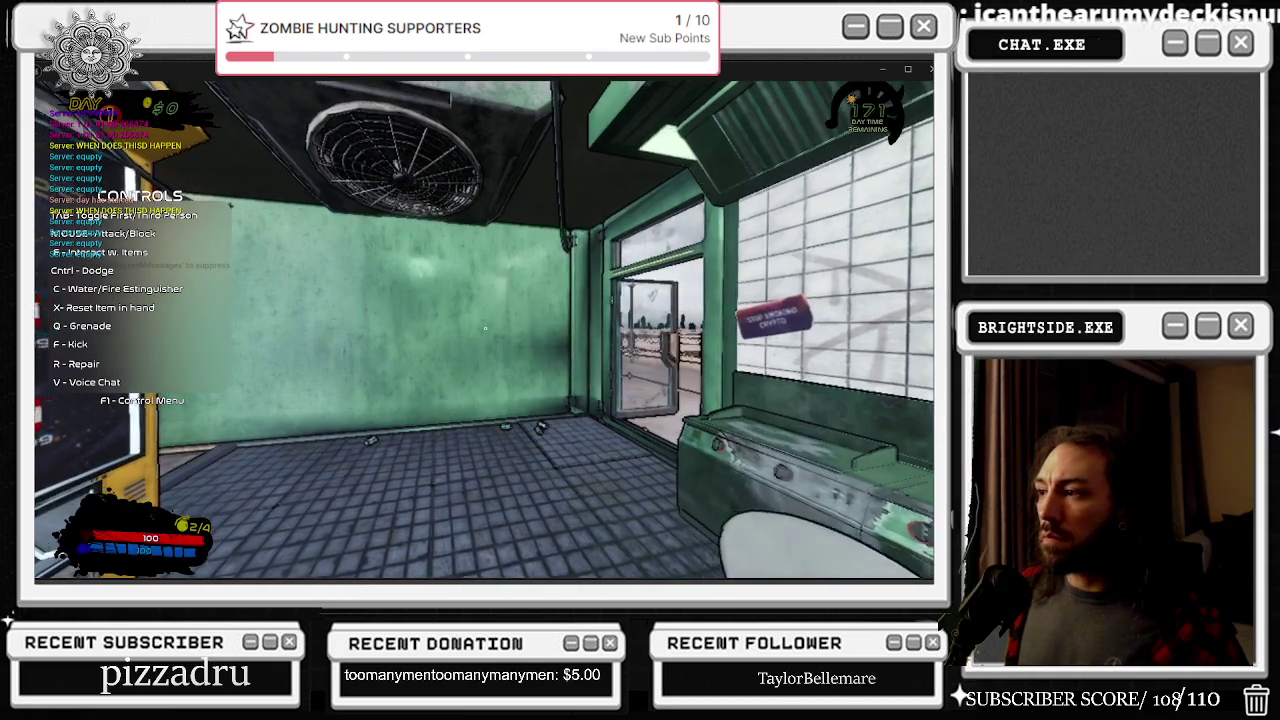
key(Escape)
click(320, 106)
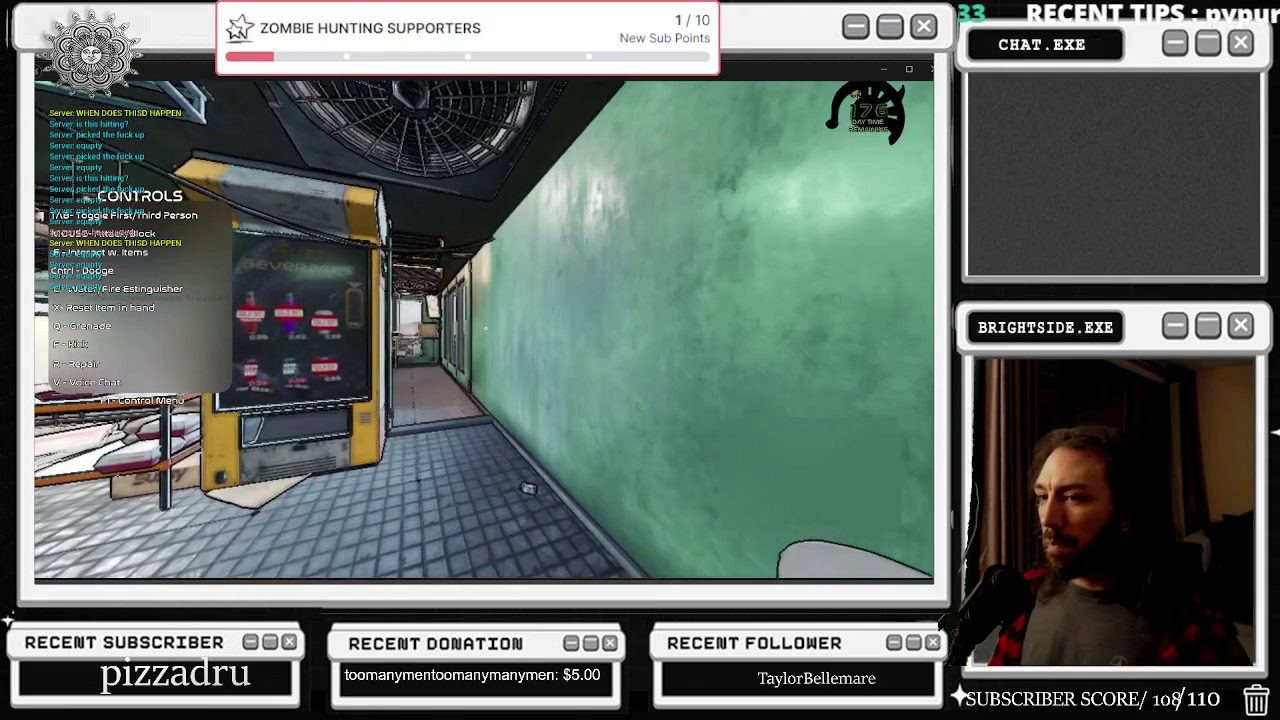
key(Escape)
click(895, 84)
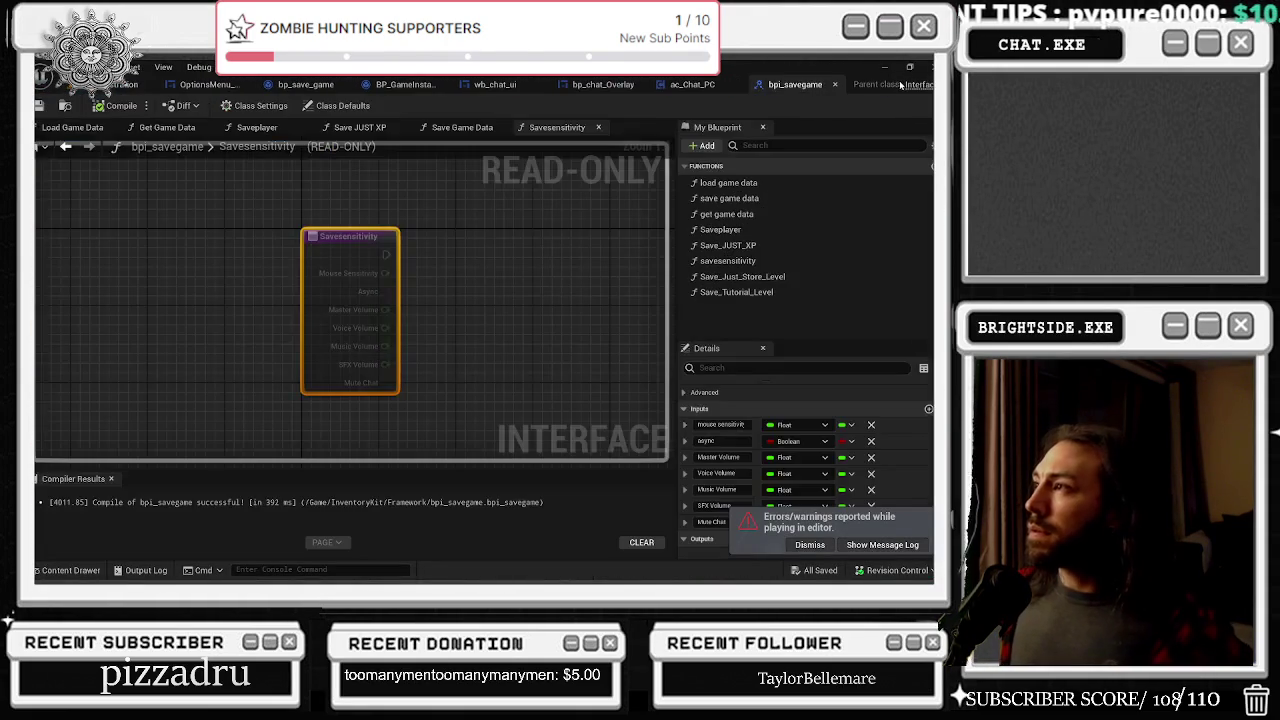
Step: Back in ac_Chat_PC, drag from the Bp Chat Overlay reference and search 'remove'
click(700, 84)
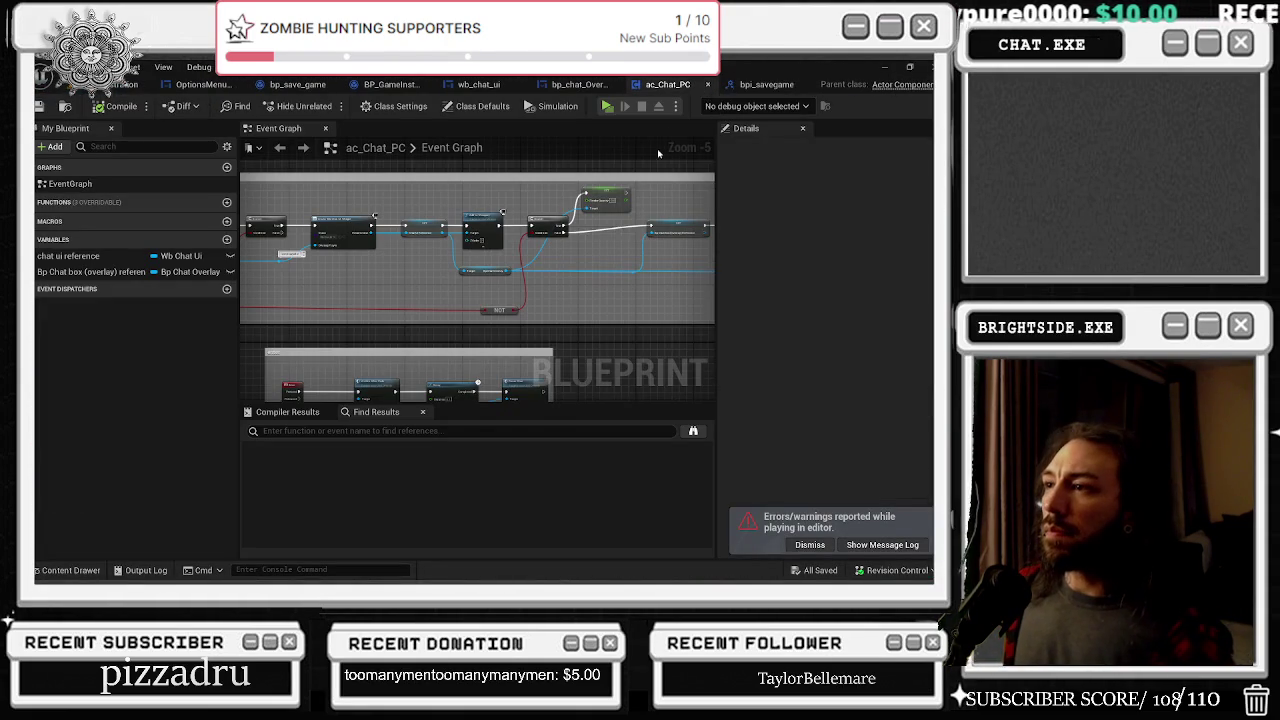
scroll(538, 228, up, 4)
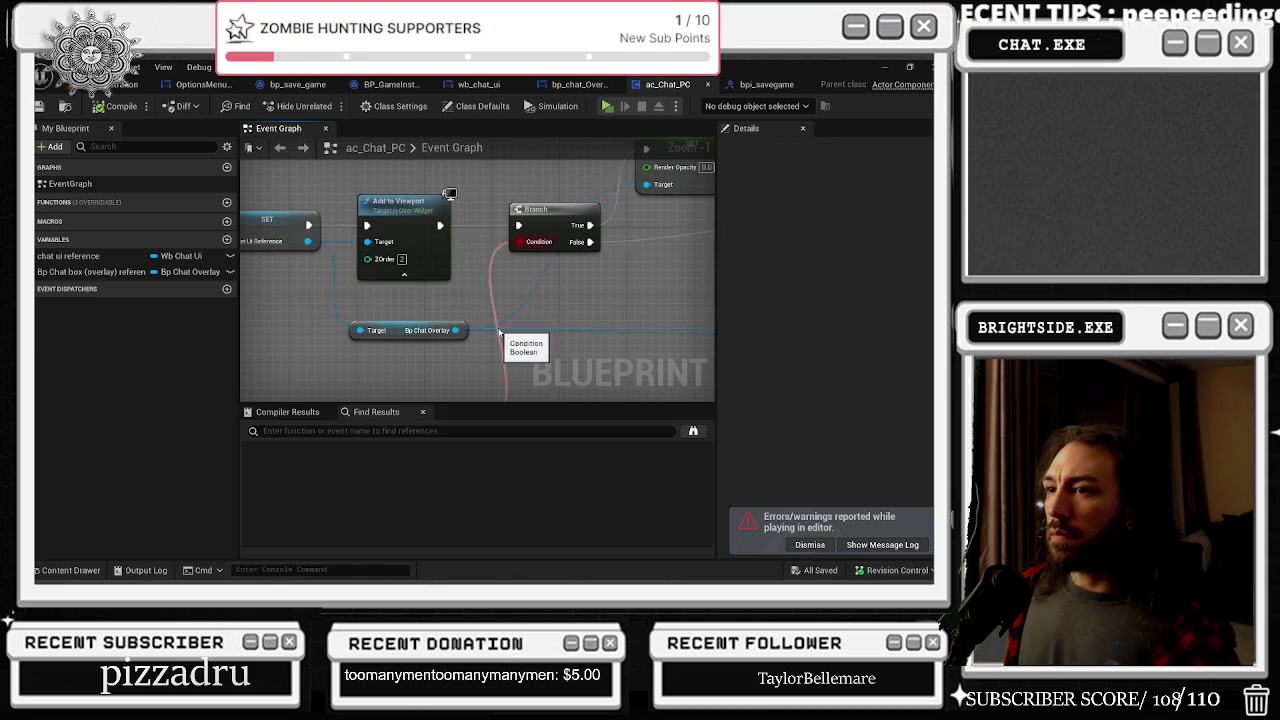
drag(510, 320, 457, 361)
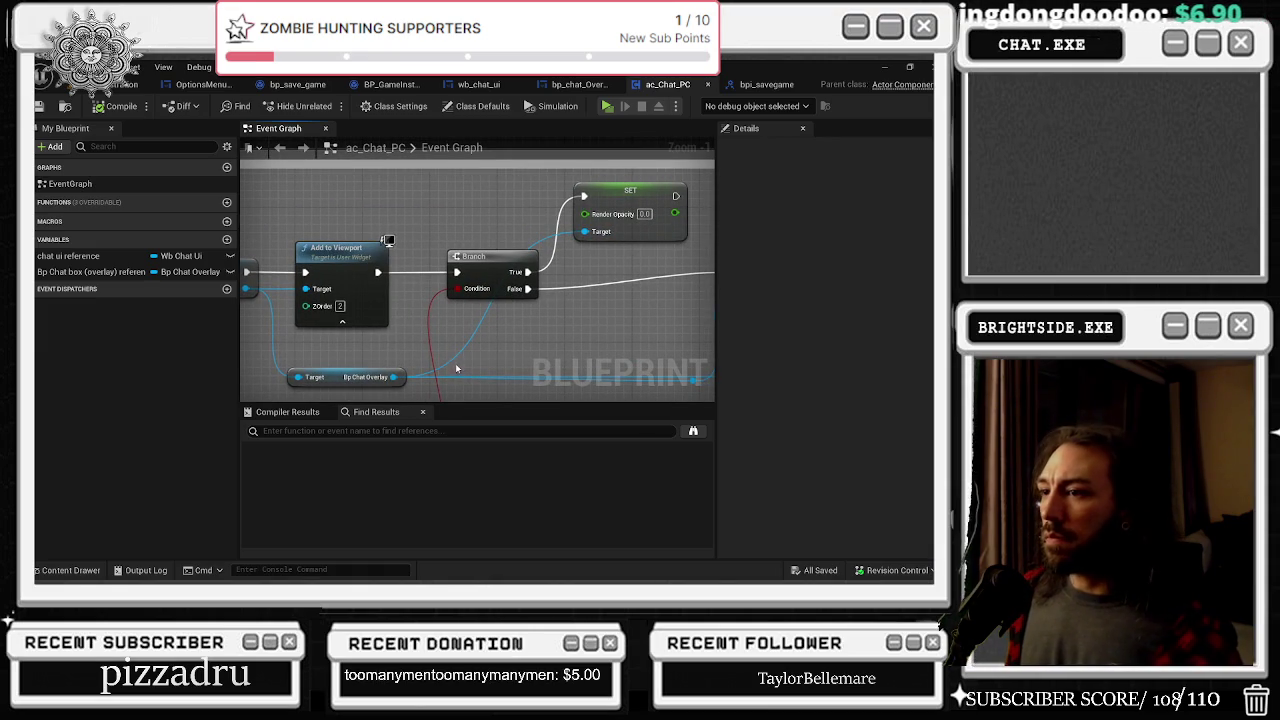
click(580, 88)
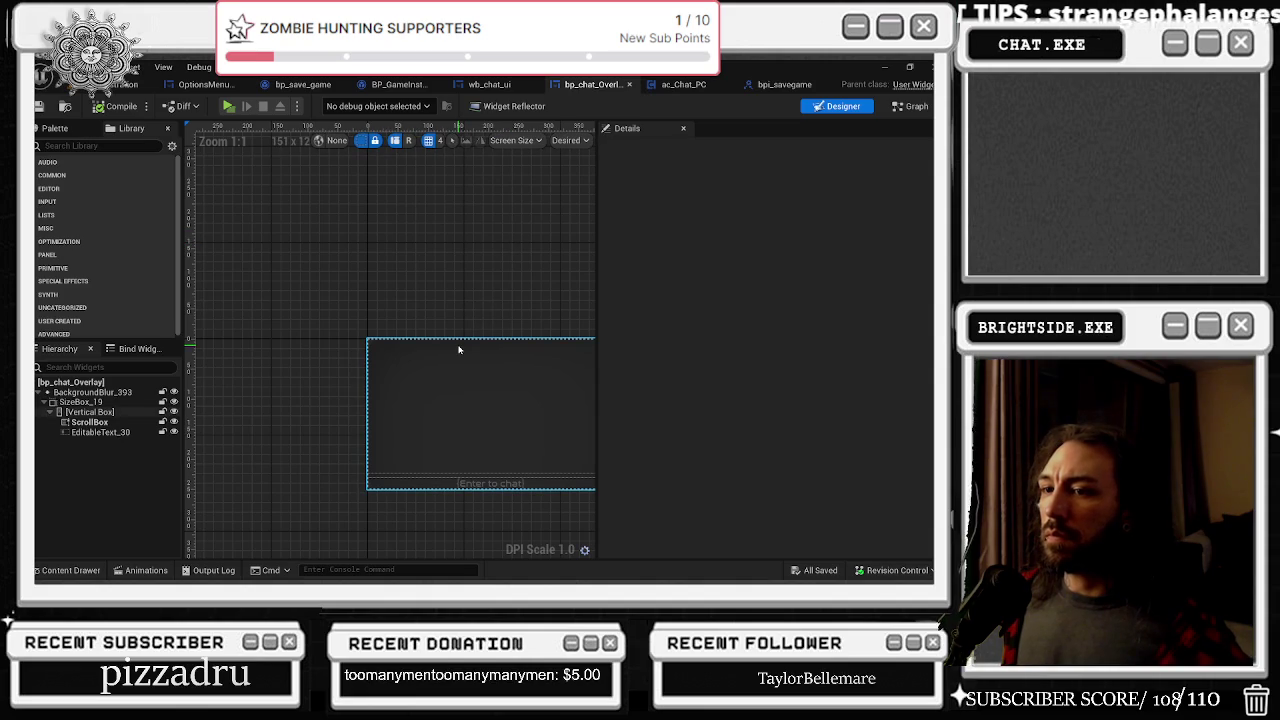
click(683, 84)
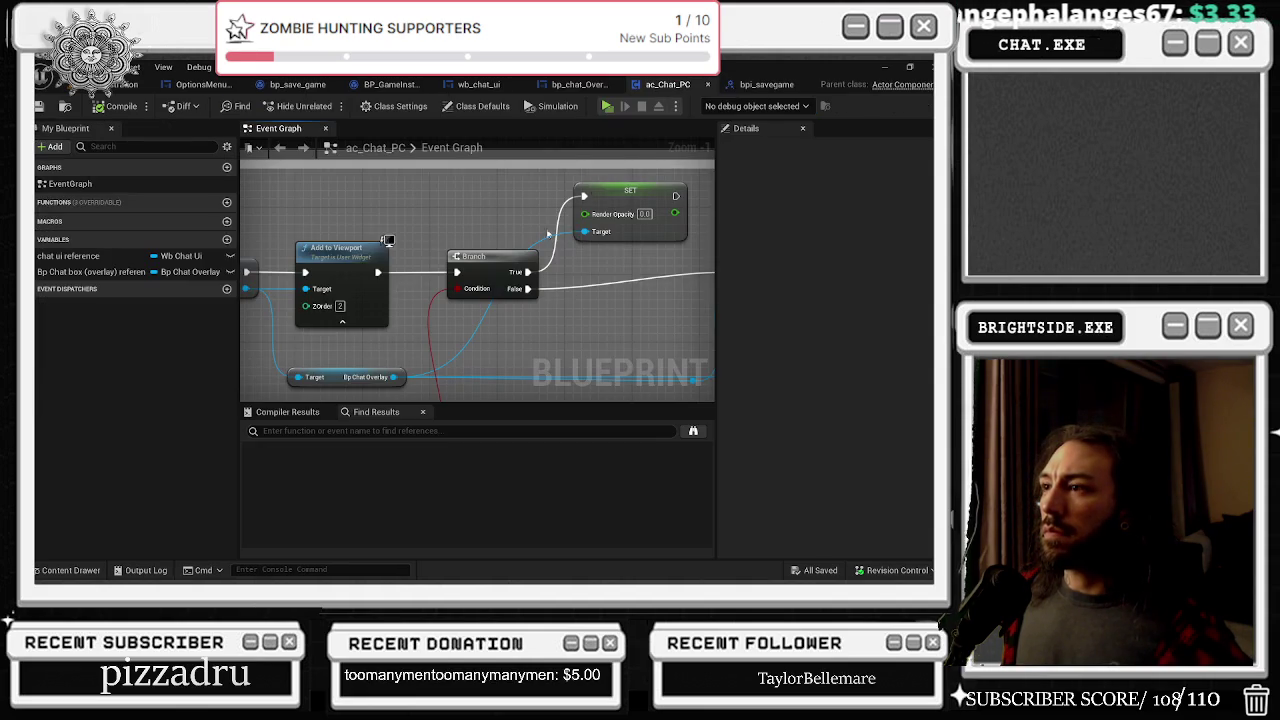
drag(394, 378, 450, 356)
text(re)
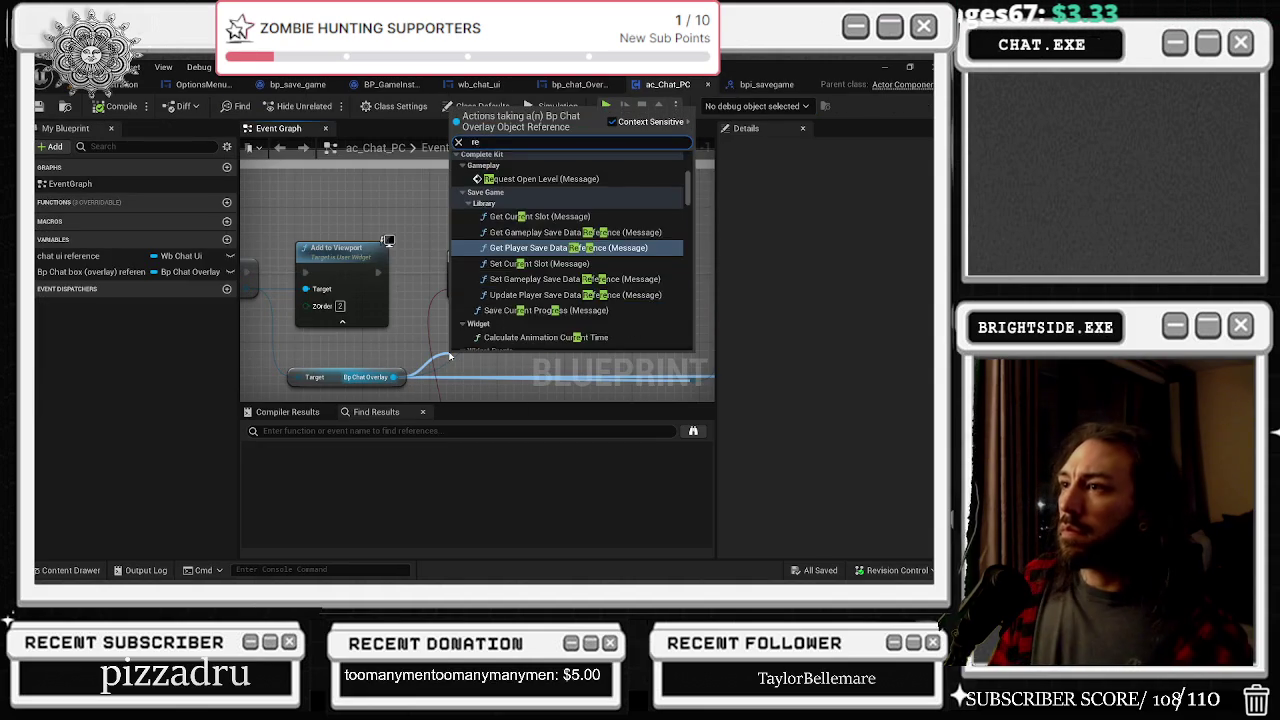
text(move)
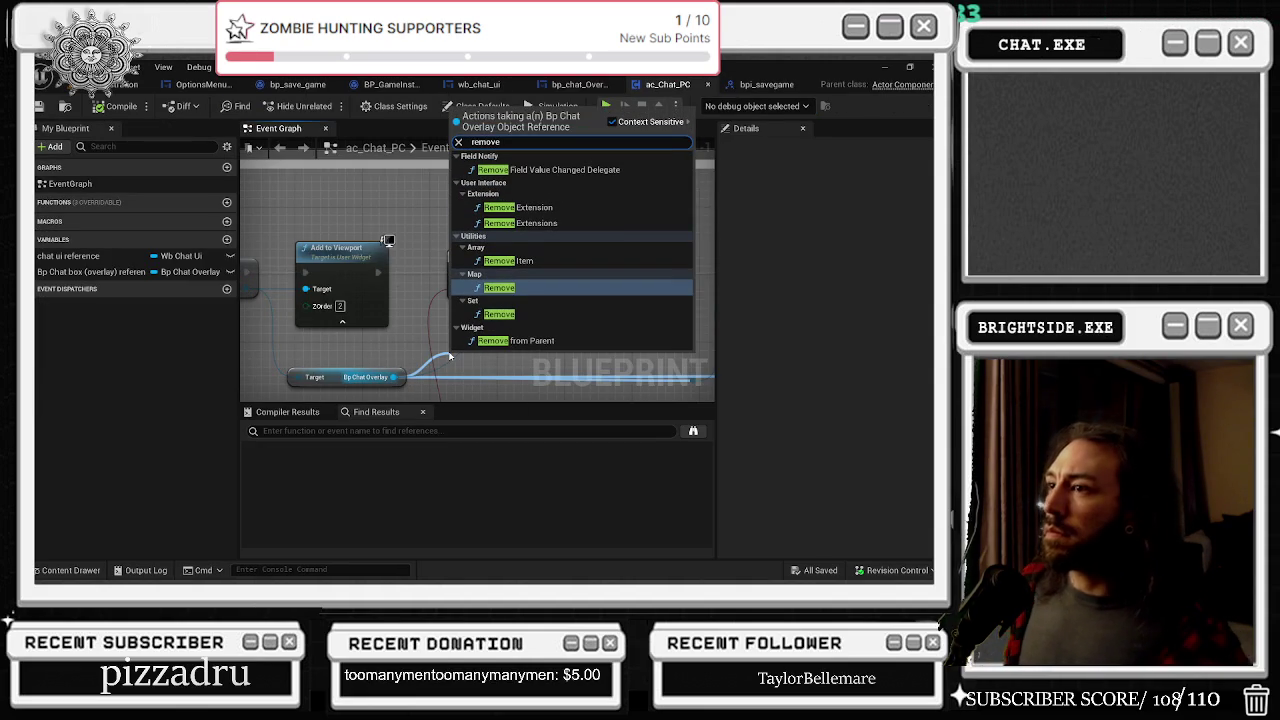
Step: Add Remove from Parent for the overlay in place of the deleted Render Opacity SET node
click(583, 340)
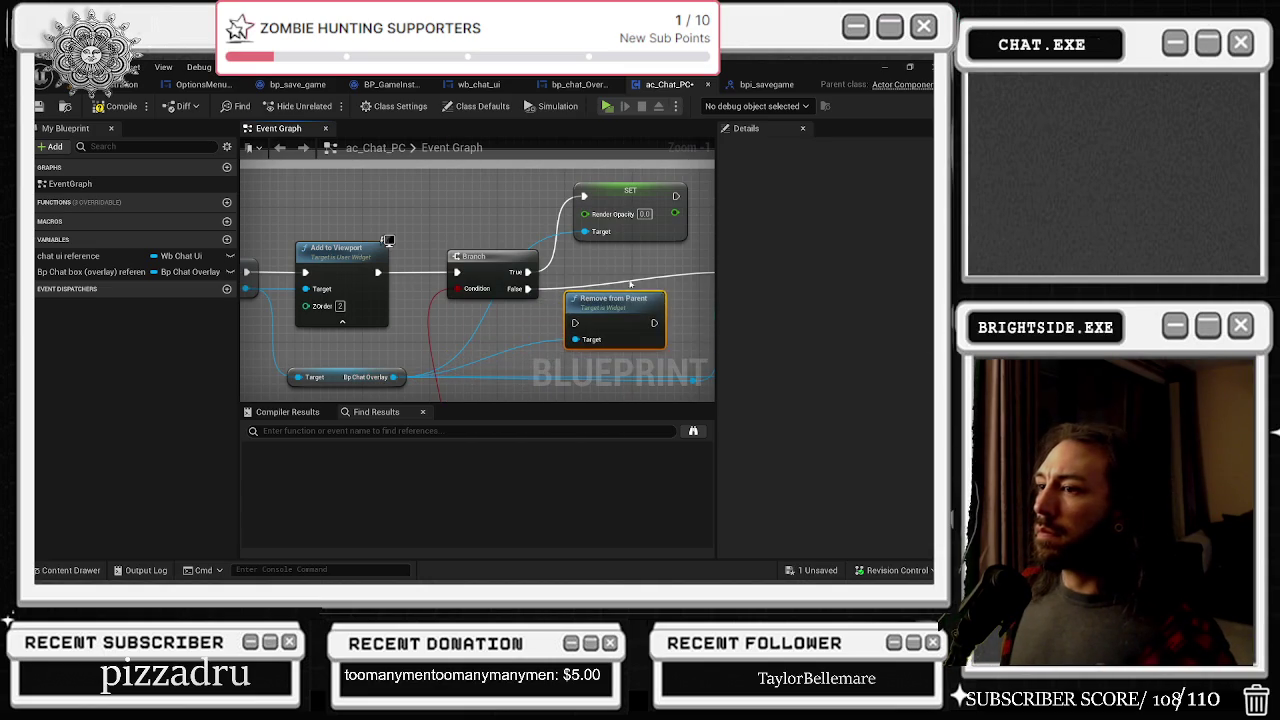
drag(590, 318, 556, 282)
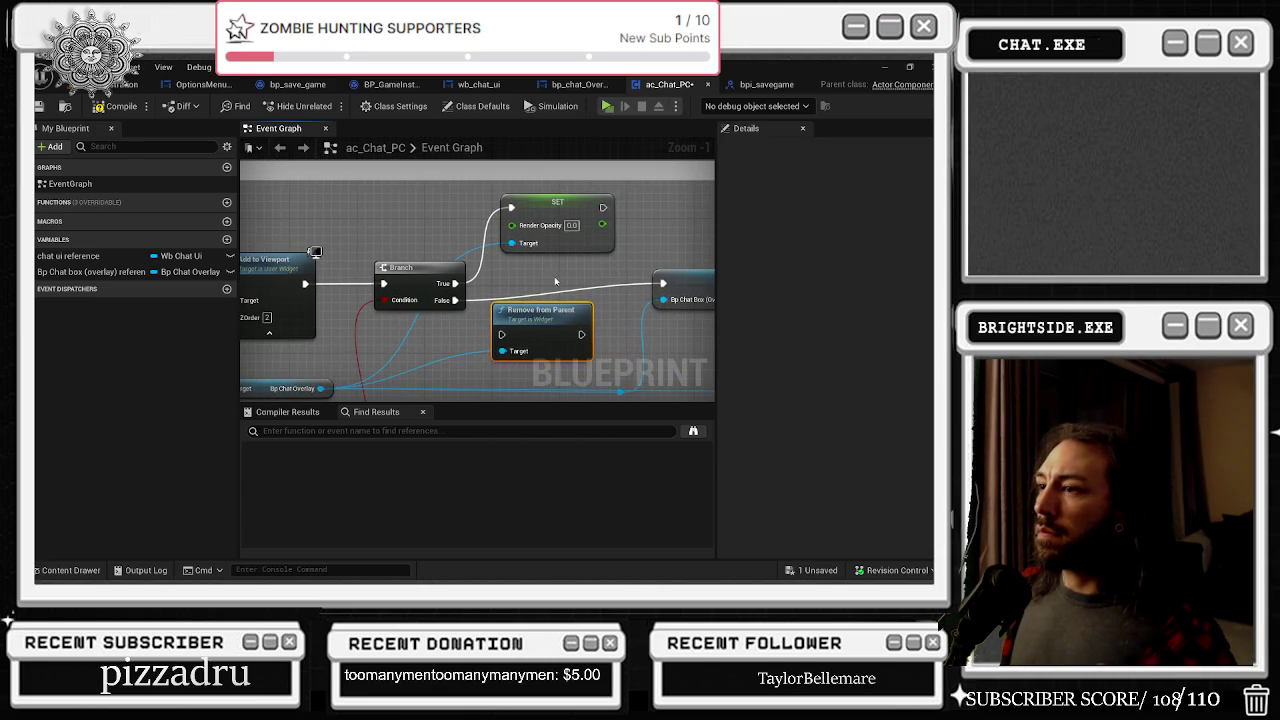
click(557, 210)
key(Delete)
drag(530, 325, 543, 224)
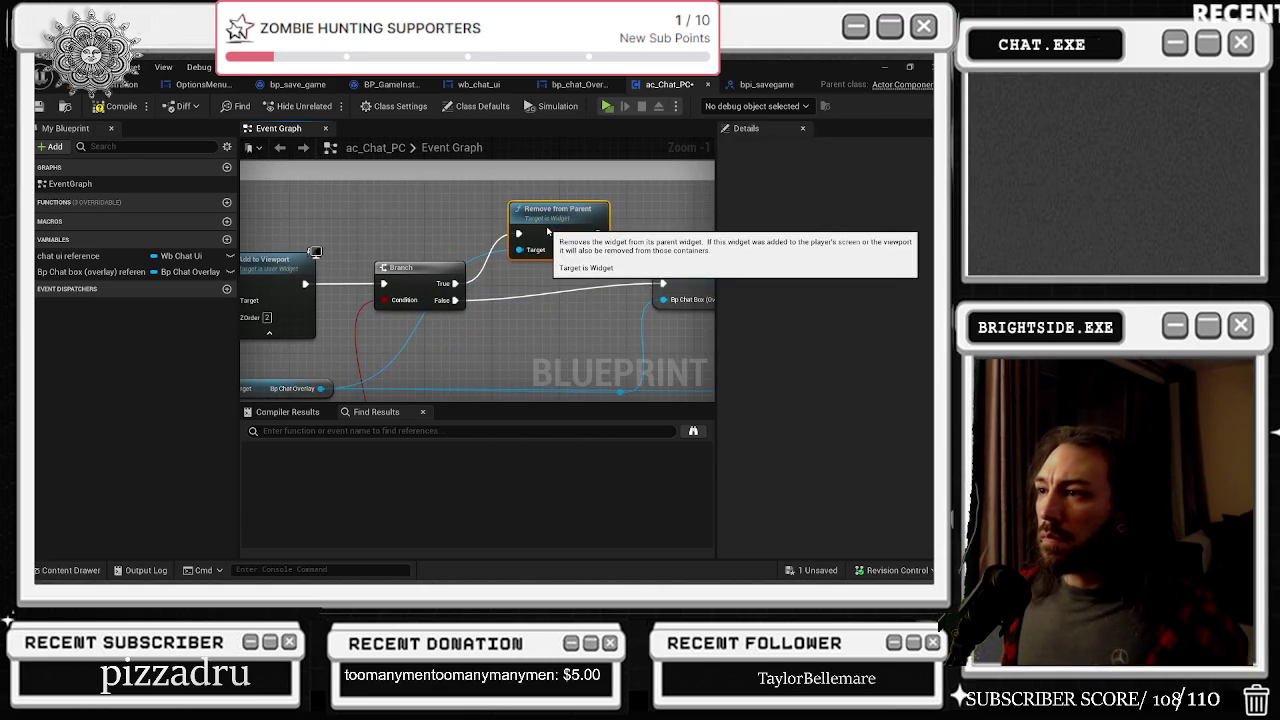
Step: Reconnect the NOT node to the Branch condition, save with Ctrl+S, and return to the level editor
scroll(547, 232, down, 2)
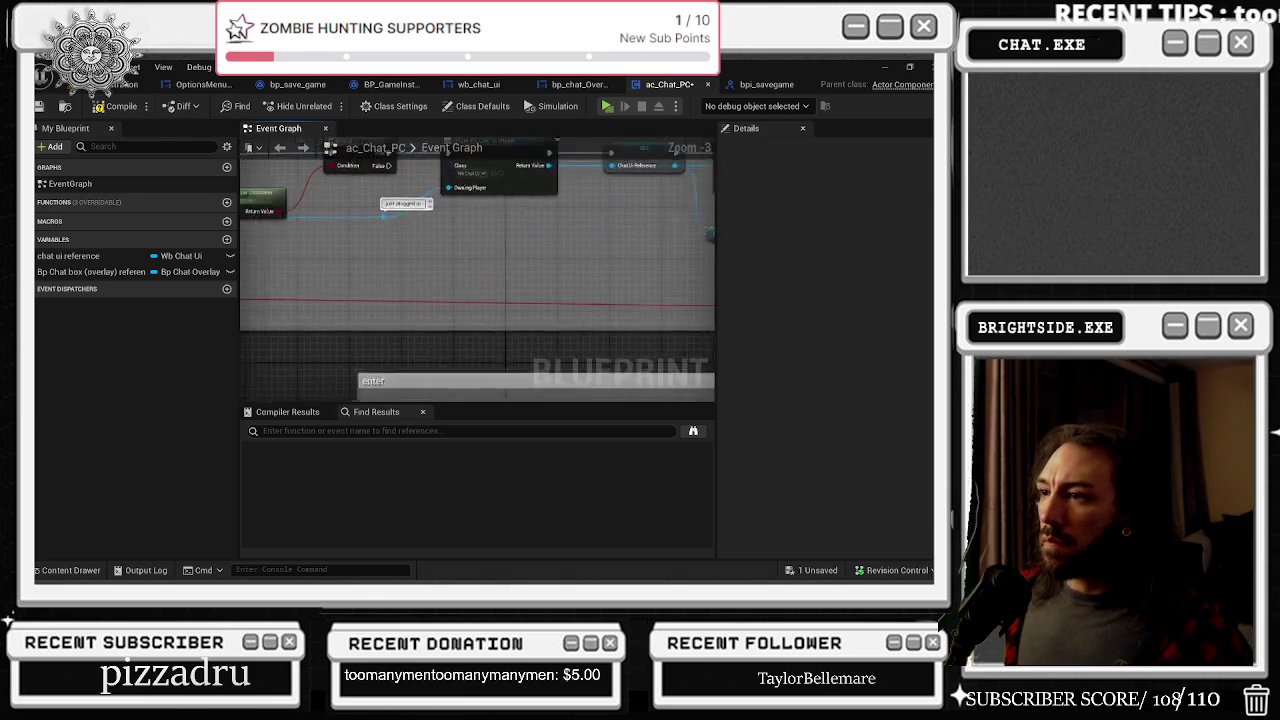
mouse_move(537, 314)
mouse_down()
mouse_move(463, 337)
mouse_move(697, 340)
mouse_move(679, 281)
mouse_up()
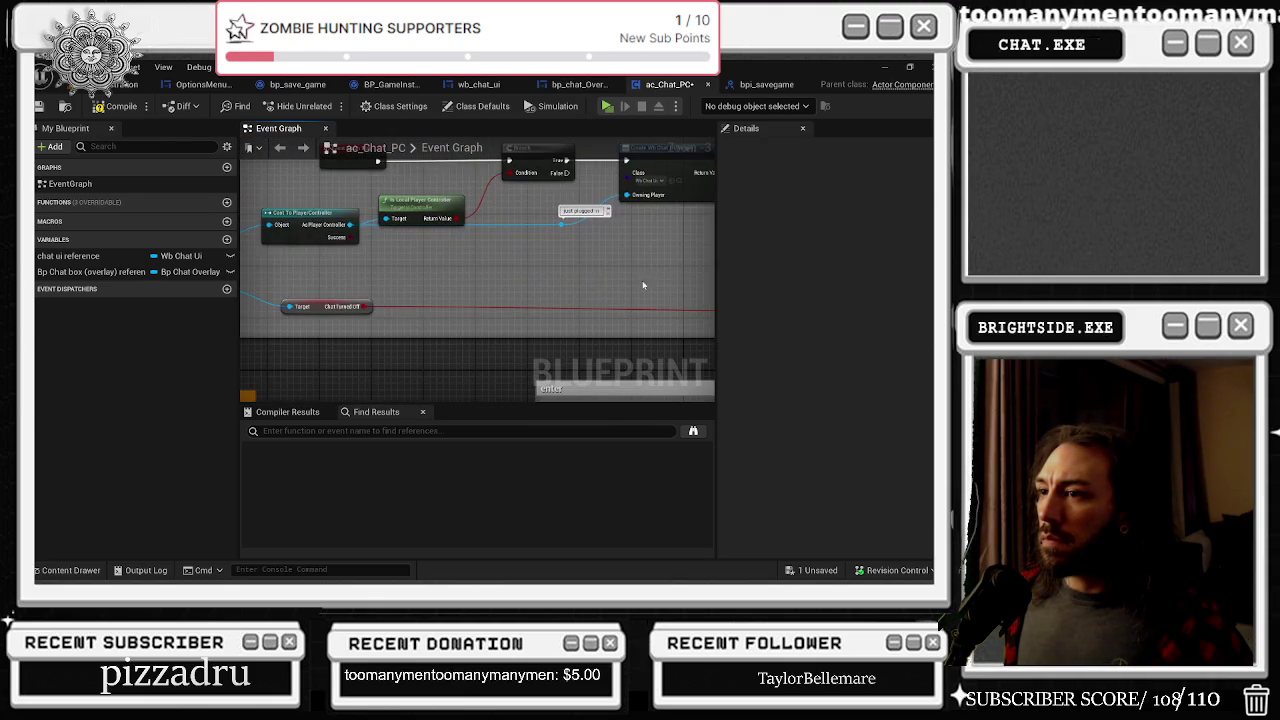
mouse_move(372, 304)
mouse_down()
mouse_move(793, 293)
mouse_move(575, 180)
mouse_move(524, 199)
mouse_up()
mouse_move(357, 205)
mouse_down()
mouse_move(400, 271)
mouse_move(514, 300)
mouse_move(490, 315)
mouse_move(320, 303)
mouse_up()
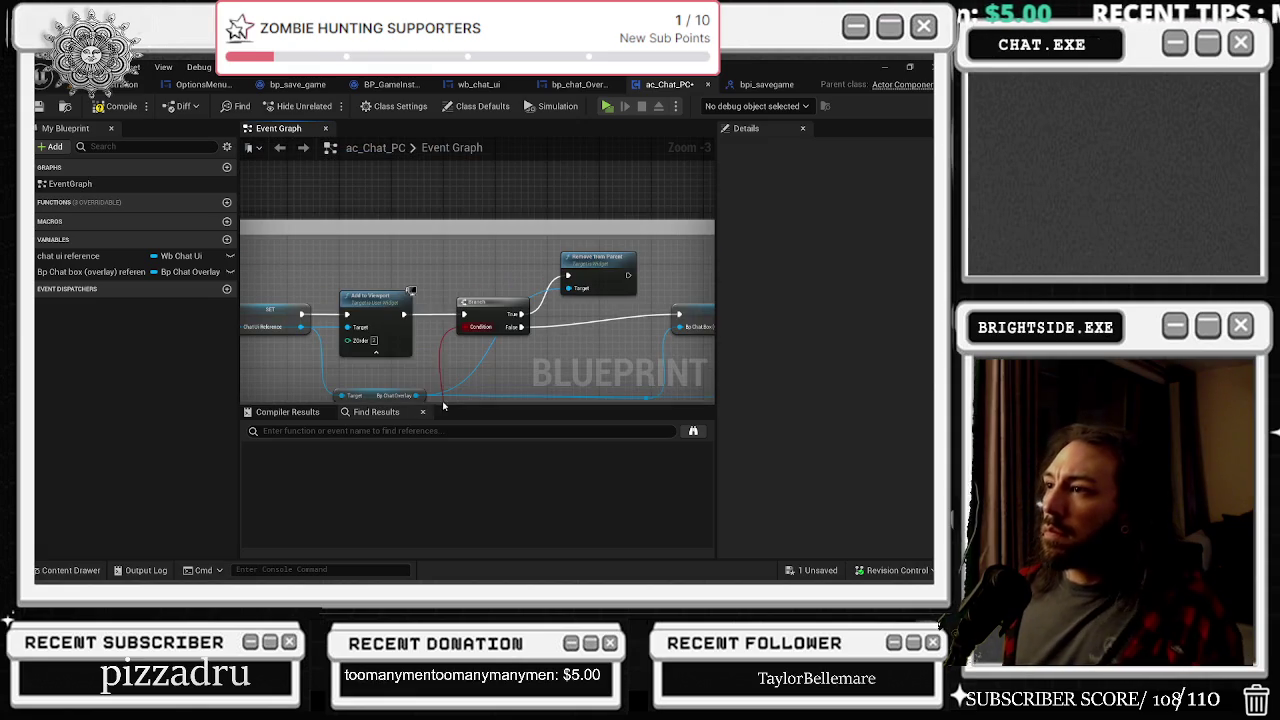
key(ctrl+s)
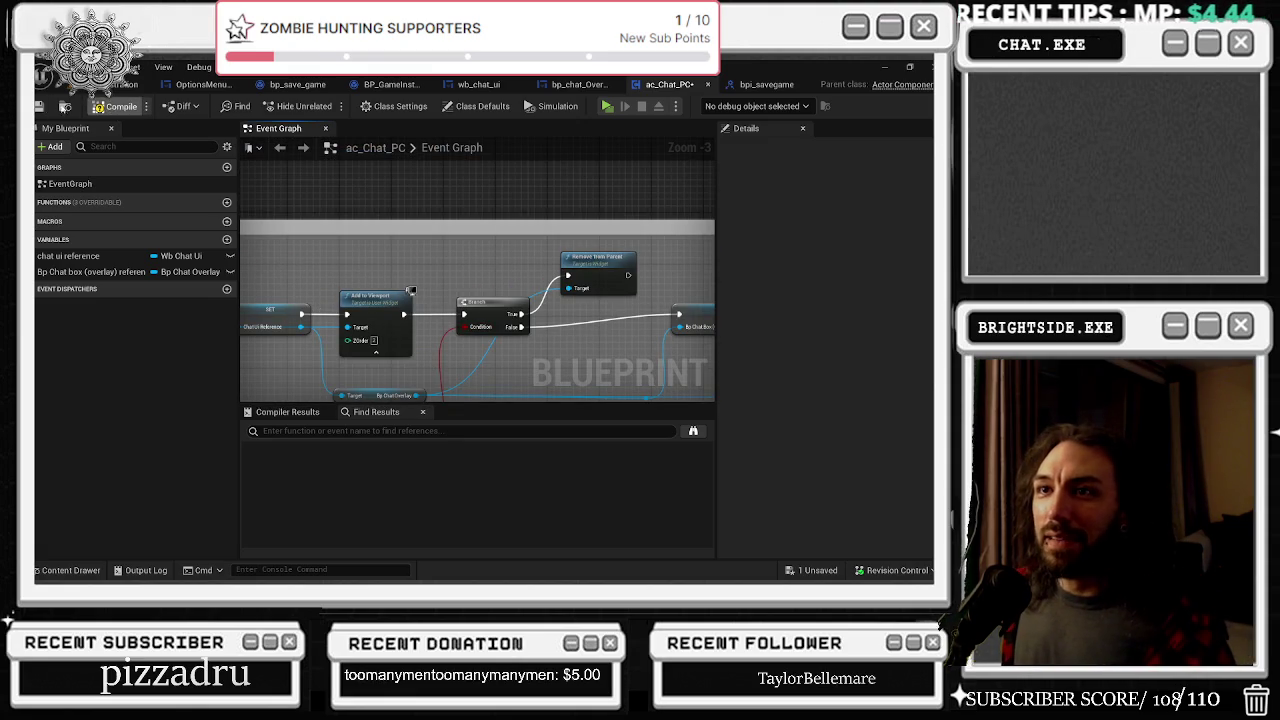
key(alt+Tab)
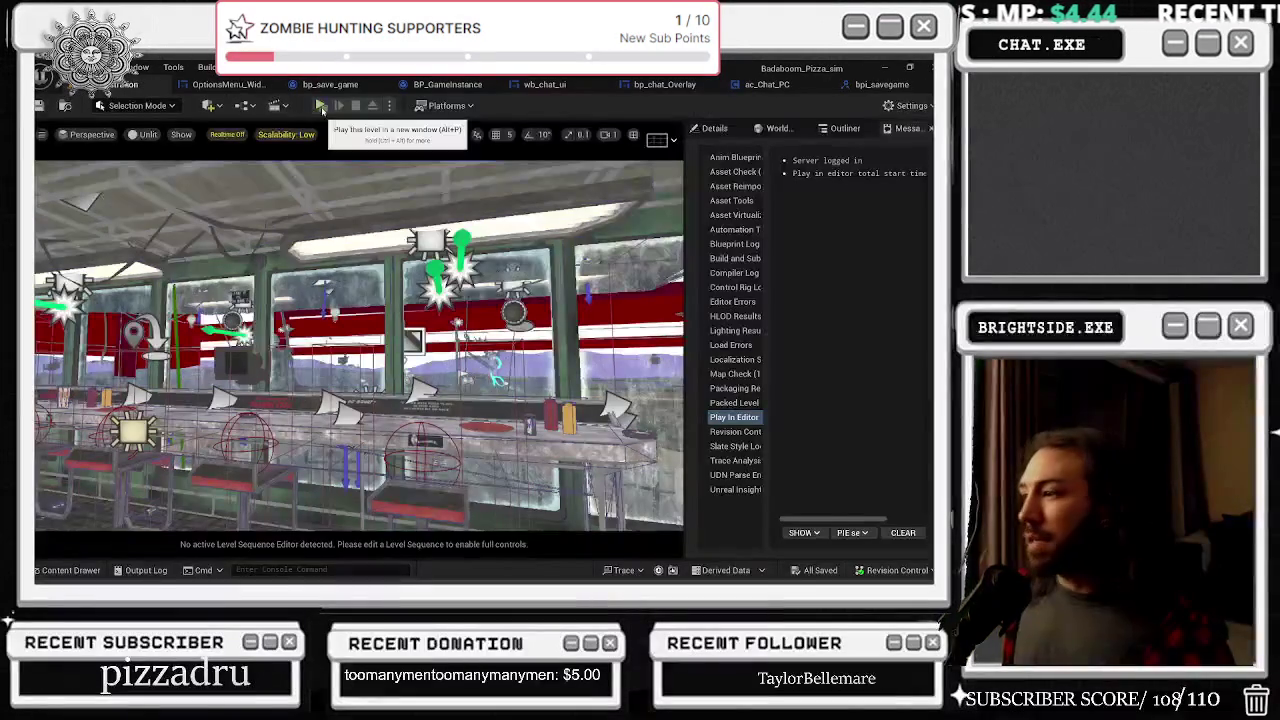
Step: Playtest the level, switching to third-person view, then stop
click(321, 106)
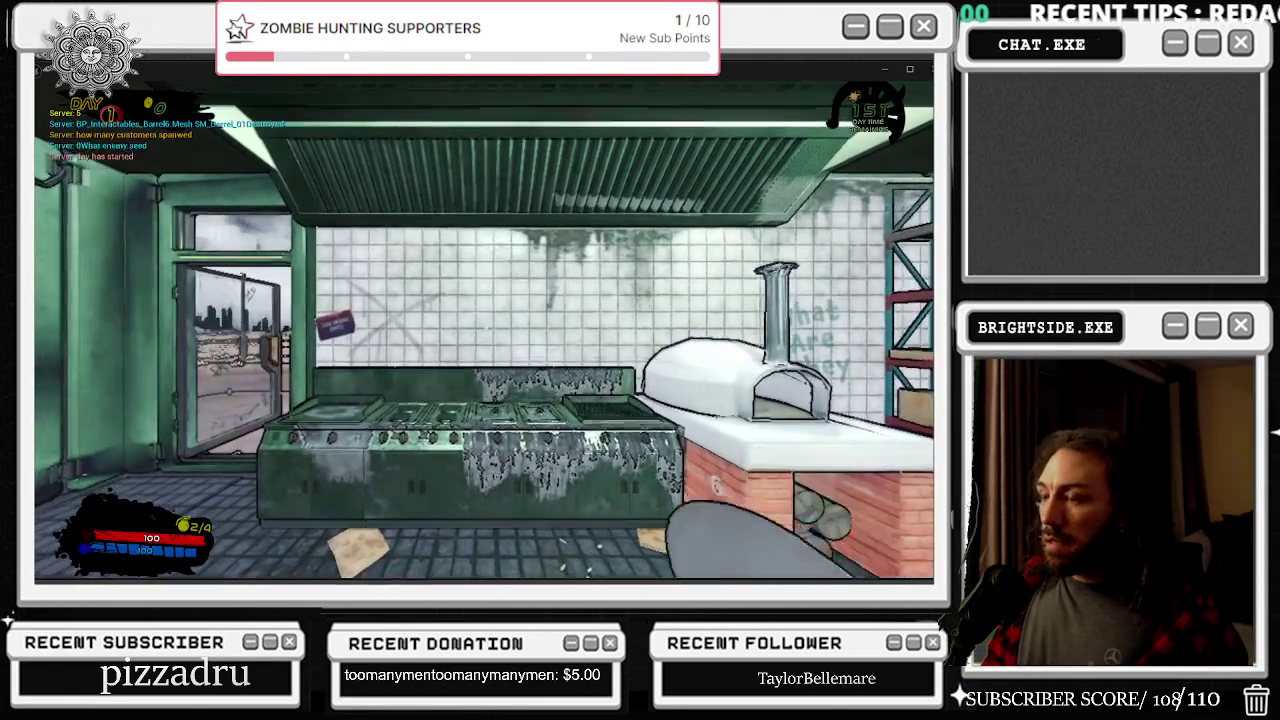
key(v)
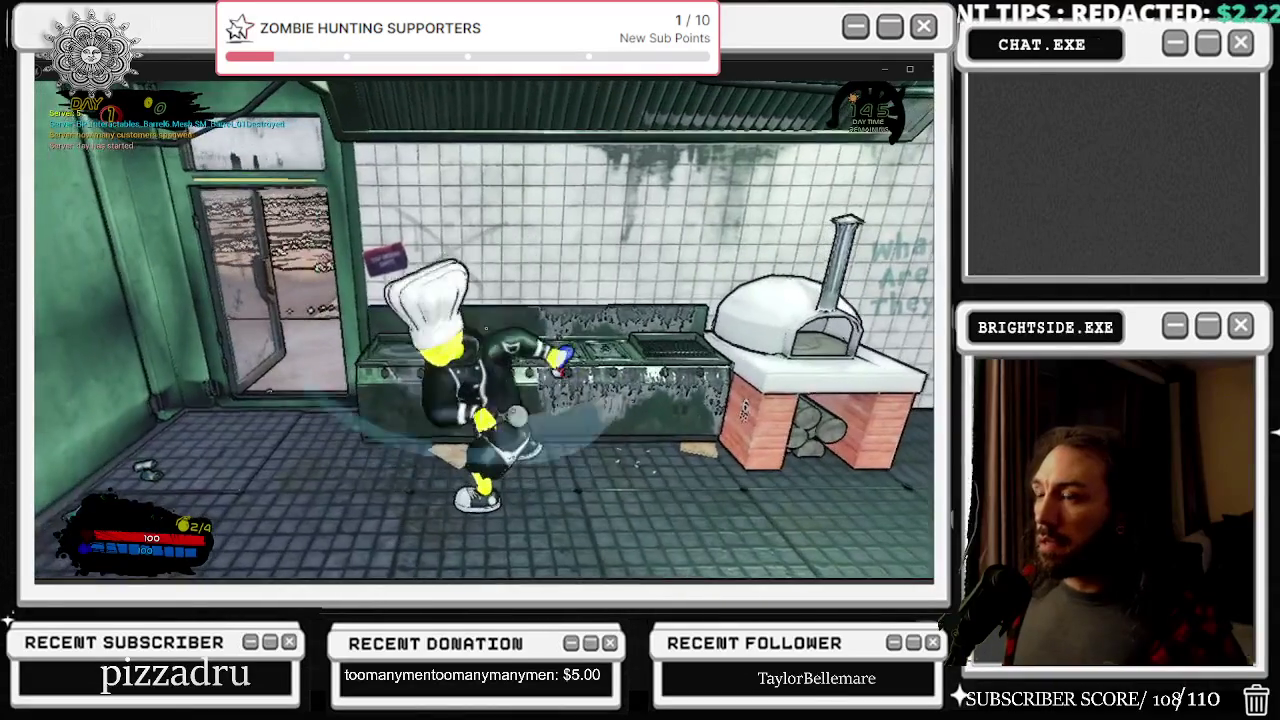
key(Escape)
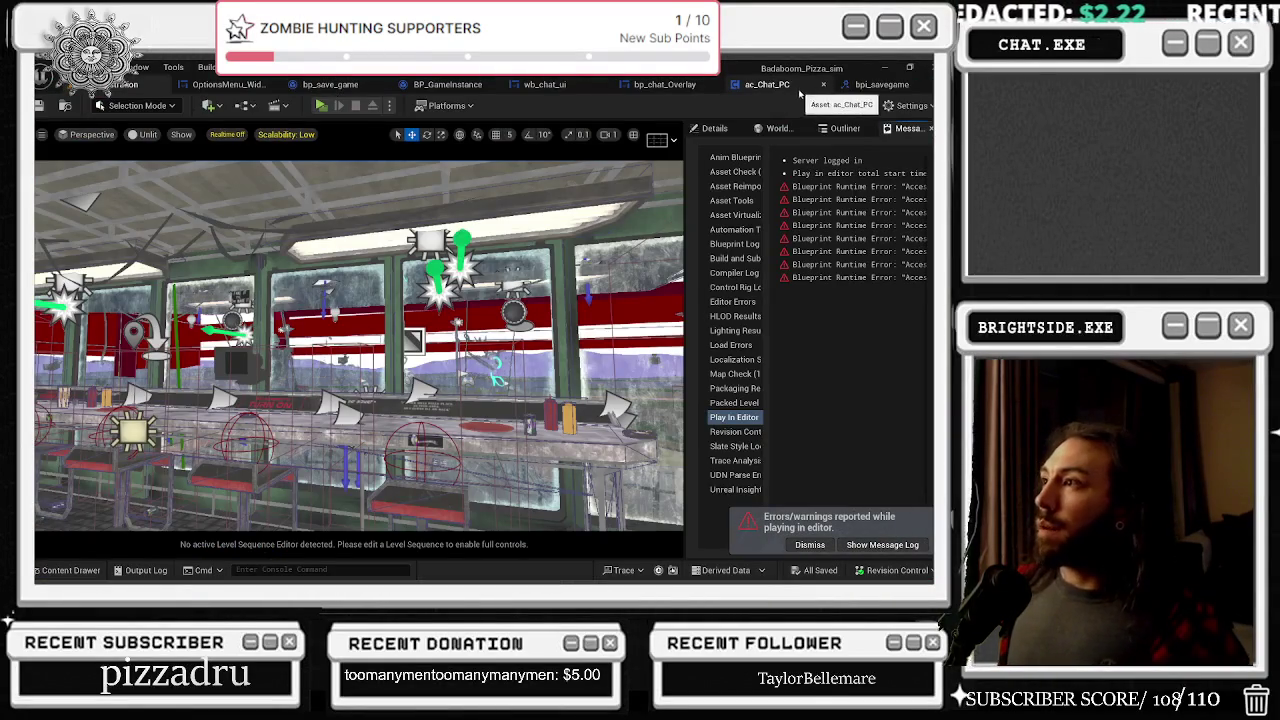
Step: Add a Set Render Opacity node from the Bp Chat Overlay reference in ac_Chat_PC
click(768, 92)
drag(345, 308, 375, 298)
text(render op)
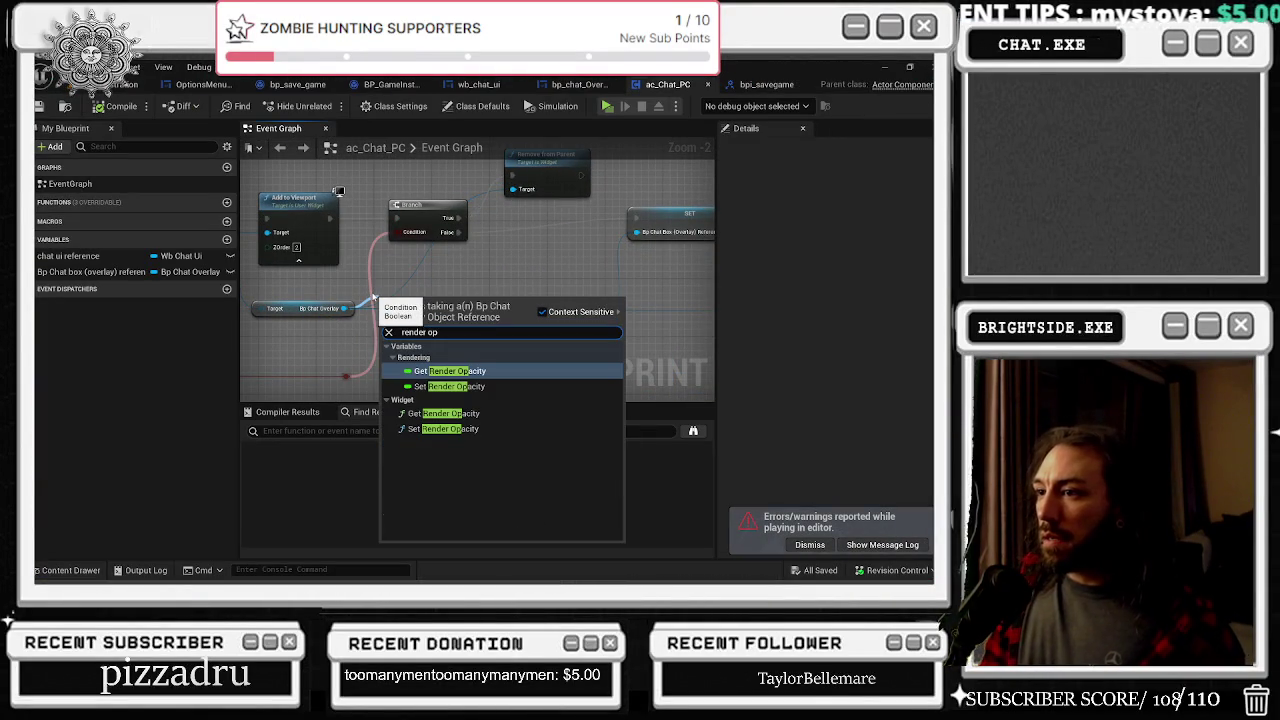
key(Return)
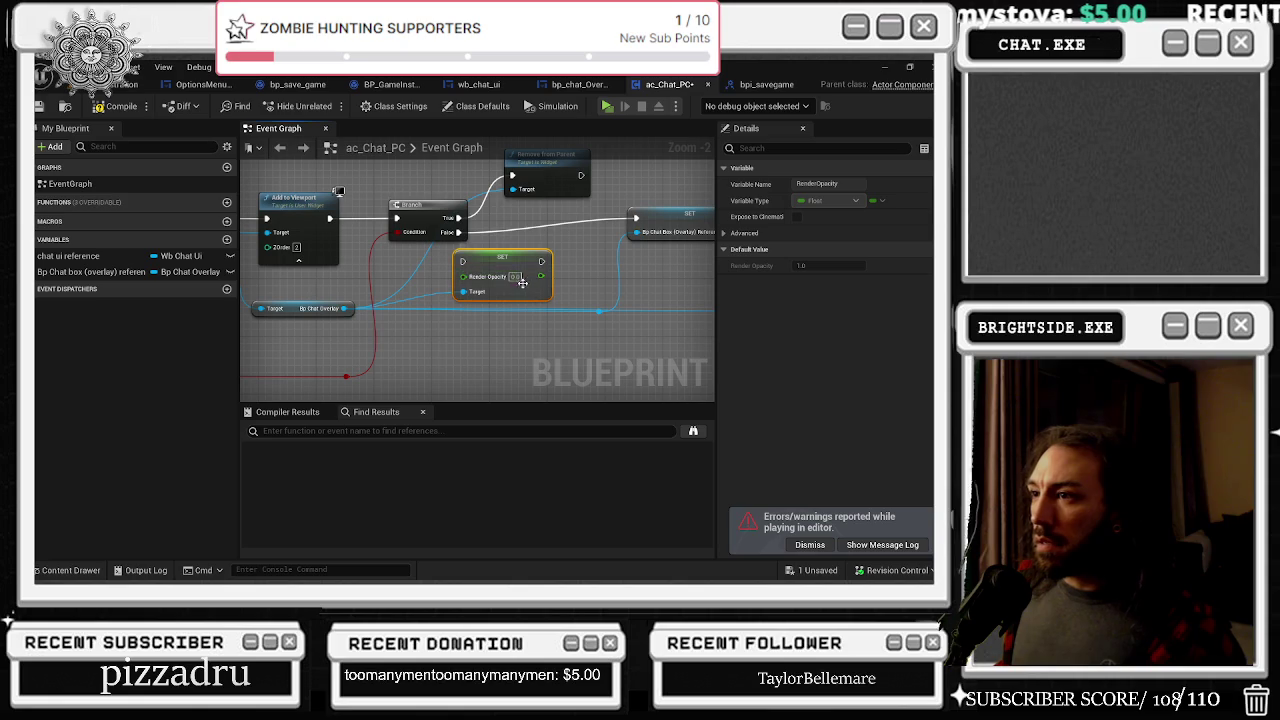
Step: Playtest the game again, then wire Branch True directly to Remove from Parent
click(125, 84)
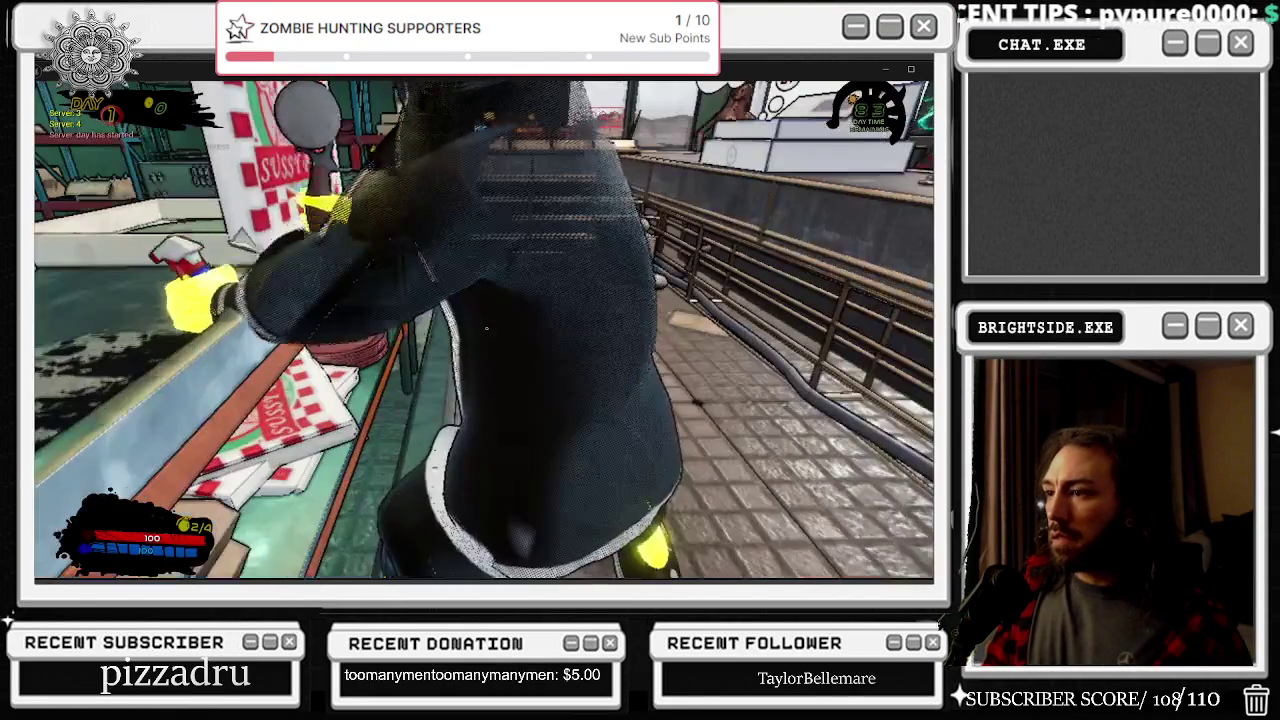
key(alt+Tab)
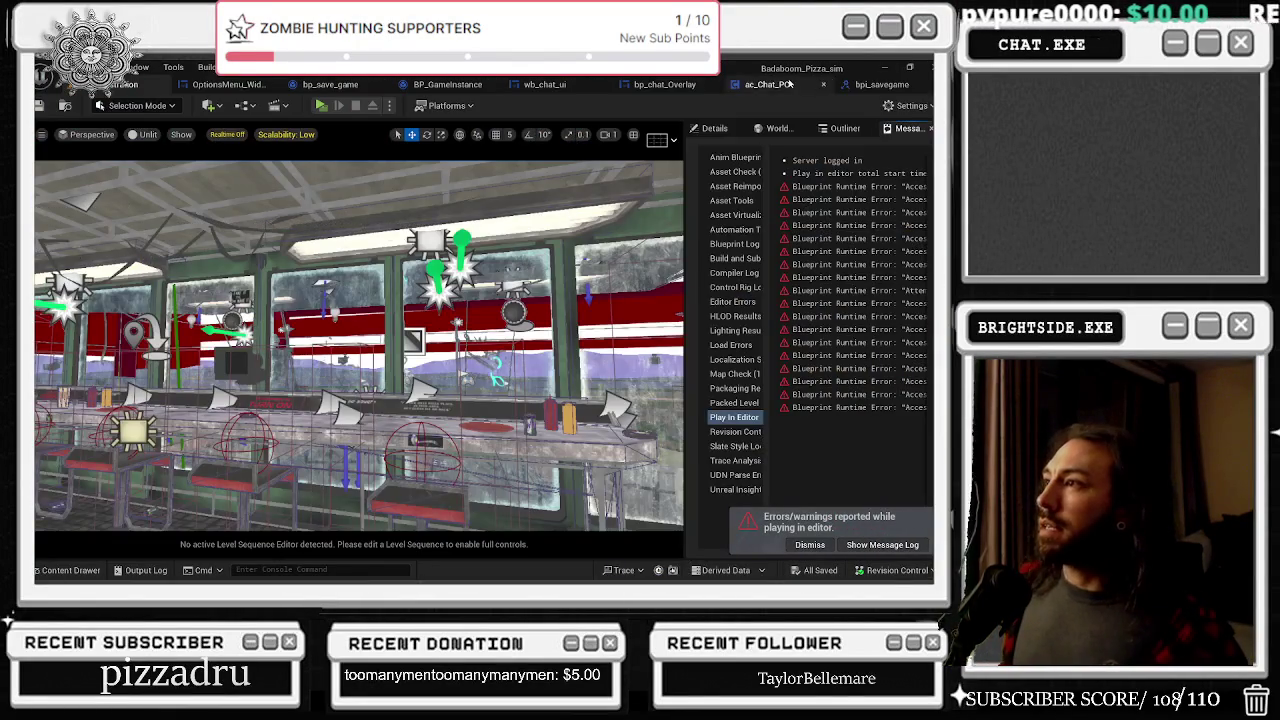
click(791, 85)
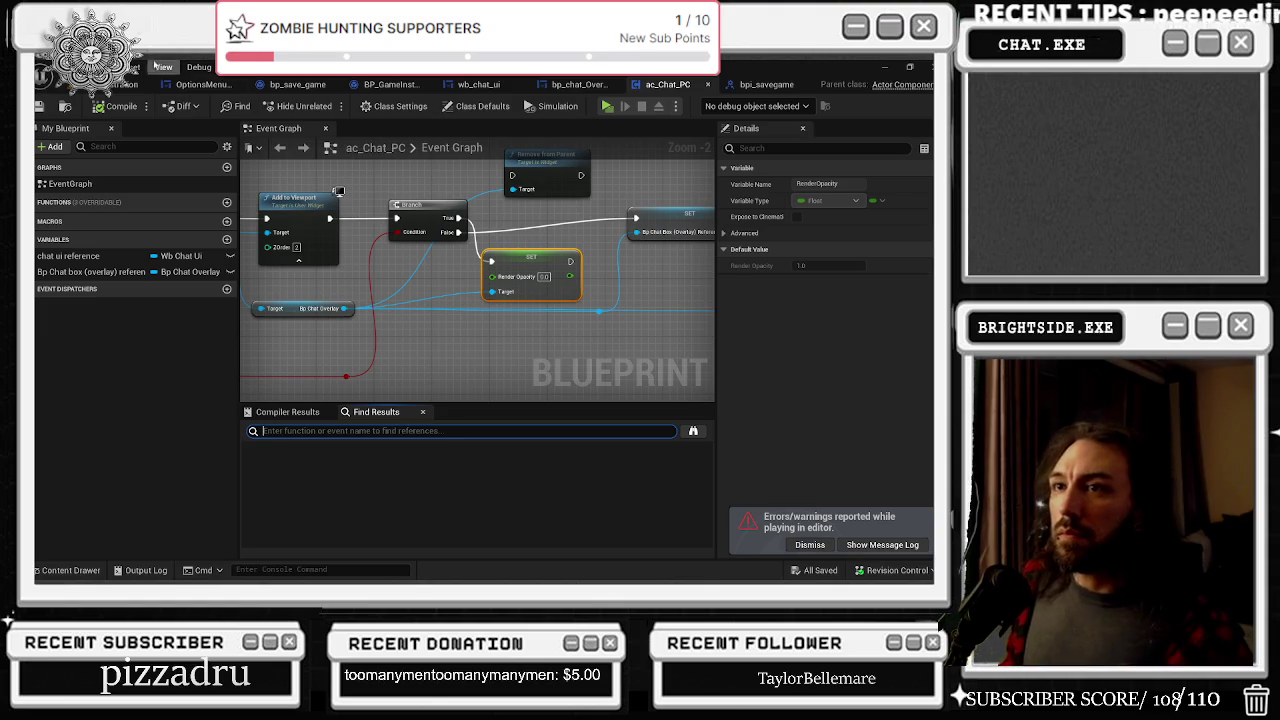
click(125, 84)
click(322, 108)
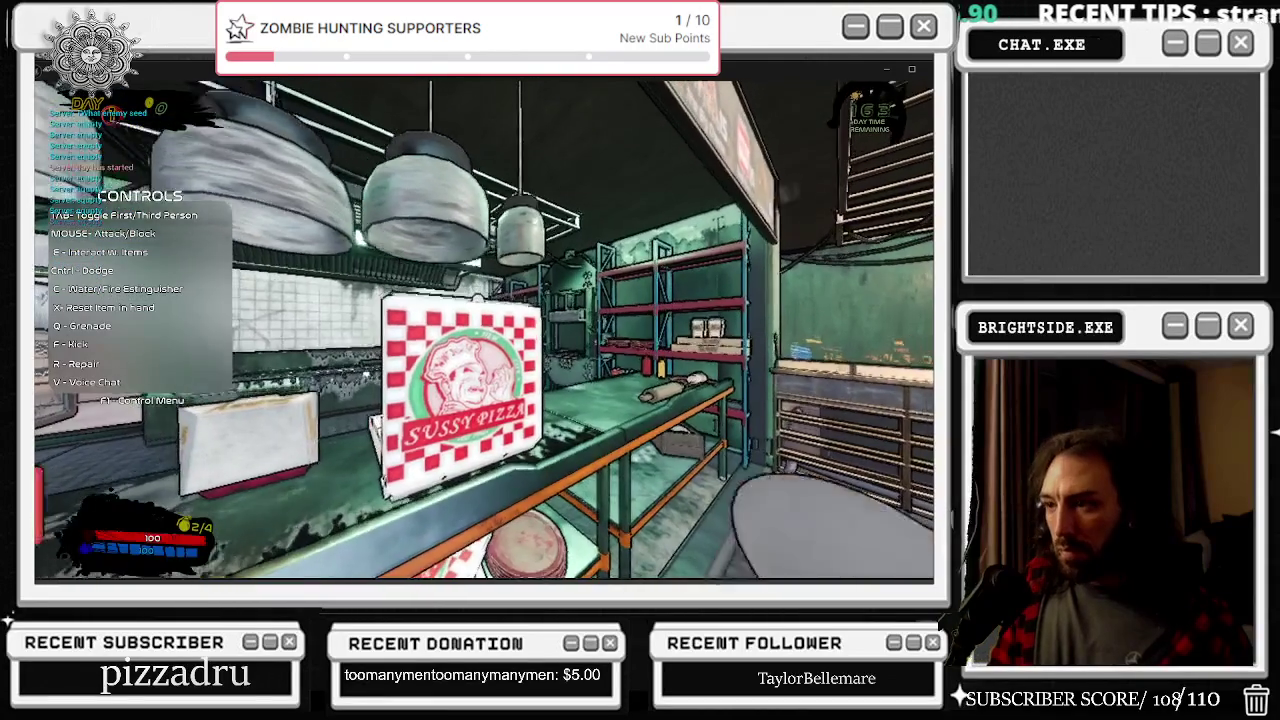
key(Escape)
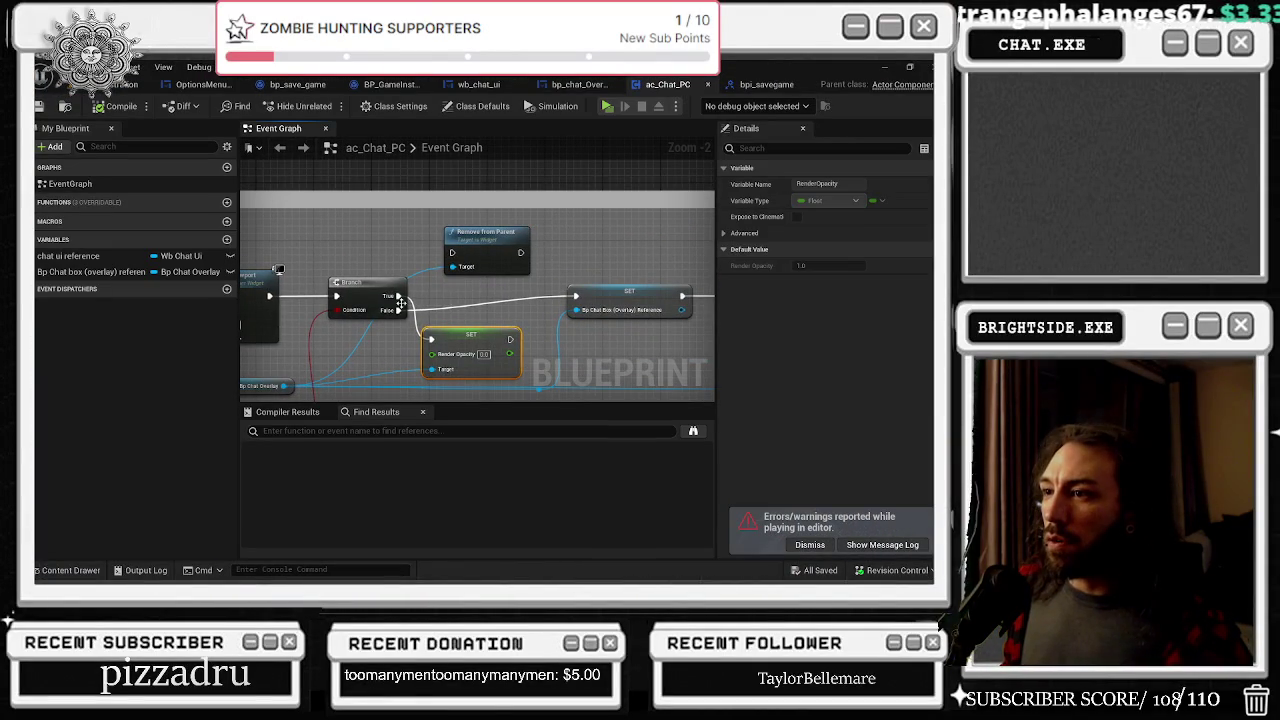
drag(398, 297, 452, 253)
Step: Delete the Set Render Opacity node and tidy the Delay and Set Visibility nodes
key(Delete)
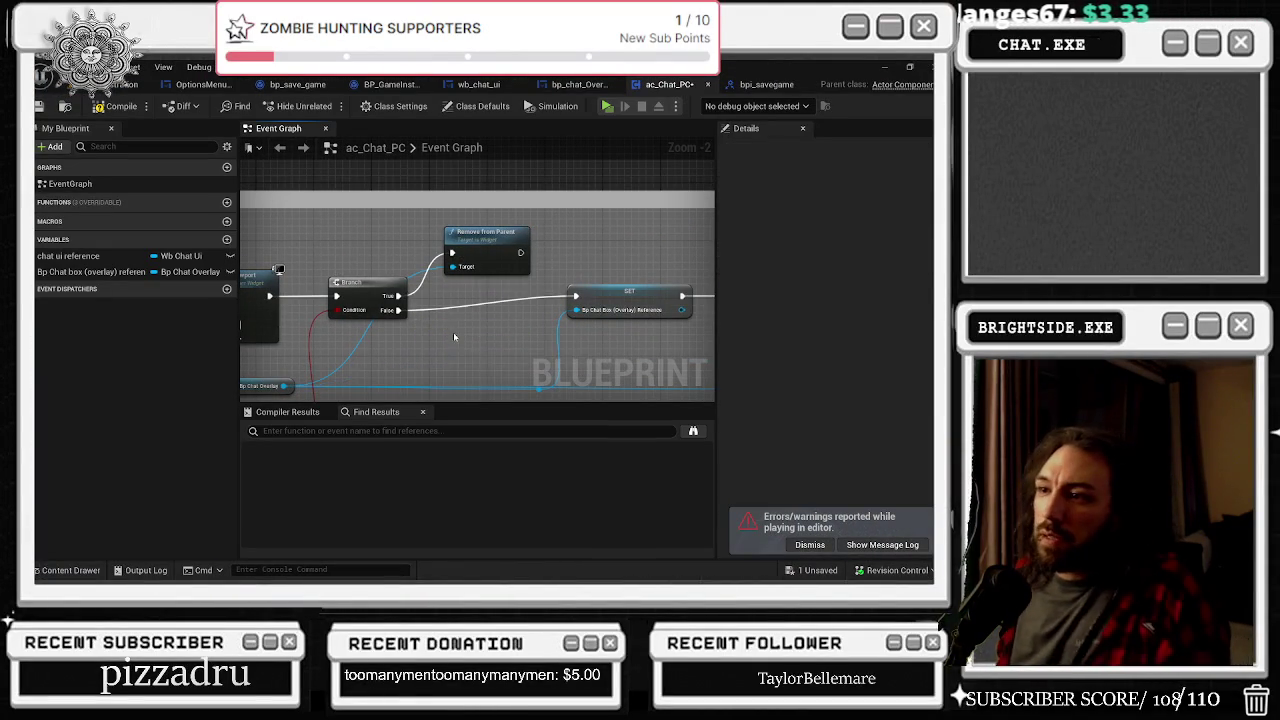
scroll(463, 338, down, 2)
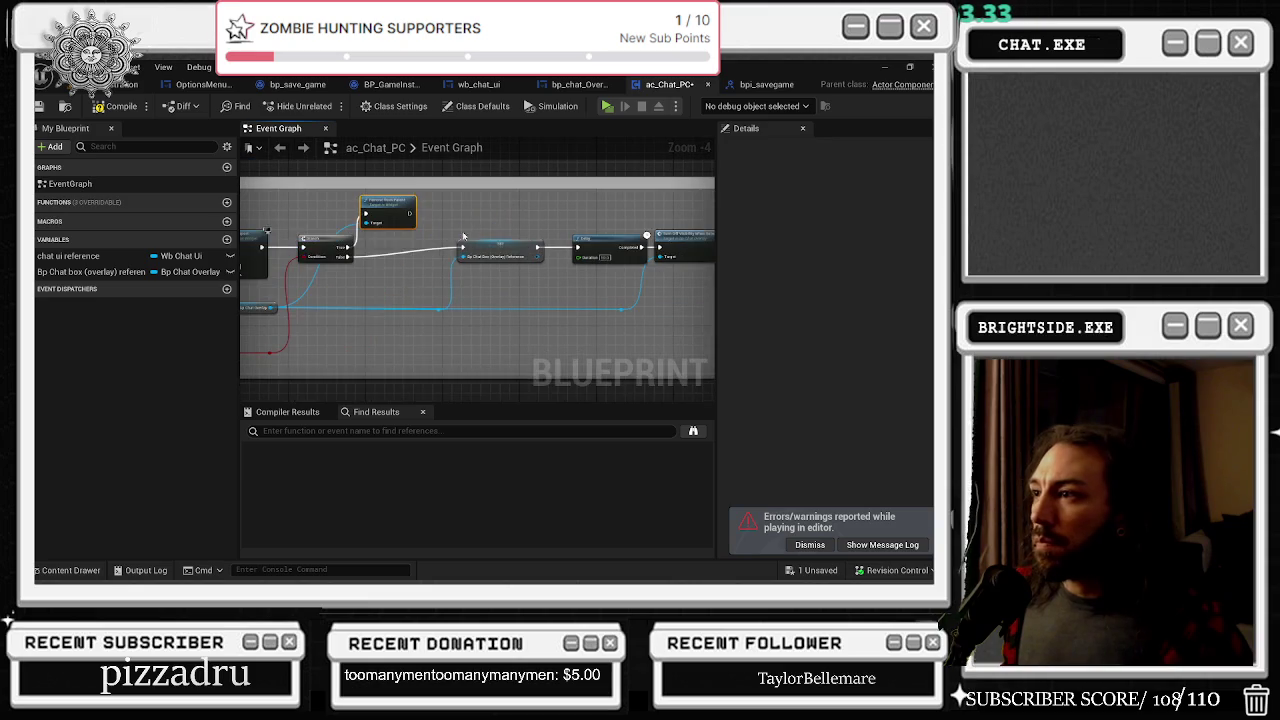
drag(520, 238, 700, 278)
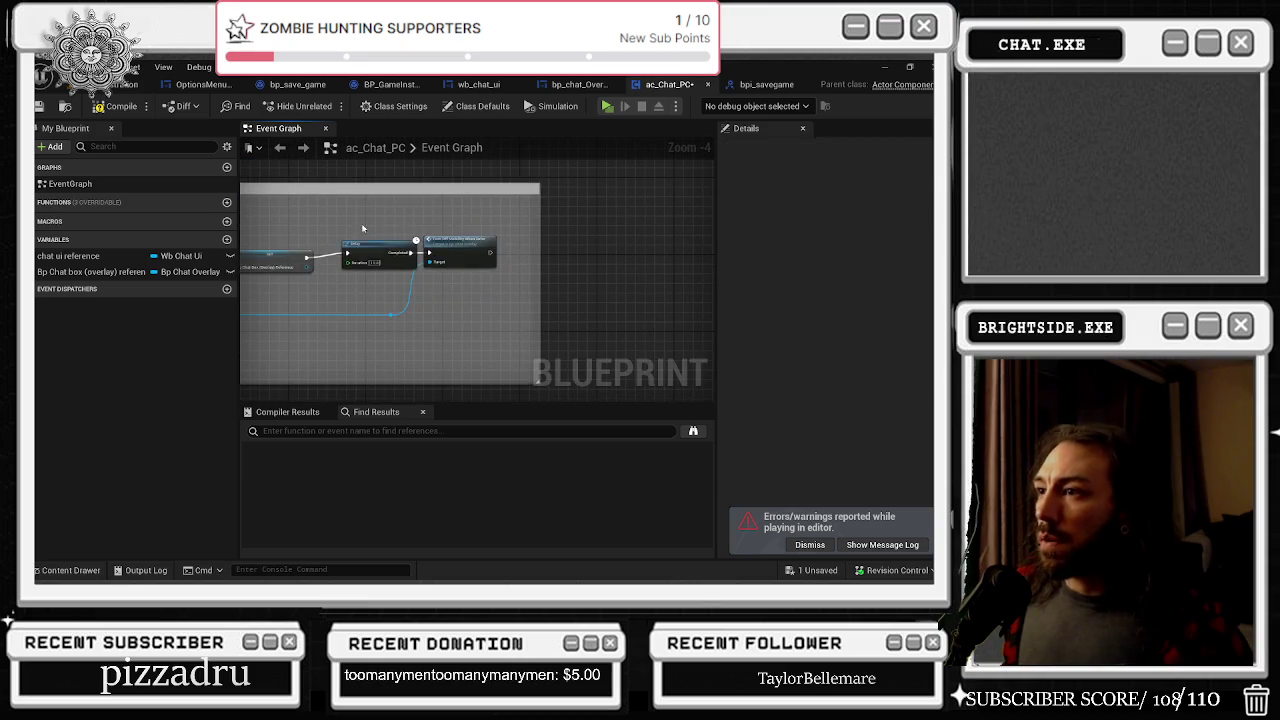
drag(458, 257, 463, 262)
click(450, 320)
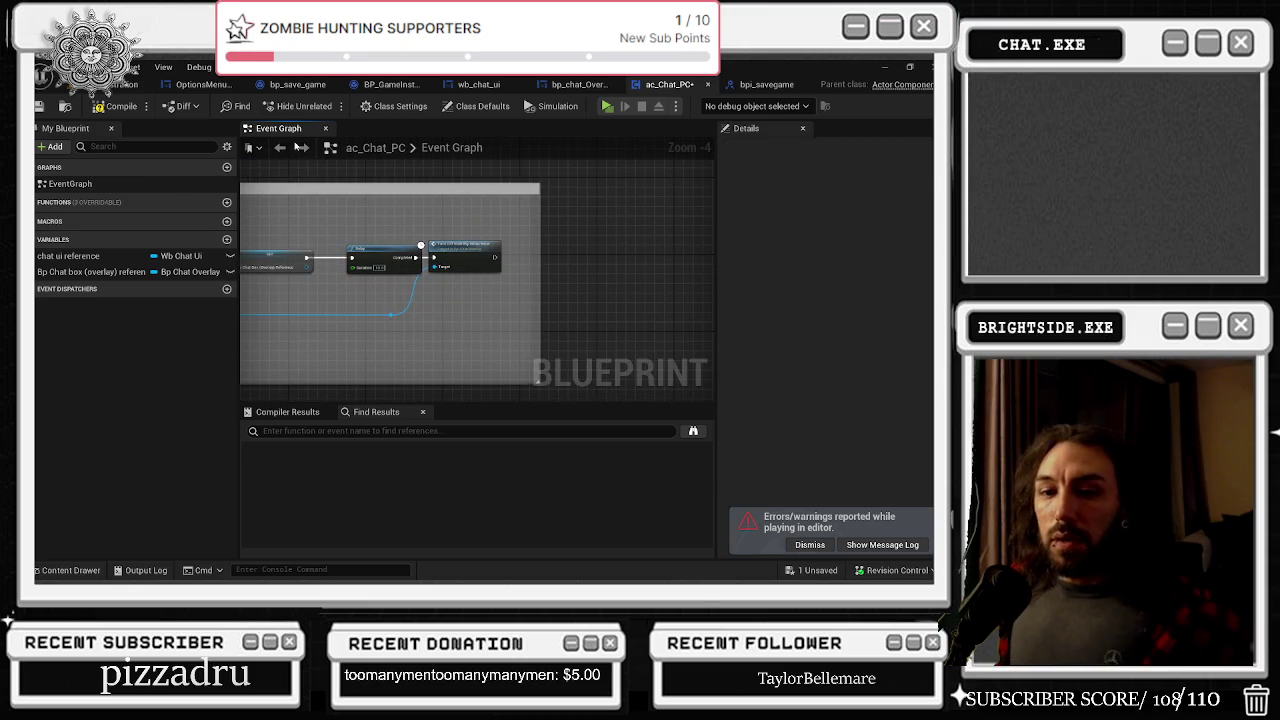
Step: Compile and save ac_Chat_PC, then briefly open the wb_chat_ui designer
click(100, 112)
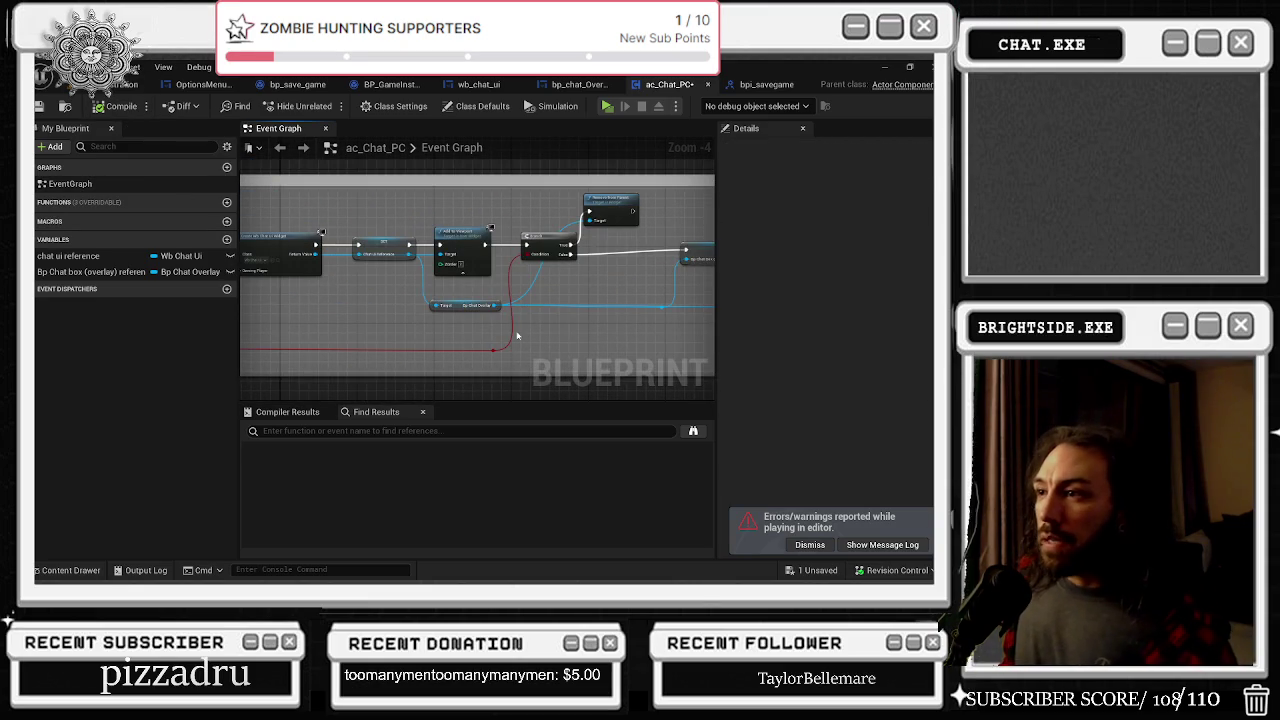
click(38, 107)
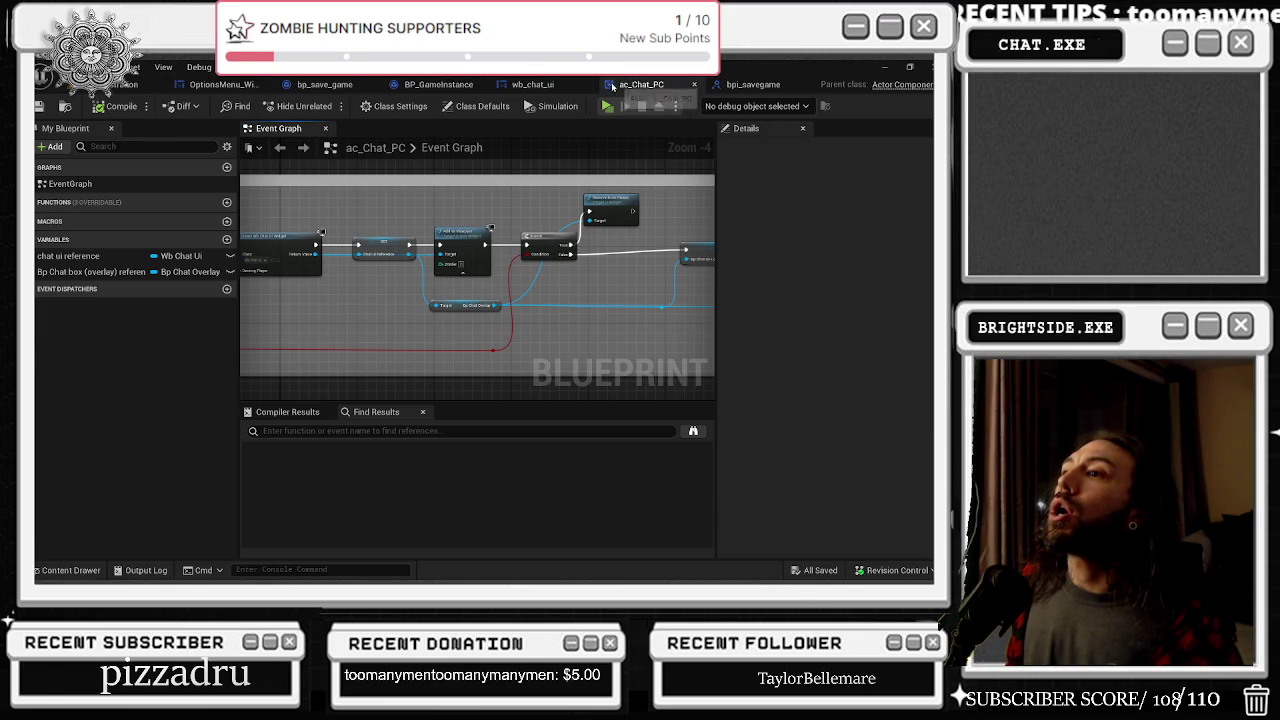
click(602, 88)
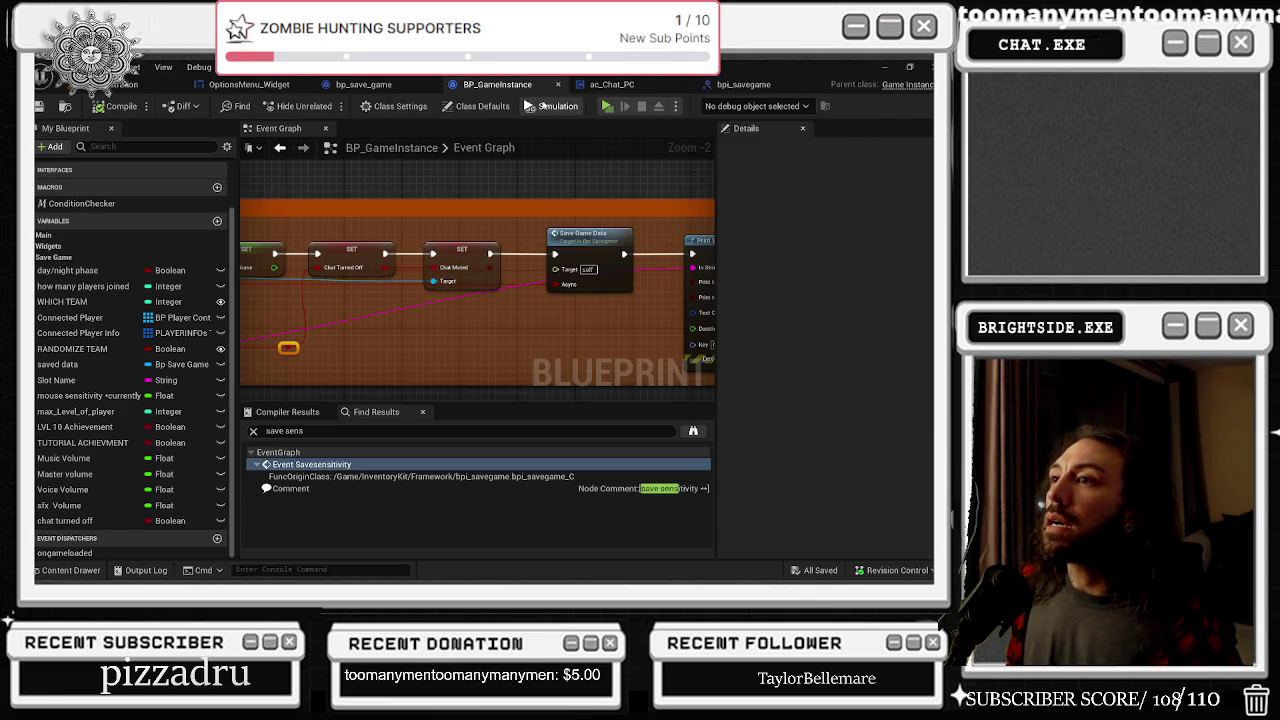
click(601, 84)
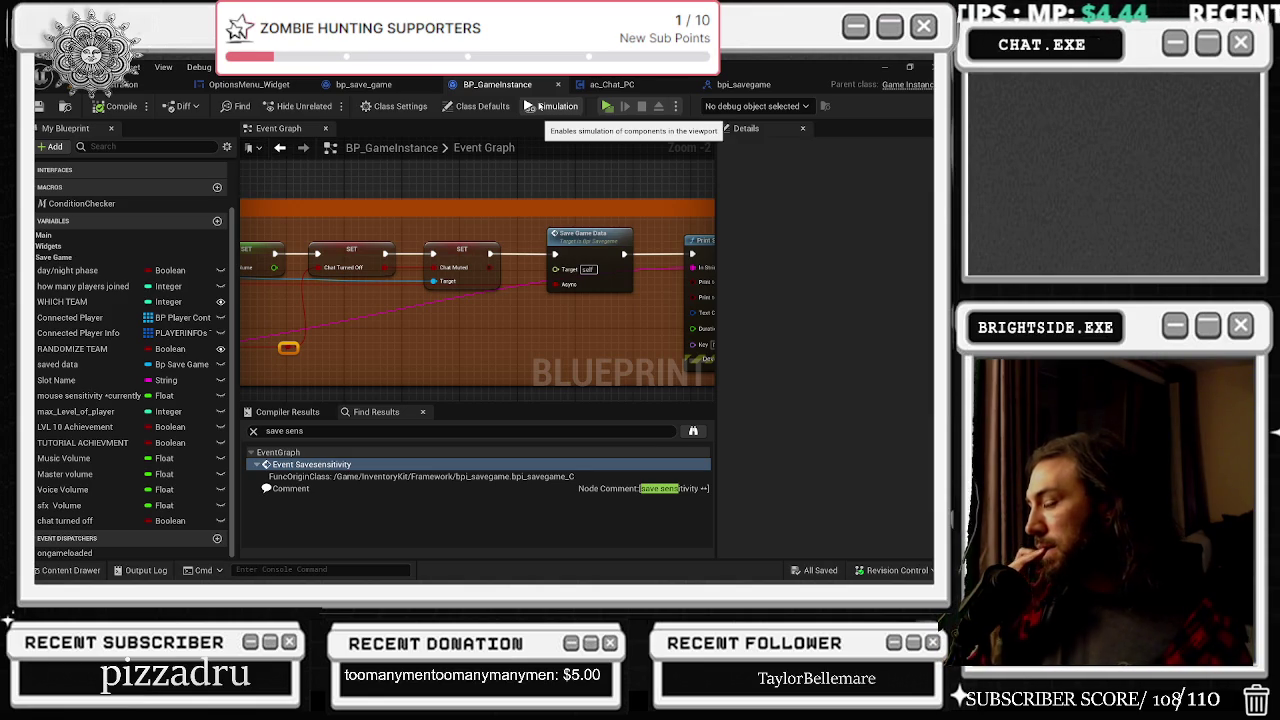
Step: Pan around BP_GameInstance's save-game comment boxes, then move to the OptionsMenu_Widget graph
scroll(560, 180, down, 1)
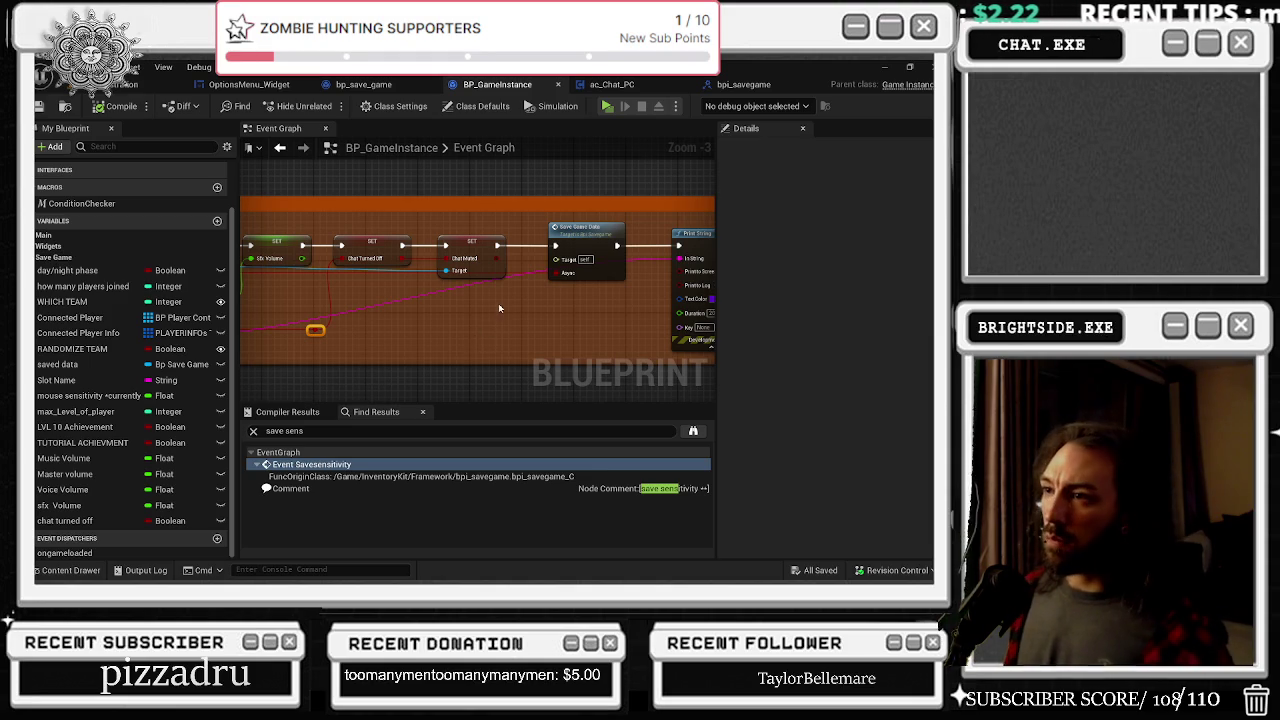
scroll(498, 304, down, 9)
drag(502, 294, 480, 348)
mouse_move(457, 251)
mouse_down()
mouse_move(525, 350)
mouse_move(562, 153)
mouse_up()
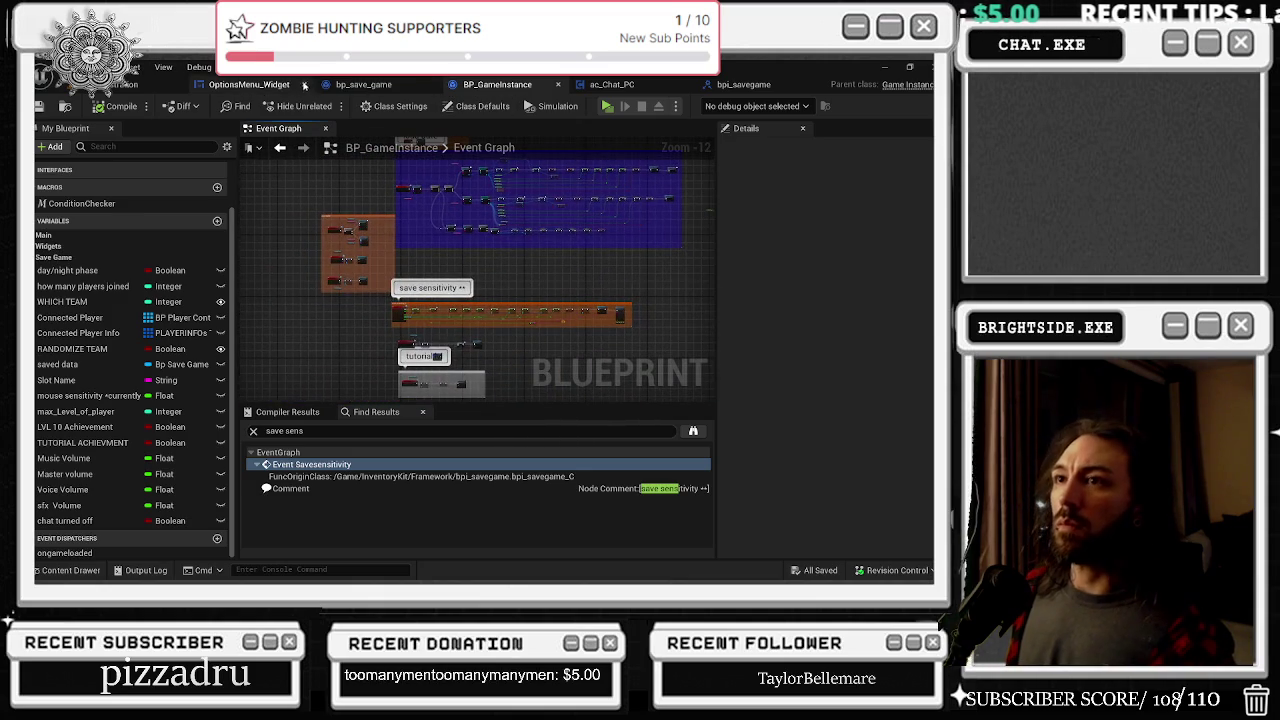
click(277, 88)
scroll(524, 305, down, 11)
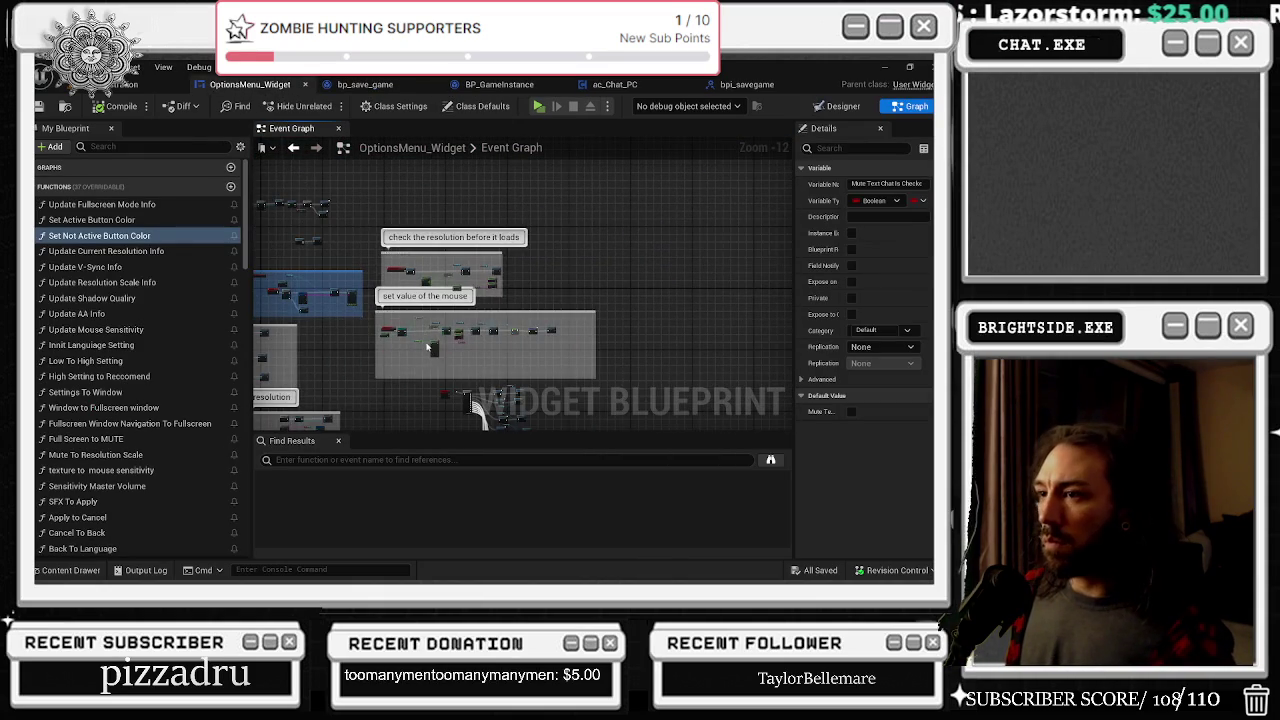
Step: Jump to the UPDATE values of sounds event and bring the BP_GameInstance cast into view
scroll(432, 352, up, 9)
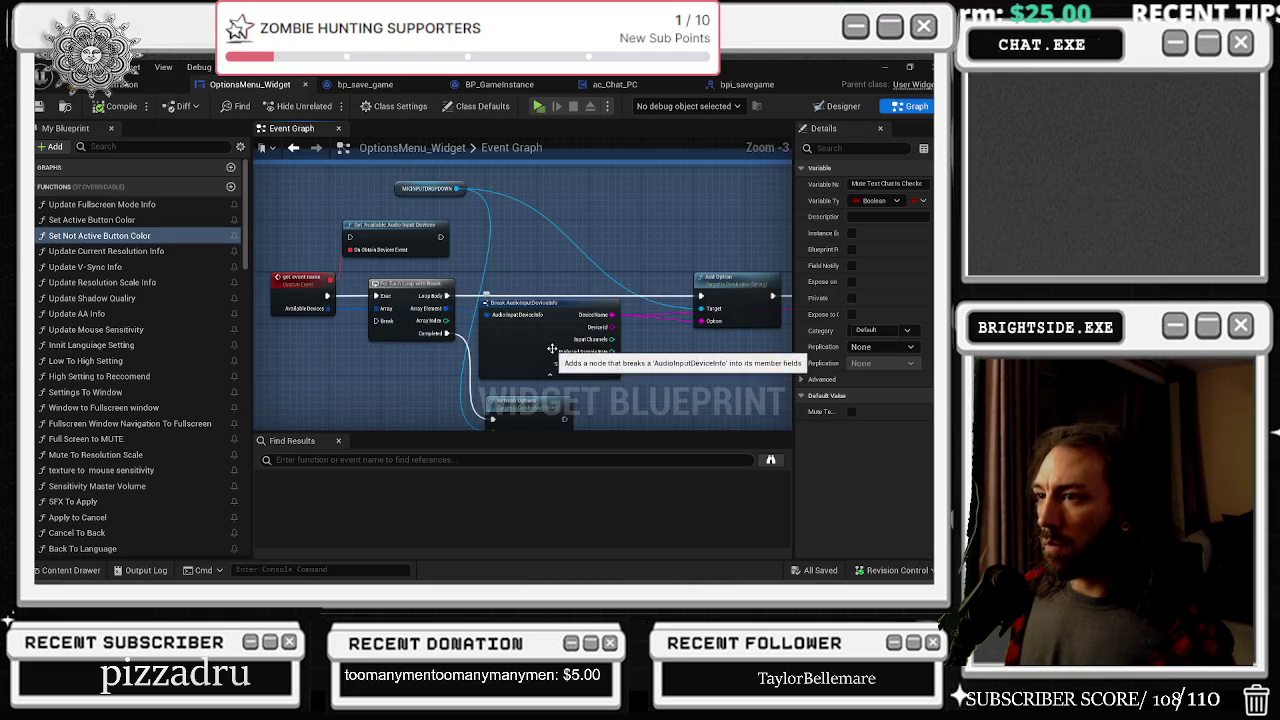
scroll(500, 325, down, 4)
double_click(495, 319)
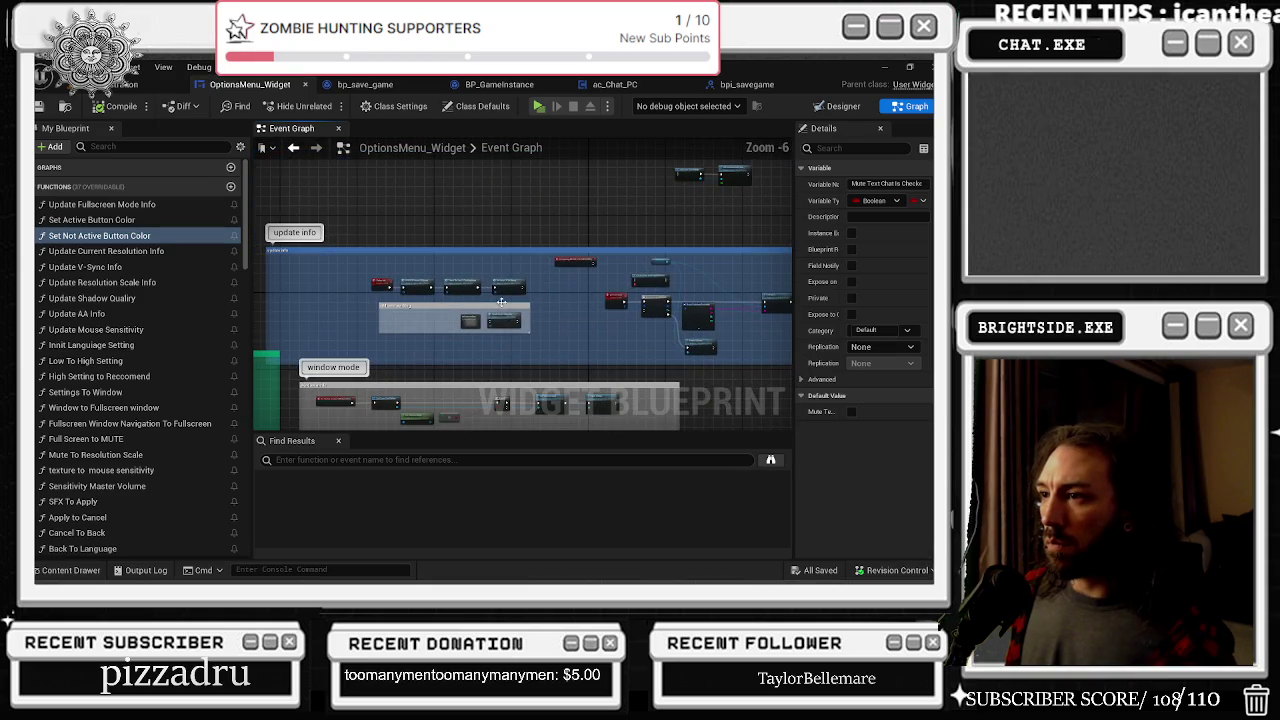
scroll(640, 318, up, 6)
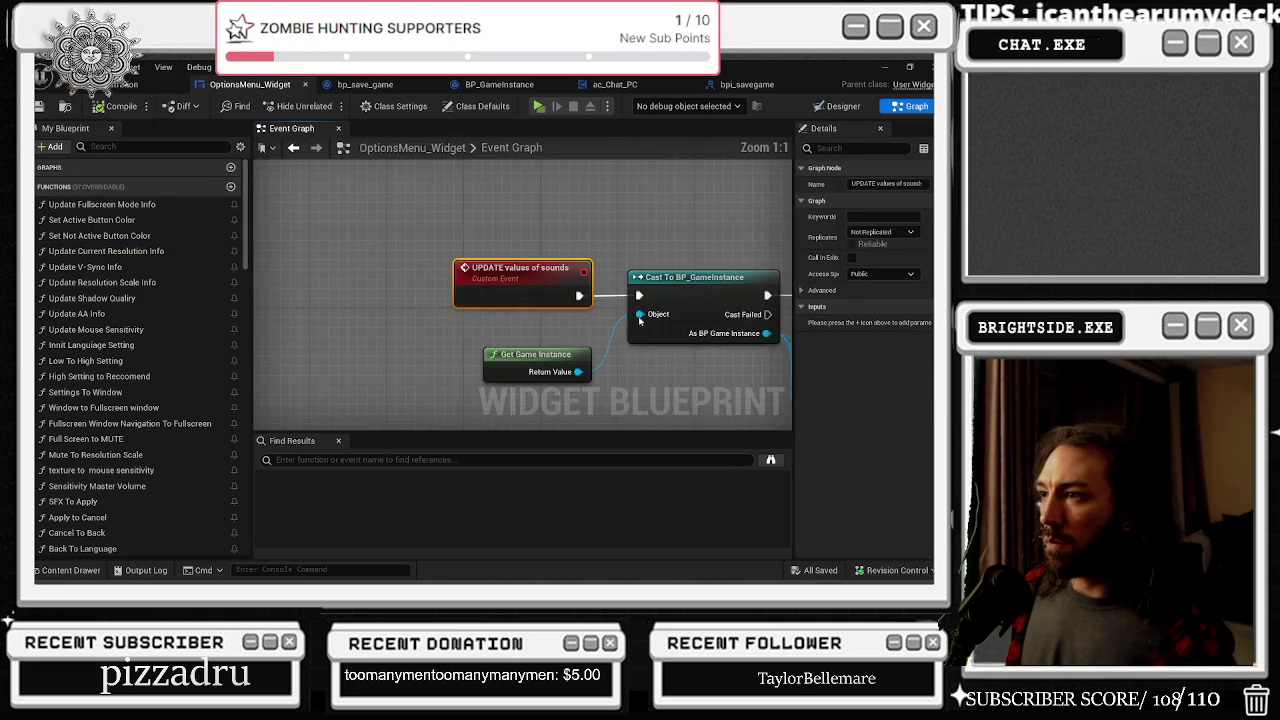
mouse_move(535, 306)
mouse_down()
mouse_move(410, 258)
mouse_move(425, 250)
mouse_move(430, 340)
mouse_move(415, 386)
mouse_up()
Step: Add a Chat Turned Off getter from the As BP Game Instance pin
text(gh)
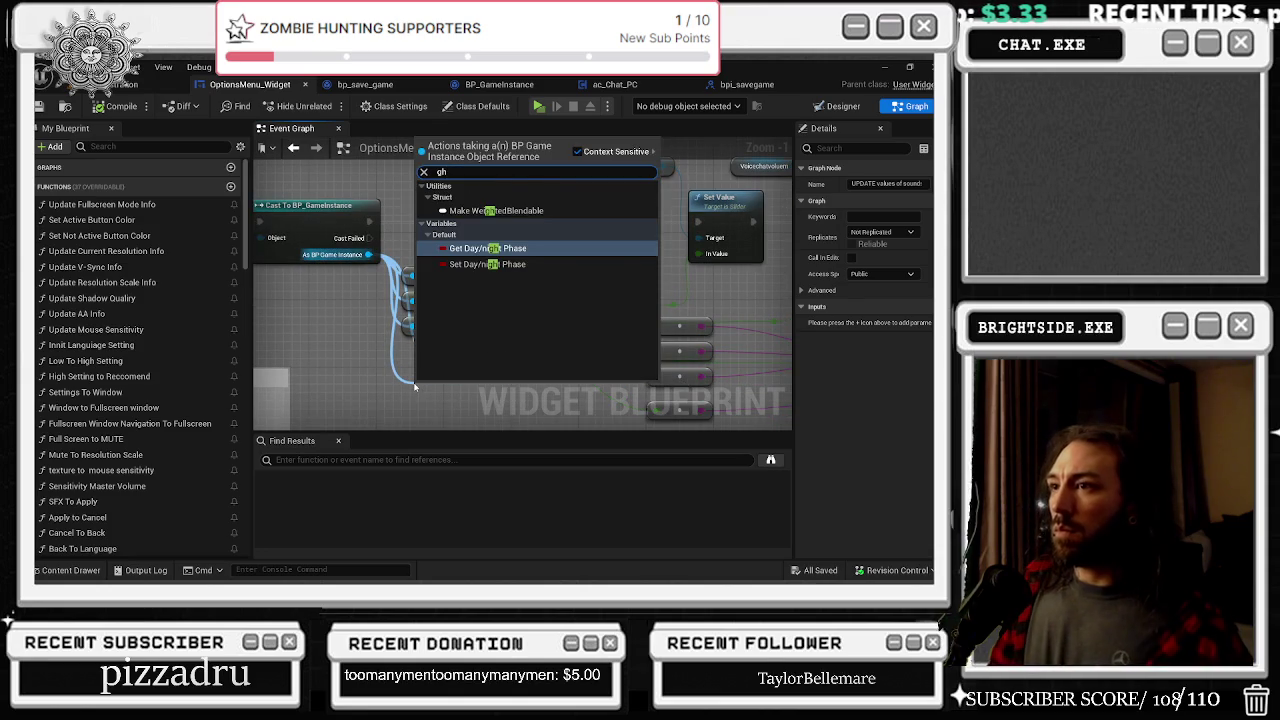
key(BackSpace)
text(et)
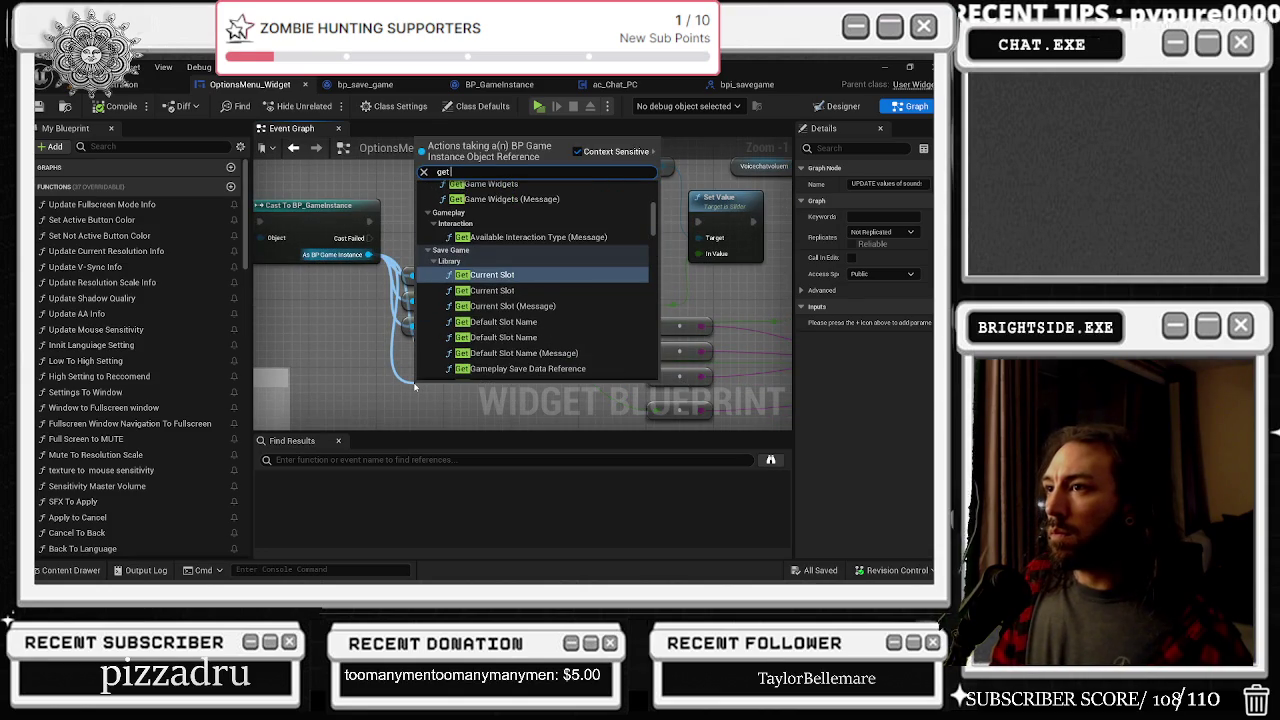
text( cur)
key(Return)
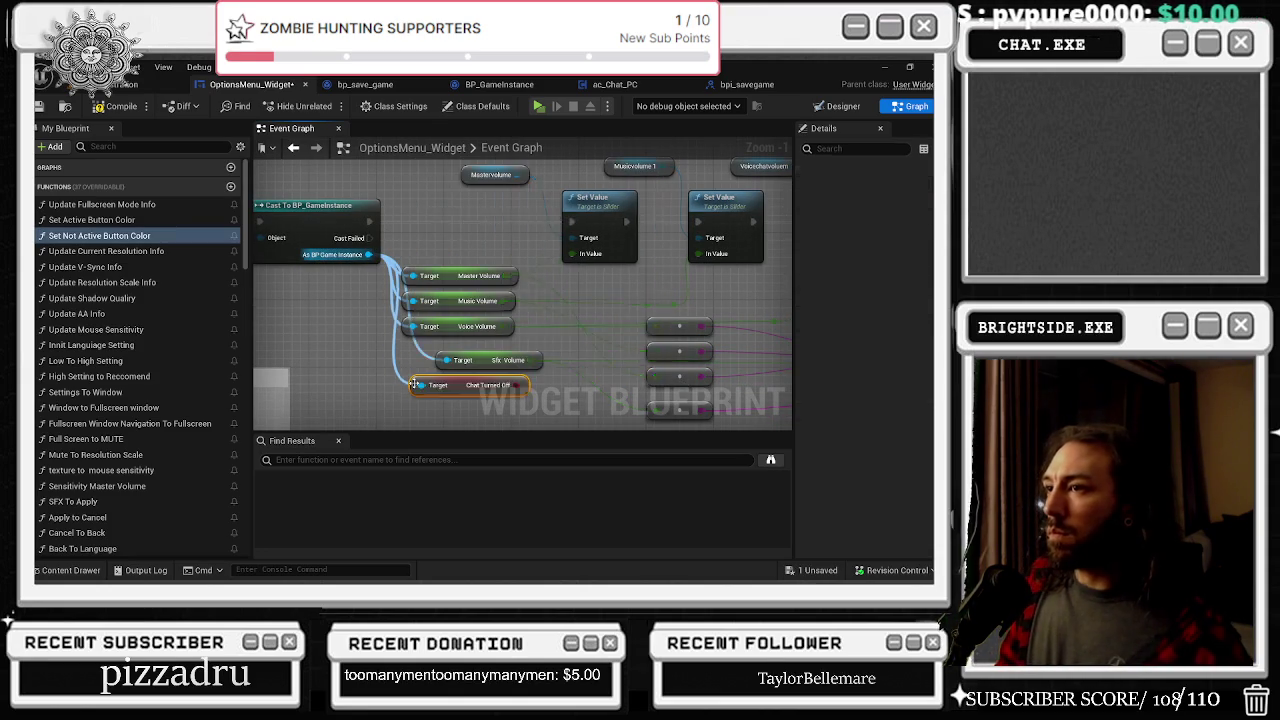
scroll(456, 338, down, 2)
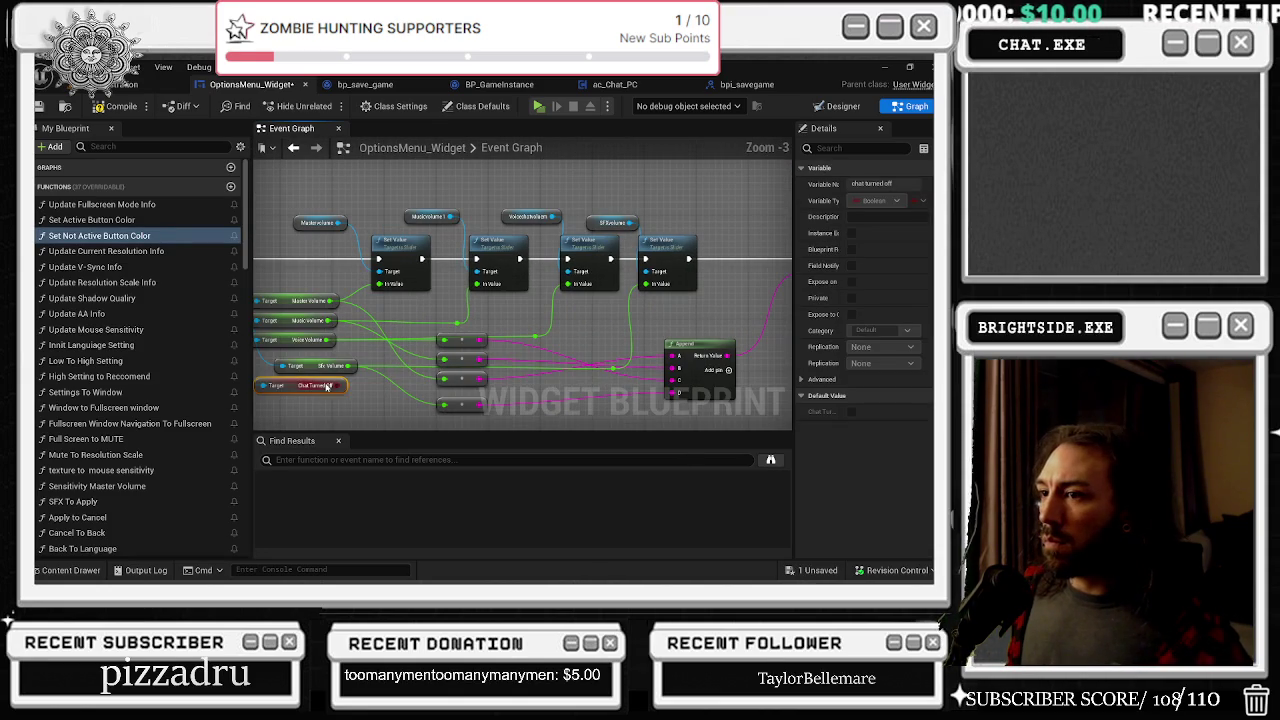
click(843, 106)
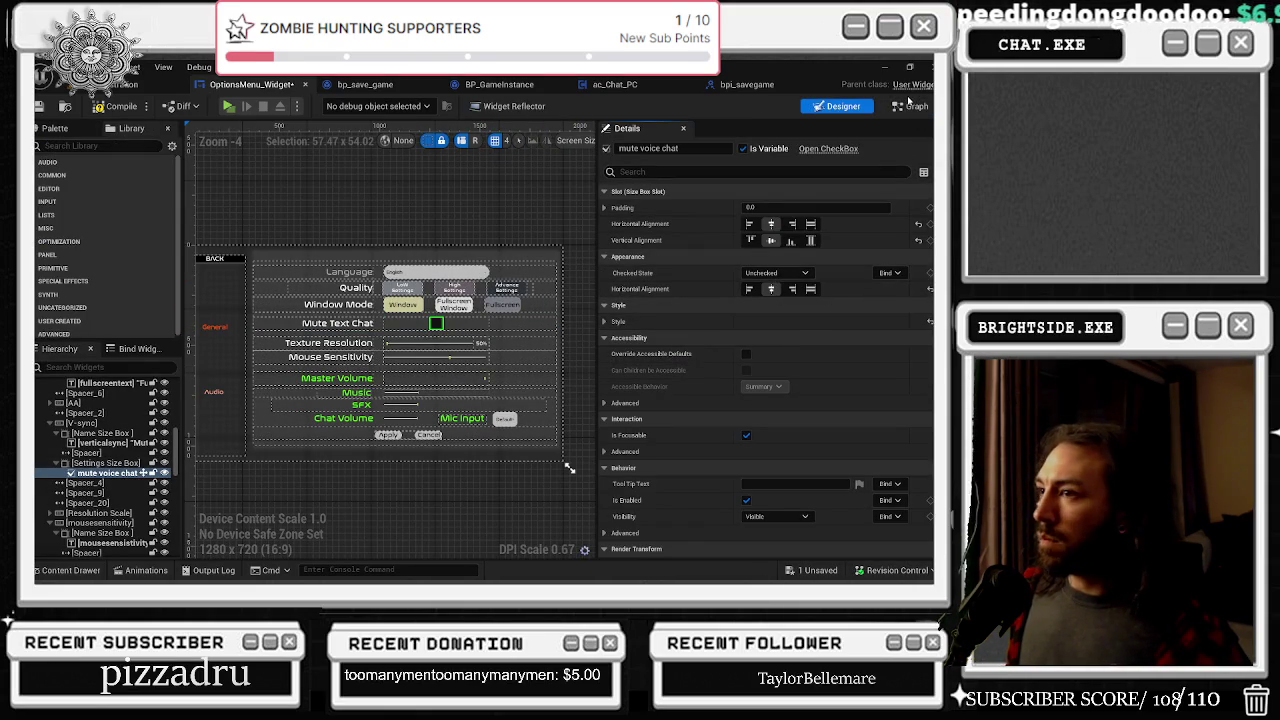
Step: Place a mutevoicechat reference in the Event Graph and add a Set Checked State node for it
double_click(376, 394)
drag(343, 384, 712, 306)
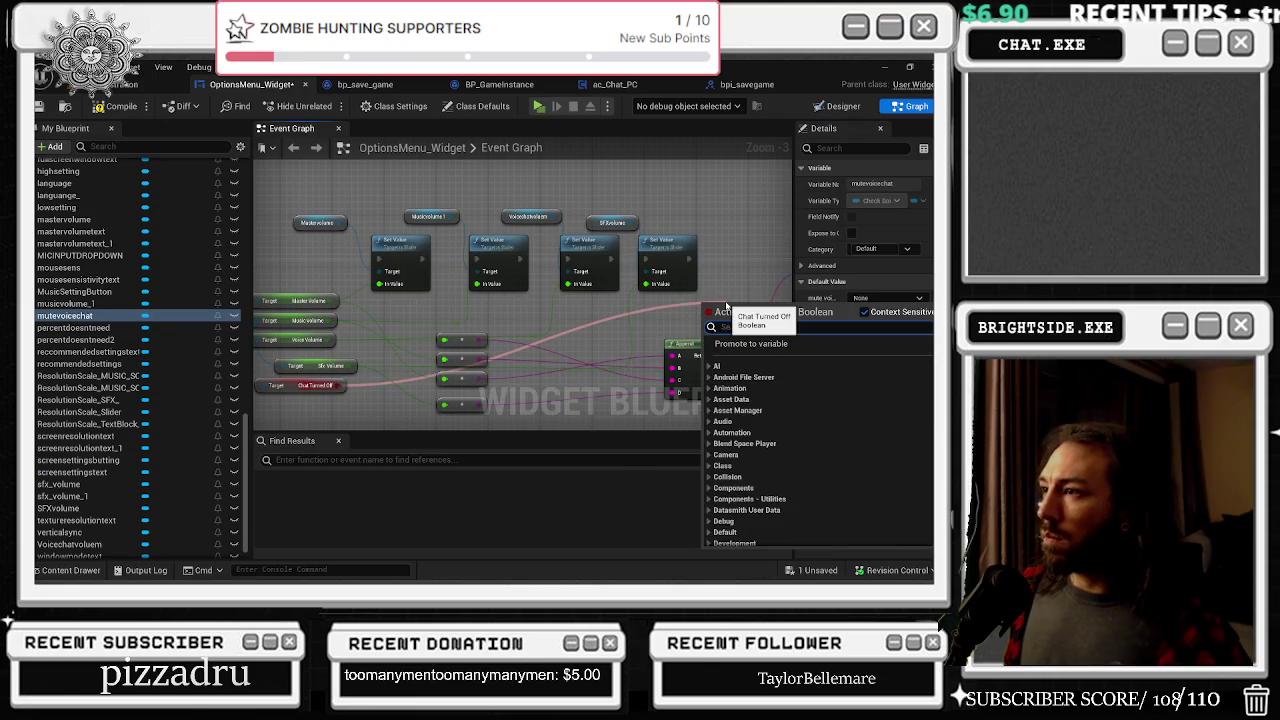
click(731, 221)
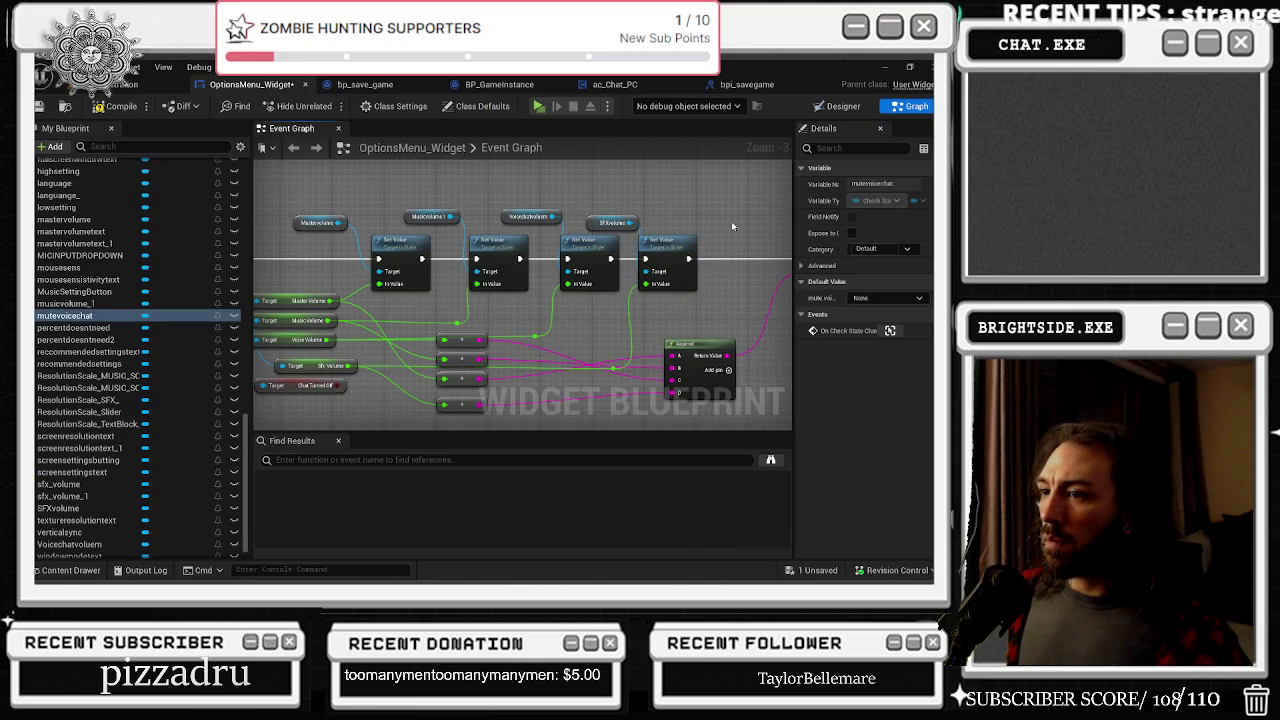
click(836, 106)
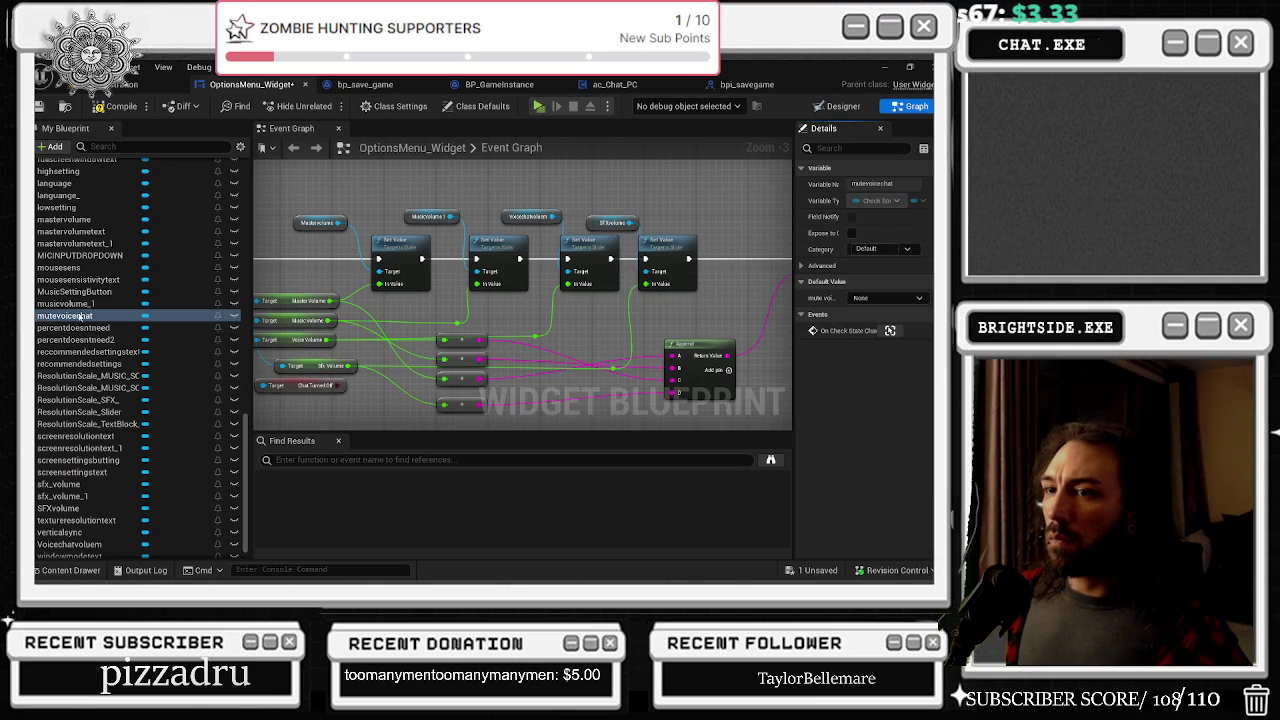
mouse_move(77, 318)
mouse_down()
mouse_move(690, 222)
mouse_move(730, 238)
mouse_up()
text(set ch)
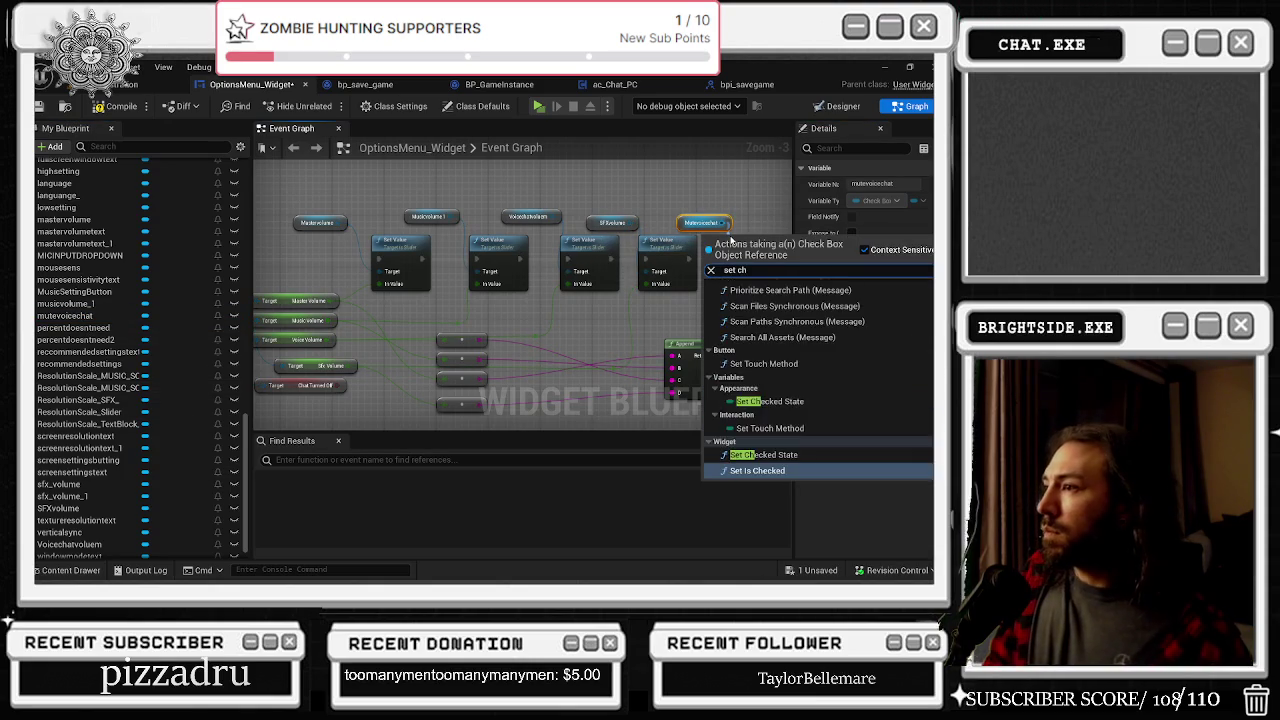
text(eck)
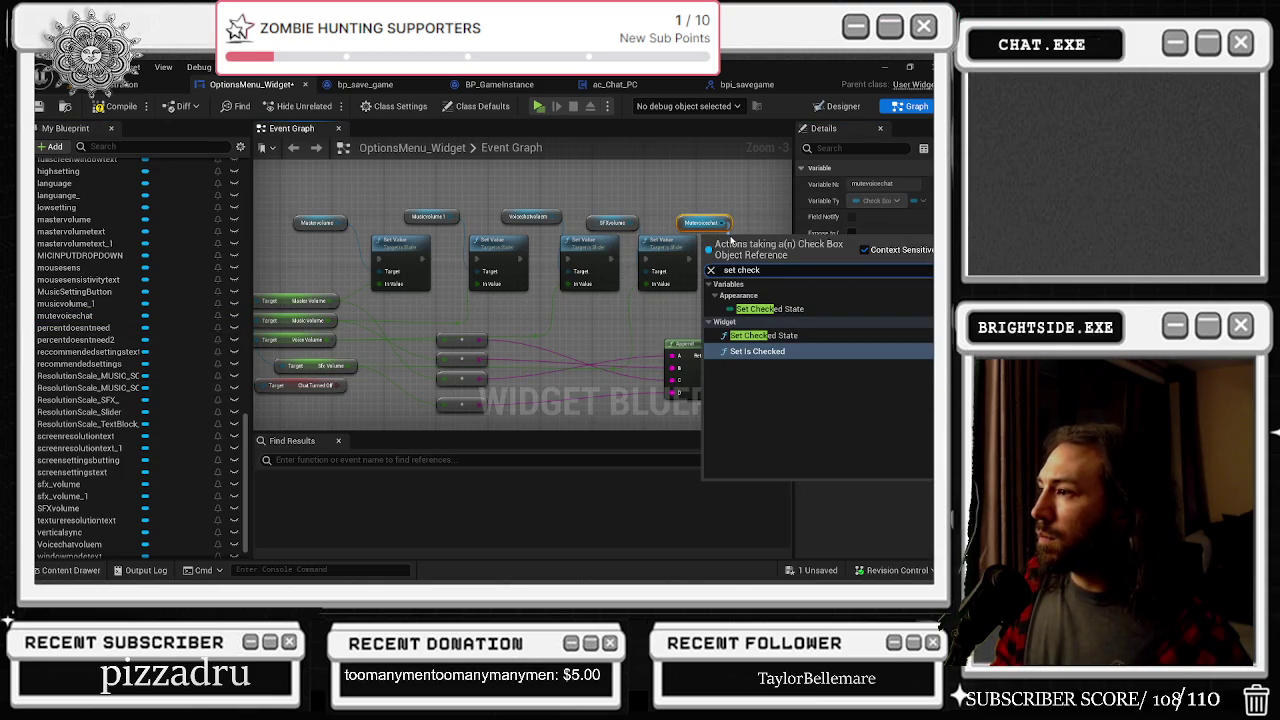
key(Up)
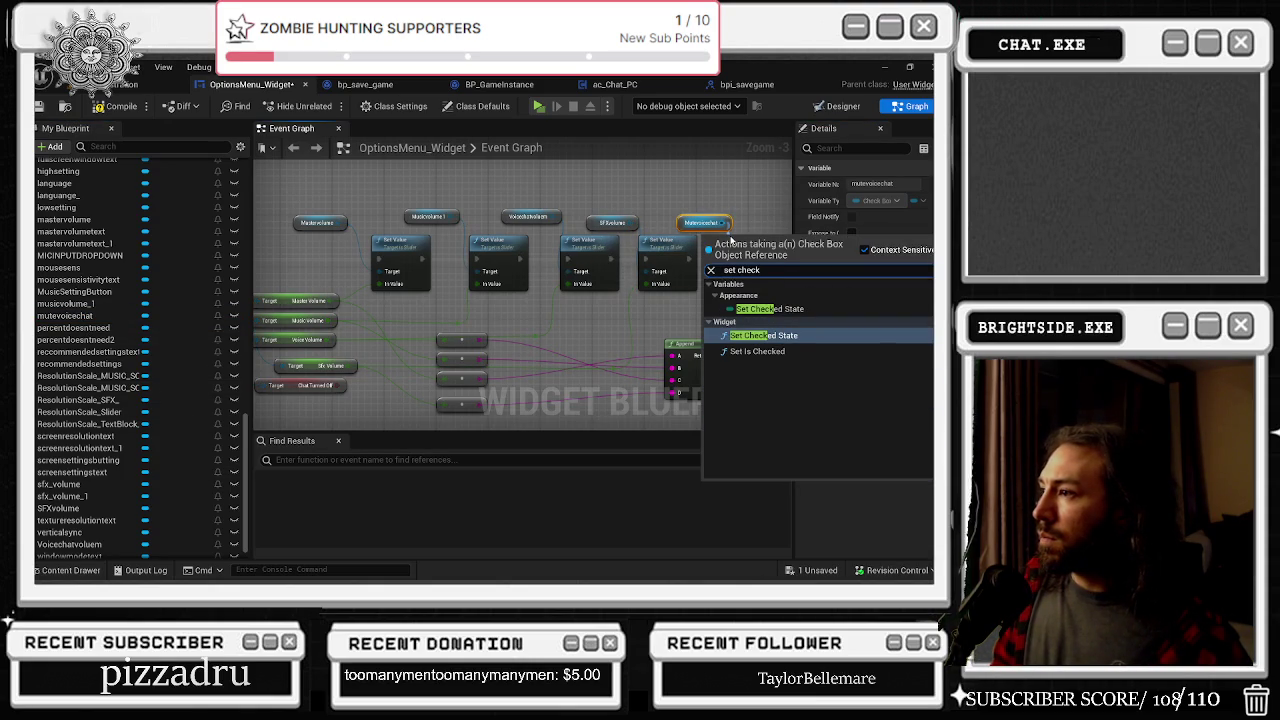
key(Return)
Step: Position Set Checked State and connect Set Value's execution into it
scroll(708, 279, up, 2)
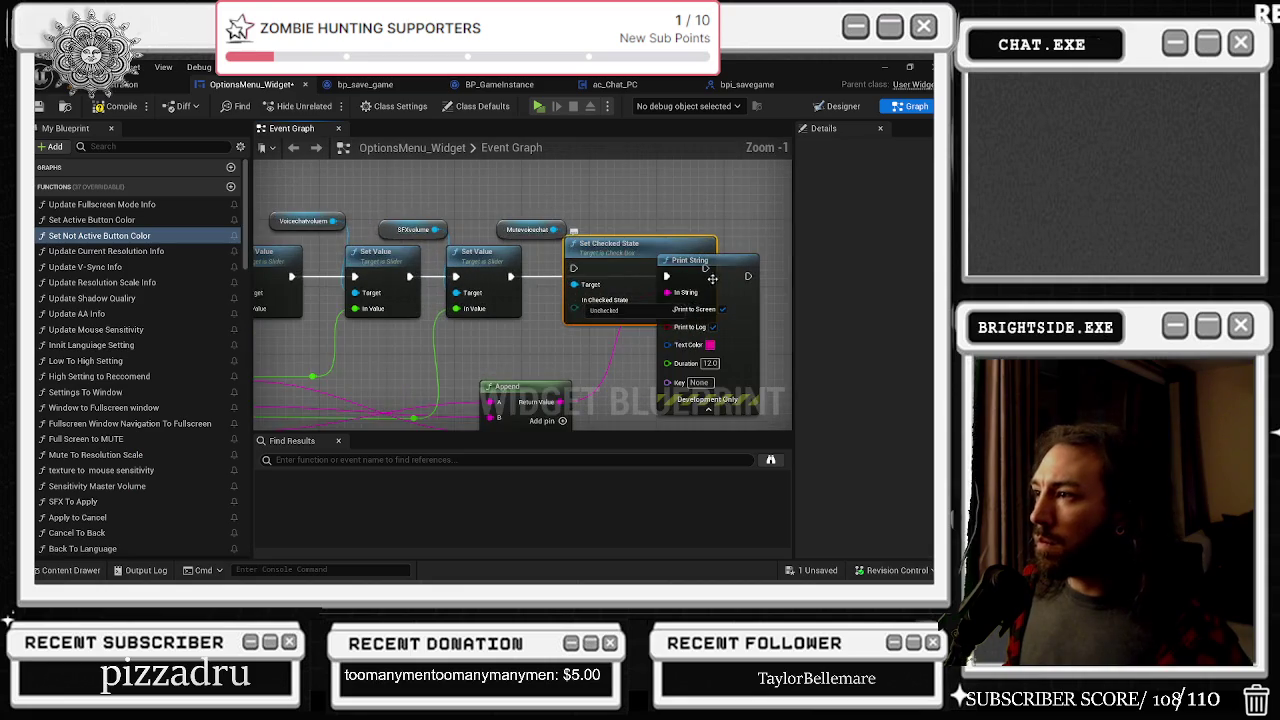
drag(708, 279, 780, 276)
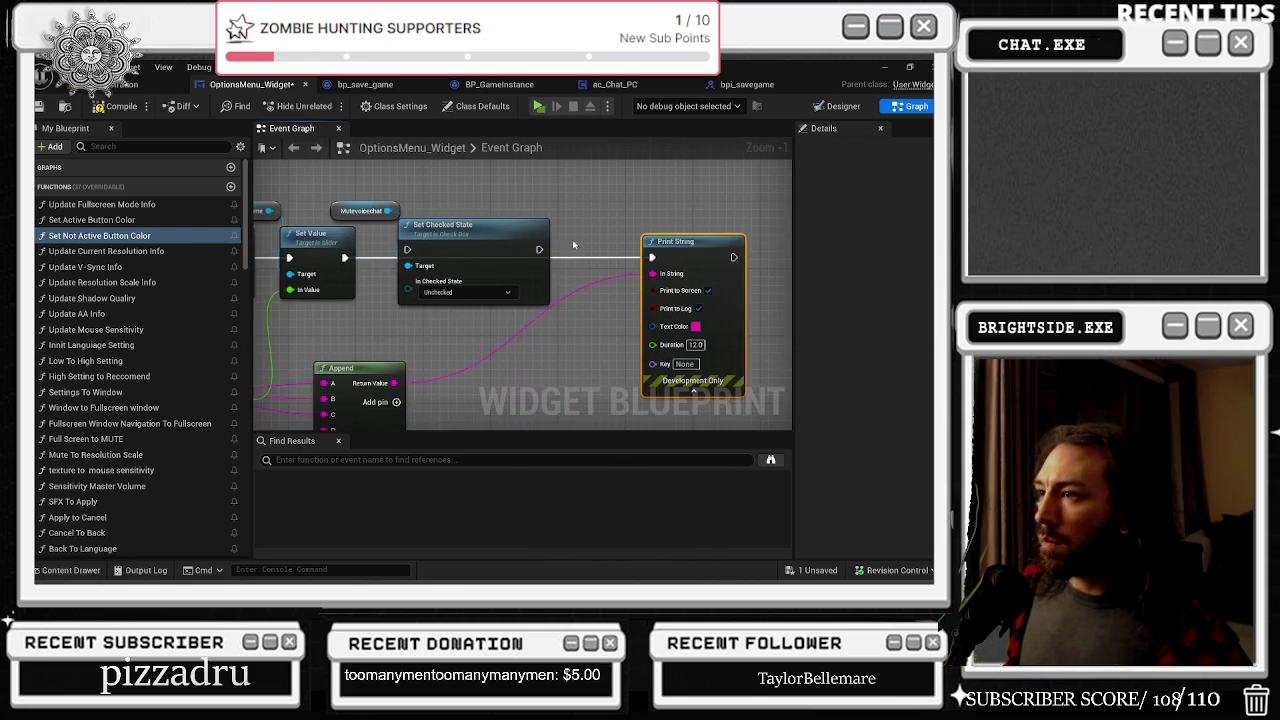
drag(508, 229, 516, 237)
drag(345, 257, 416, 258)
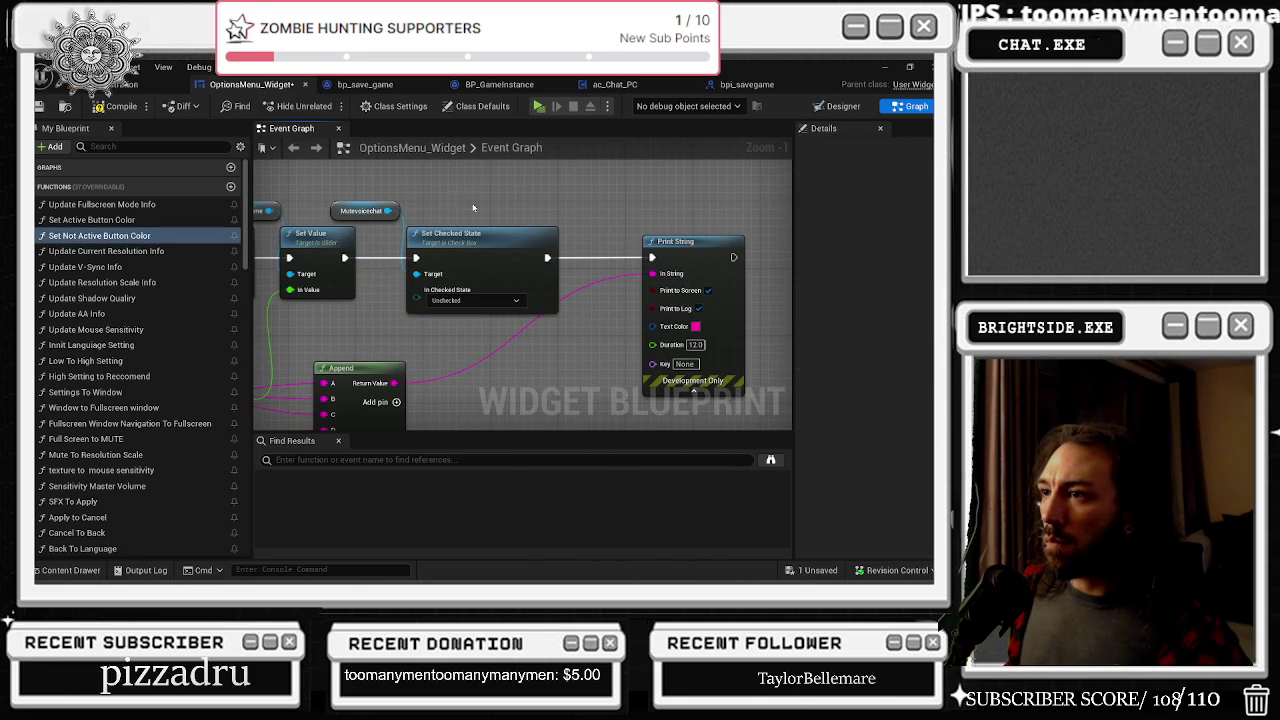
scroll(414, 286, down, 1)
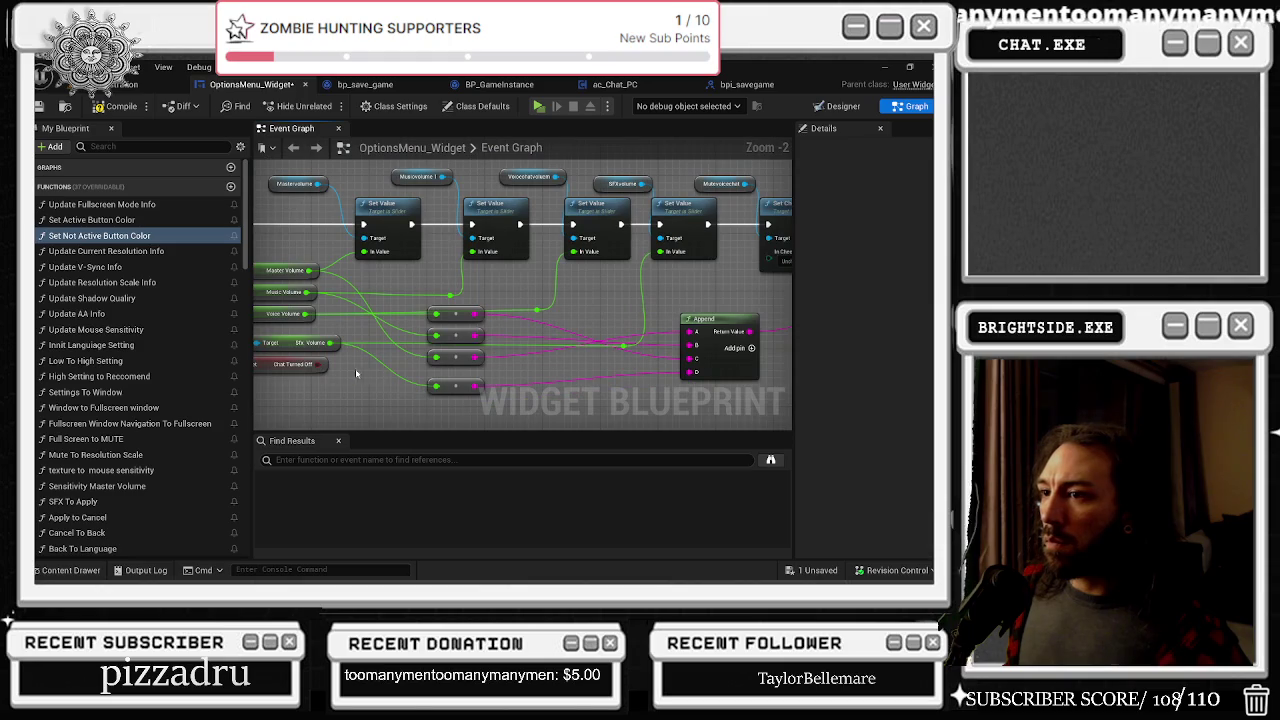
mouse_move(318, 364)
mouse_down()
mouse_move(800, 330)
mouse_move(700, 335)
mouse_move(585, 400)
mouse_up()
key(Escape)
Step: Feed Set Checked State's state from a new Select node and delete the leftover Print String
drag(722, 257, 700, 288)
text(sele)
key(Return)
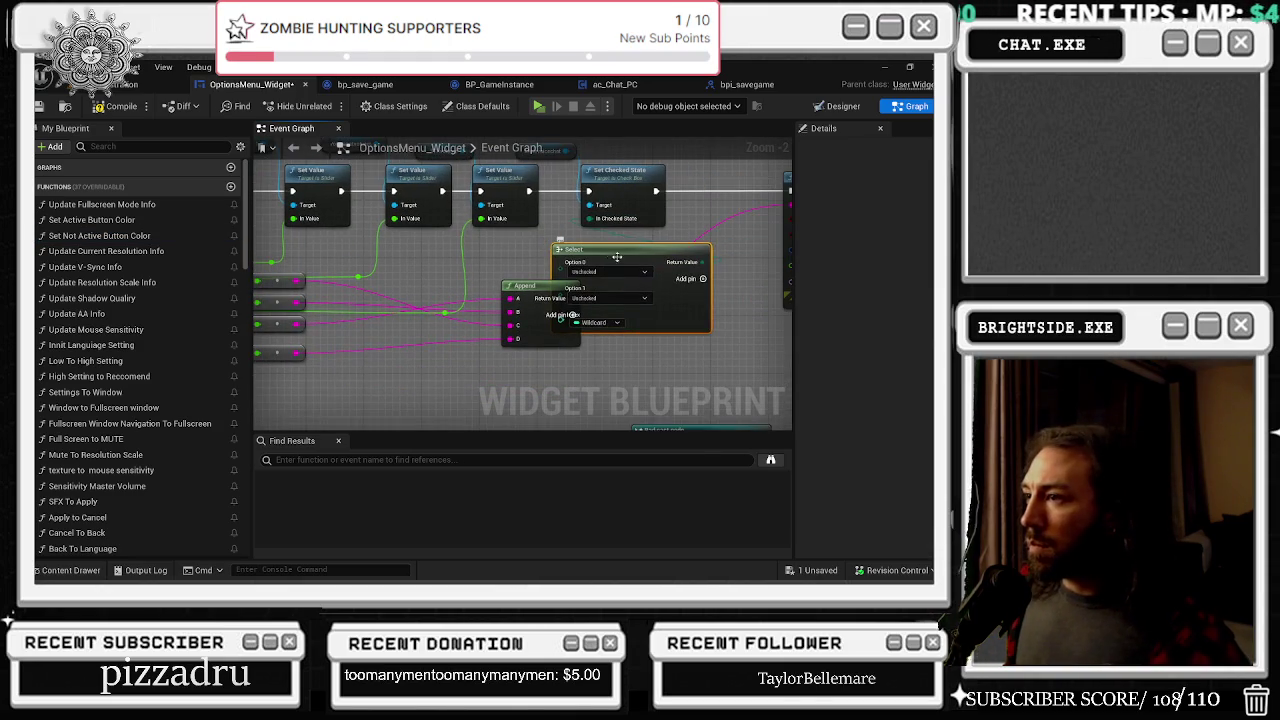
drag(563, 330, 420, 272)
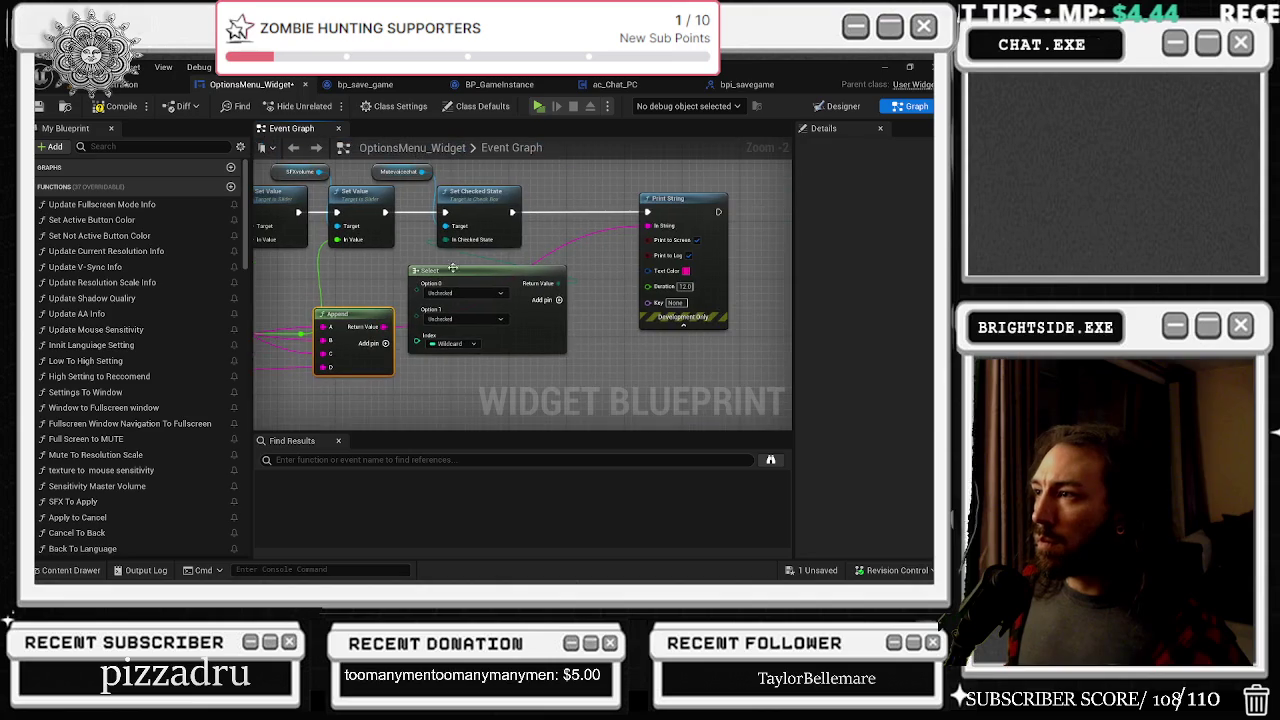
click(680, 200)
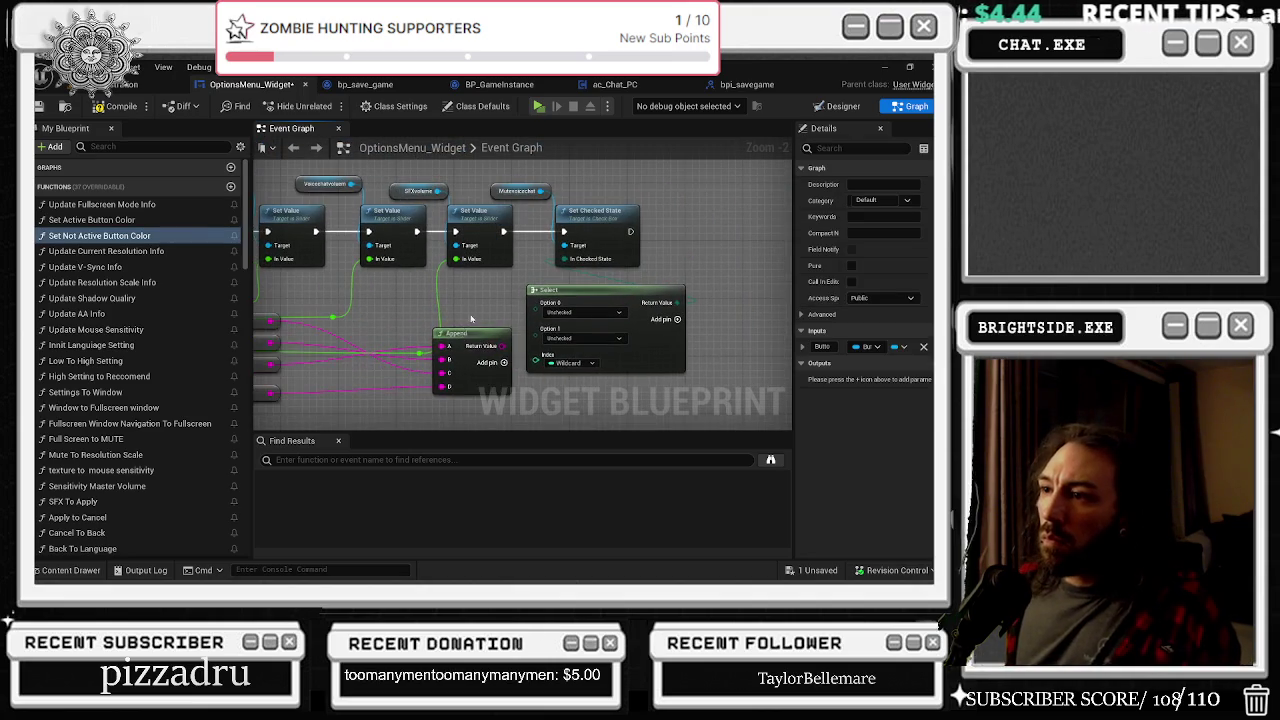
key(Delete)
Step: Index the Select by Chat Turned Off, with True set to Checked and False Unchecked
drag(286, 350, 452, 329)
click(452, 329)
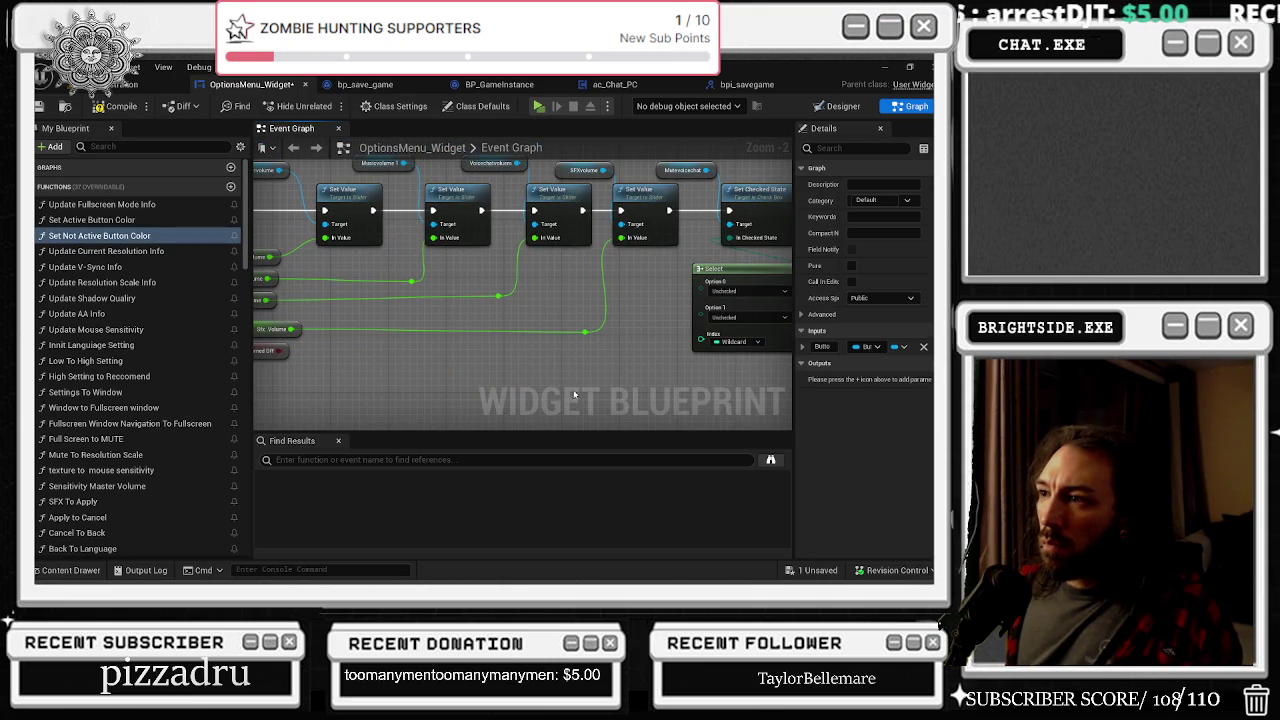
mouse_move(288, 354)
mouse_down()
mouse_move(640, 371)
mouse_move(729, 343)
mouse_move(701, 341)
mouse_up()
mouse_move(626, 375)
mouse_down()
mouse_move(809, 396)
mouse_move(593, 389)
mouse_up()
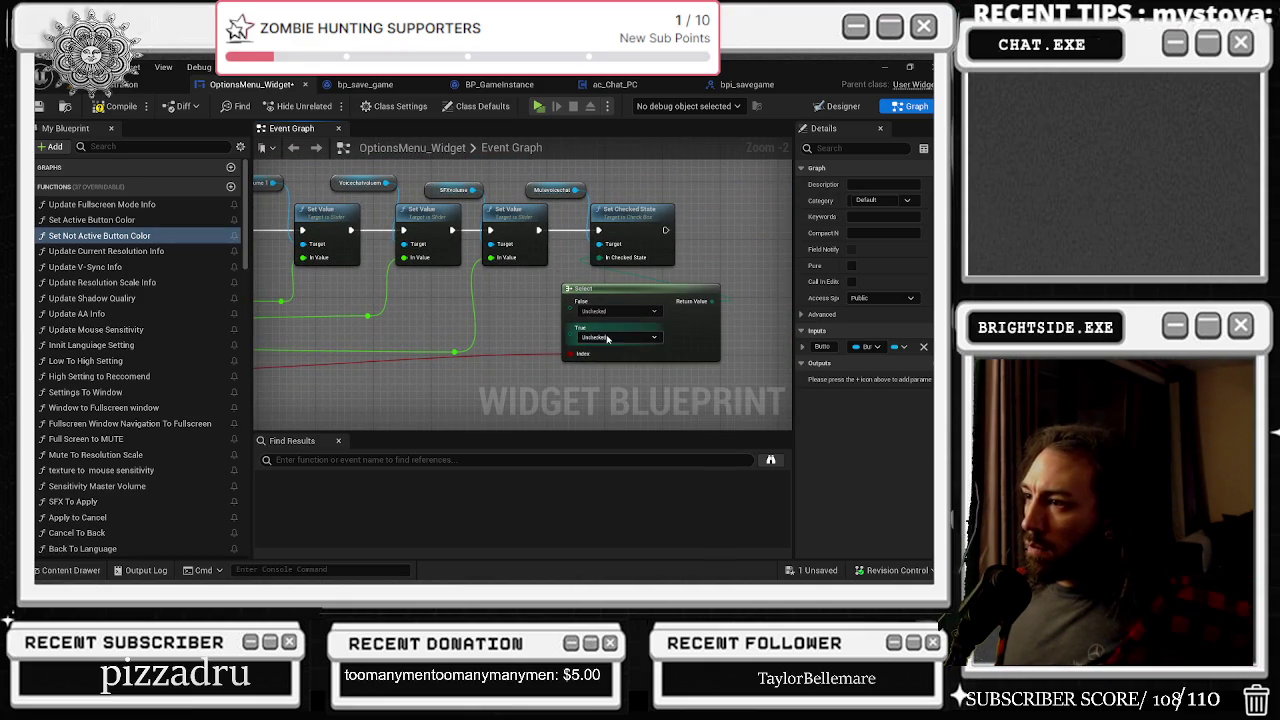
click(623, 343)
click(635, 362)
mouse_move(528, 371)
mouse_down()
mouse_move(561, 369)
mouse_move(522, 365)
mouse_up()
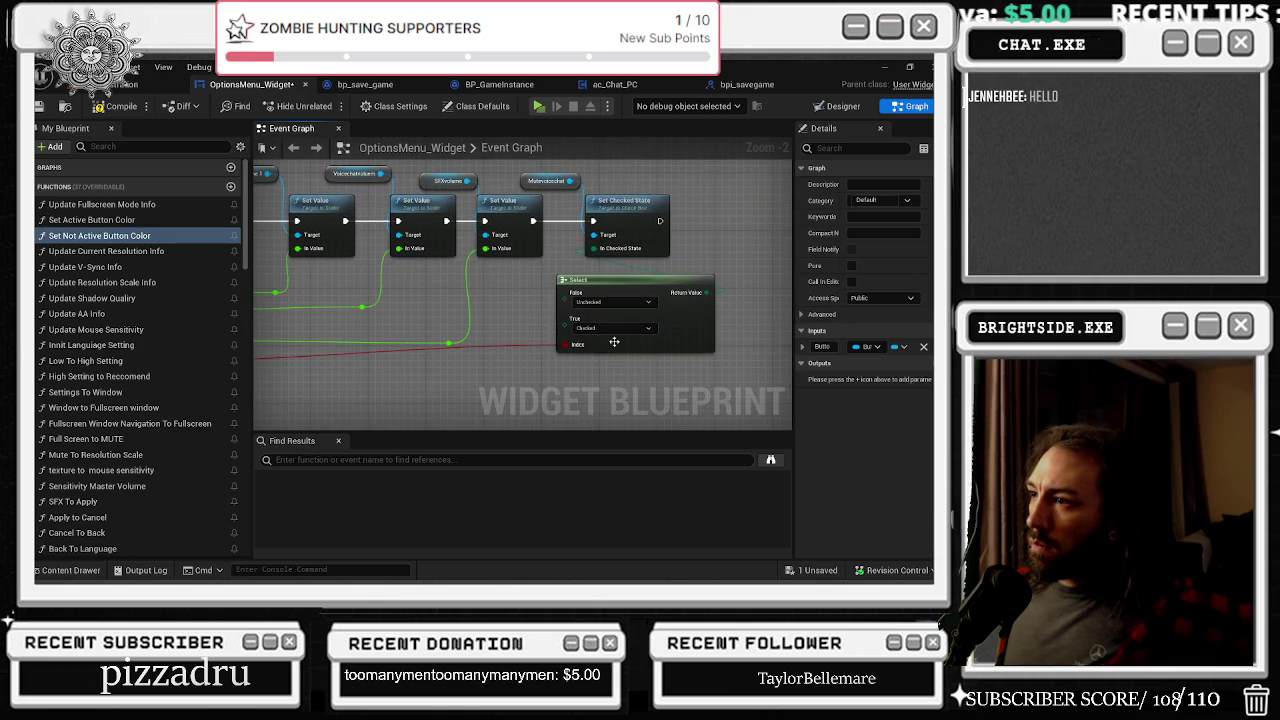
drag(540, 320, 752, 377)
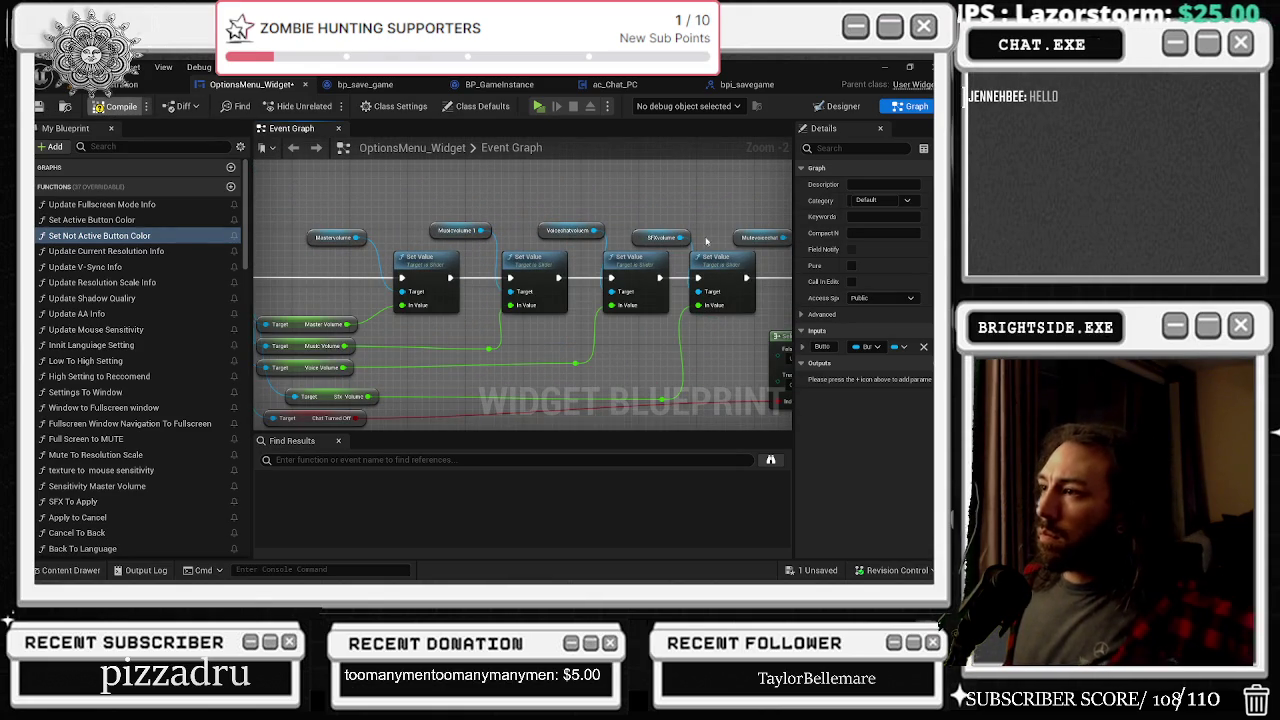
Step: Compile and save OptionsMenu_Widget, then look over the sound node groups
key(ctrl+s)
scroll(710, 254, down, 1)
scroll(710, 254, down, 2)
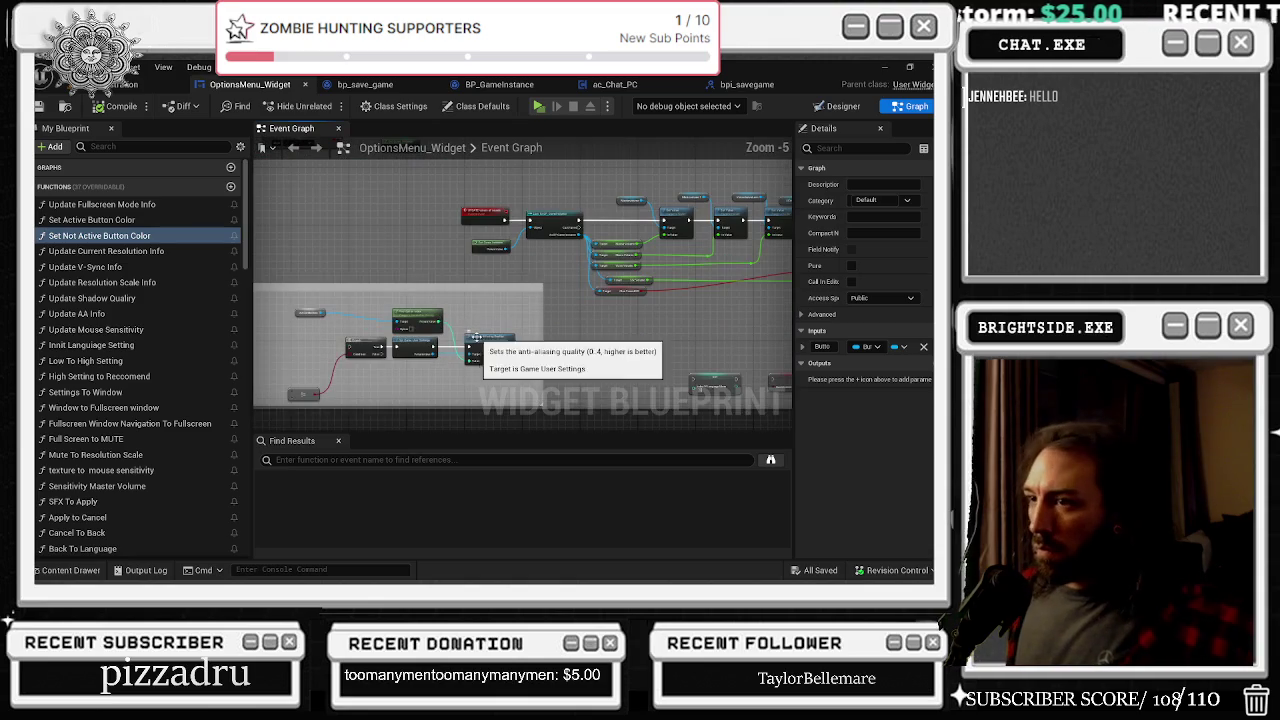
drag(425, 372, 418, 321)
mouse_move(266, 168)
mouse_down()
mouse_move(391, 343)
mouse_move(448, 334)
mouse_up()
scroll(370, 335, down, 4)
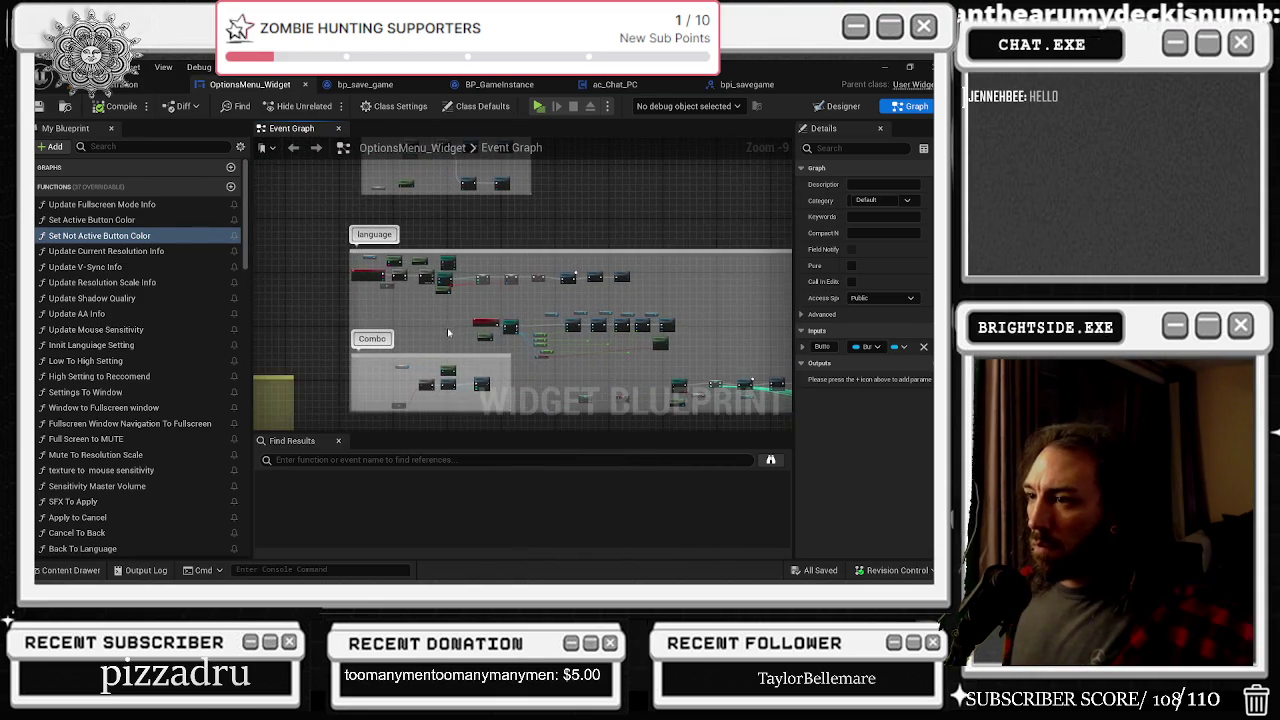
scroll(455, 315, up, 6)
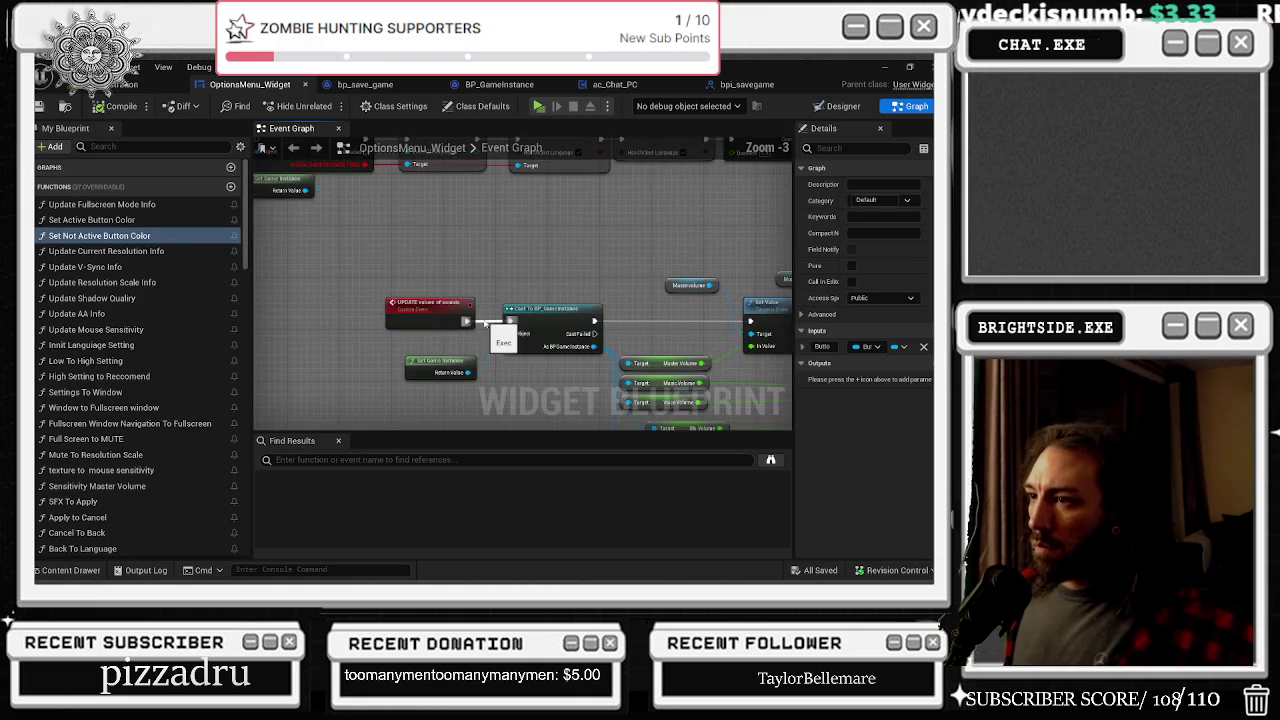
scroll(484, 321, down, 5)
Step: Move the Combo comment aside and wrap the sound nodes in a comment titled 'update a sound'
drag(453, 298, 684, 353)
scroll(591, 337, down, 1)
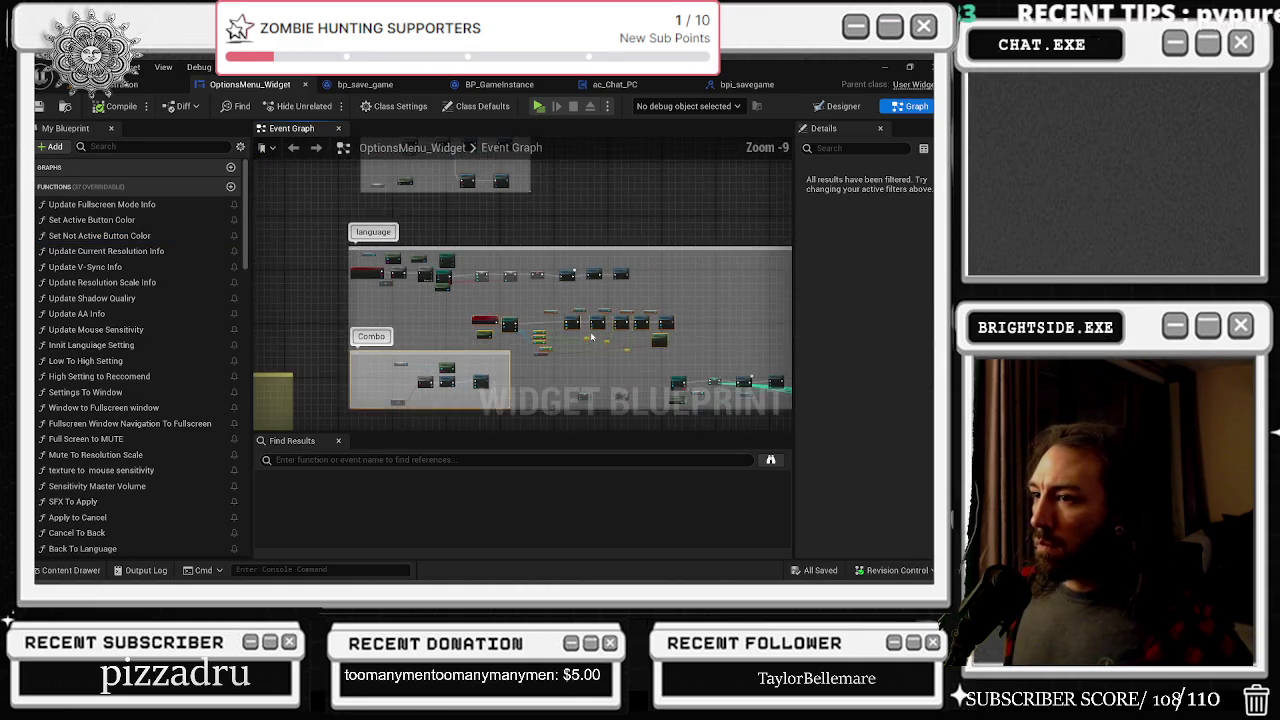
click(516, 310)
mouse_move(490, 360)
mouse_down()
mouse_move(364, 327)
mouse_move(677, 285)
mouse_move(626, 278)
mouse_move(520, 300)
mouse_up()
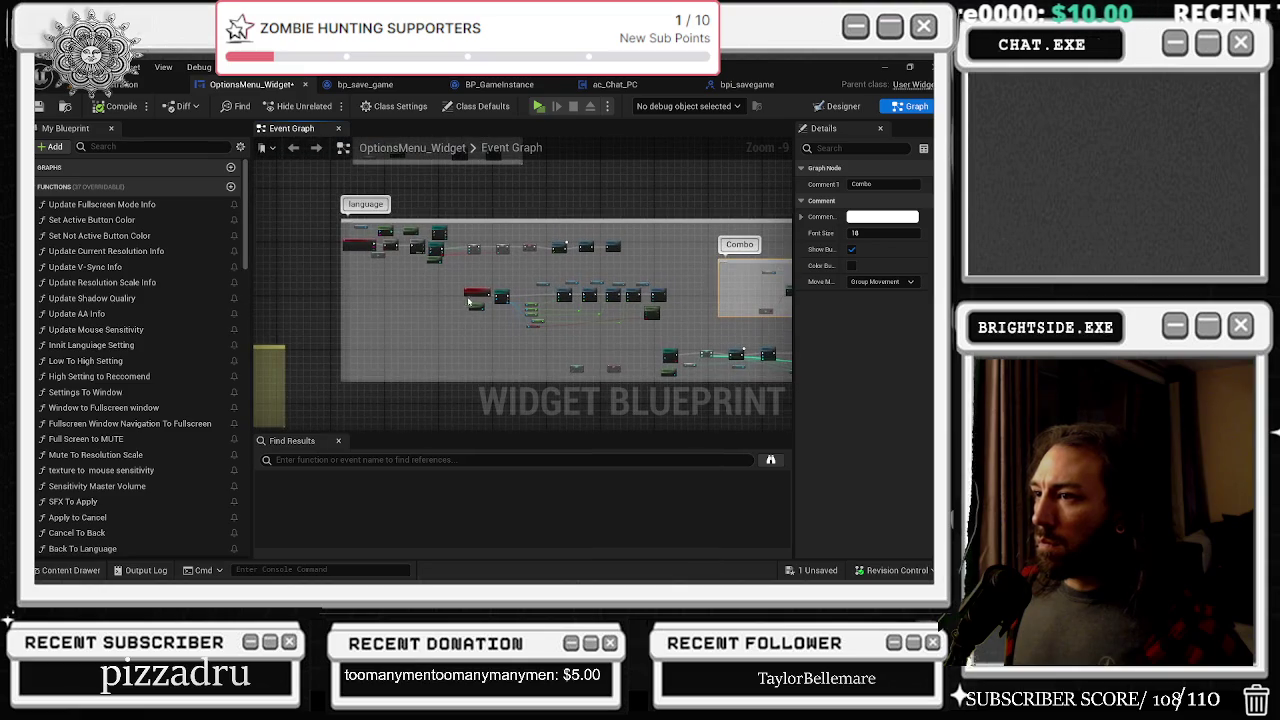
click(454, 317)
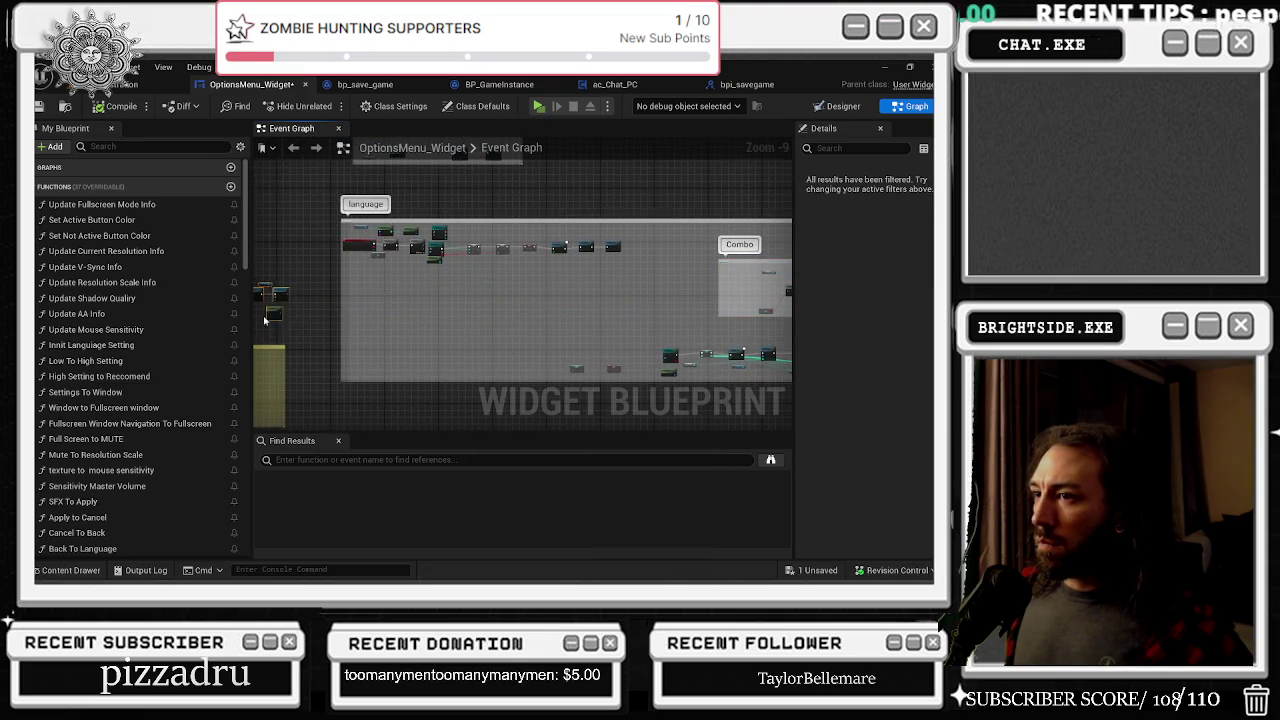
drag(262, 308, 440, 302)
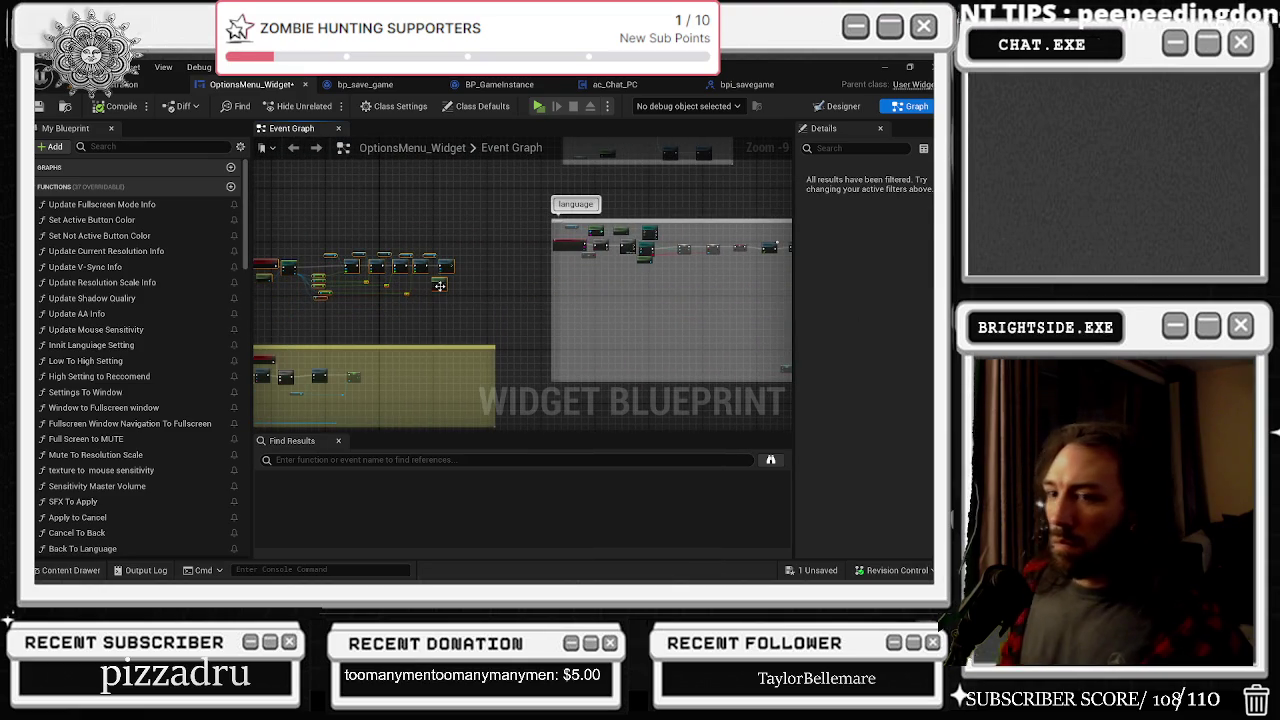
key(c)
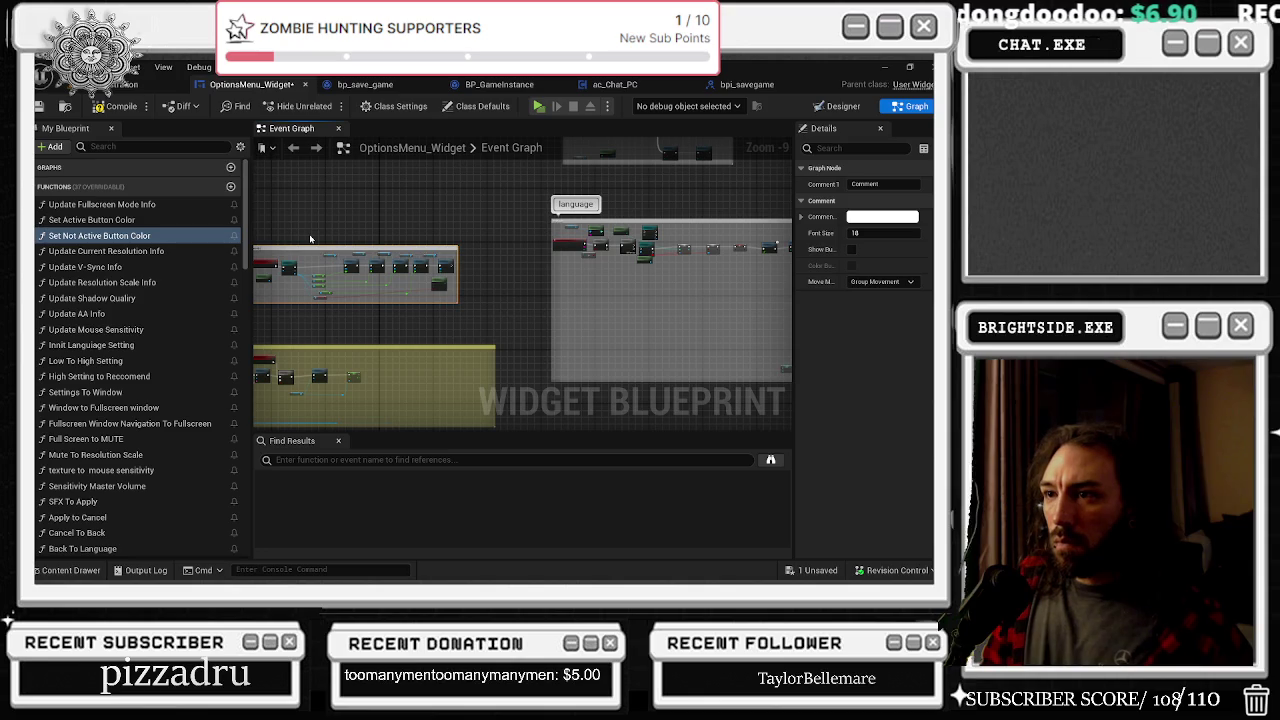
key(Return)
Step: Stretch the 'update a sound' comment to cover the Set Checked State and Select nodes
drag(310, 240, 478, 274)
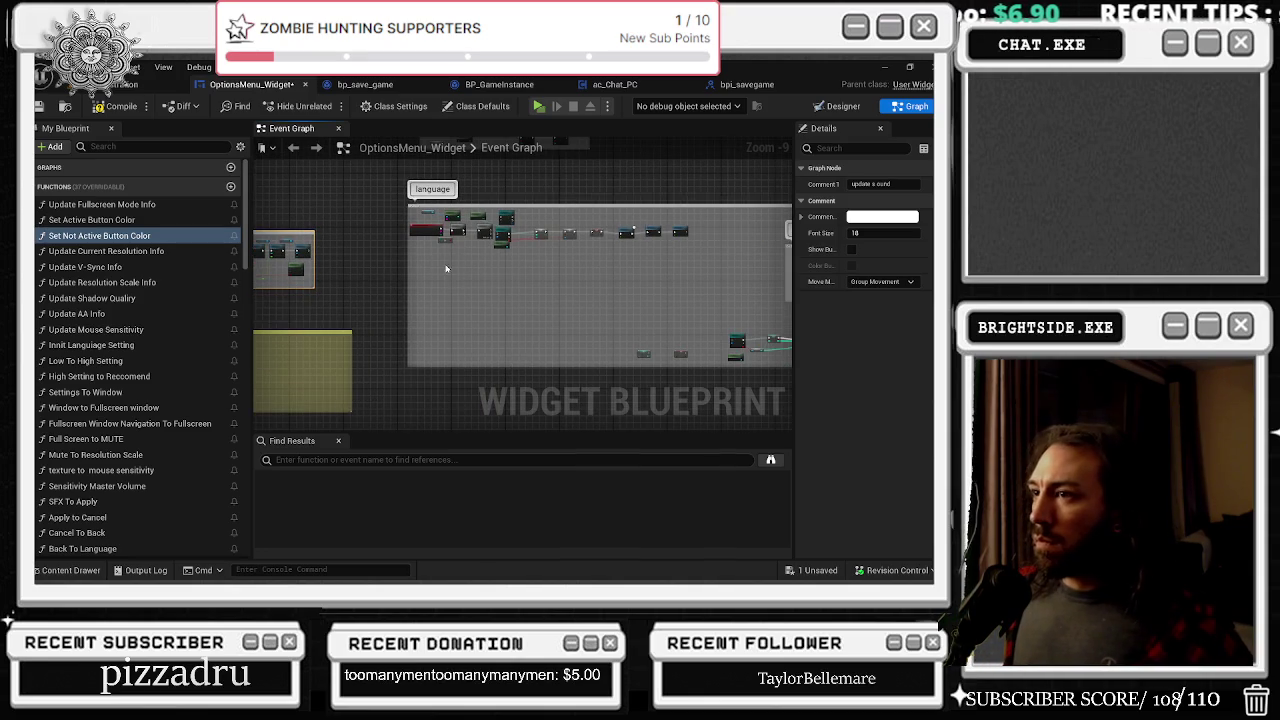
mouse_move(410, 217)
mouse_down()
mouse_move(690, 250)
mouse_move(458, 244)
mouse_move(491, 257)
mouse_up()
scroll(409, 290, up, 6)
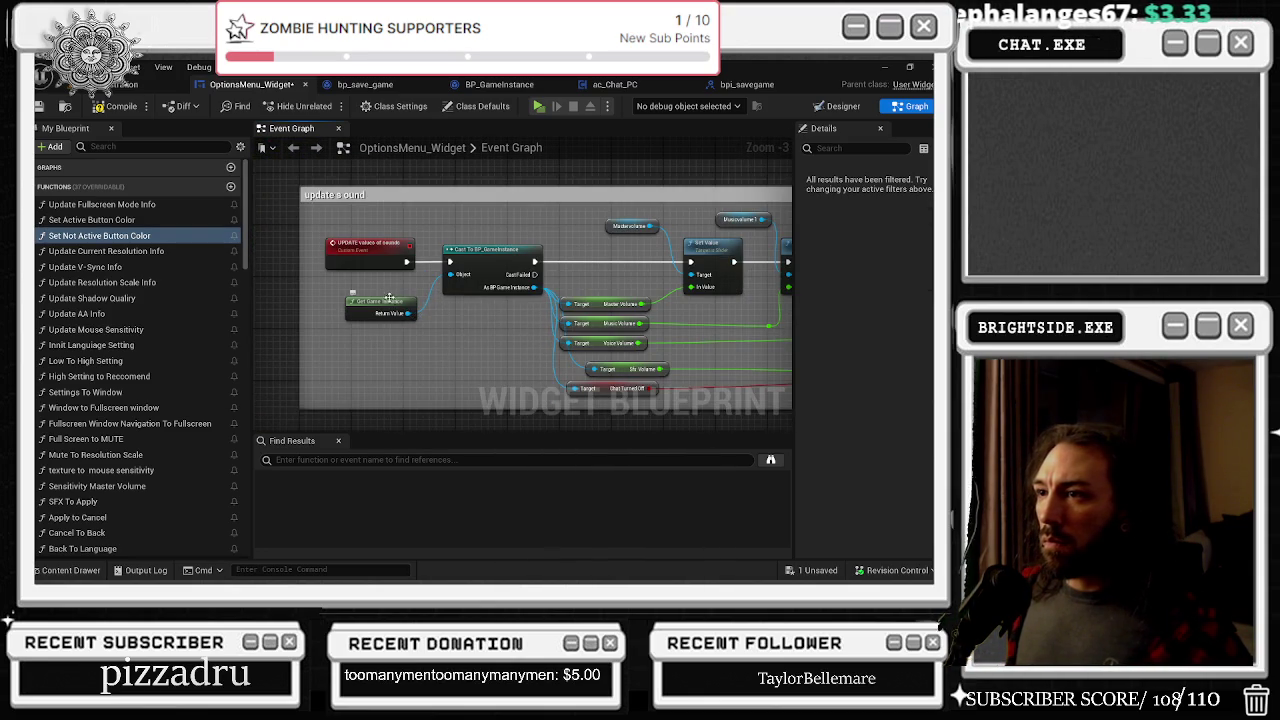
mouse_move(698, 354)
mouse_down()
mouse_move(337, 358)
mouse_move(447, 358)
mouse_up()
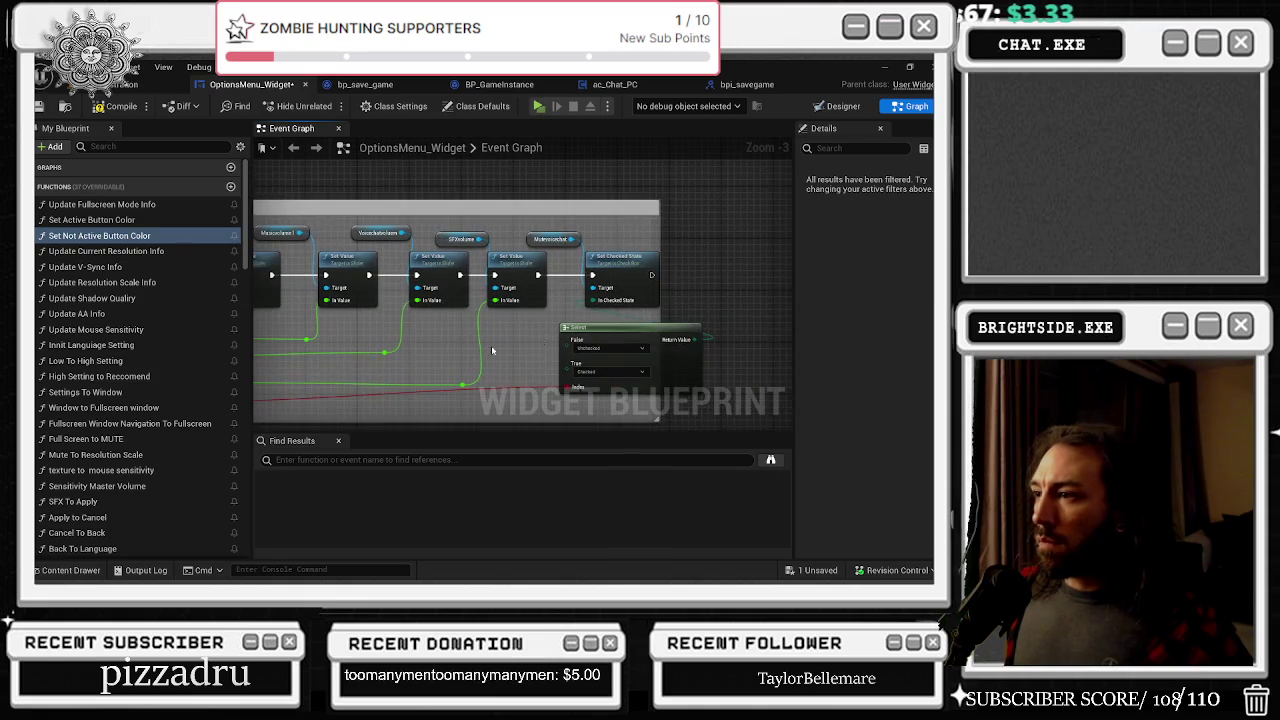
drag(658, 217, 752, 212)
drag(760, 300, 650, 280)
mouse_move(527, 247)
mouse_down()
mouse_move(595, 247)
mouse_move(664, 223)
mouse_up()
Step: Save the blueprint and review the other node groups
scroll(563, 297, up, 1)
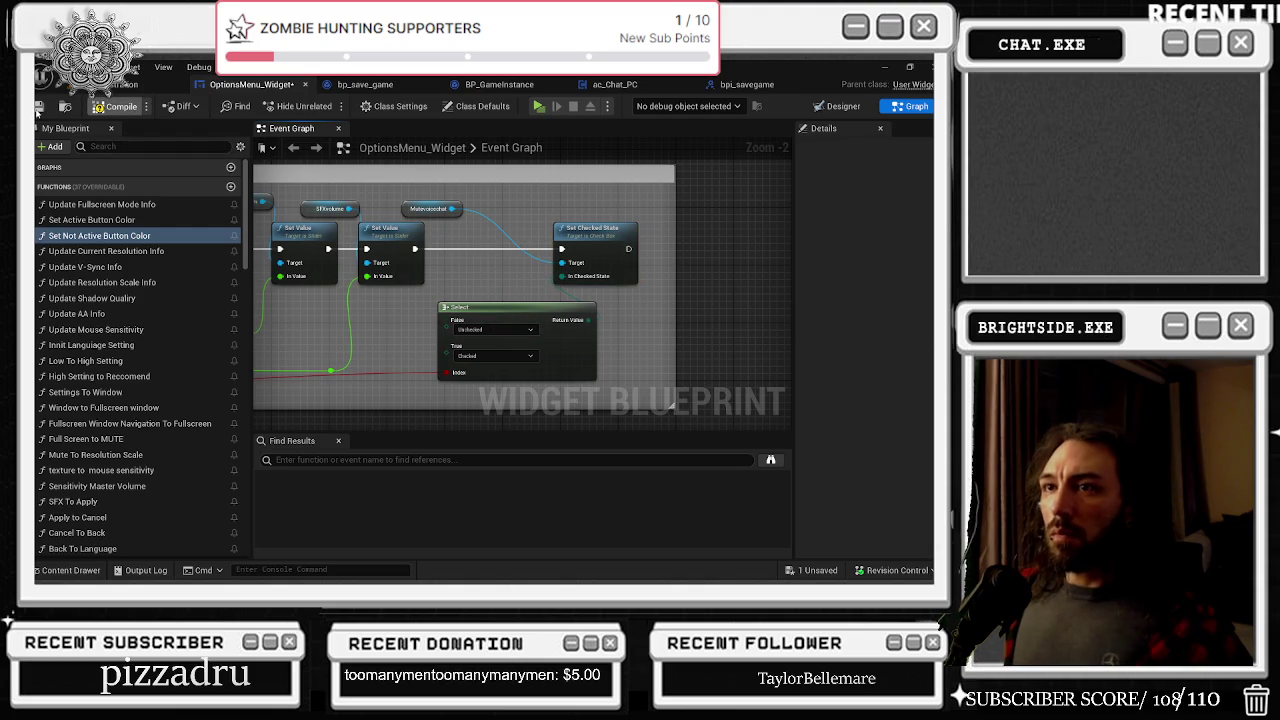
click(38, 106)
scroll(317, 294, down, 10)
mouse_move(317, 294)
mouse_down()
mouse_move(550, 316)
mouse_move(324, 313)
mouse_move(625, 371)
mouse_up()
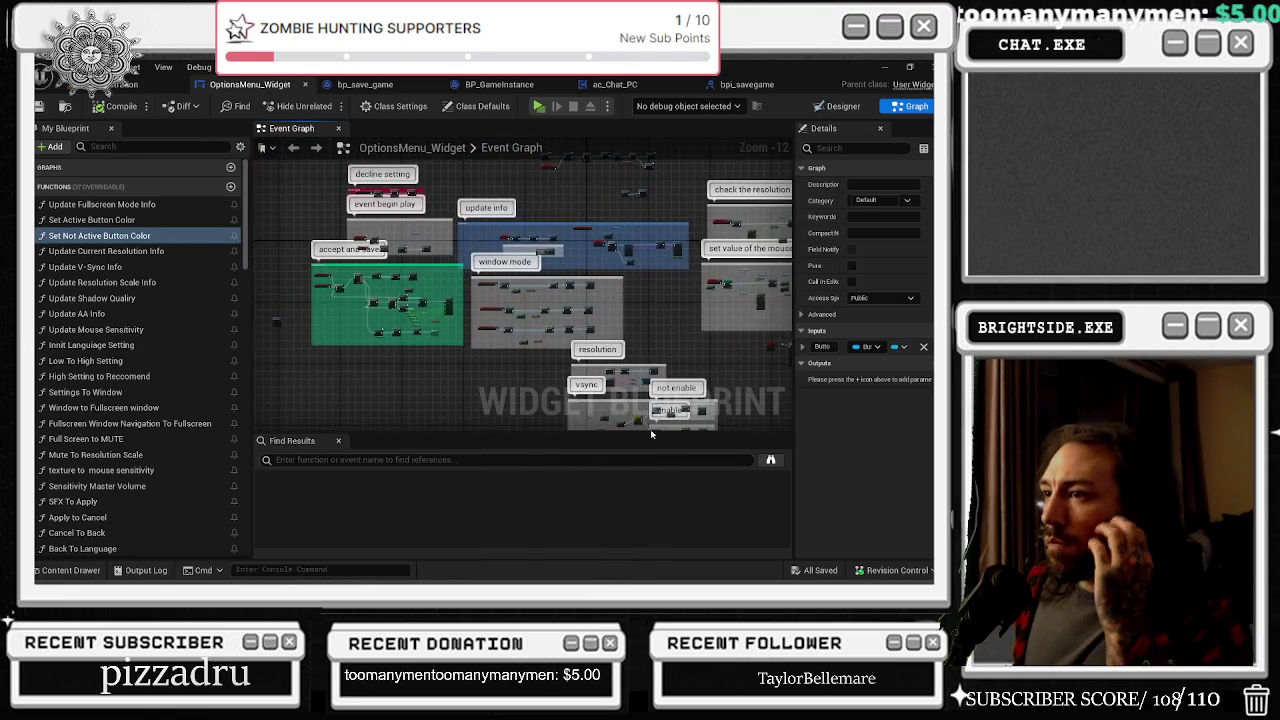
Step: Delete the UPDATE Values Of Sounds node from the event graph
scroll(416, 320, up, 8)
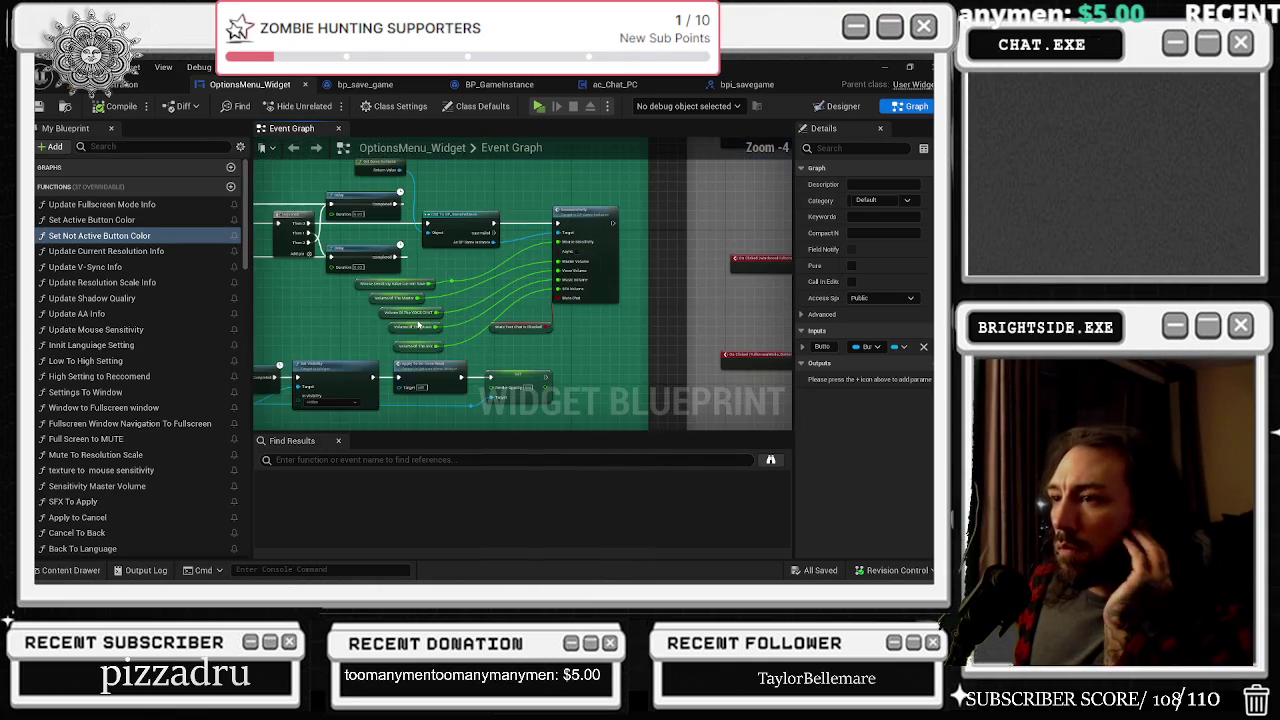
drag(484, 313, 622, 351)
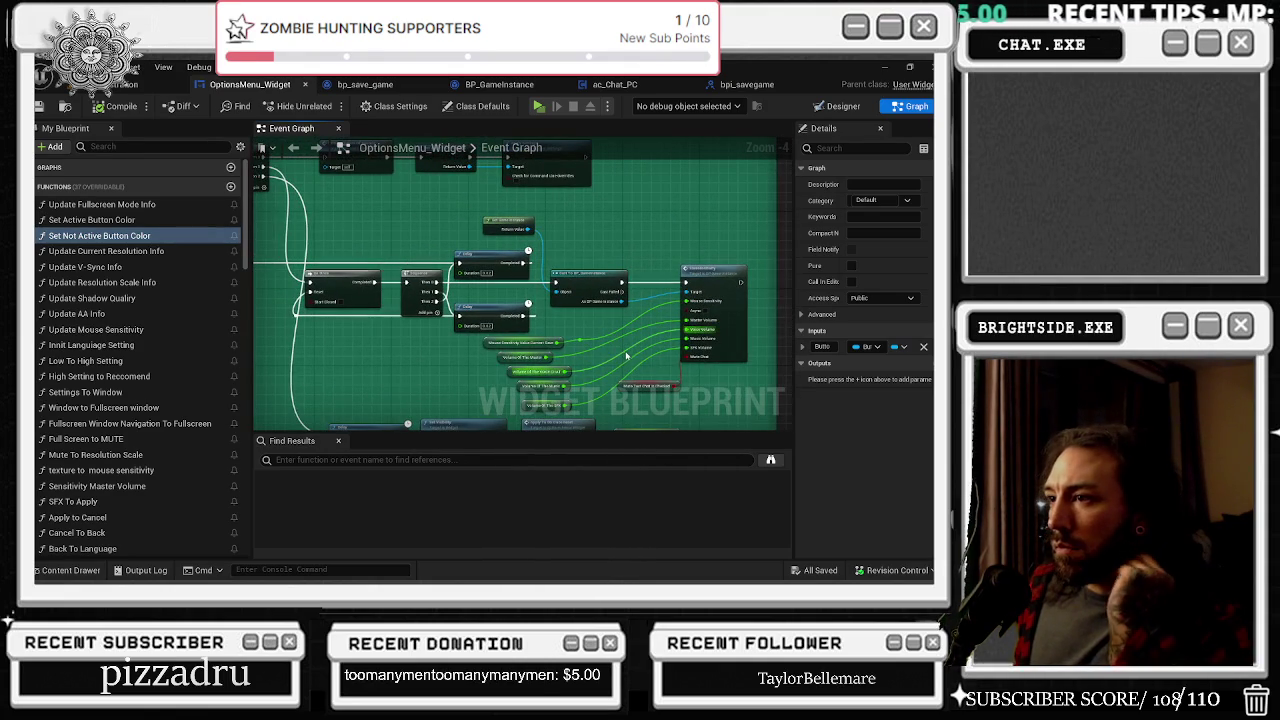
drag(661, 338, 724, 408)
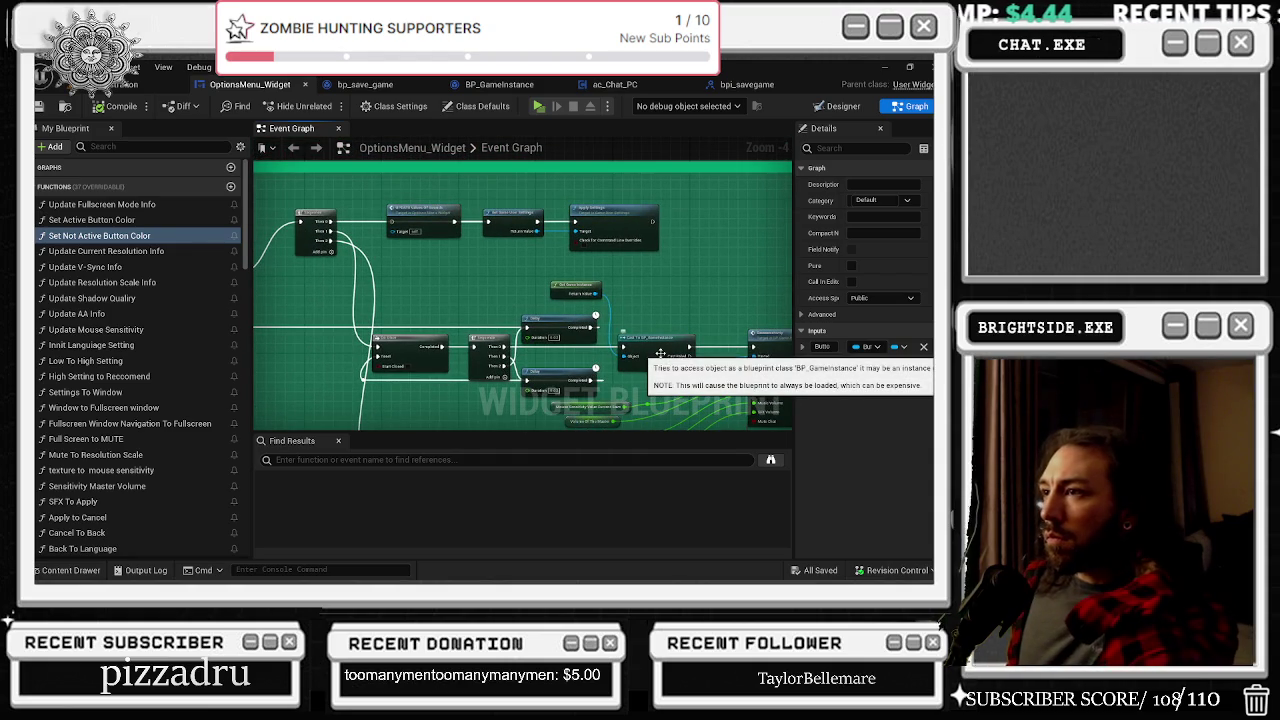
drag(428, 213, 420, 248)
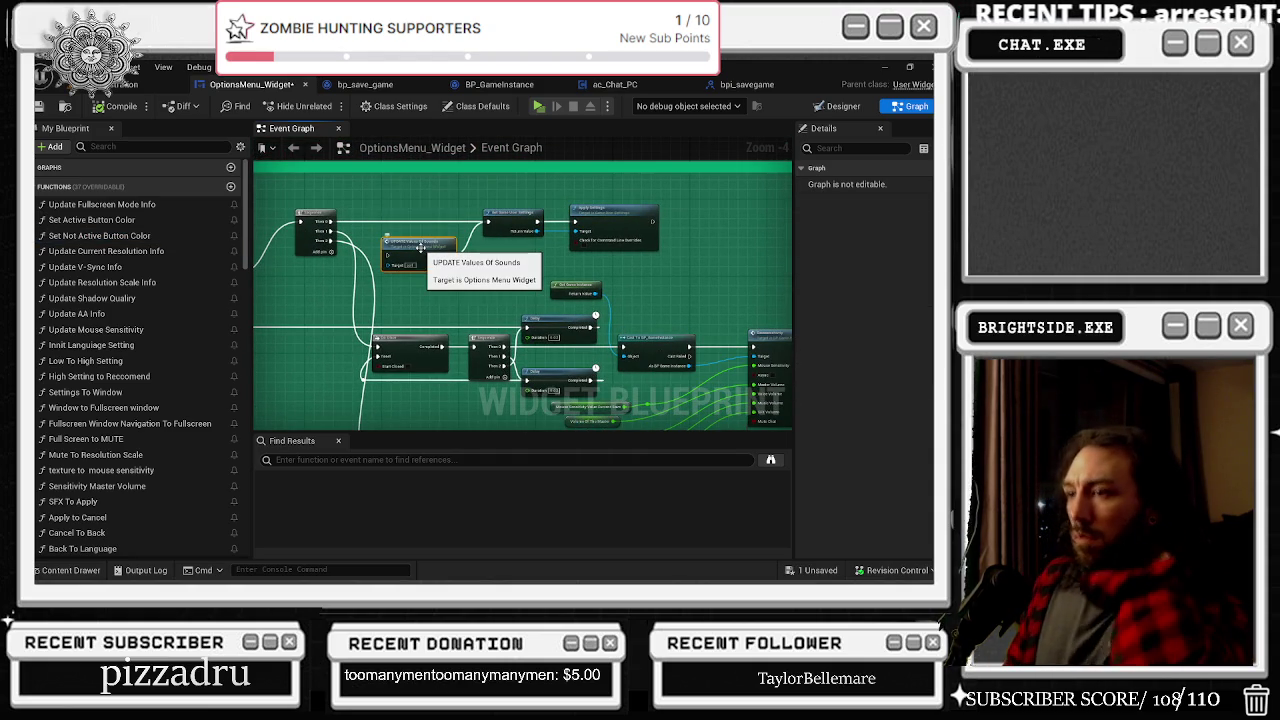
key(Delete)
Step: Review the remaining save and settings nodes, then switch to the ac_Chat_PC event graph
drag(699, 344, 627, 261)
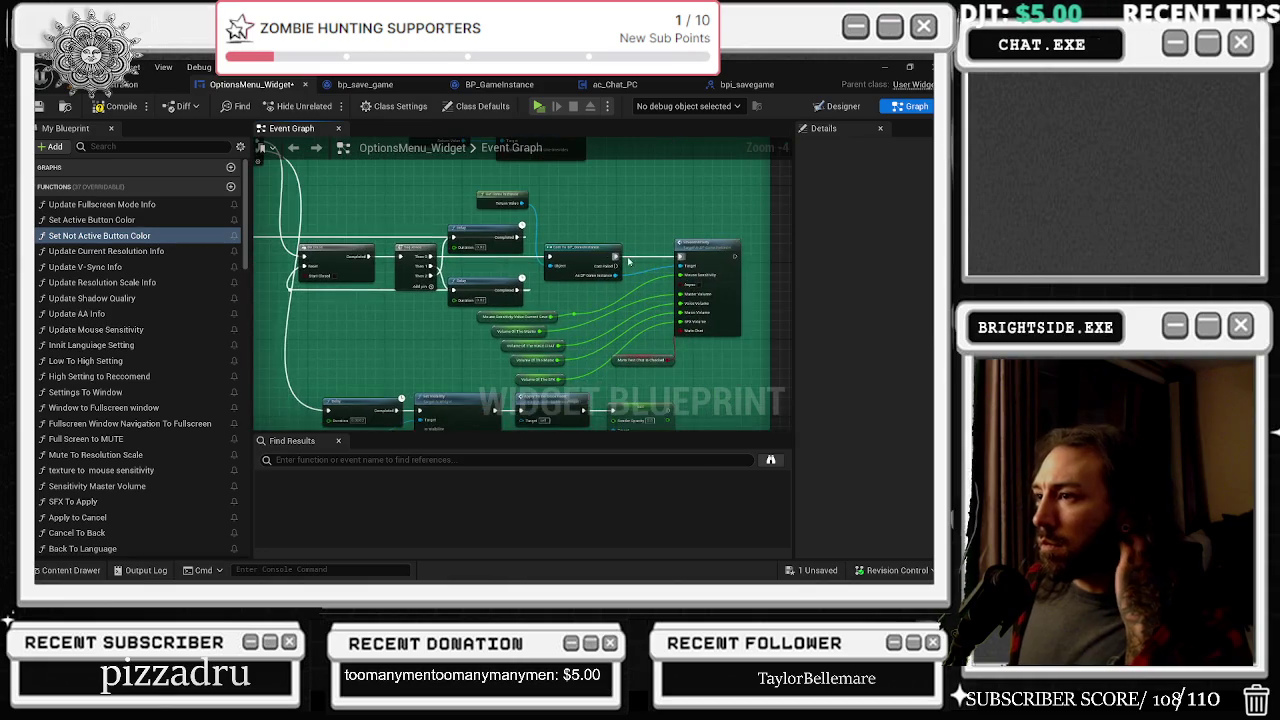
scroll(627, 261, up, 1)
drag(667, 357, 547, 288)
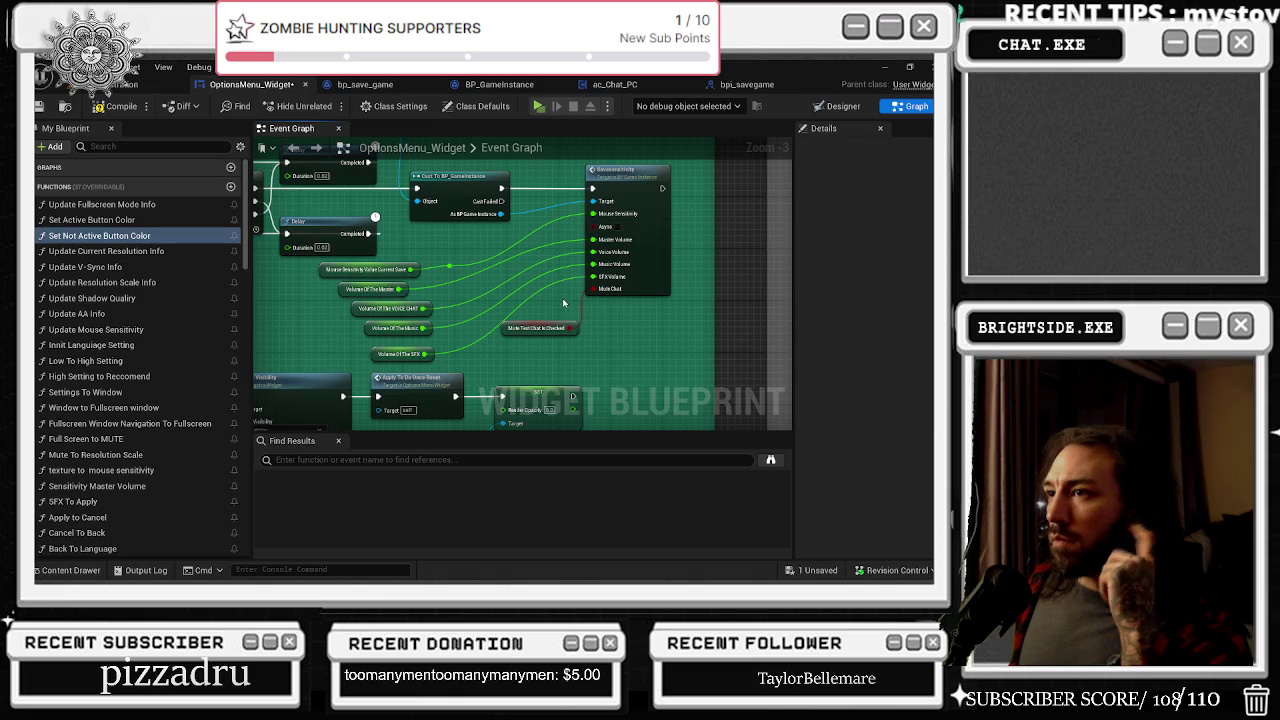
scroll(575, 320, down, 1)
drag(575, 320, 679, 353)
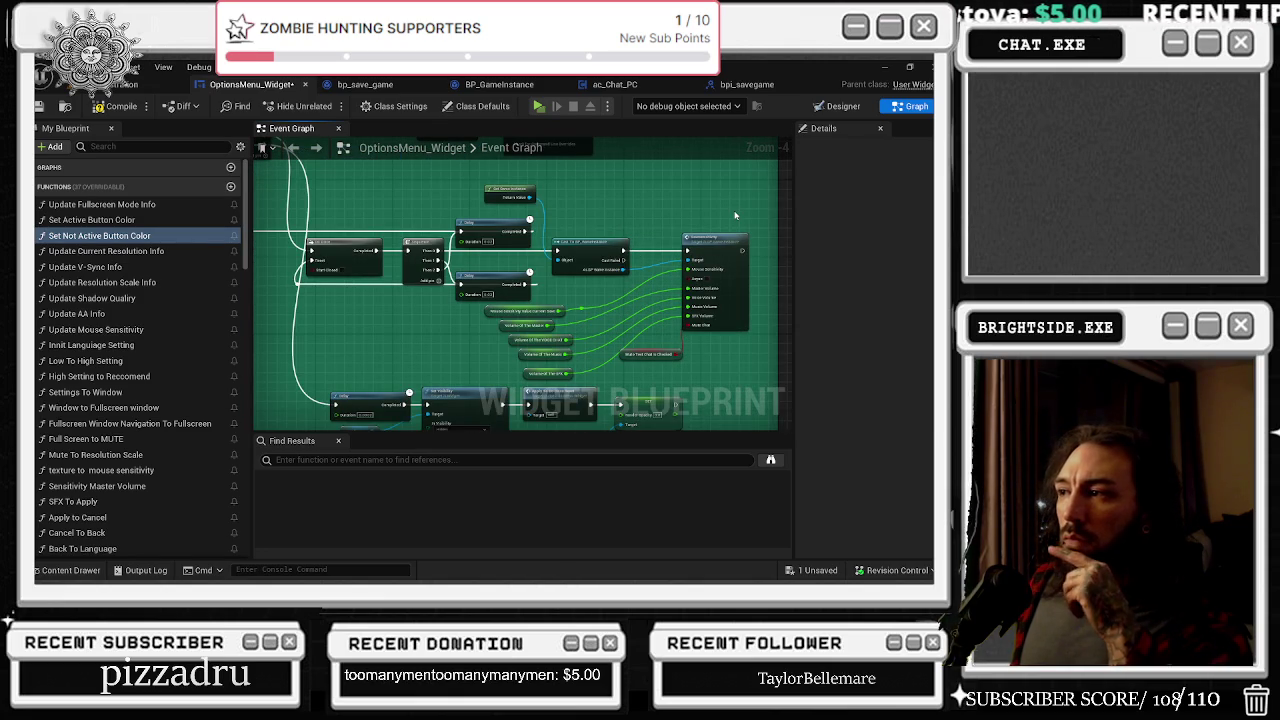
scroll(677, 258, down, 1)
scroll(572, 305, up, 3)
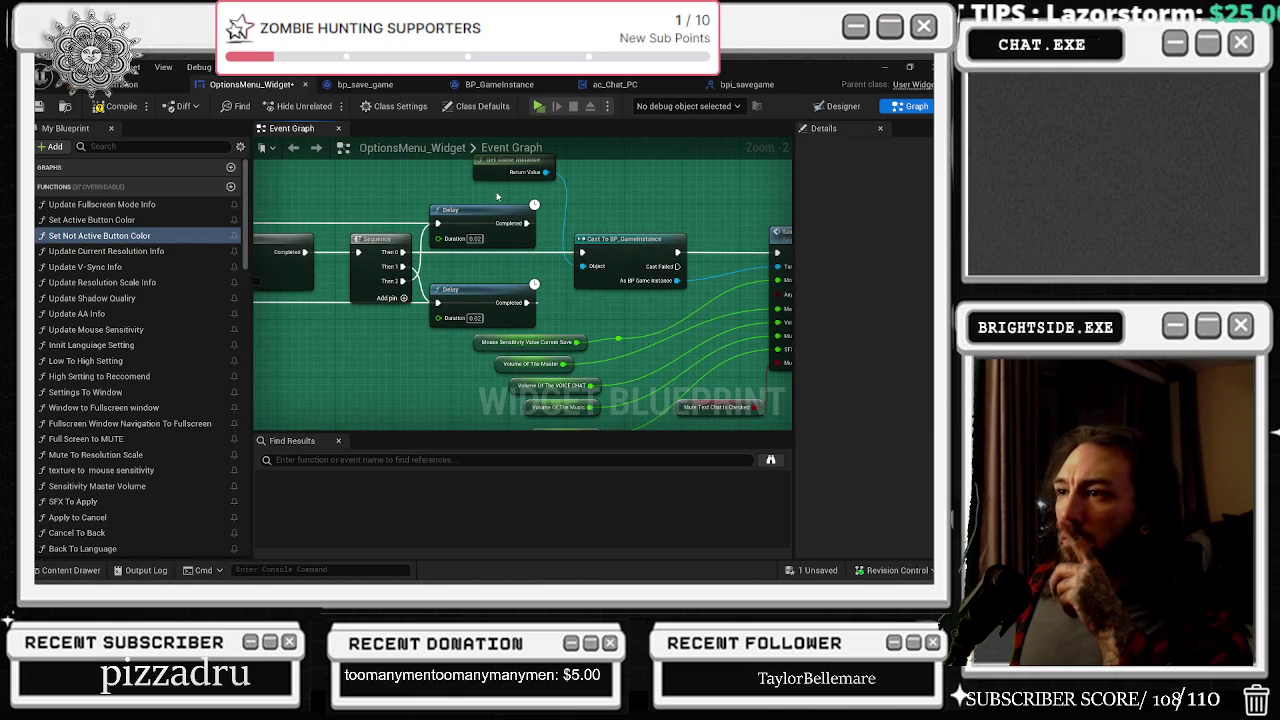
drag(497, 196, 350, 255)
mouse_move(444, 150)
mouse_down()
mouse_move(484, 346)
mouse_move(772, 370)
mouse_move(640, 300)
mouse_move(641, 258)
mouse_move(586, 226)
mouse_move(567, 263)
mouse_move(650, 241)
mouse_up()
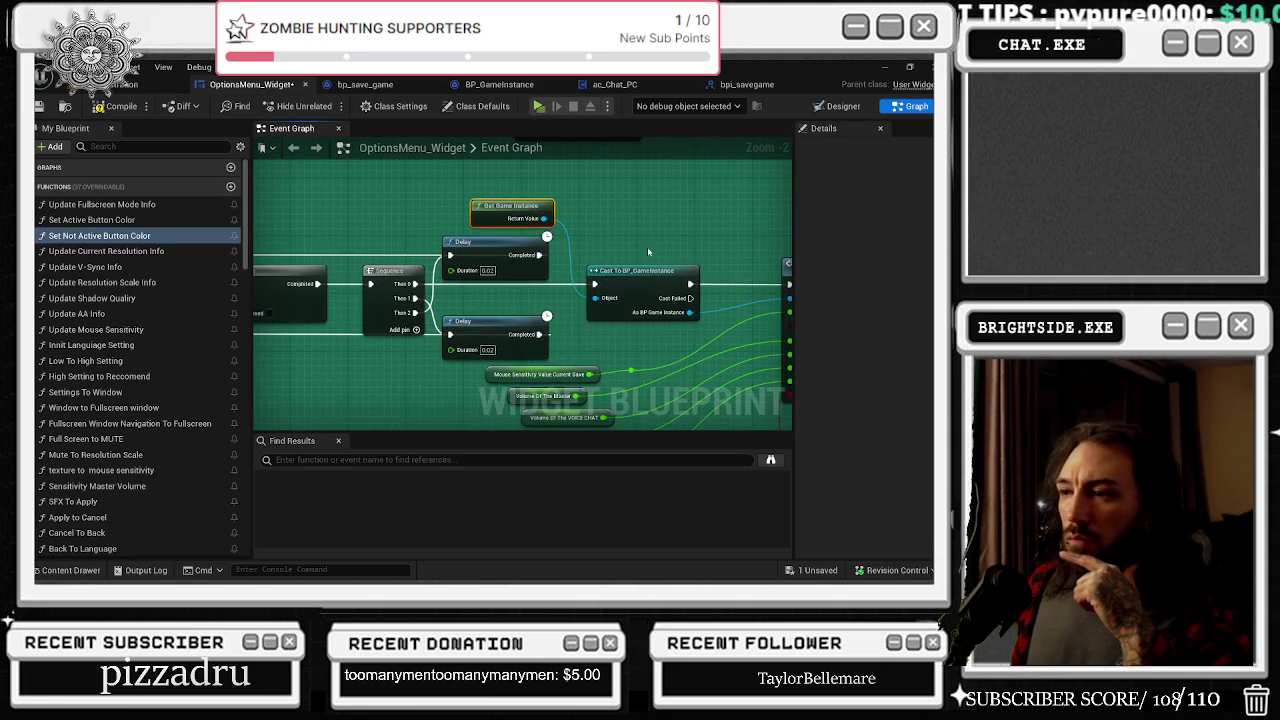
scroll(103, 500, down, 2)
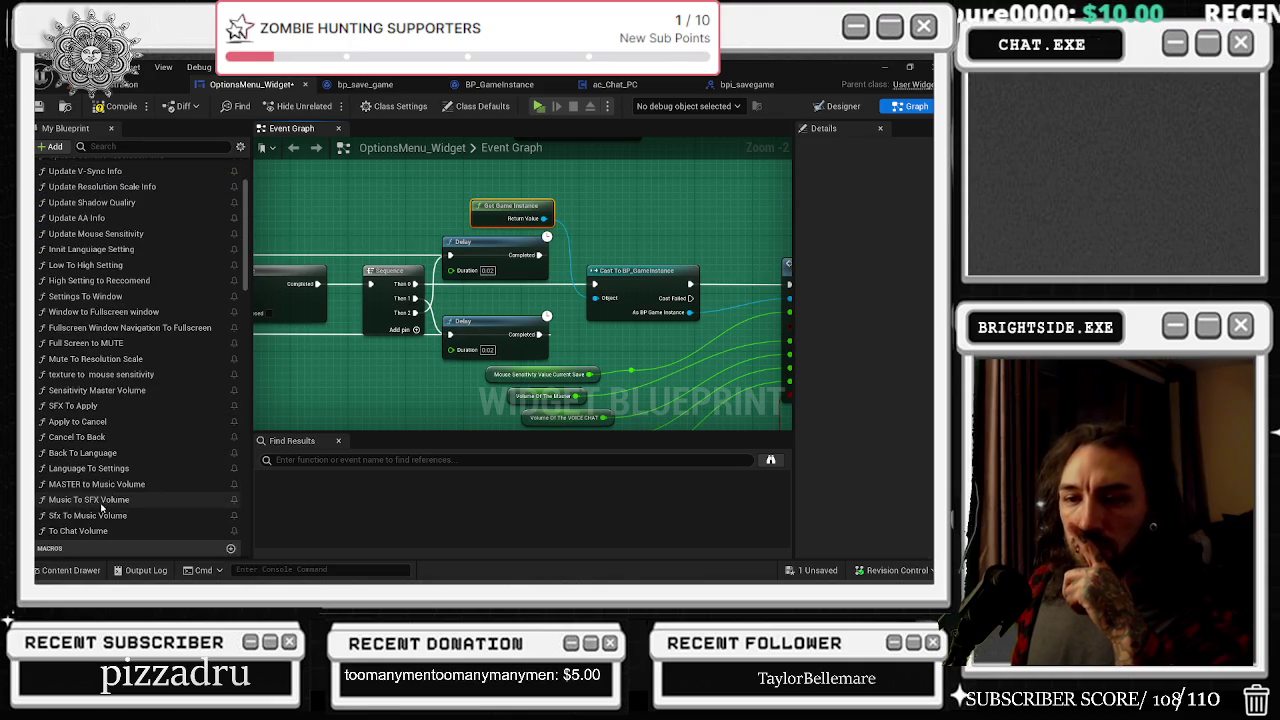
scroll(104, 515, down, 1)
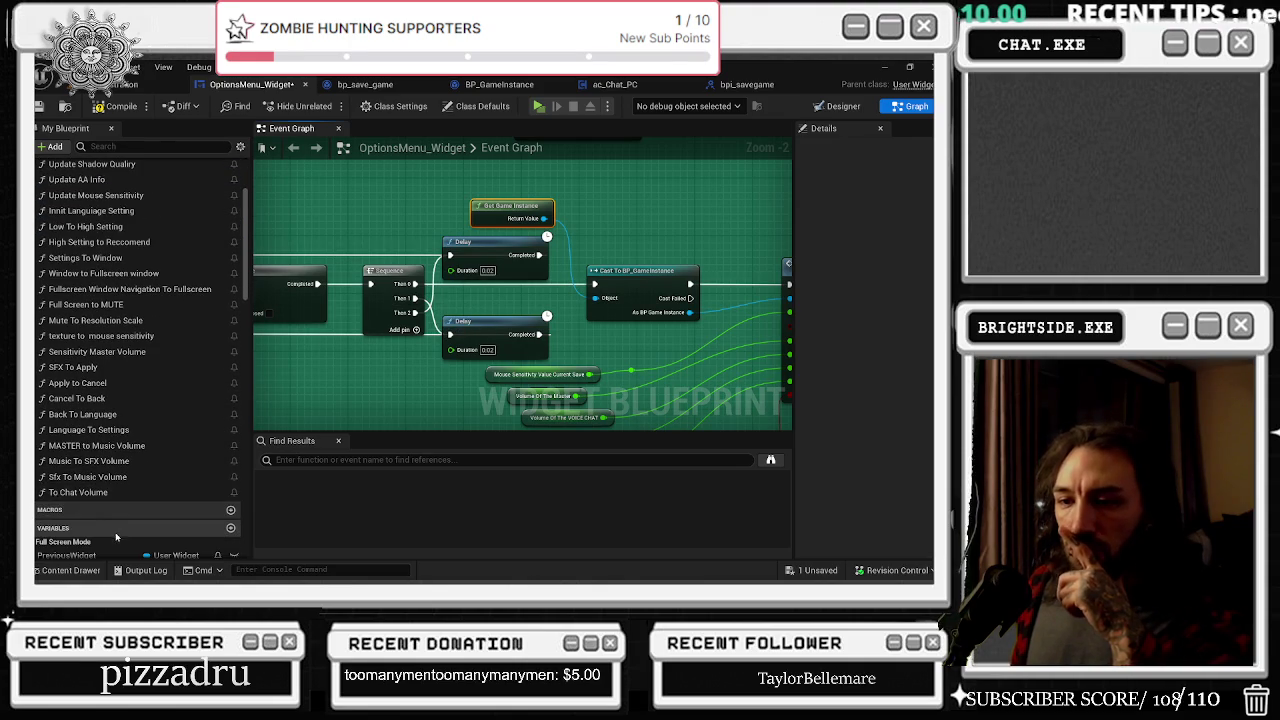
mouse_move(643, 326)
mouse_down()
mouse_move(505, 292)
mouse_move(365, 289)
mouse_up()
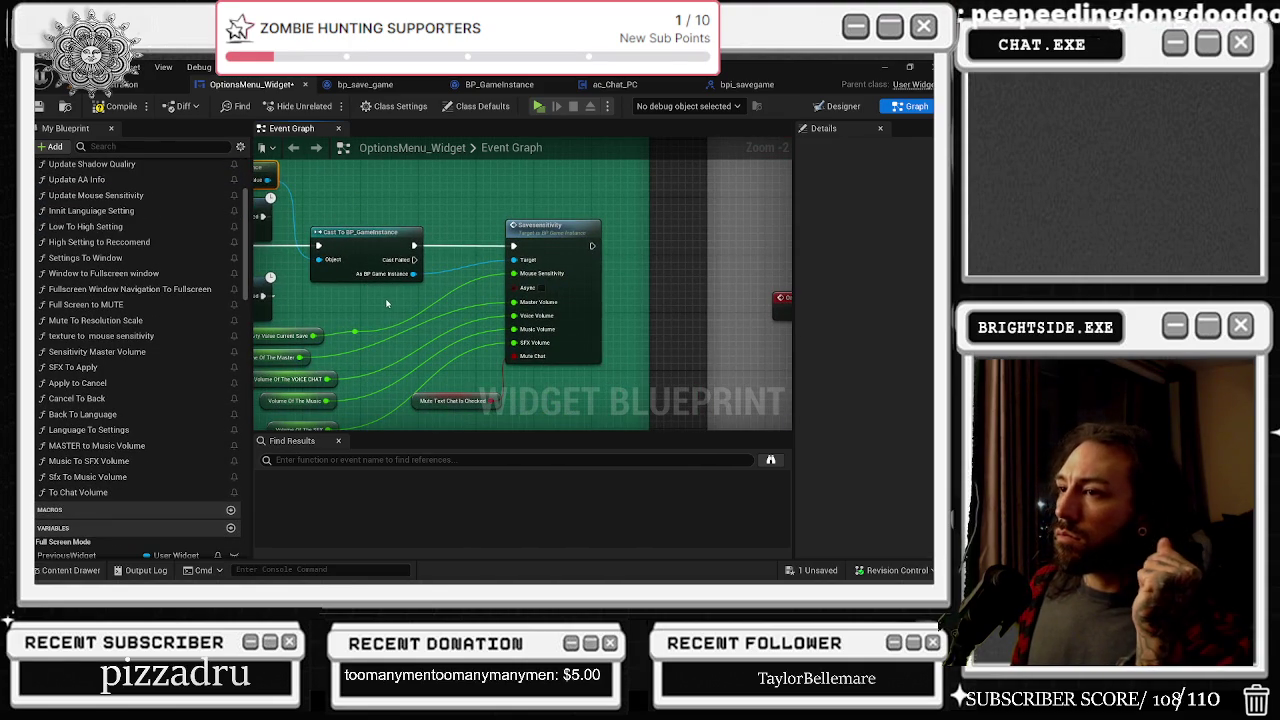
scroll(397, 303, down, 1)
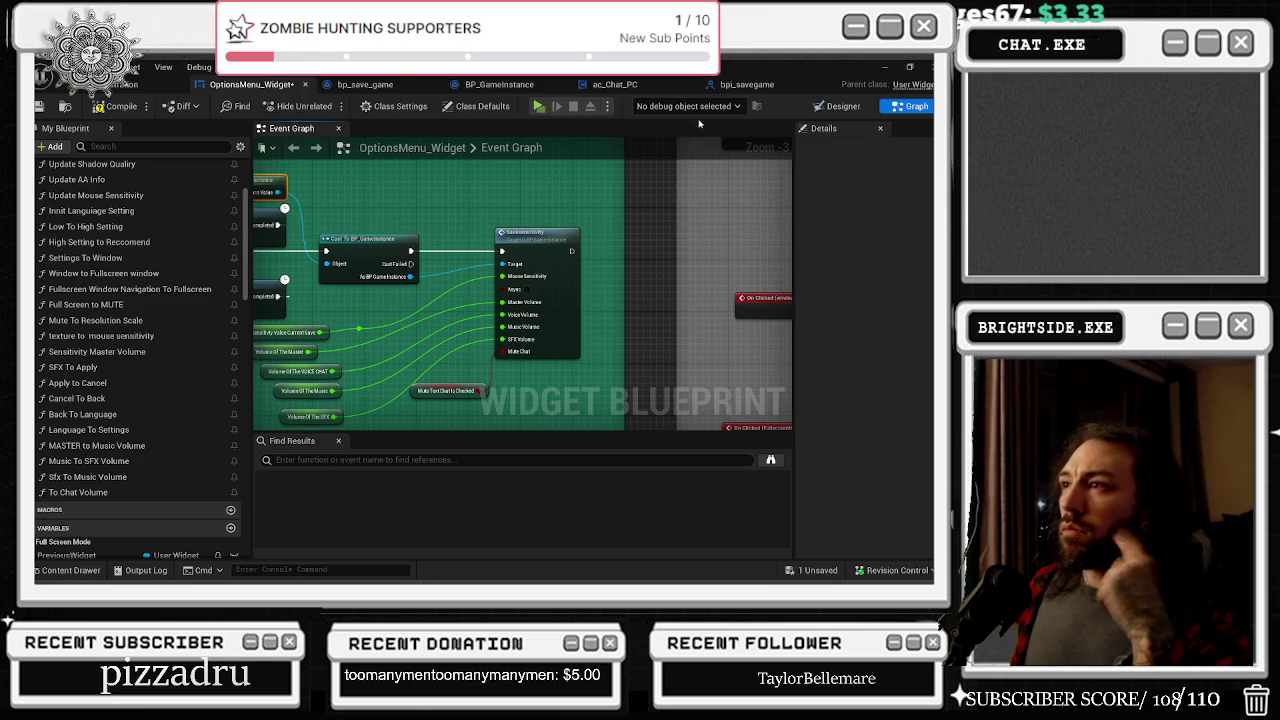
click(618, 85)
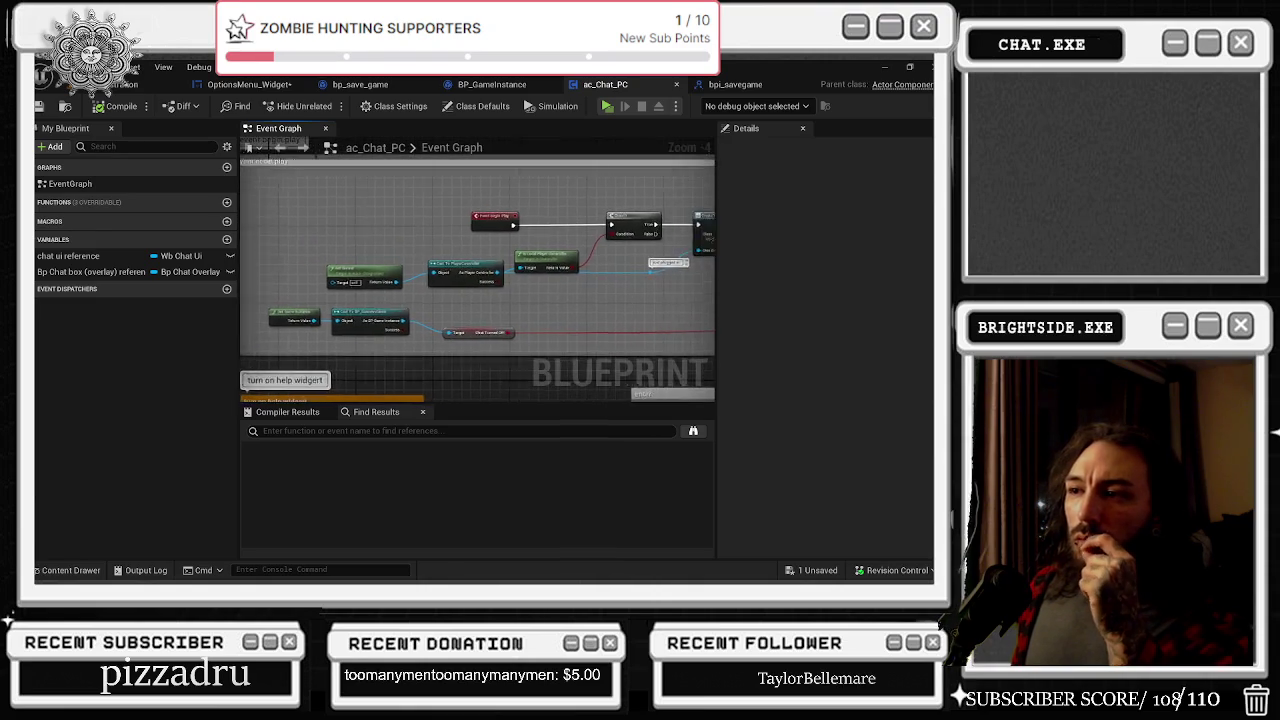
Step: Look across the ac_Chat_PC graph, then return to the OptionsMenu_Widget blueprint
mouse_move(392, 300)
mouse_down()
mouse_move(523, 283)
mouse_move(596, 299)
mouse_up()
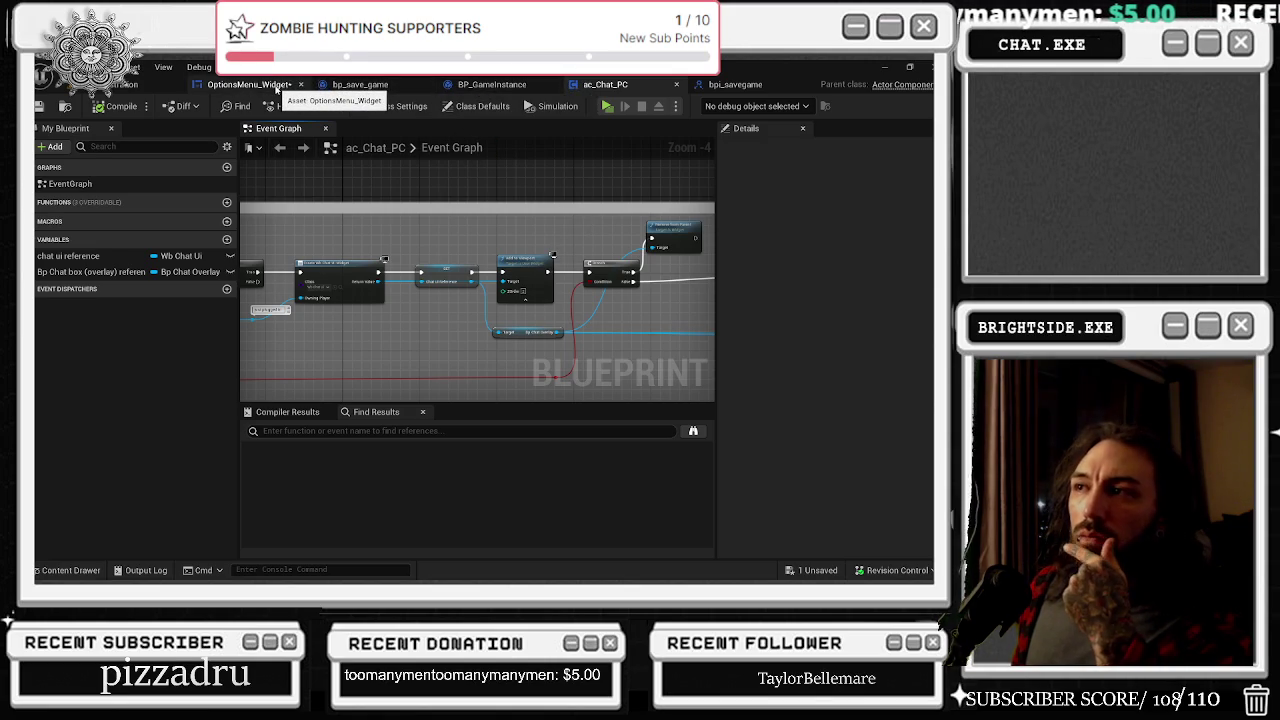
click(277, 88)
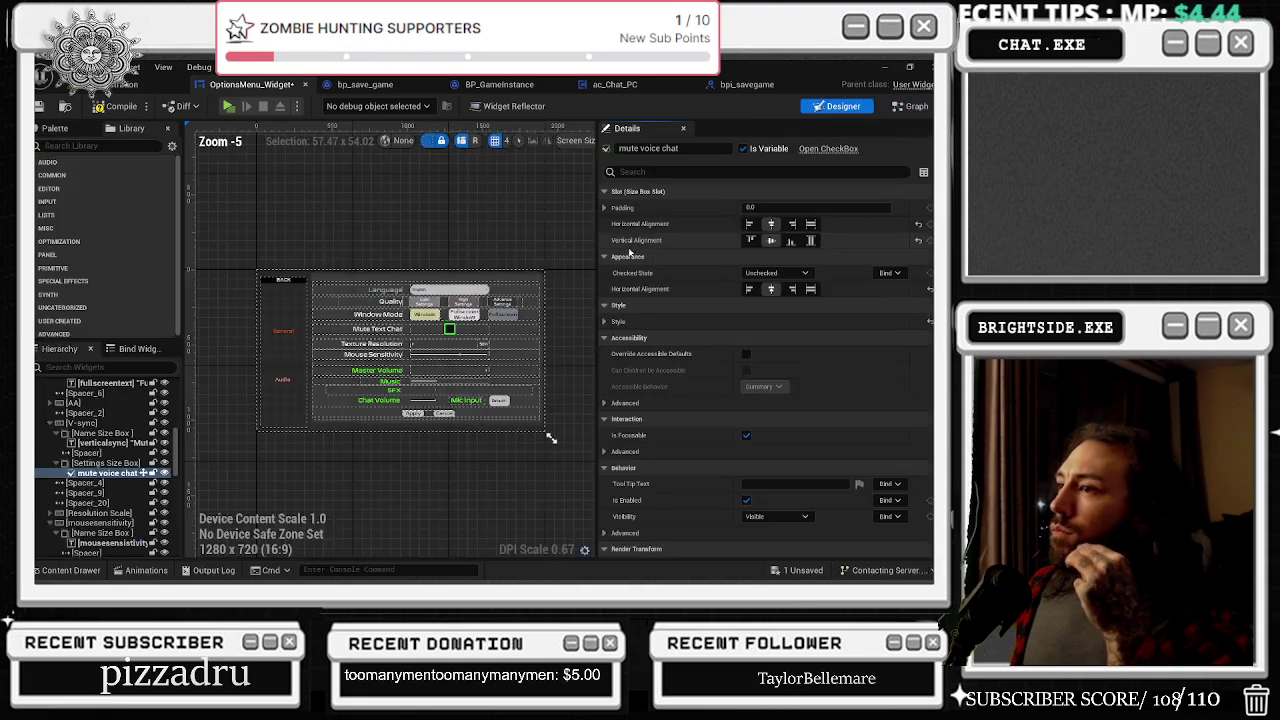
Step: Add the mute checkbox's On Check State Changed event and connect its execution to the SET node
click(838, 106)
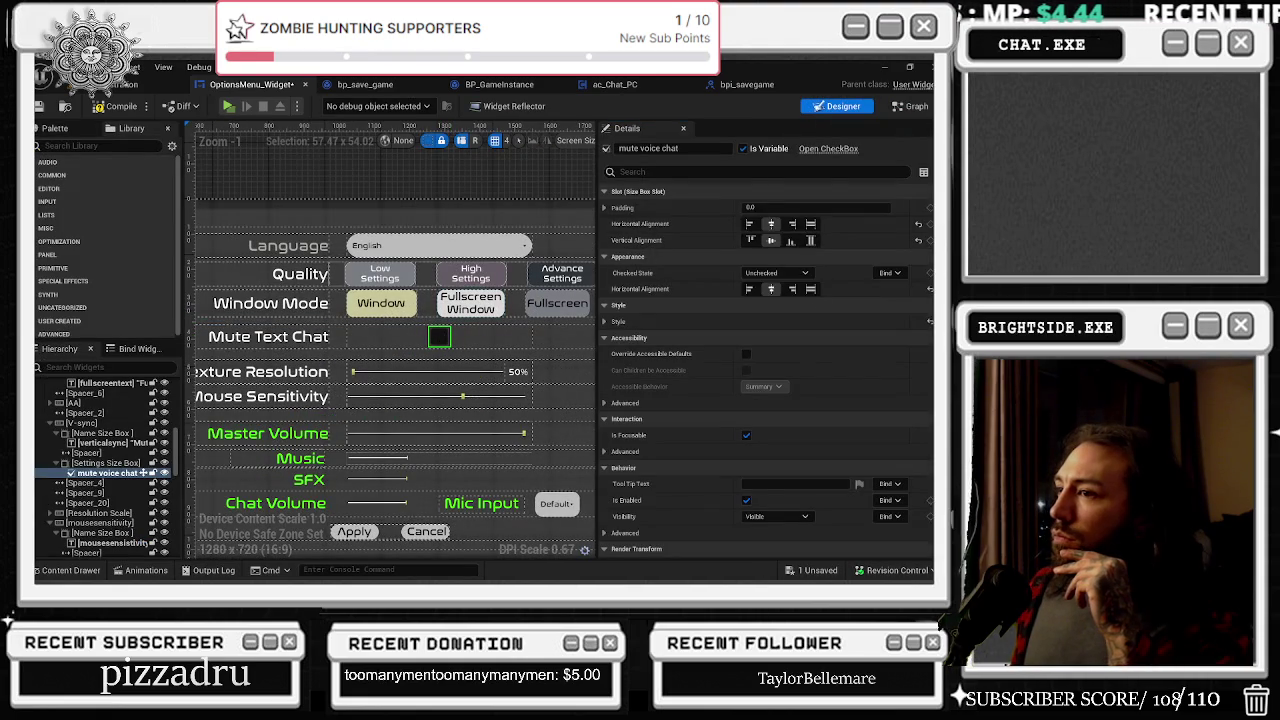
scroll(770, 450, down, 10)
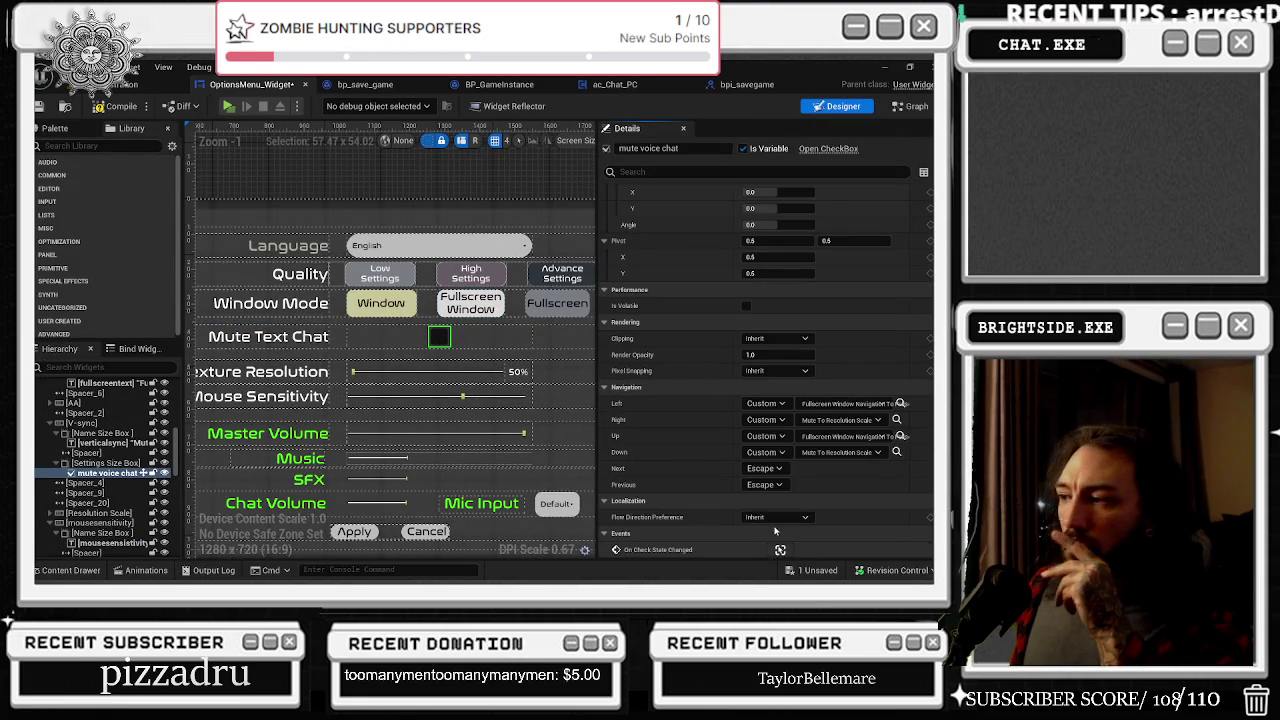
click(780, 549)
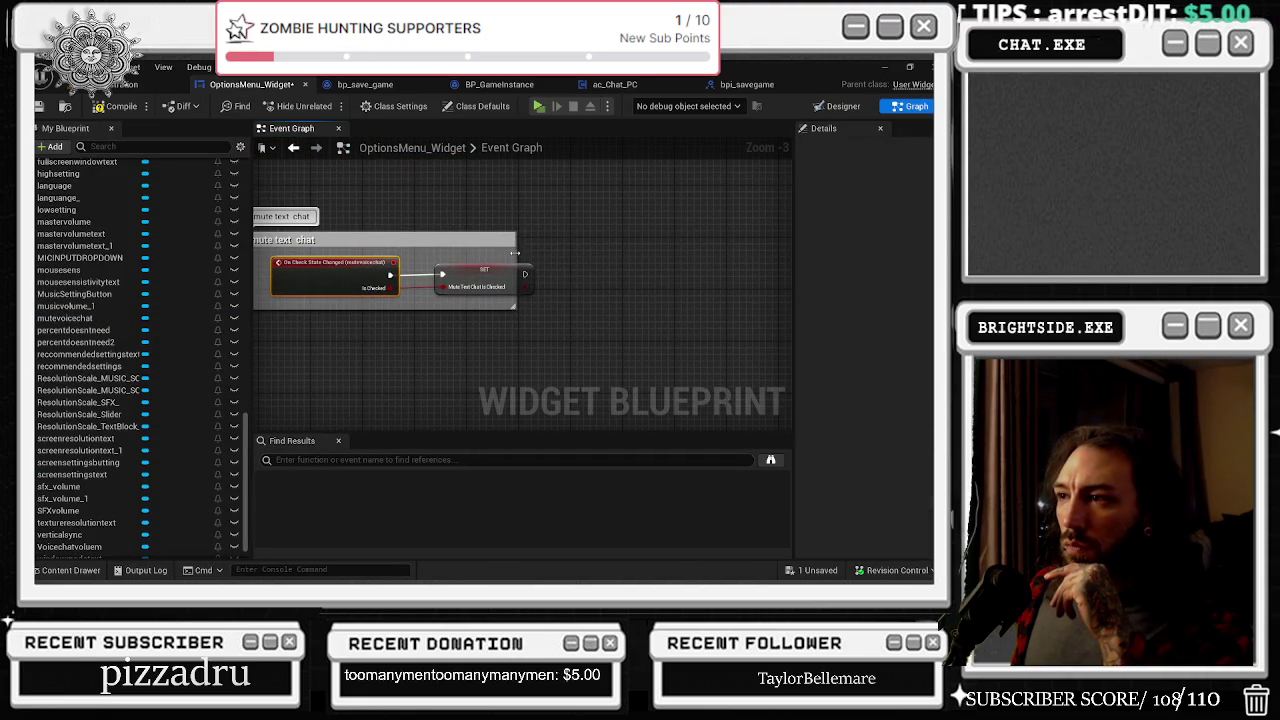
drag(515, 253, 757, 258)
mouse_move(623, 290)
mouse_down()
mouse_move(549, 315)
mouse_move(555, 368)
mouse_up()
mouse_move(318, 313)
mouse_down()
mouse_move(320, 331)
mouse_move(368, 300)
mouse_up()
click(350, 273)
Step: Enlarge the mute text chat comment around the new event, then switch to bp_save_game
drag(684, 258, 793, 212)
click(474, 316)
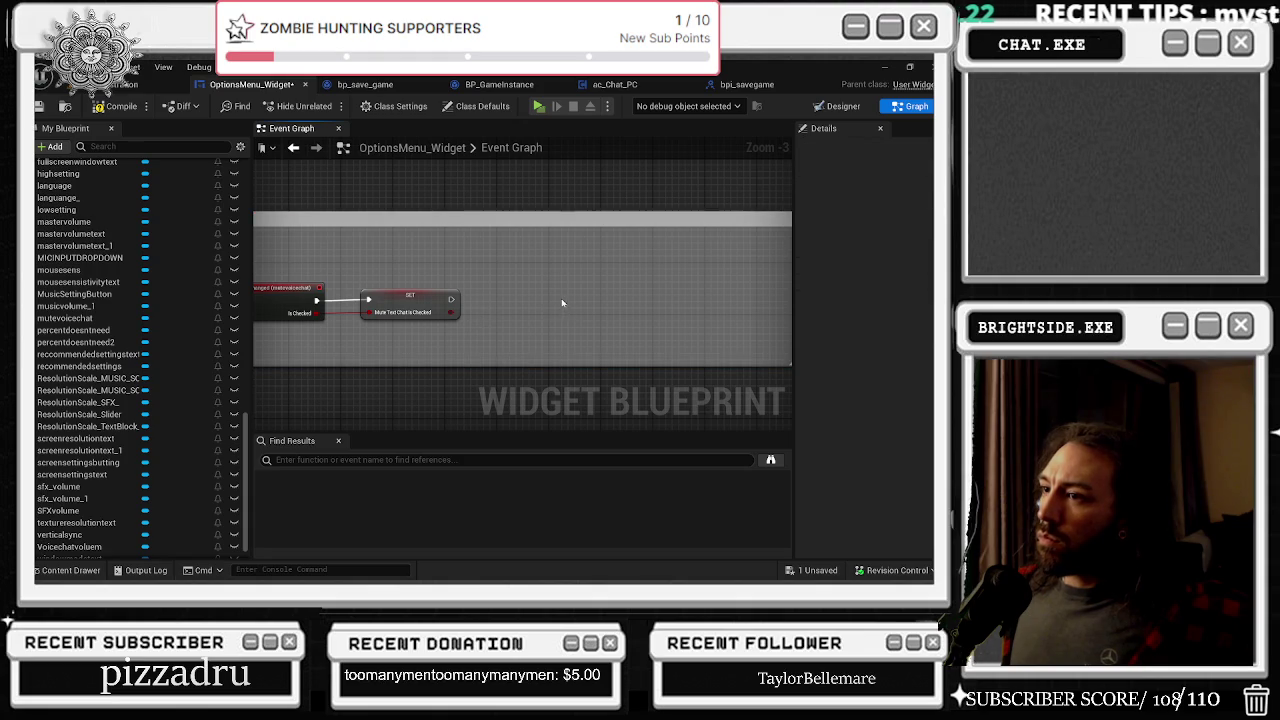
click(365, 84)
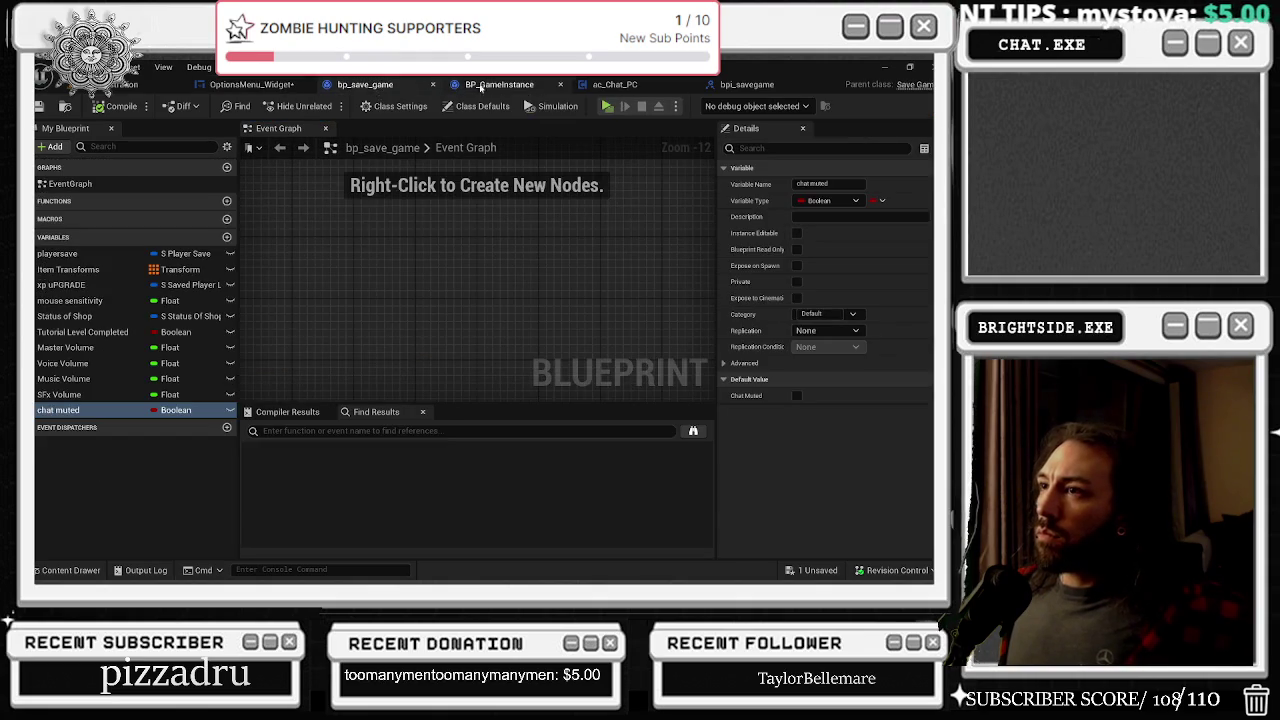
Step: Search the blueprint for BP_MainCharacter references and inspect the existing Cast To BP_MainCharacter nodes
click(497, 84)
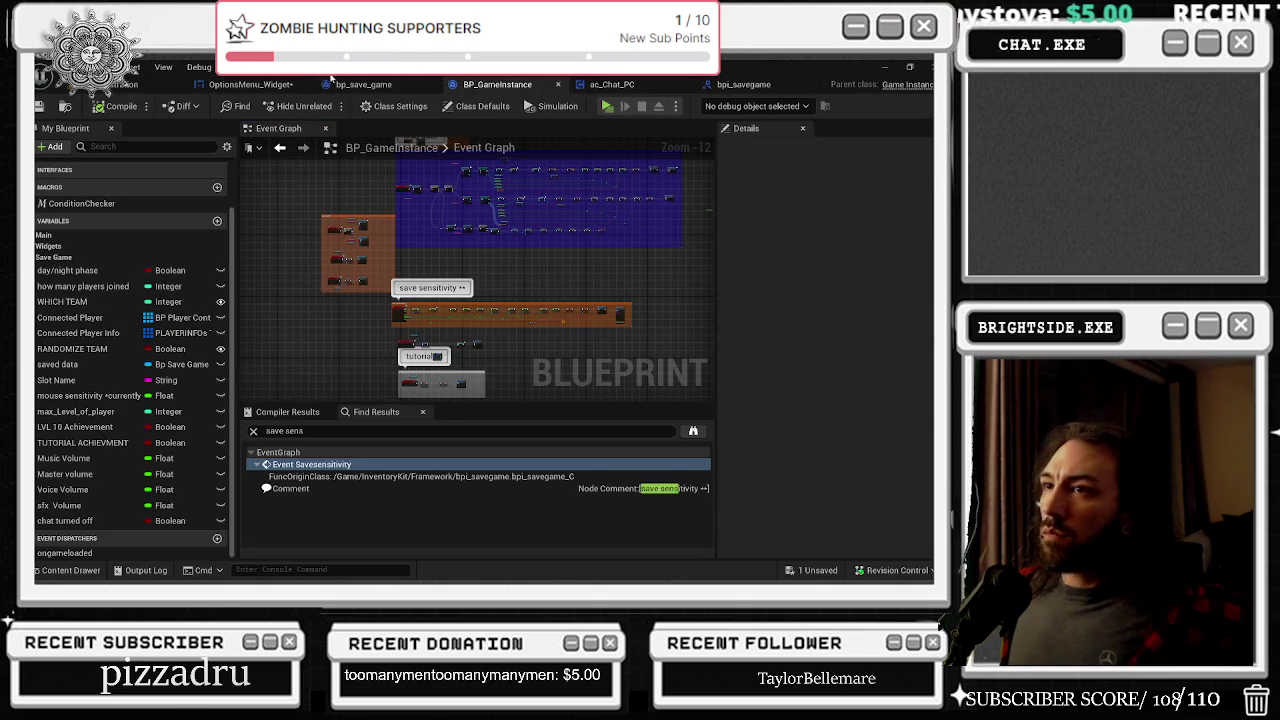
click(250, 84)
drag(451, 299, 466, 305)
click(355, 462)
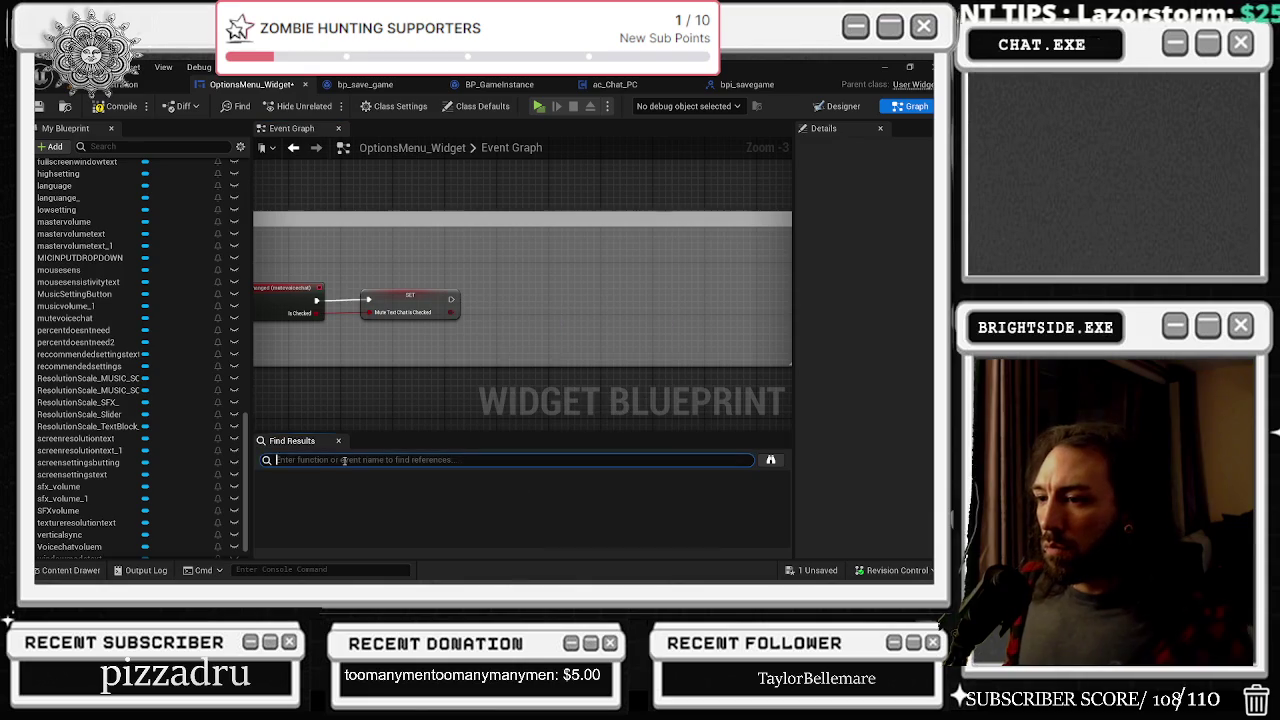
text(bp_main)
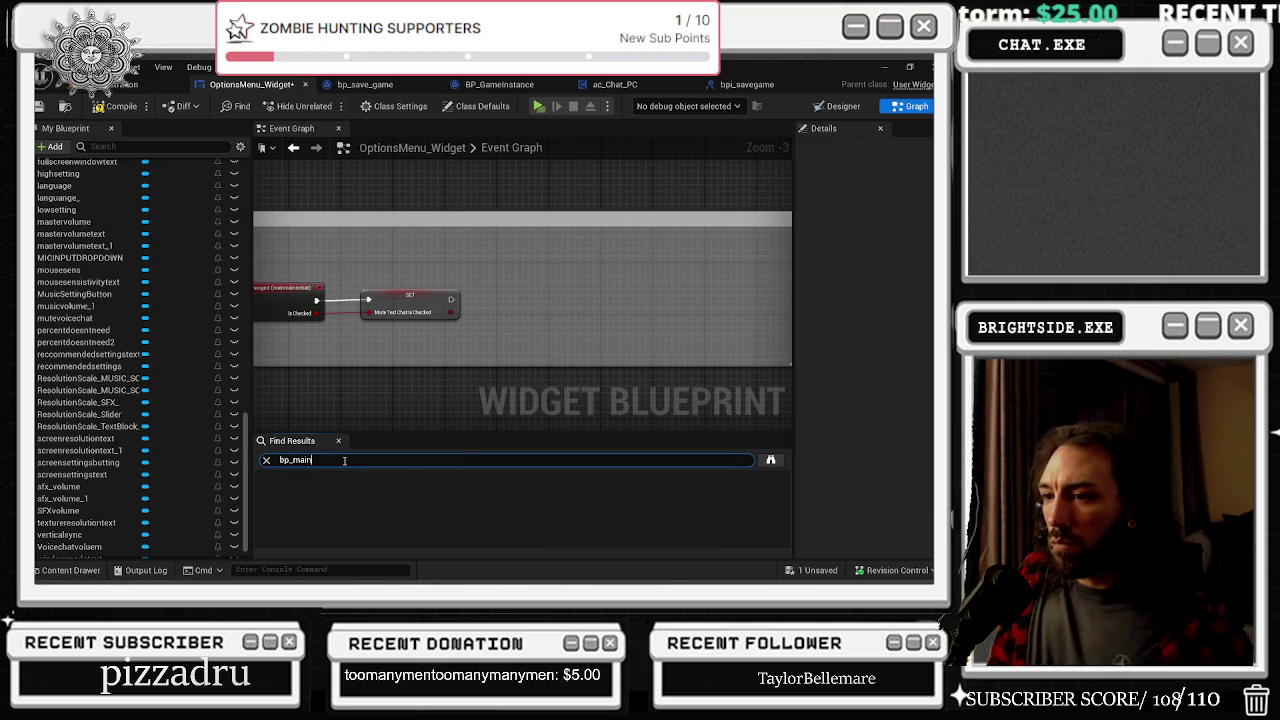
key(Return)
double_click(335, 493)
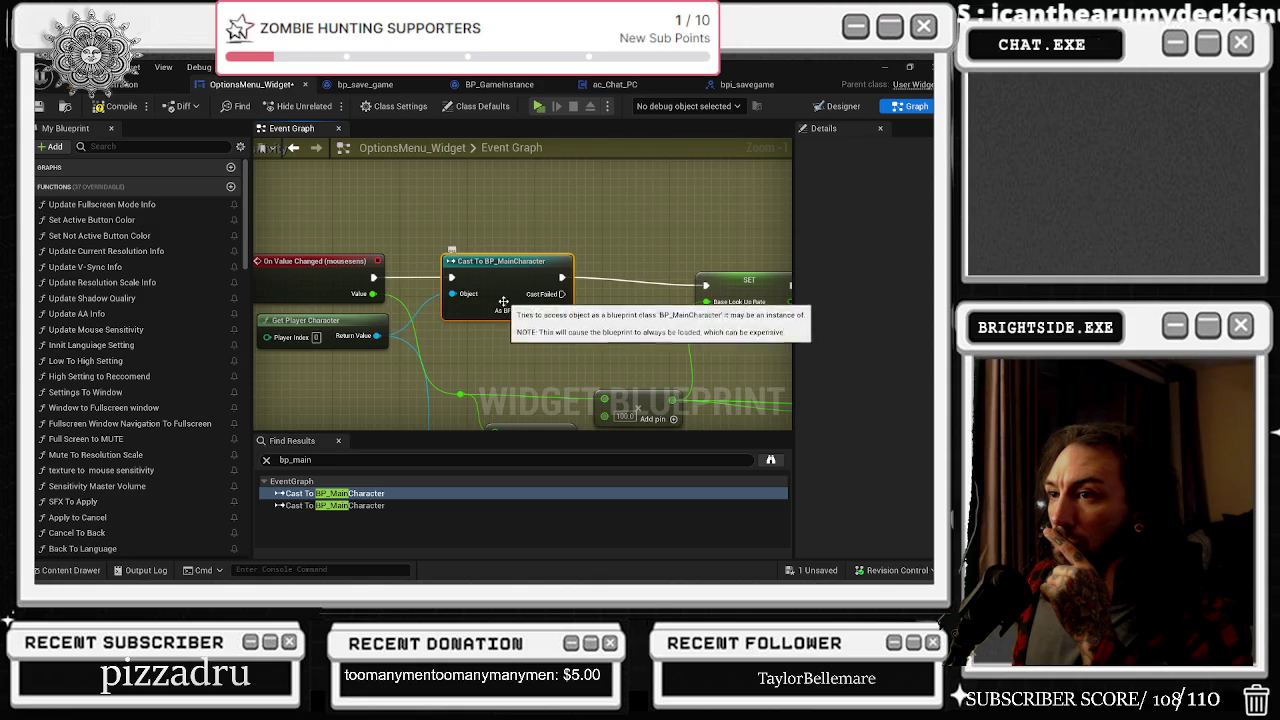
double_click(361, 511)
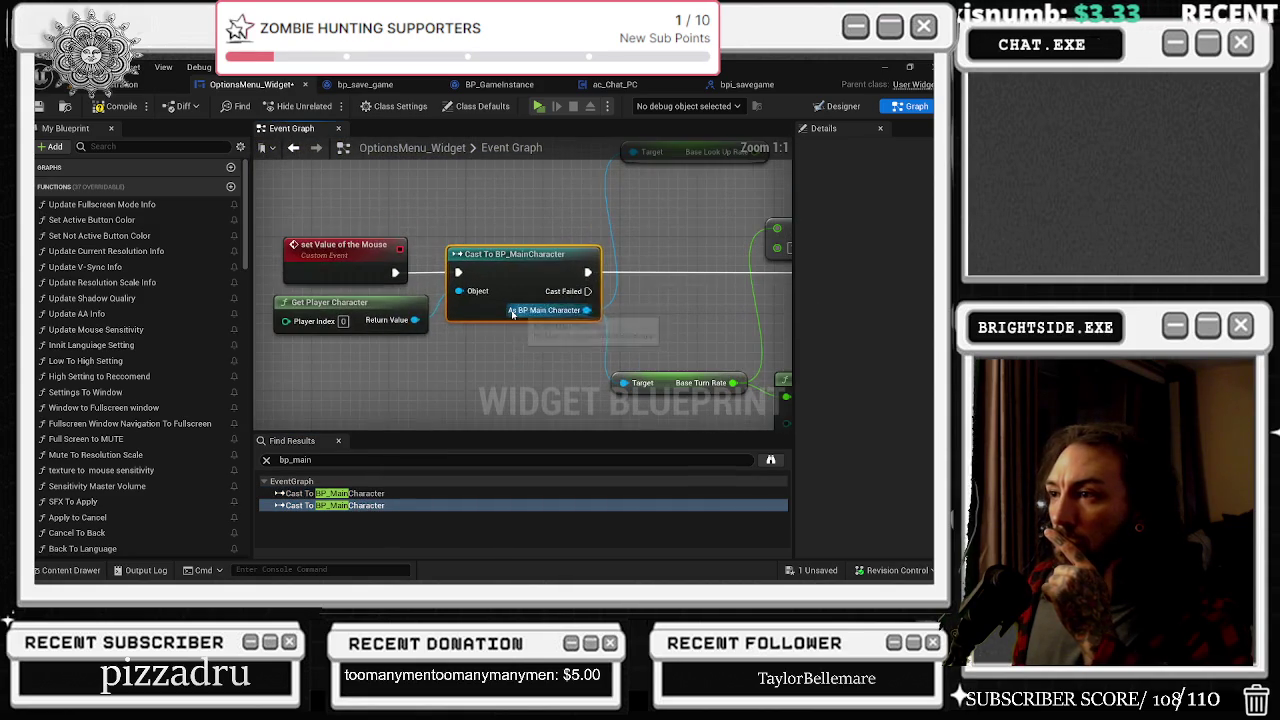
drag(620, 250, 405, 404)
scroll(334, 297, down, 2)
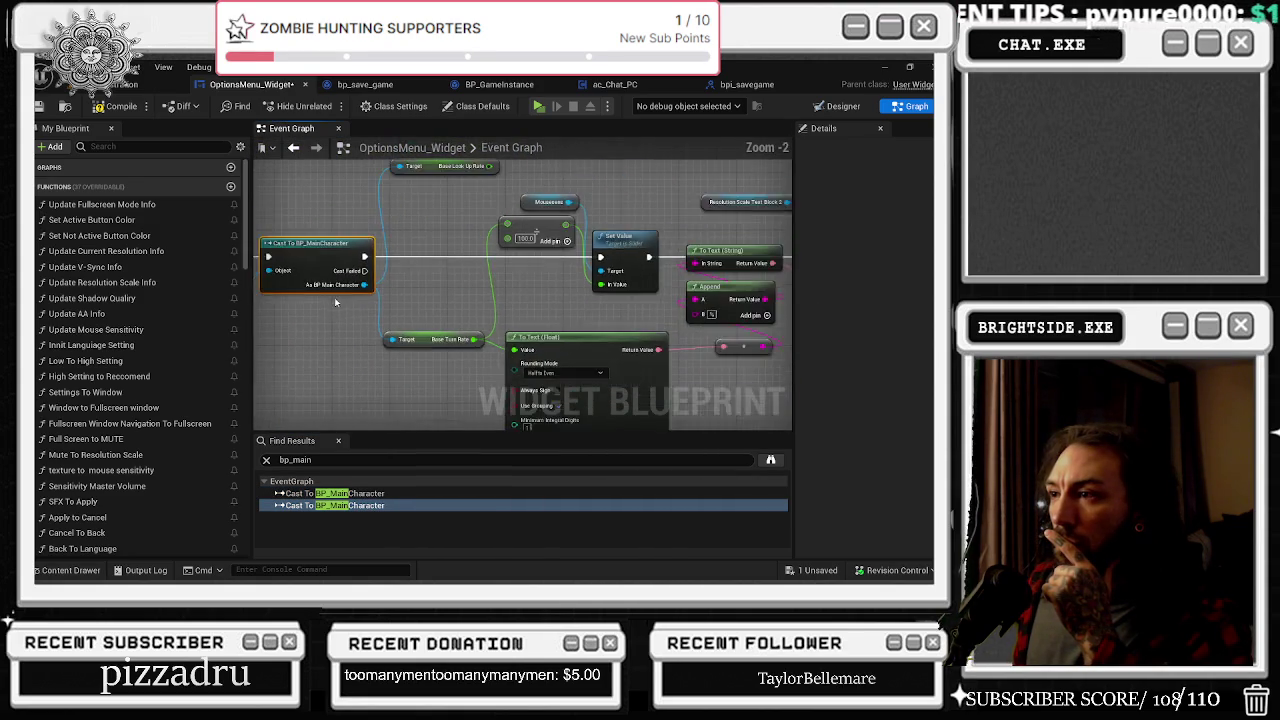
Step: Paste Get Player Character and Cast To BP_MainCharacter after SET, wiring execution and Object pins
click(412, 312)
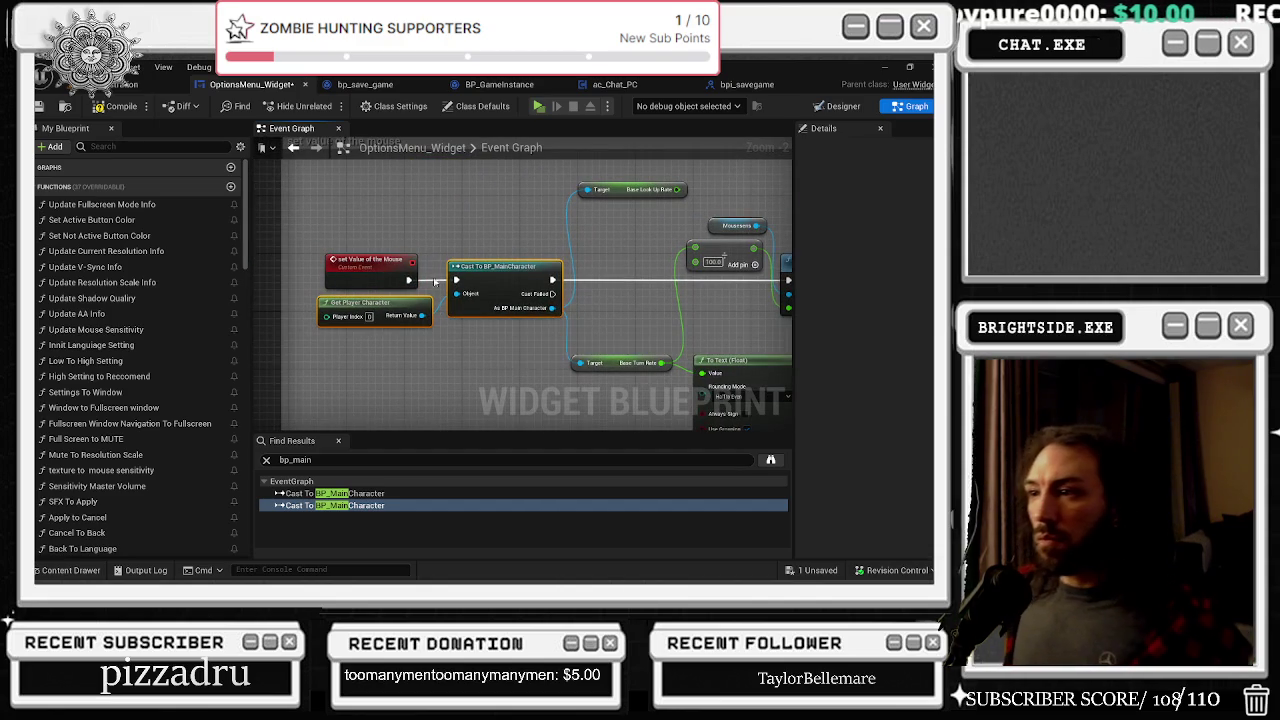
click(294, 148)
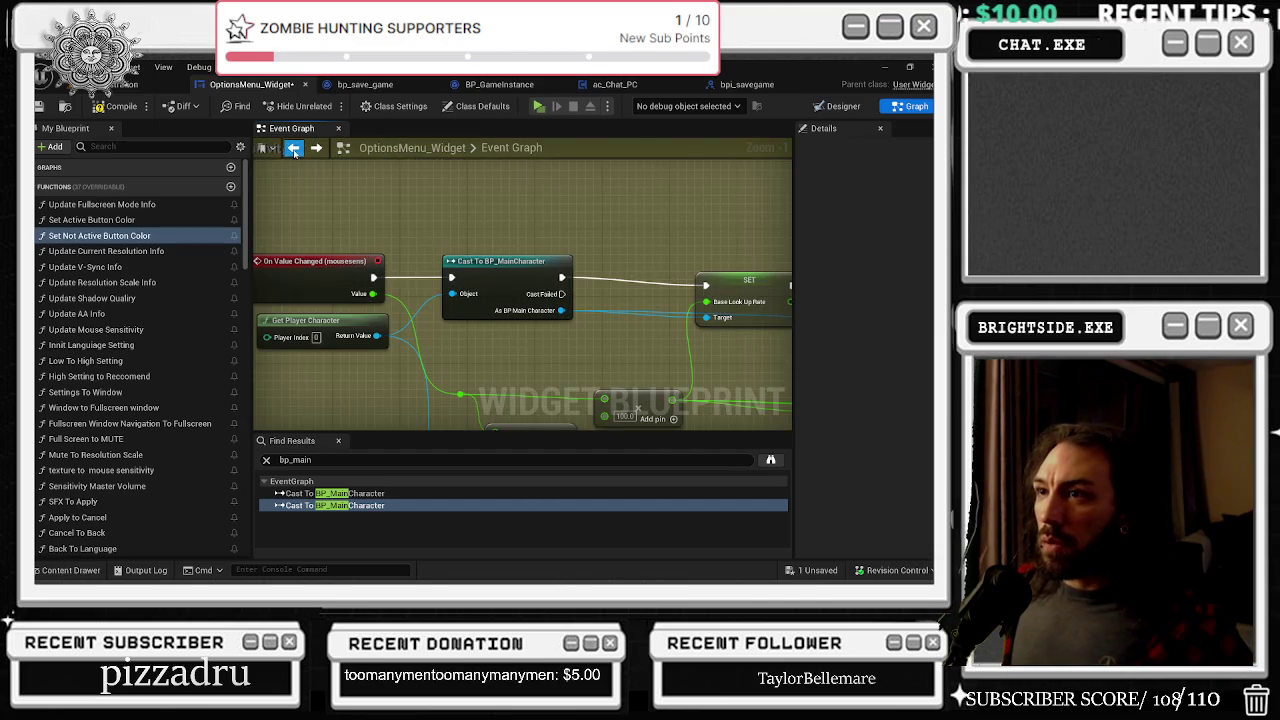
click(294, 148)
key(ctrl+space)
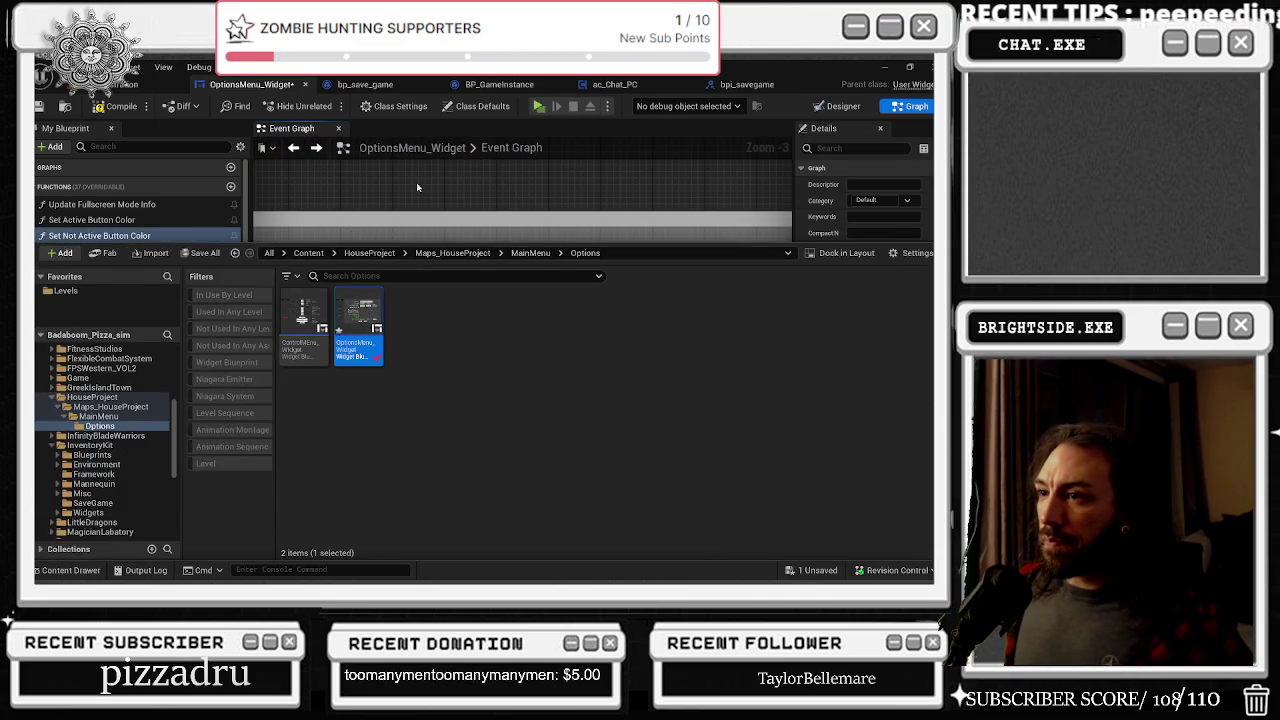
key(ctrl+space)
key(ctrl+v)
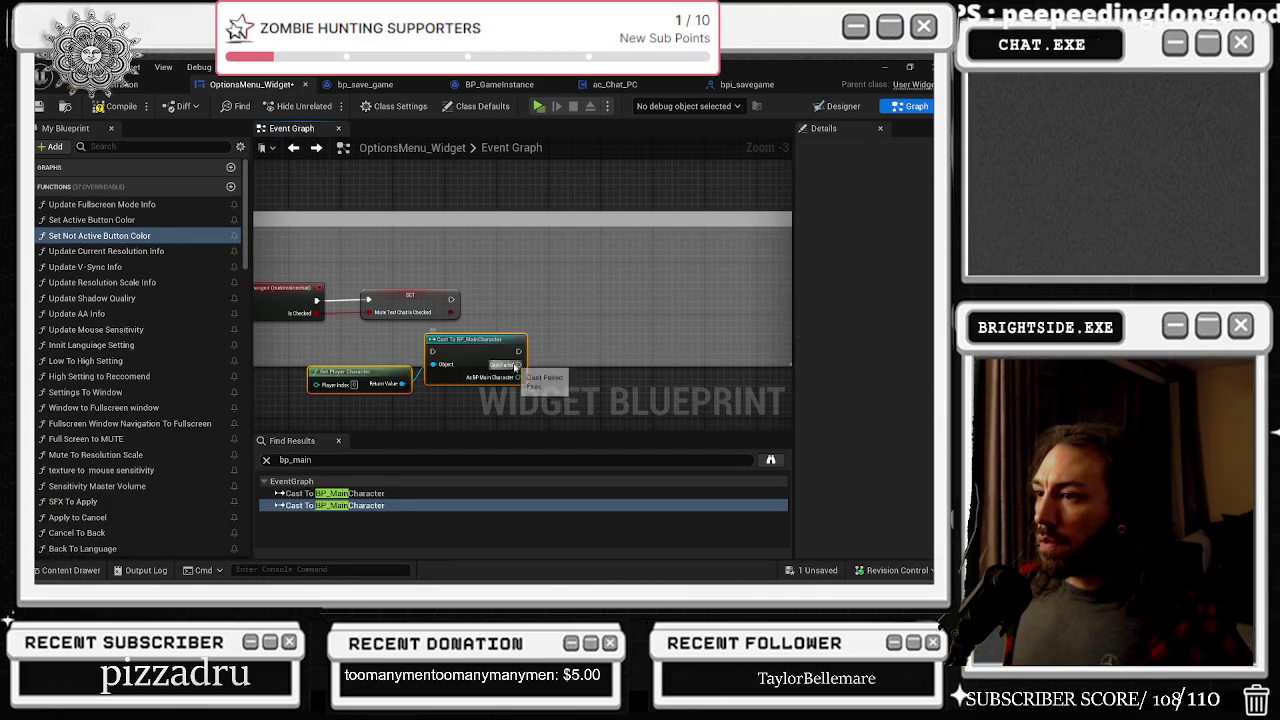
mouse_move(469, 345)
mouse_down()
mouse_move(522, 293)
mouse_move(487, 305)
mouse_up()
mouse_move(405, 333)
mouse_down()
mouse_move(393, 341)
mouse_move(485, 313)
mouse_move(543, 338)
mouse_up()
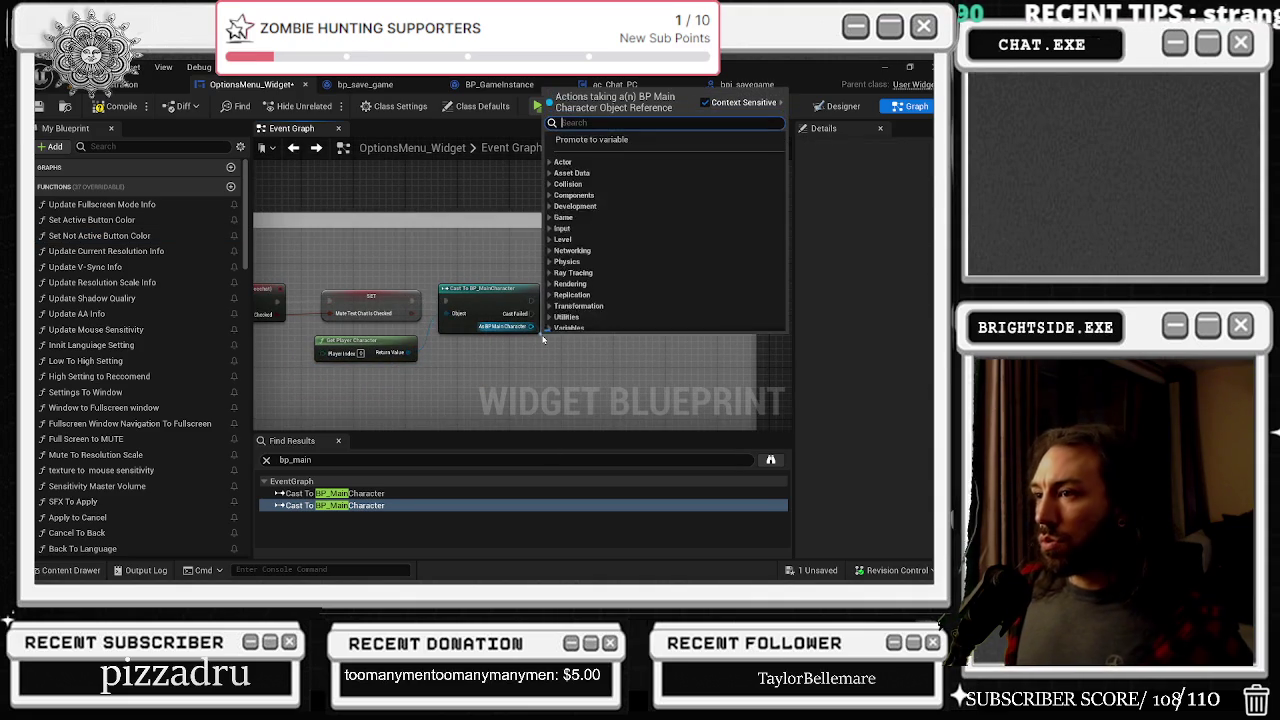
text(get)
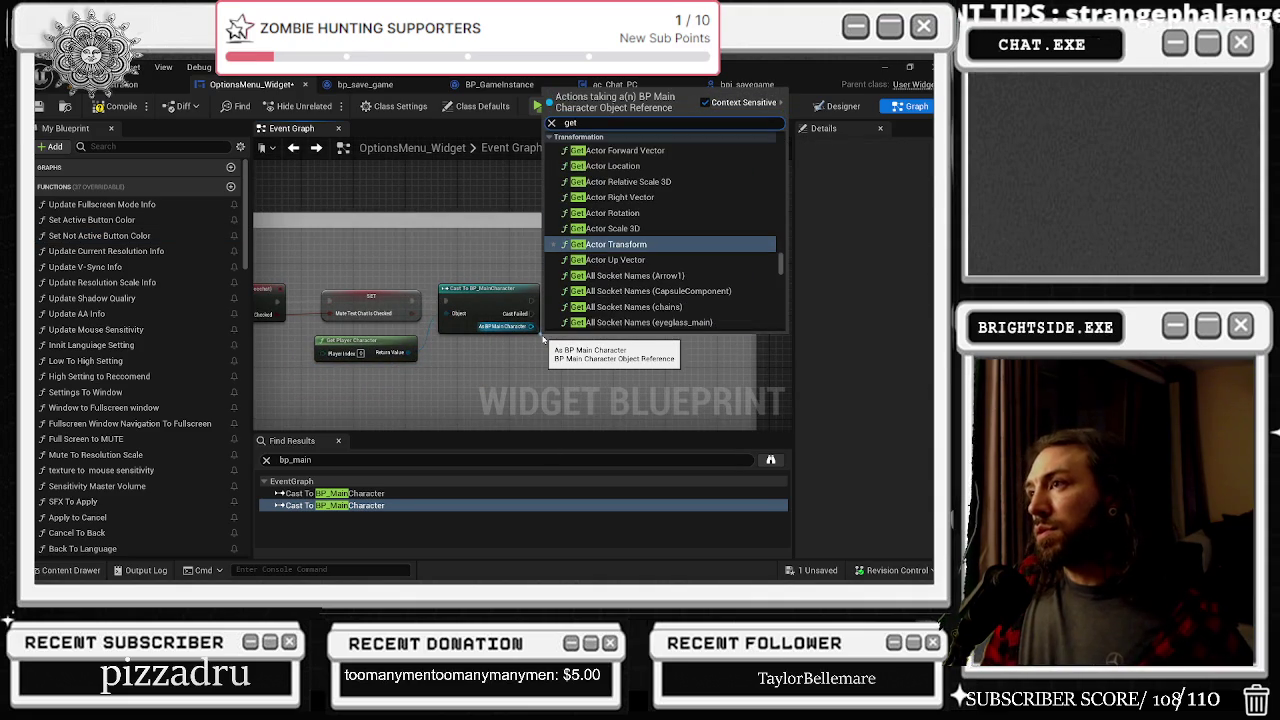
text( ac_c)
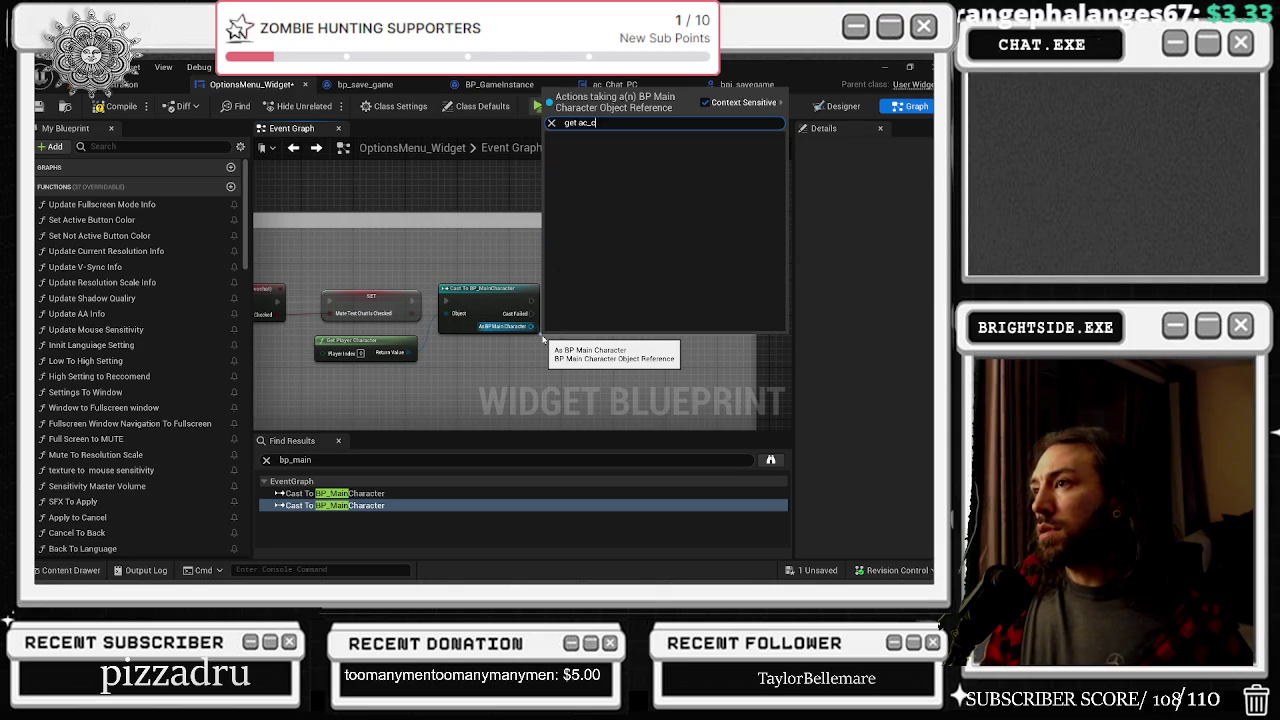
click(612, 84)
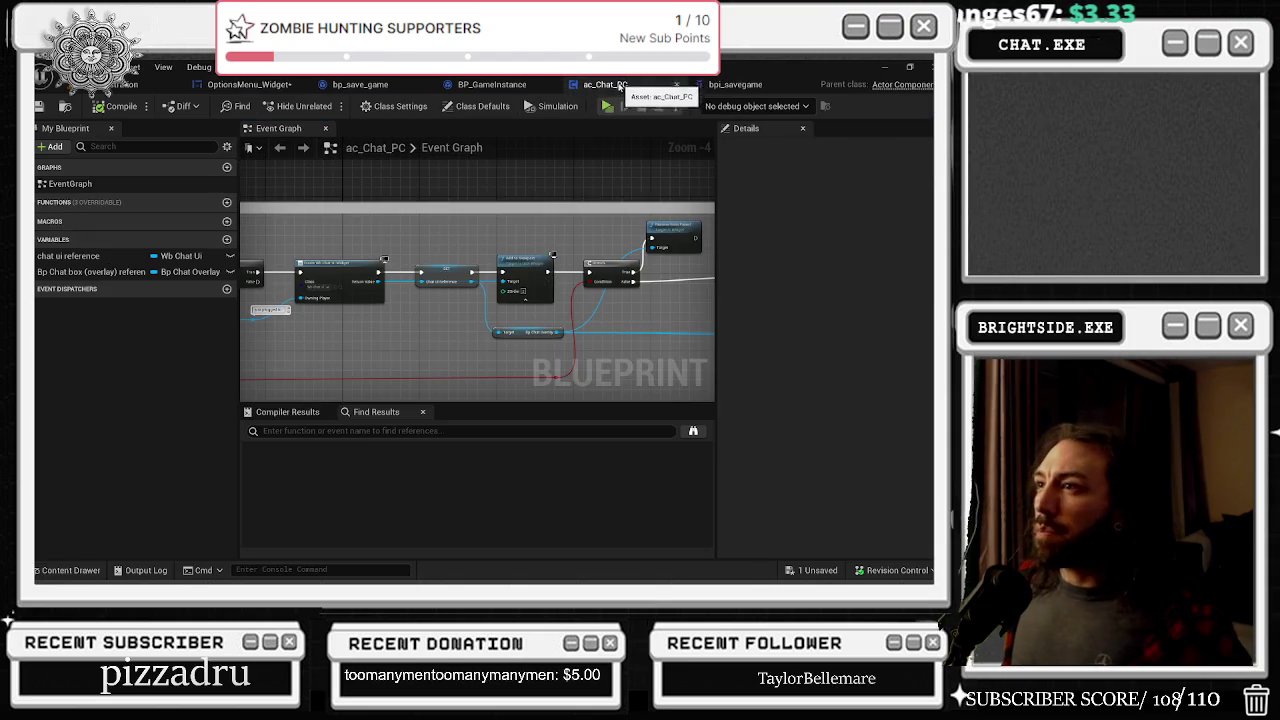
Step: Open ac_Chat_PC's Reference Viewer, find BP_PlayerController_MultiPlayer as referencer, then return to OptionsMenu_Widget
key(ctrl+space)
right_click(312, 320)
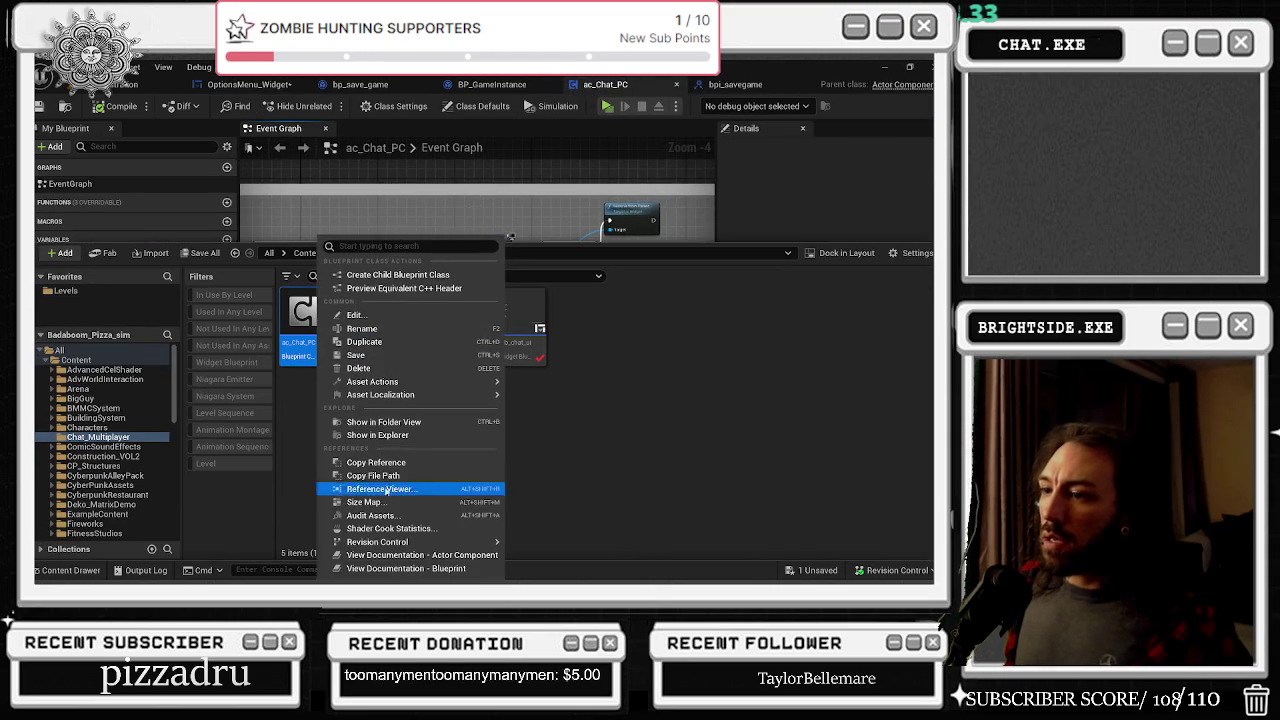
click(381, 490)
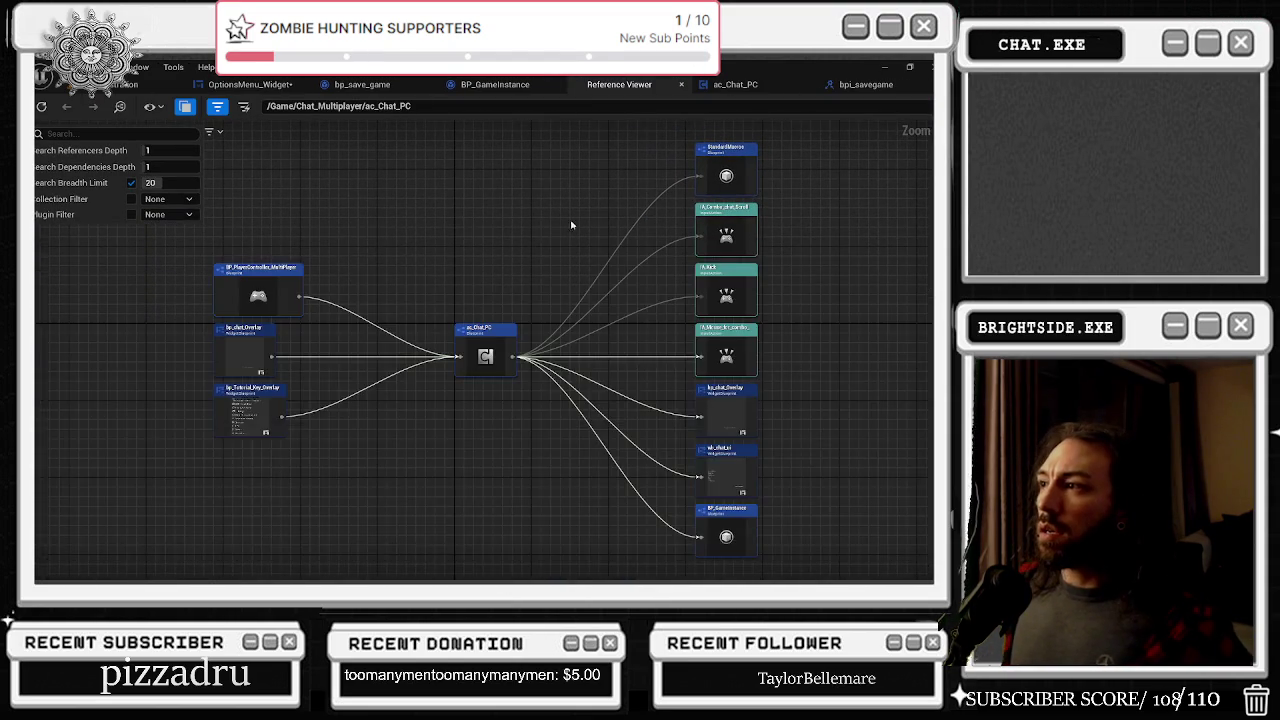
scroll(364, 313, up, 2)
click(374, 286)
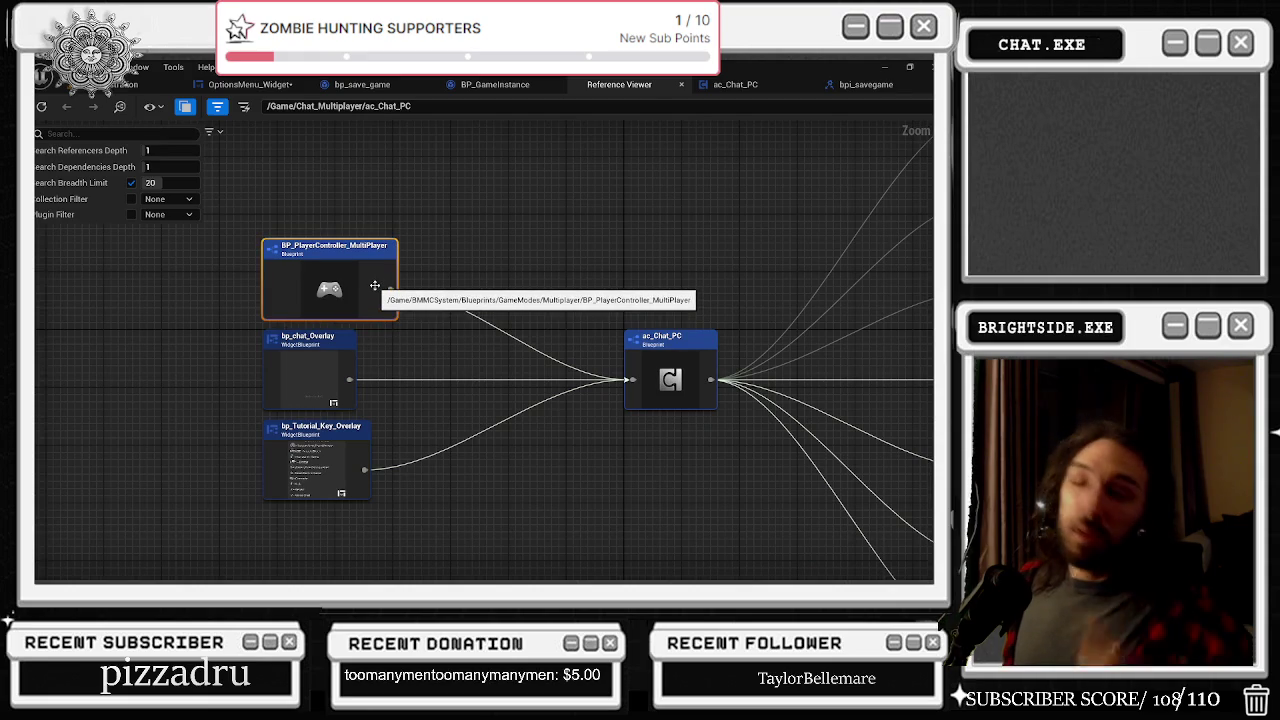
click(760, 85)
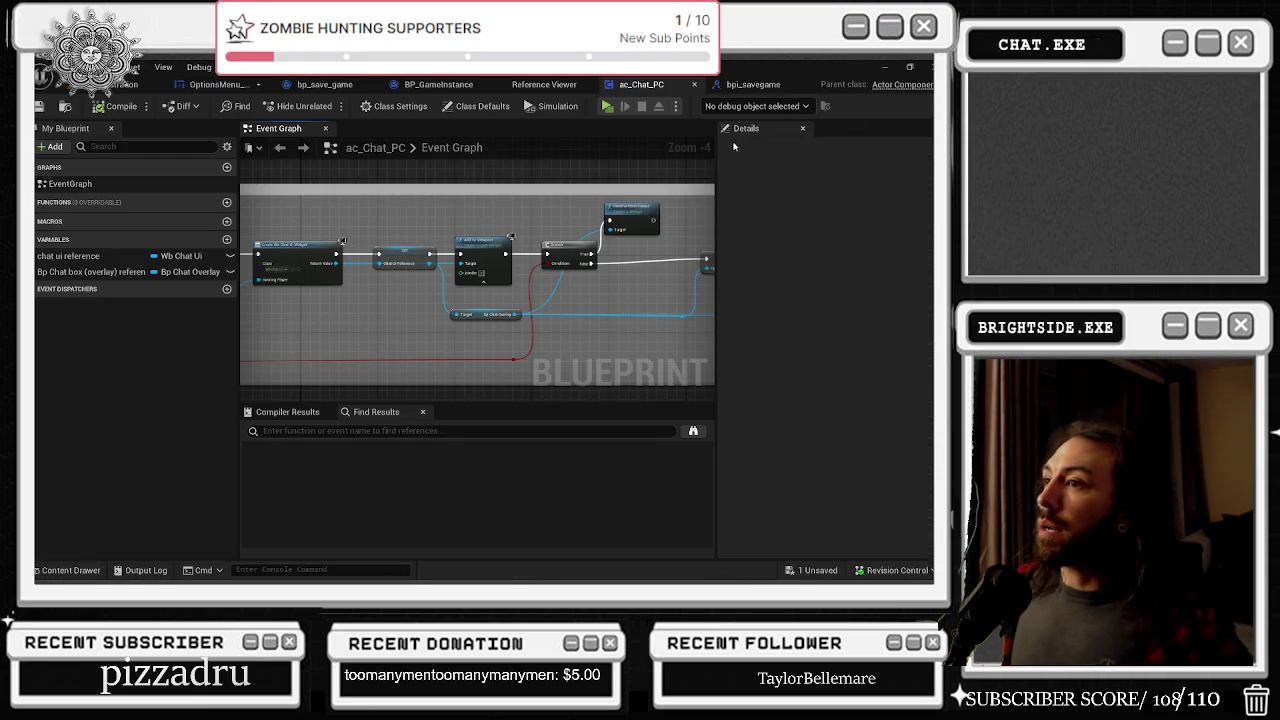
click(222, 84)
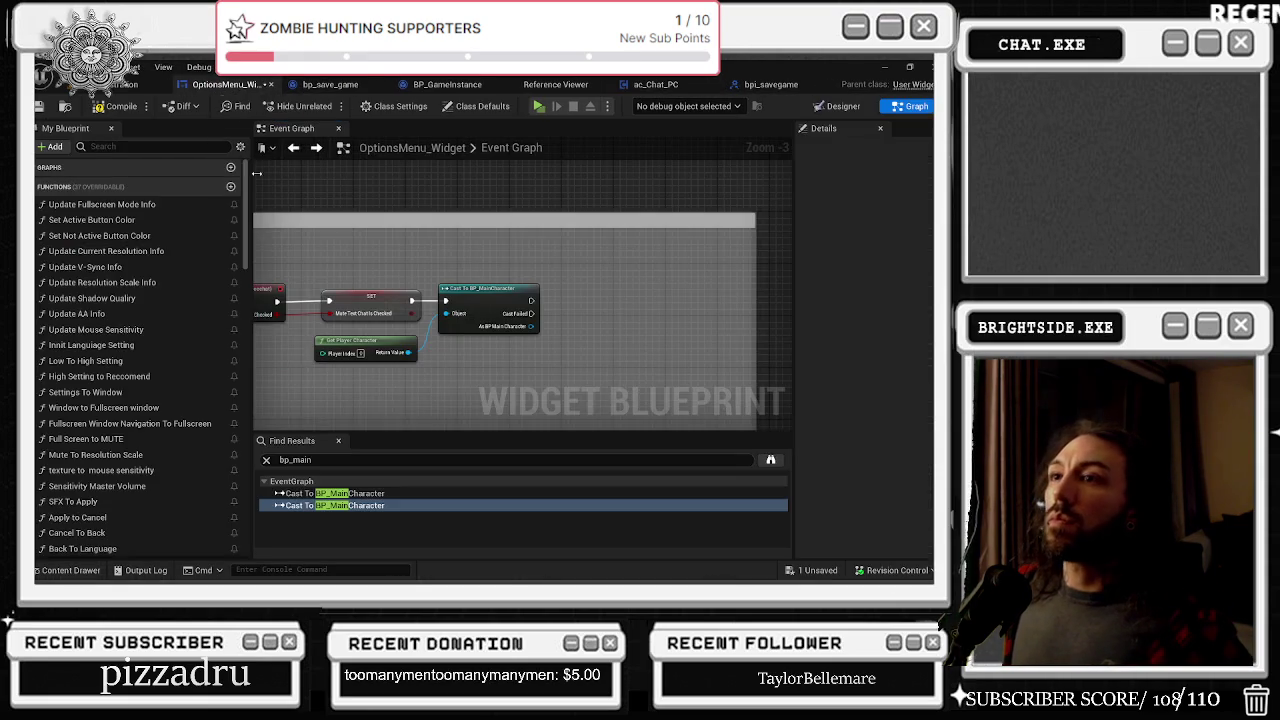
Step: Search the blueprint for 'player controller' and check the existing Get Player Controller usage
double_click(331, 459)
text(pla)
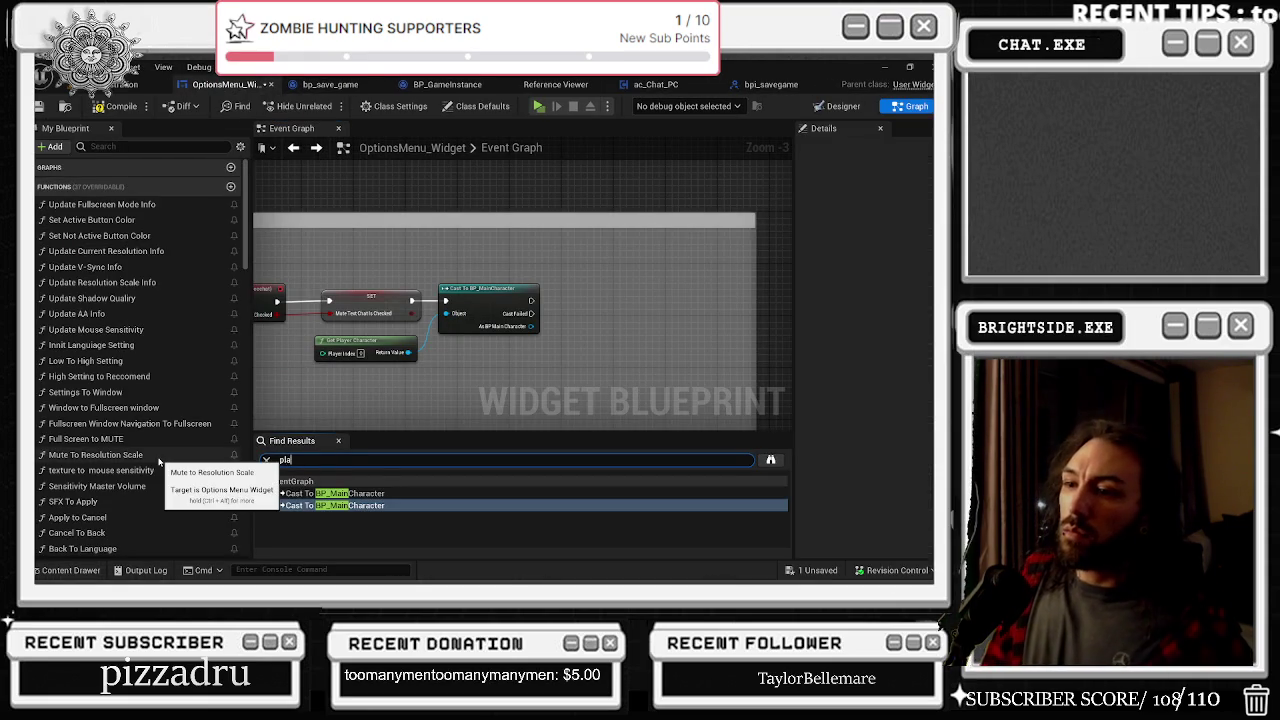
text(yer controller)
key(Return)
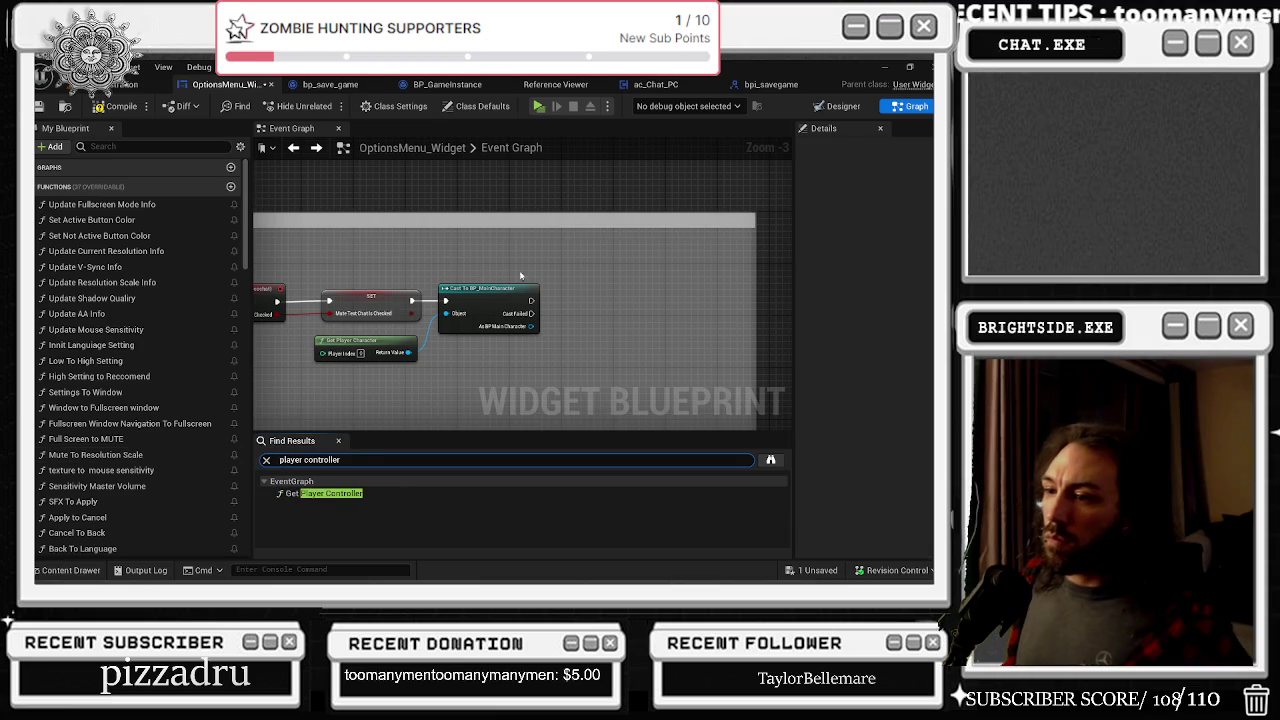
click(325, 493)
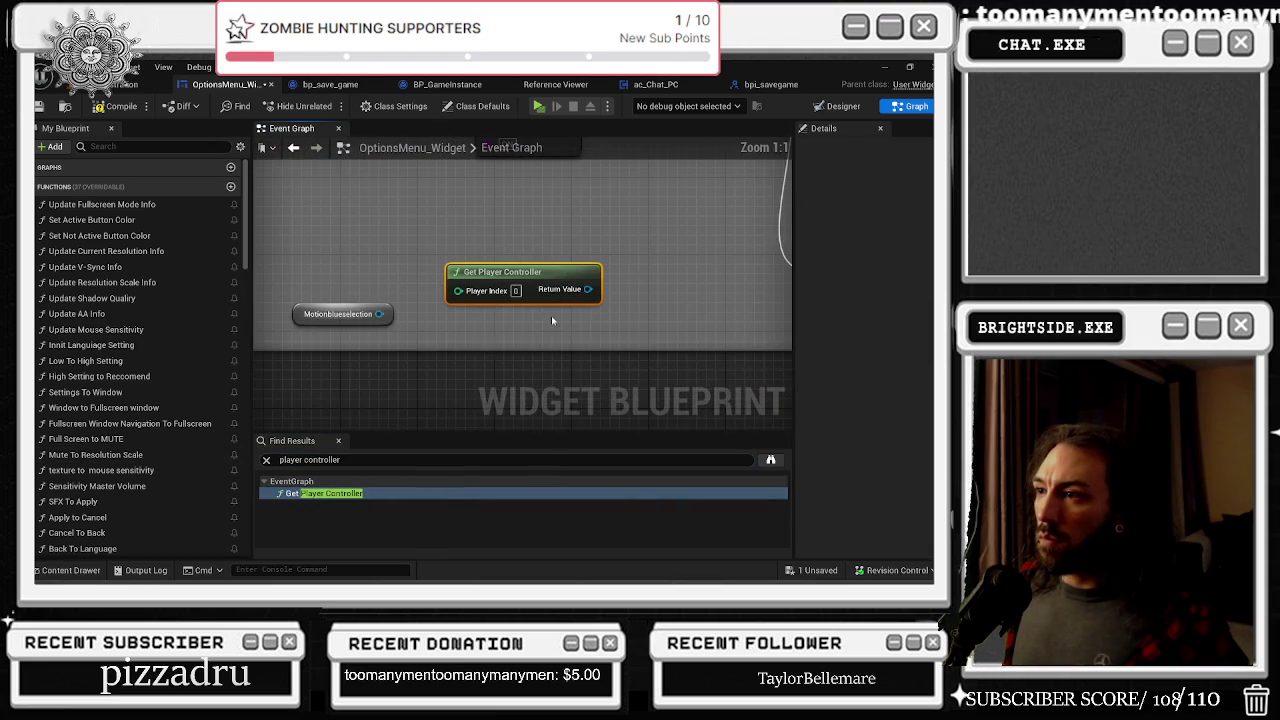
click(293, 147)
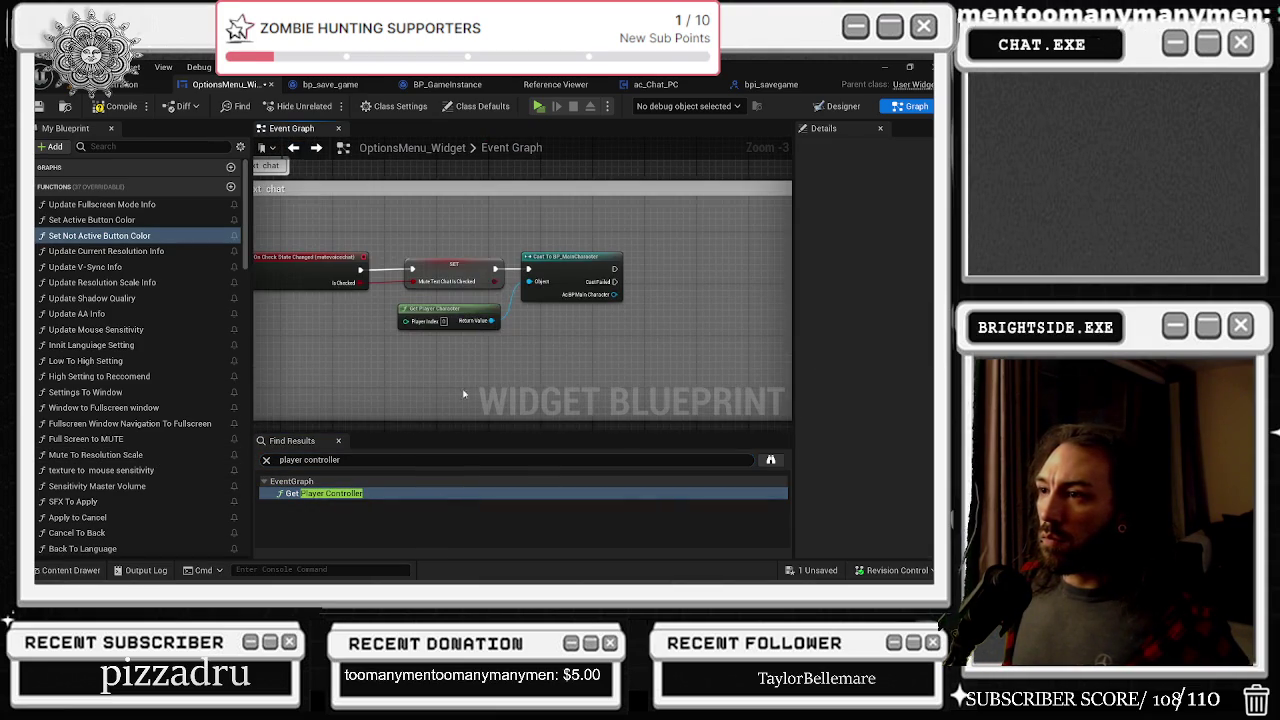
Step: Add Get Player Controller beside the mute-chat SET node and delete the Cast To BP_MainCharacter
right_click(412, 370)
text(get player contro)
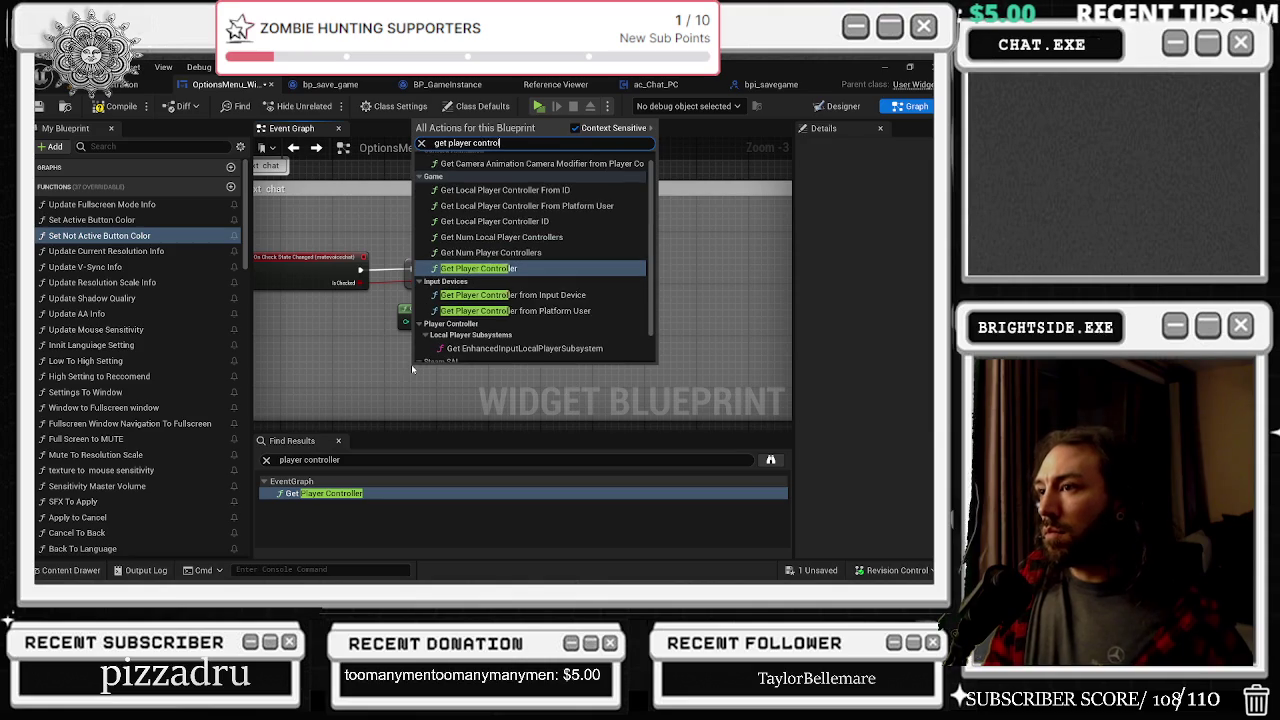
key(Return)
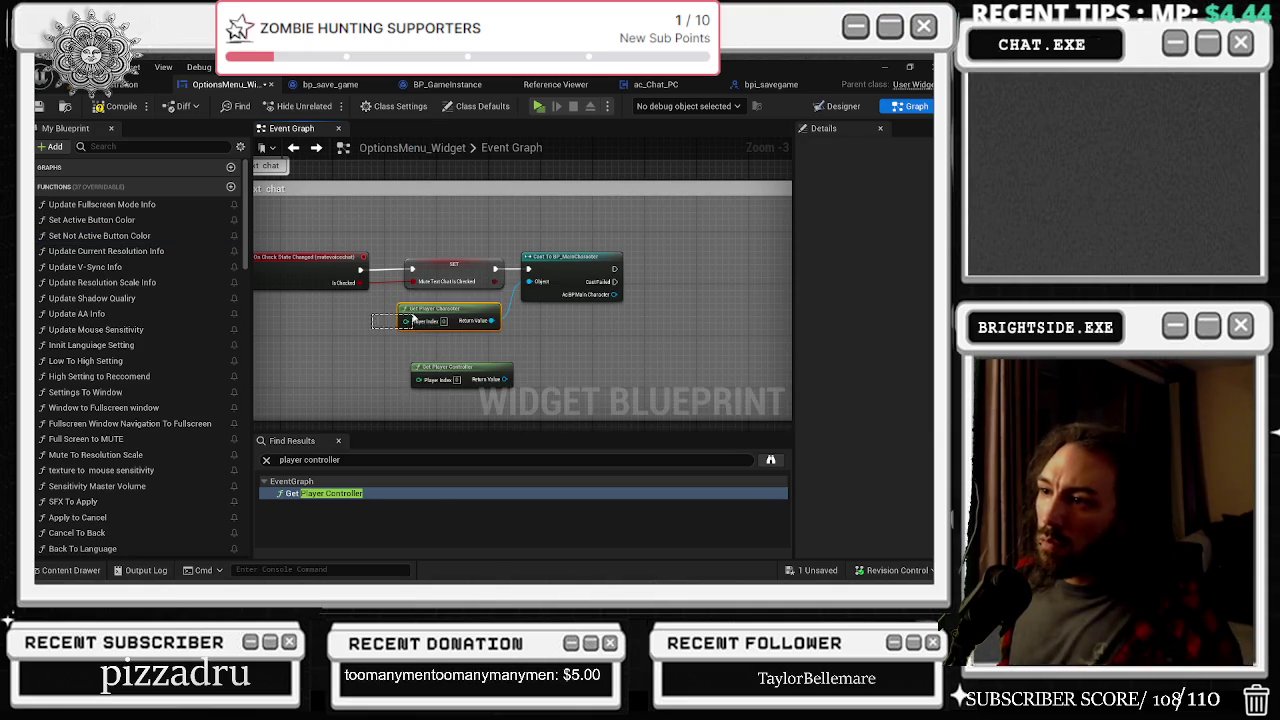
click(580, 289)
key(Delete)
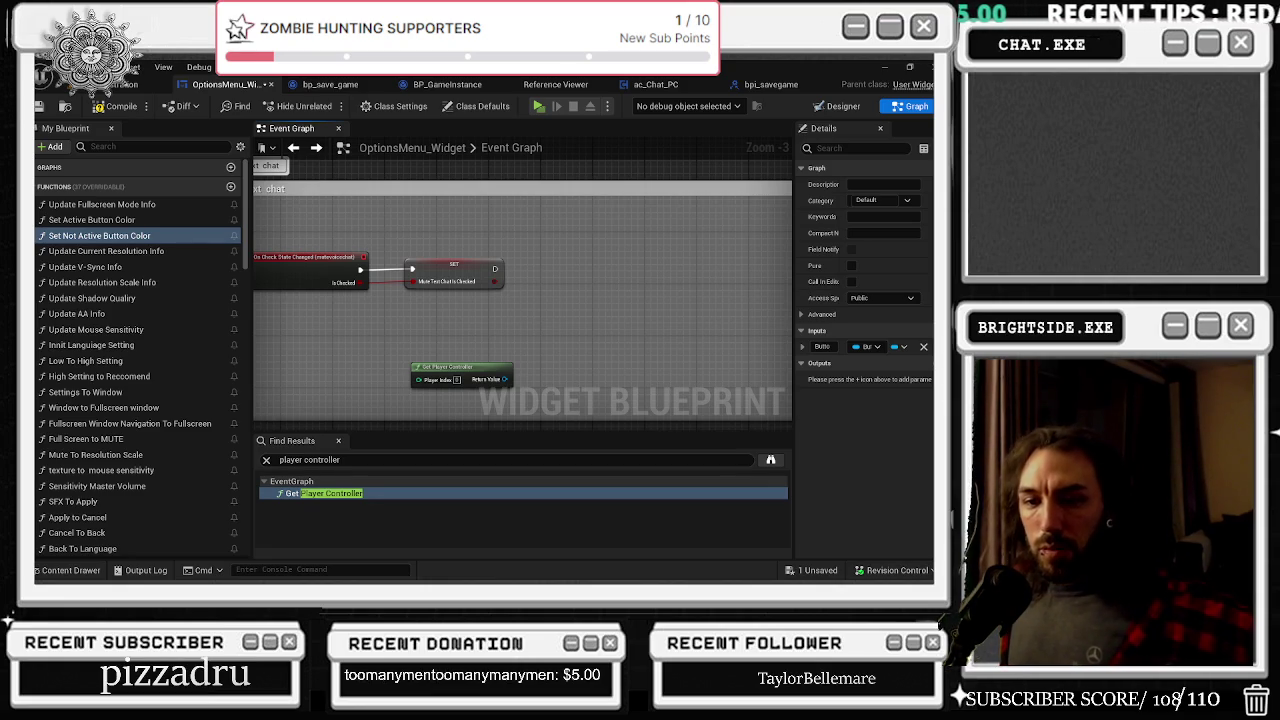
mouse_move(477, 376)
mouse_down()
mouse_move(455, 343)
mouse_move(510, 338)
mouse_up()
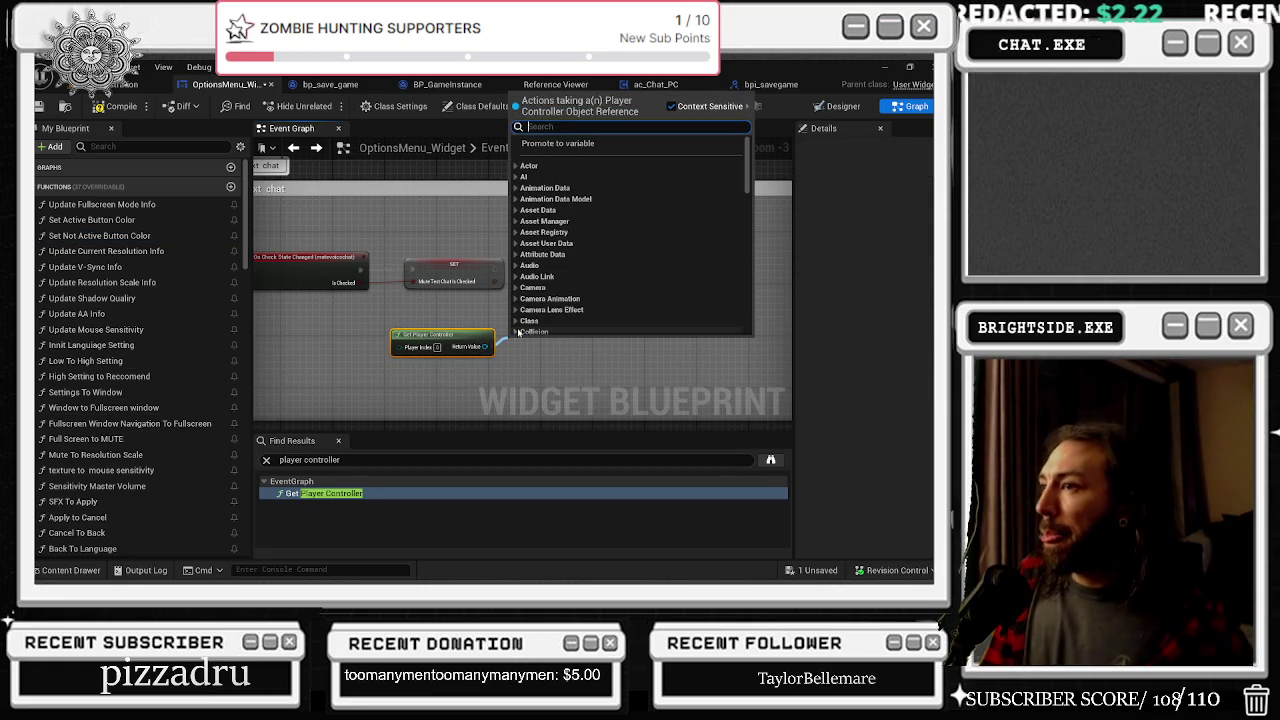
Step: Inspect the ac_Chat_PC event graph's Add to Viewport and Branch nodes for reference
click(775, 84)
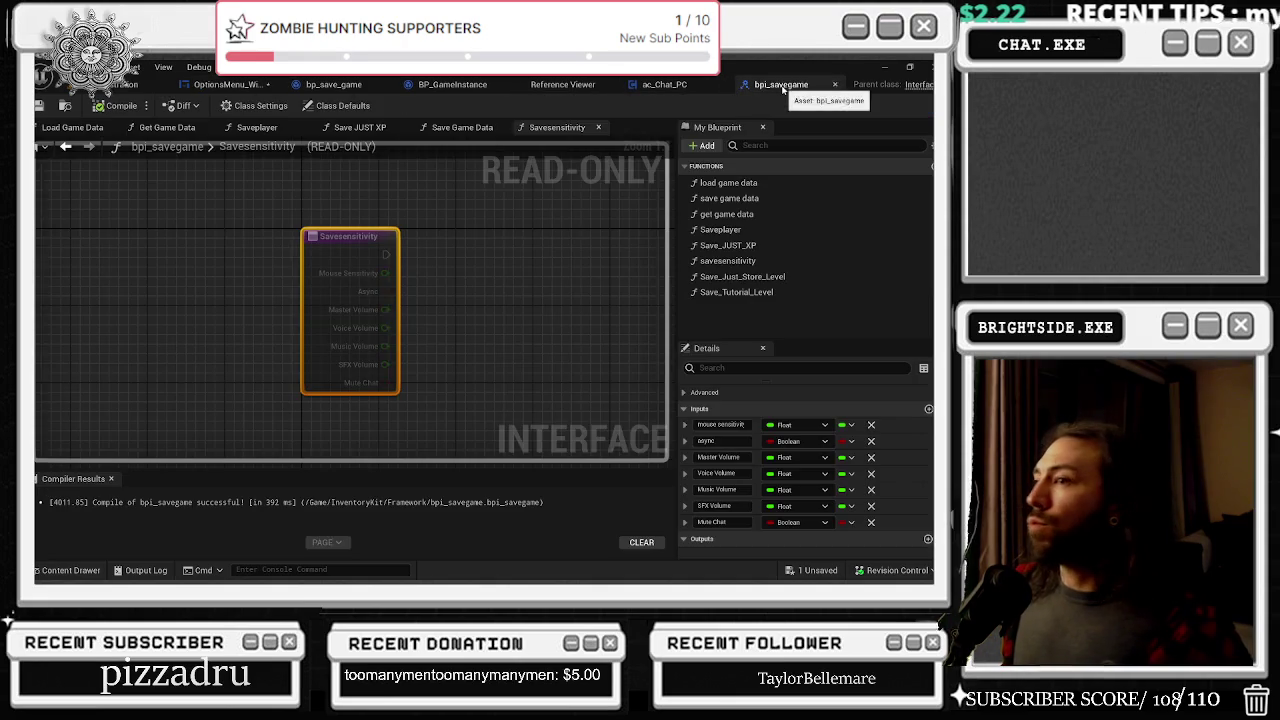
click(692, 85)
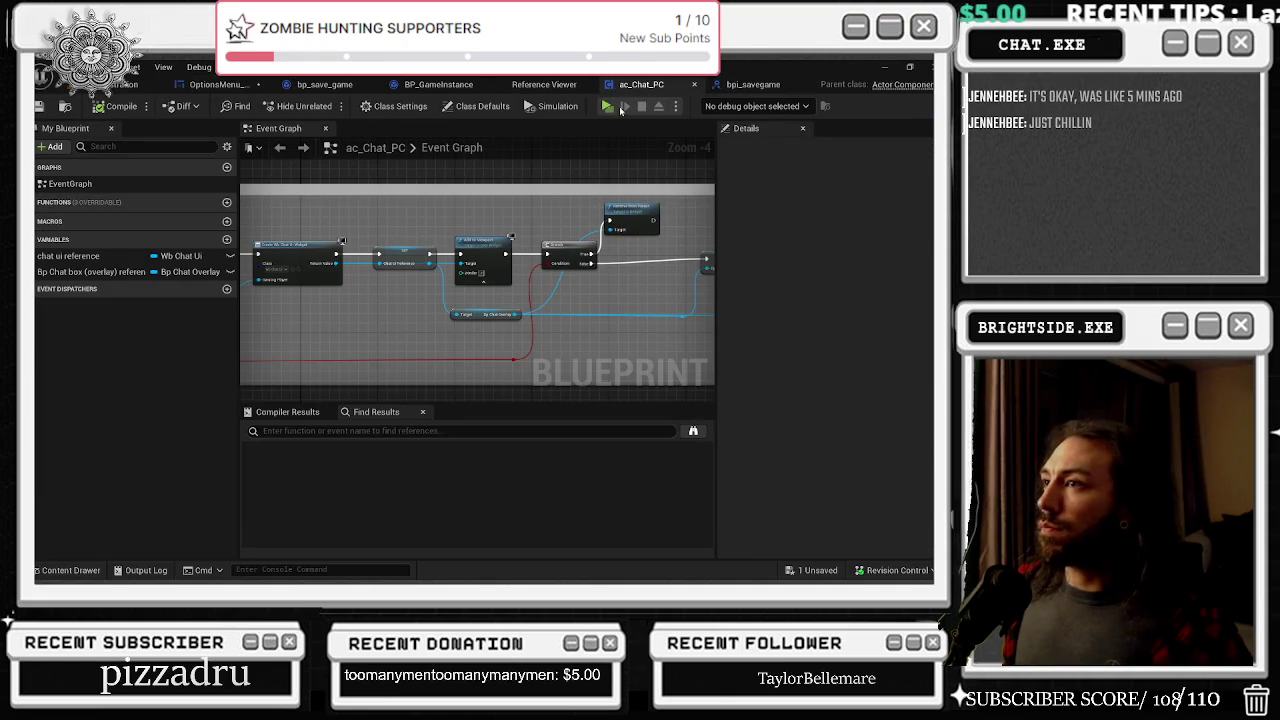
scroll(420, 314, up, 2)
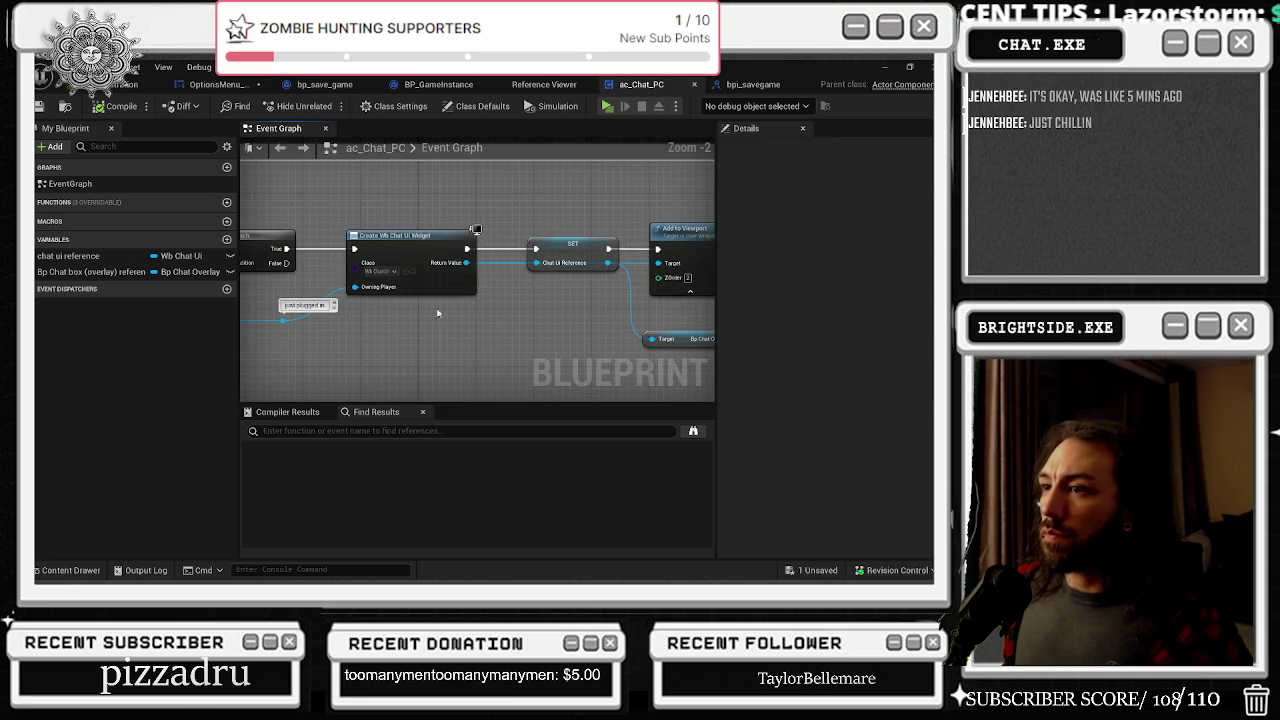
drag(575, 292, 305, 322)
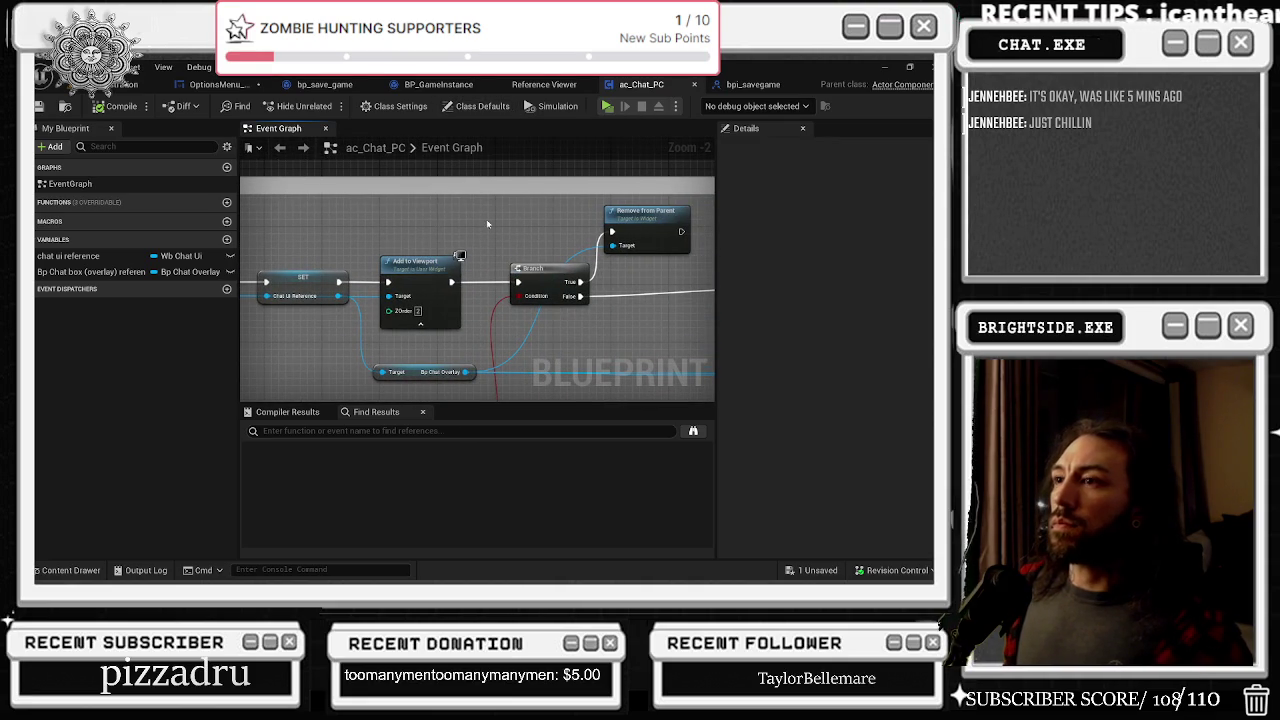
key(ctrl+space)
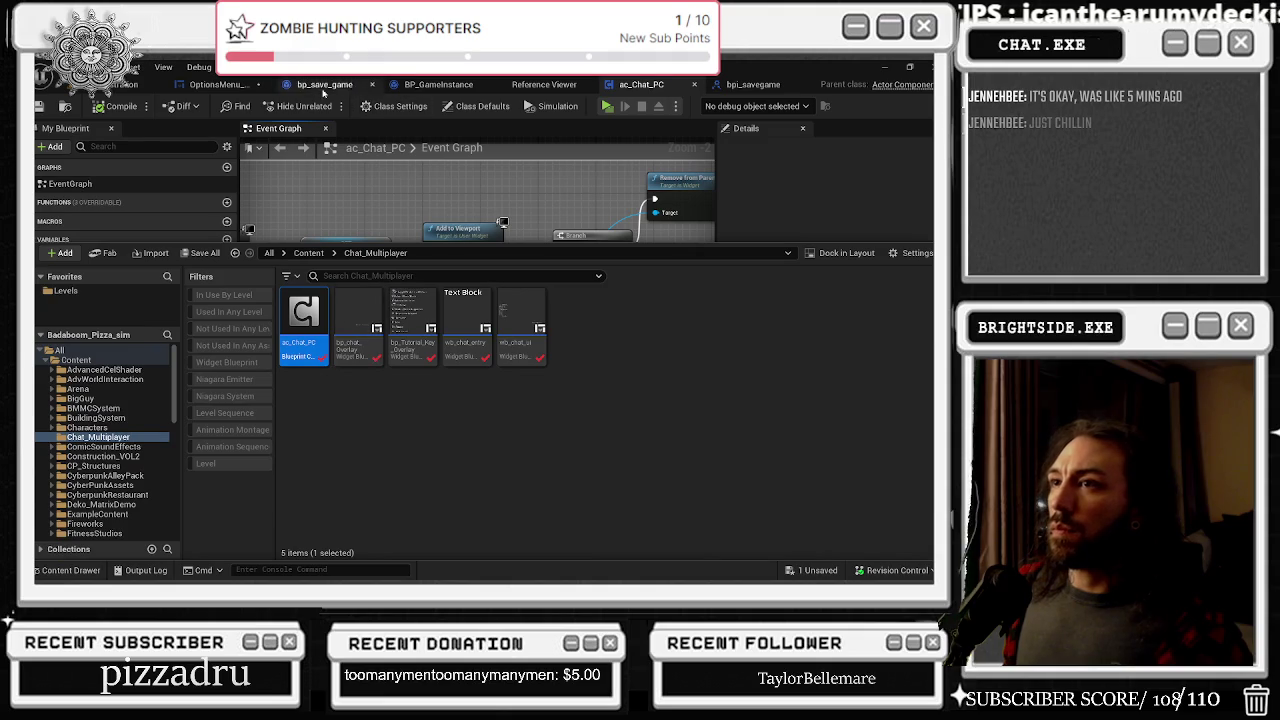
Step: Search 'get ac_ch' for a chat getter, then recheck ac_Chat_PC's Get Chat UI Widget node
click(218, 84)
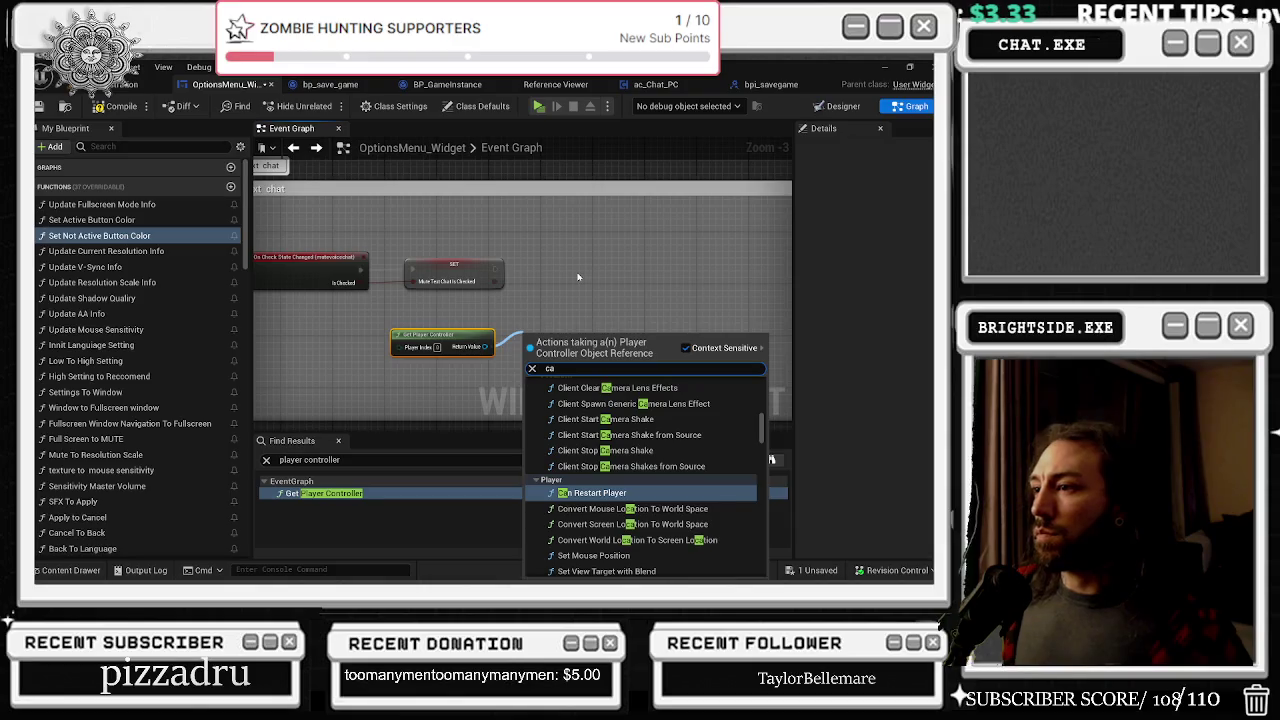
key(BackSpace)
key(BackSpace)
text(get ac)
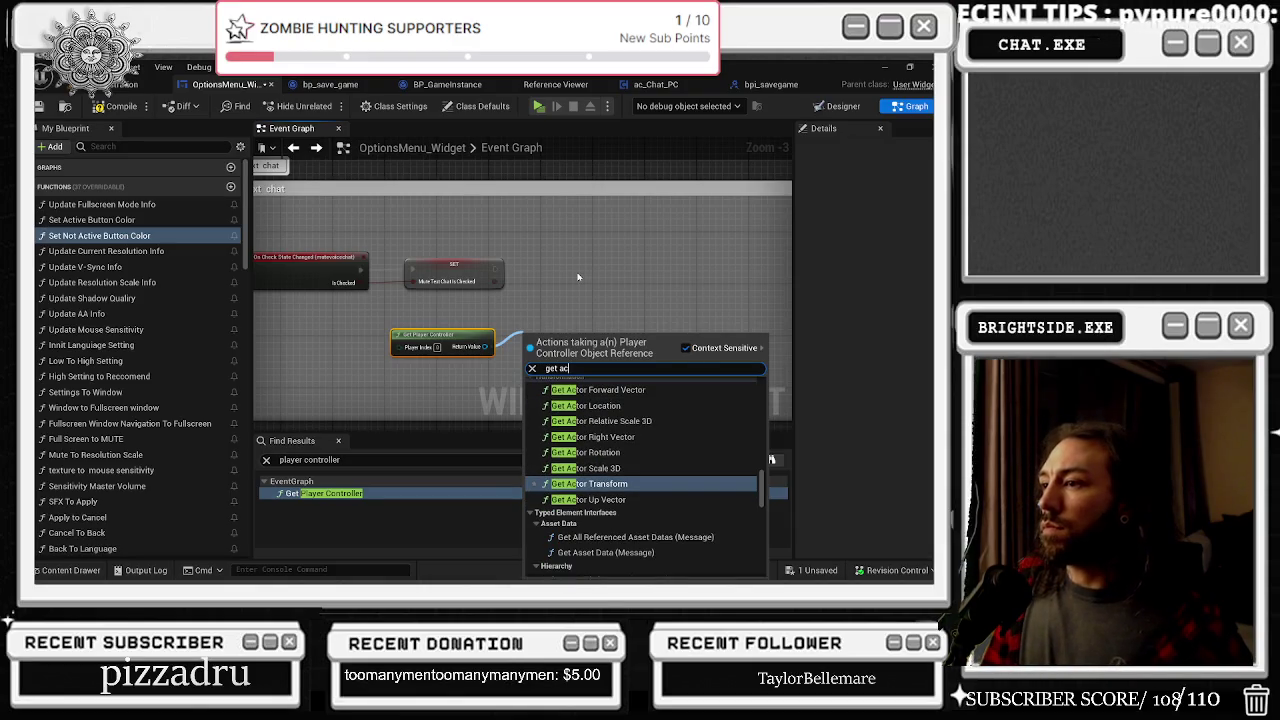
text(_ch)
key(BackSpace)
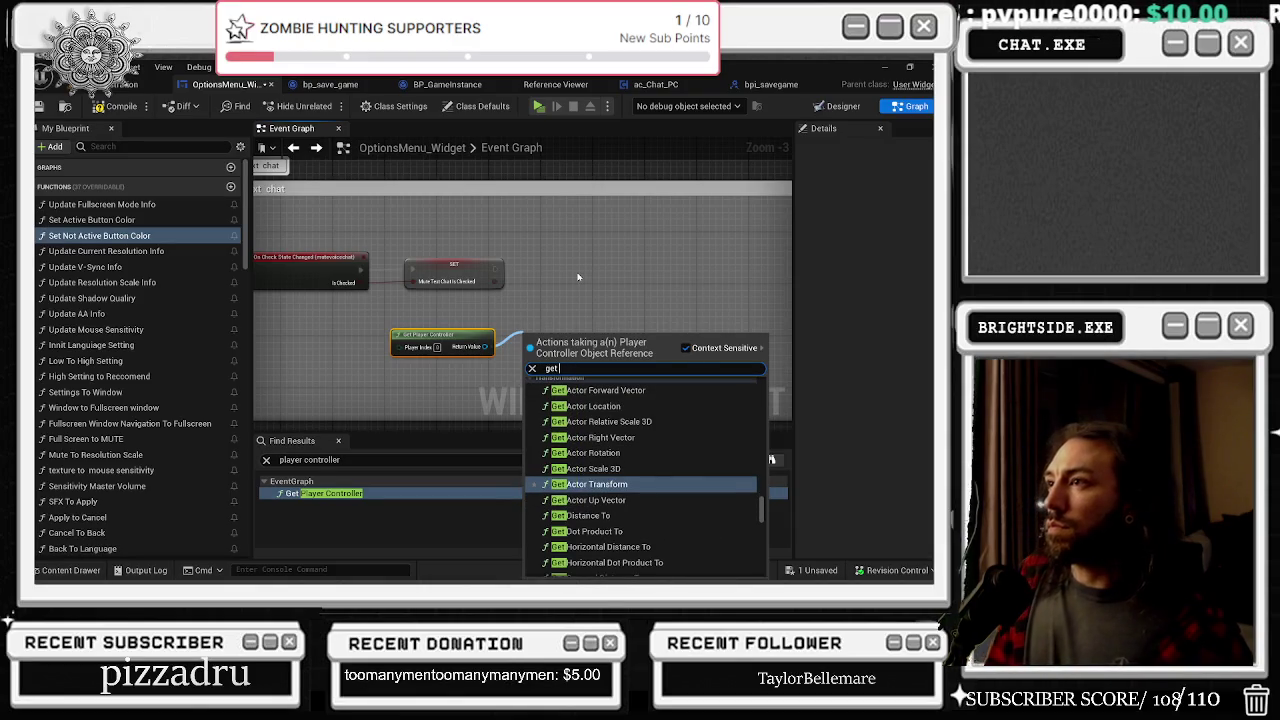
click(641, 84)
drag(395, 231, 457, 216)
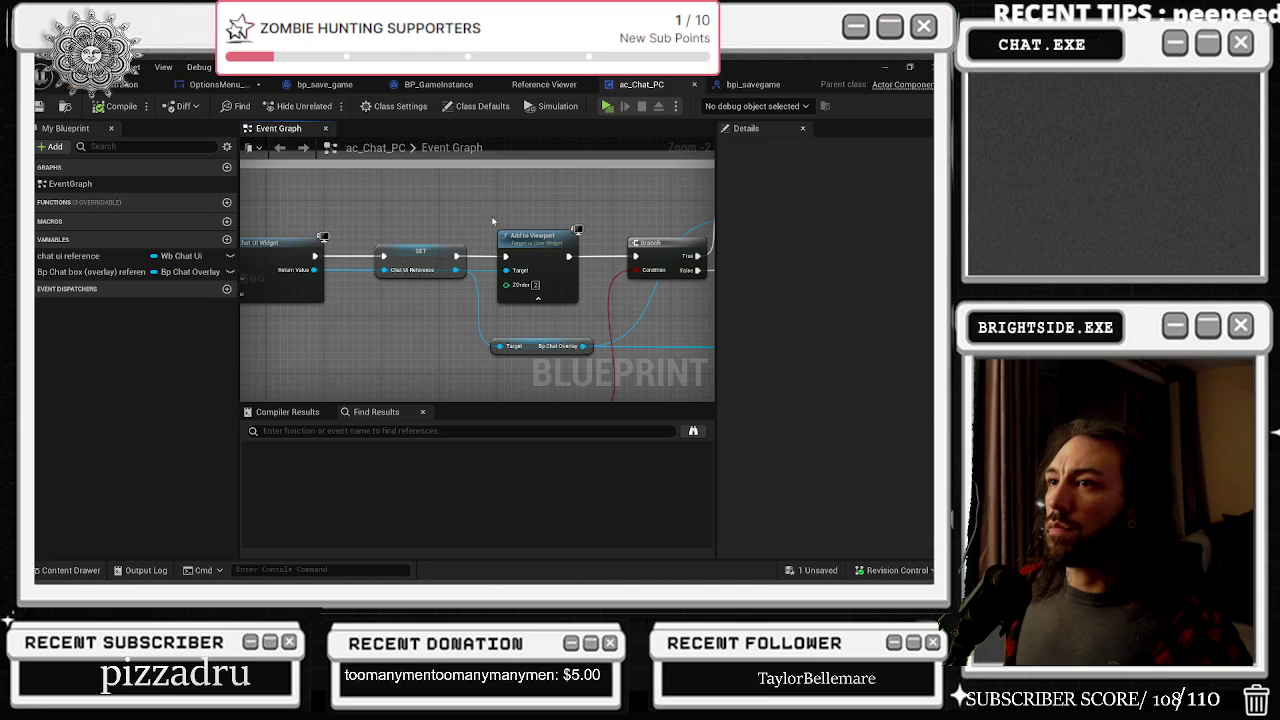
click(544, 85)
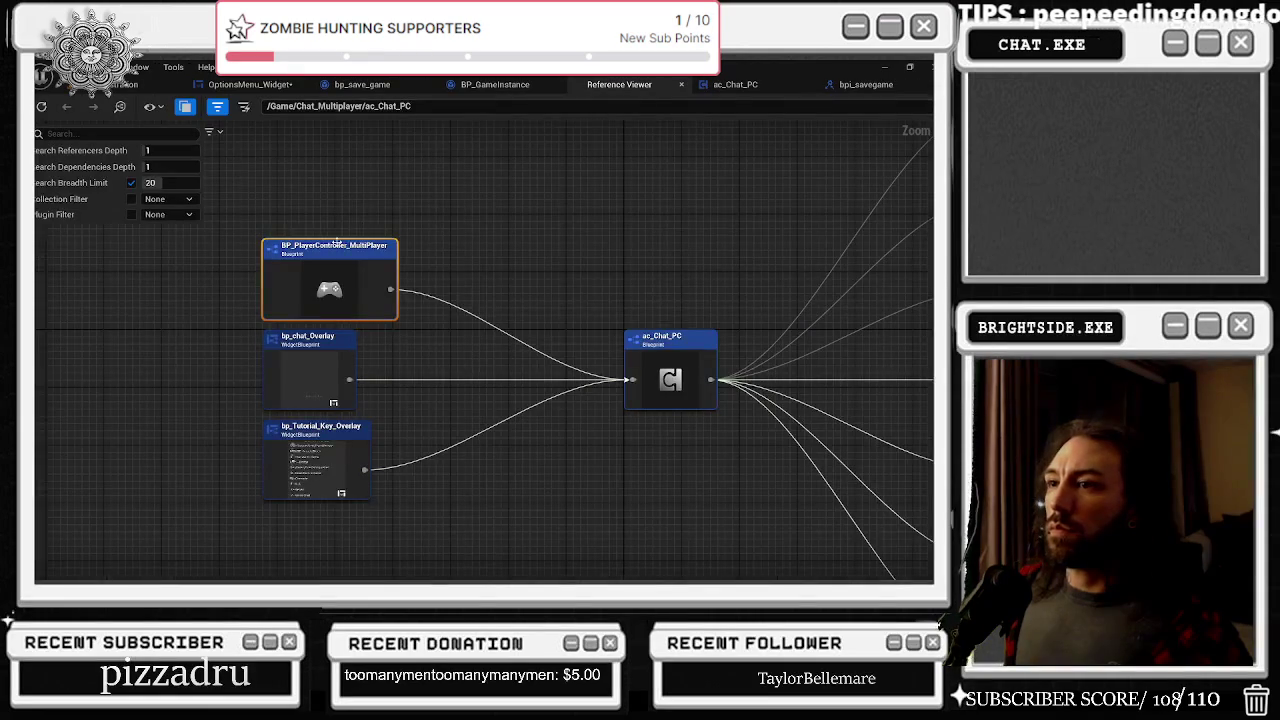
Step: Add a Cast To BP_PlayerController_MultiPlayer node from Get Player Controller's Return Value
click(214, 86)
drag(486, 346, 509, 330)
text(get player)
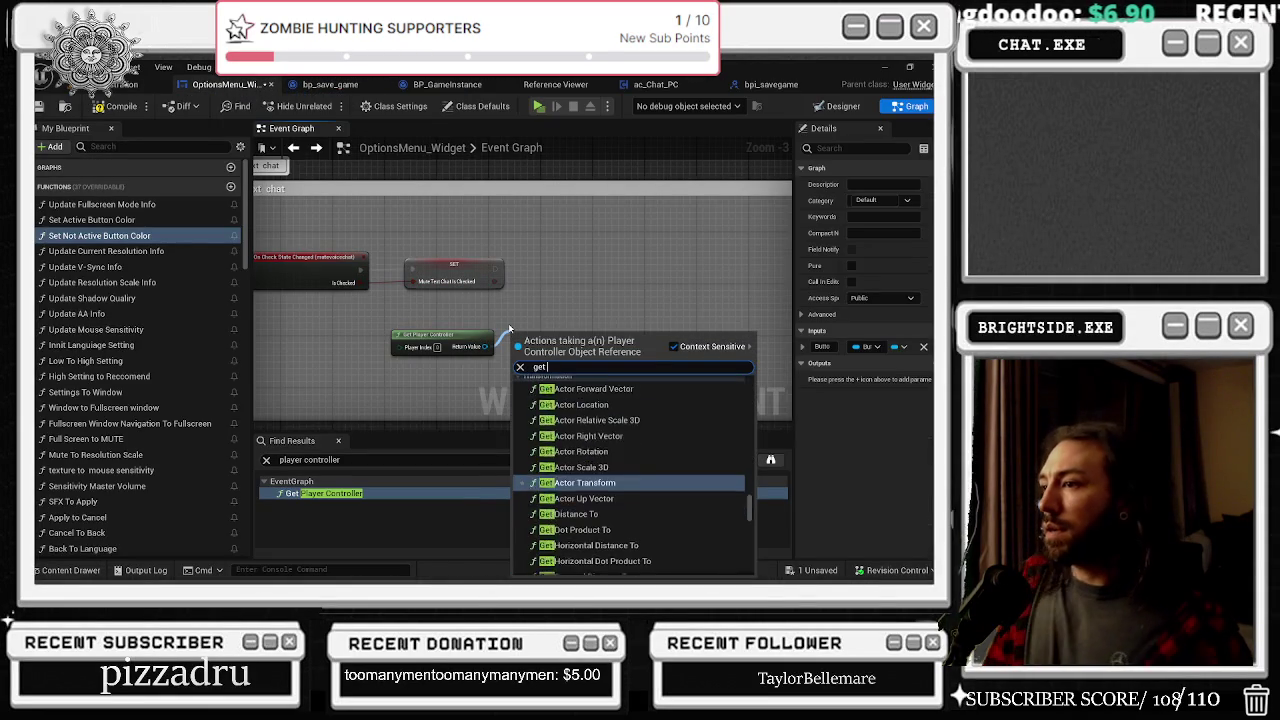
text(contro)
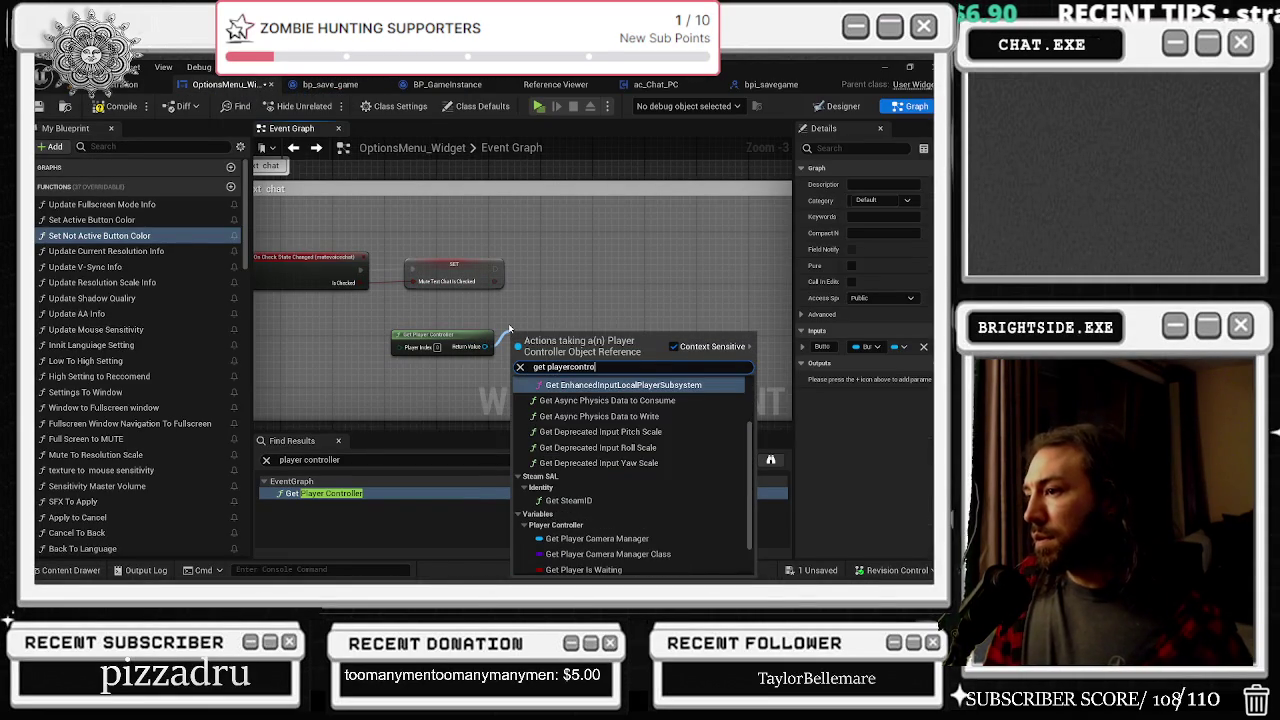
text(ller mu)
key(BackSpace)
key(BackSpace)
key(BackSpace)
key(BackSpace)
key(BackSpace)
text(cast player)
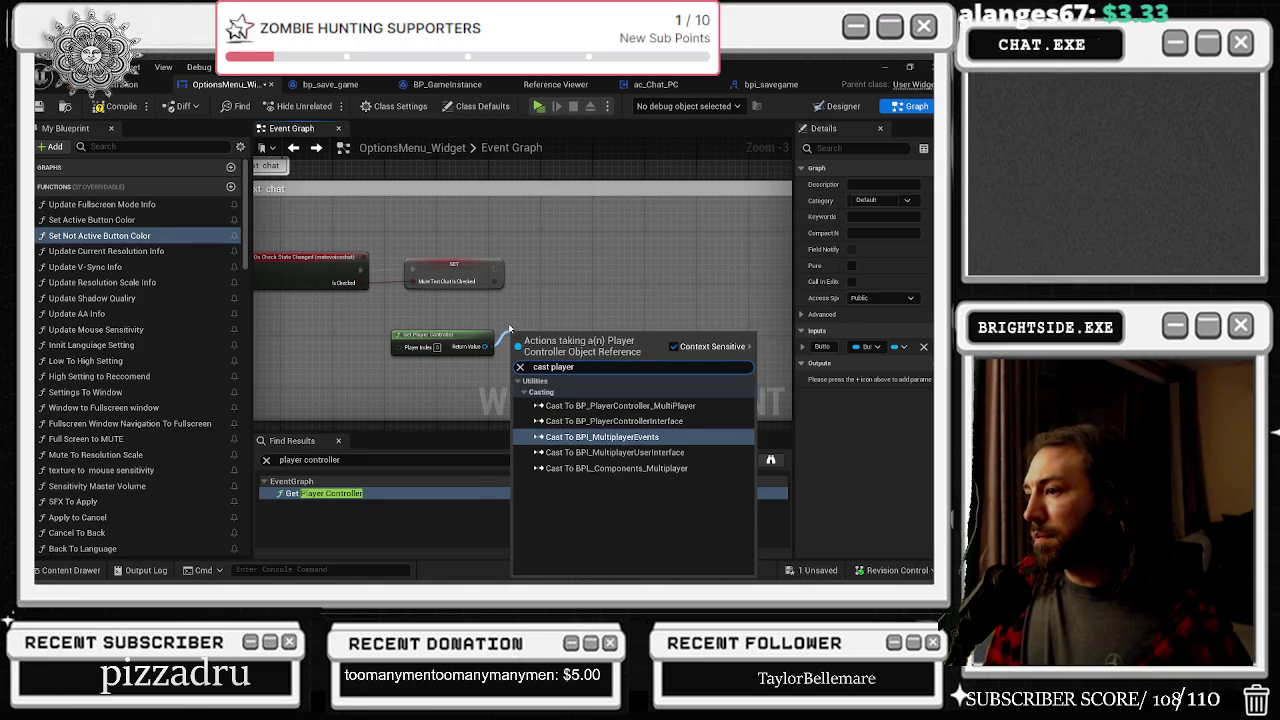
key(Up)
key(Up)
key(Return)
Step: Wire the mute chat SET node's execution into the cast and place it beside SET
drag(515, 334, 520, 220)
mouse_move(494, 268)
mouse_down()
mouse_move(518, 260)
mouse_move(539, 300)
mouse_up()
scroll(540, 300, up, 2)
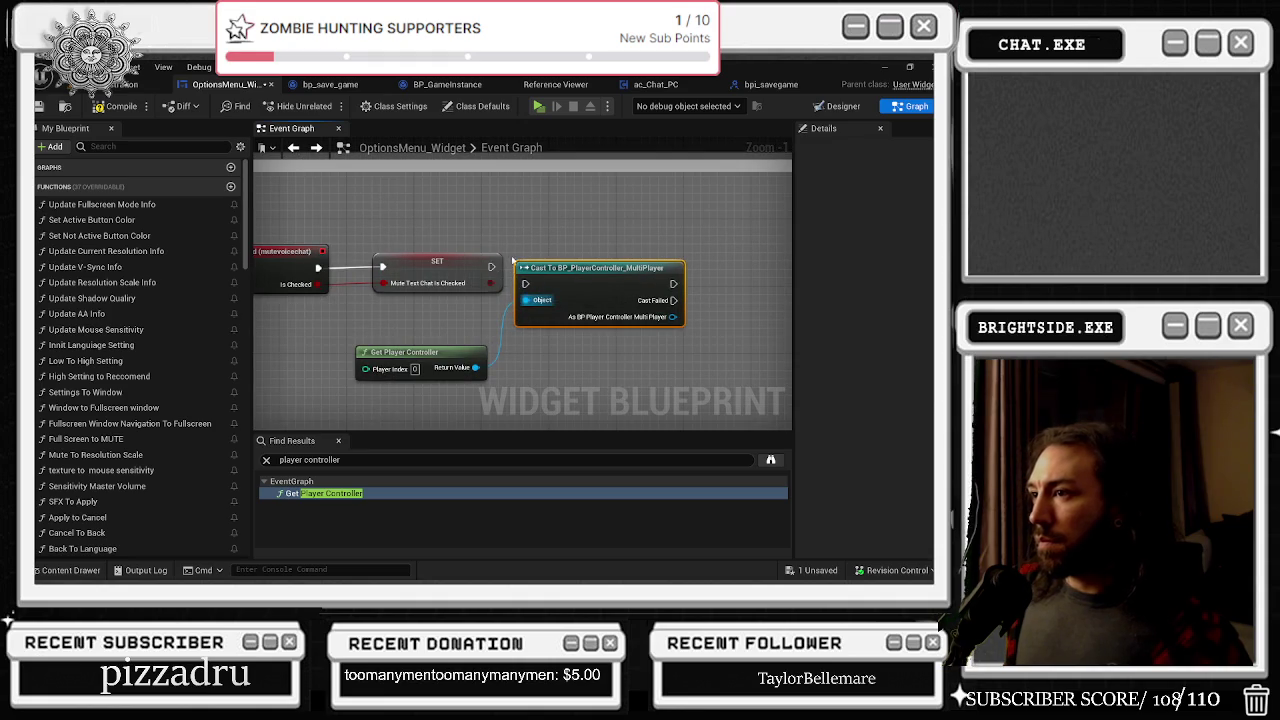
Step: Feed the player controller into the cast's Object input and add an Ac Chat PC getter, deleting Get Owner
drag(600, 268, 609, 251)
drag(701, 355, 579, 362)
drag(558, 307, 600, 350)
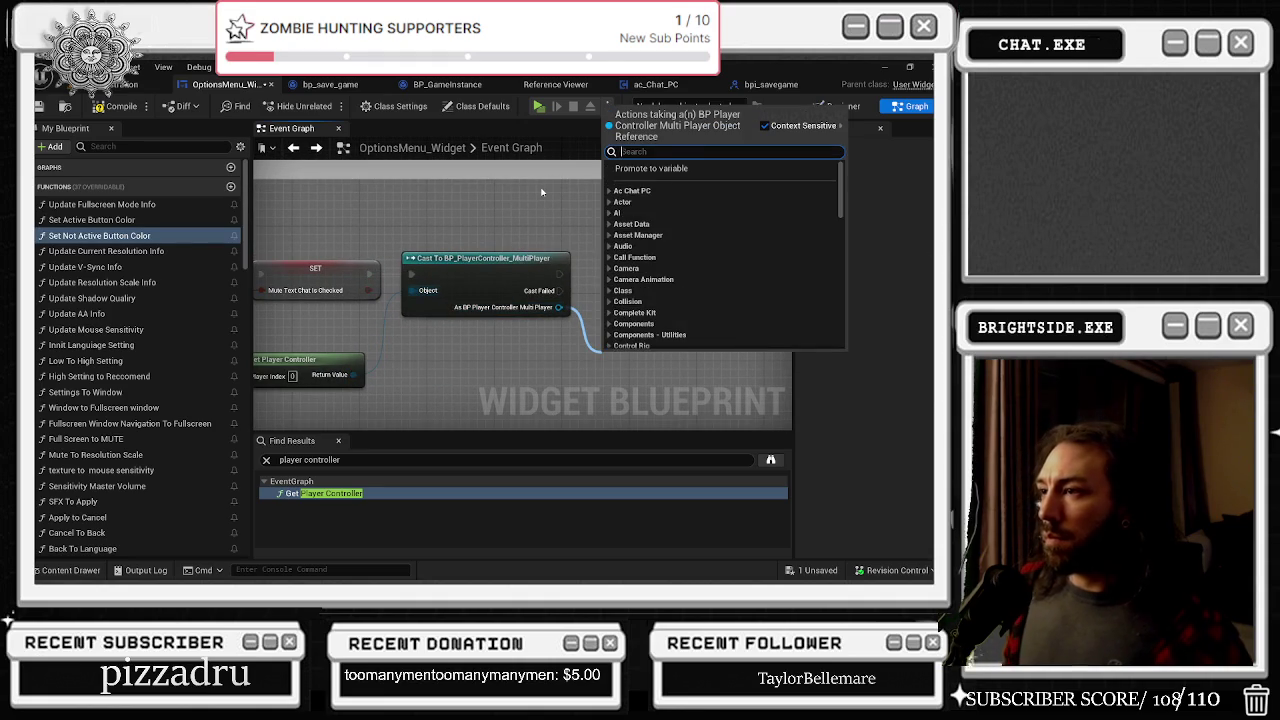
text(get ac_cha)
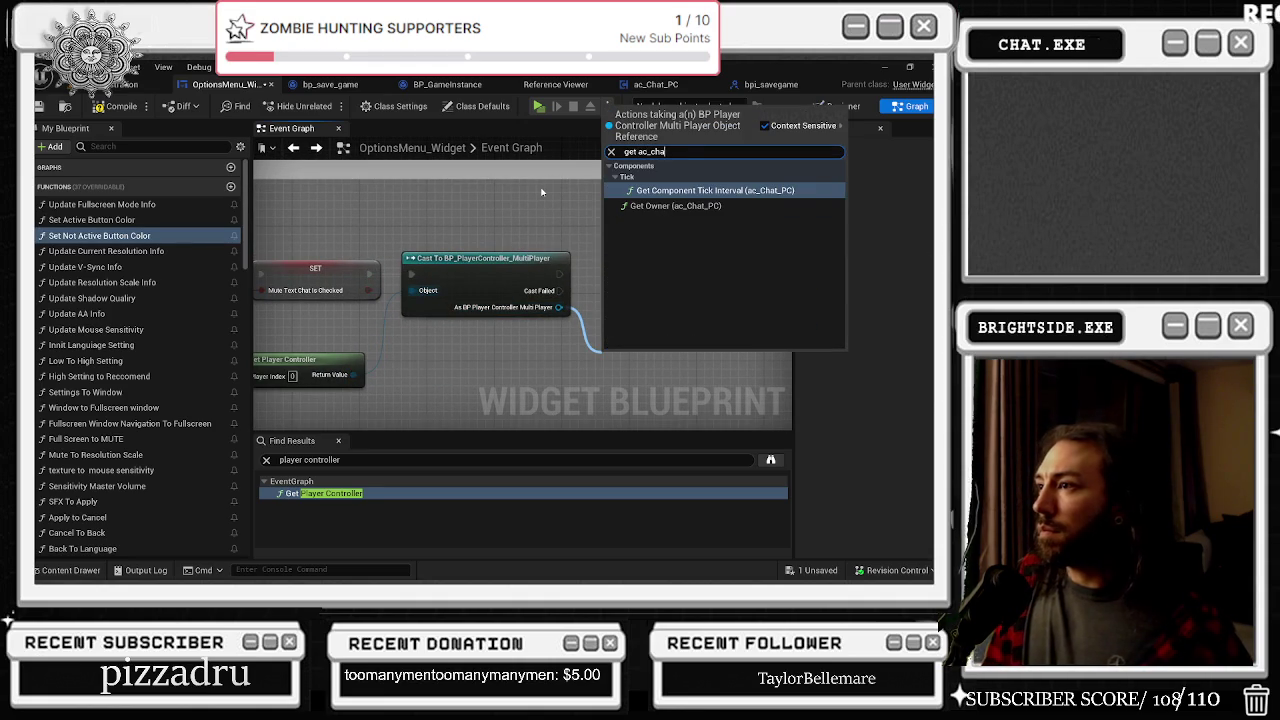
click(675, 205)
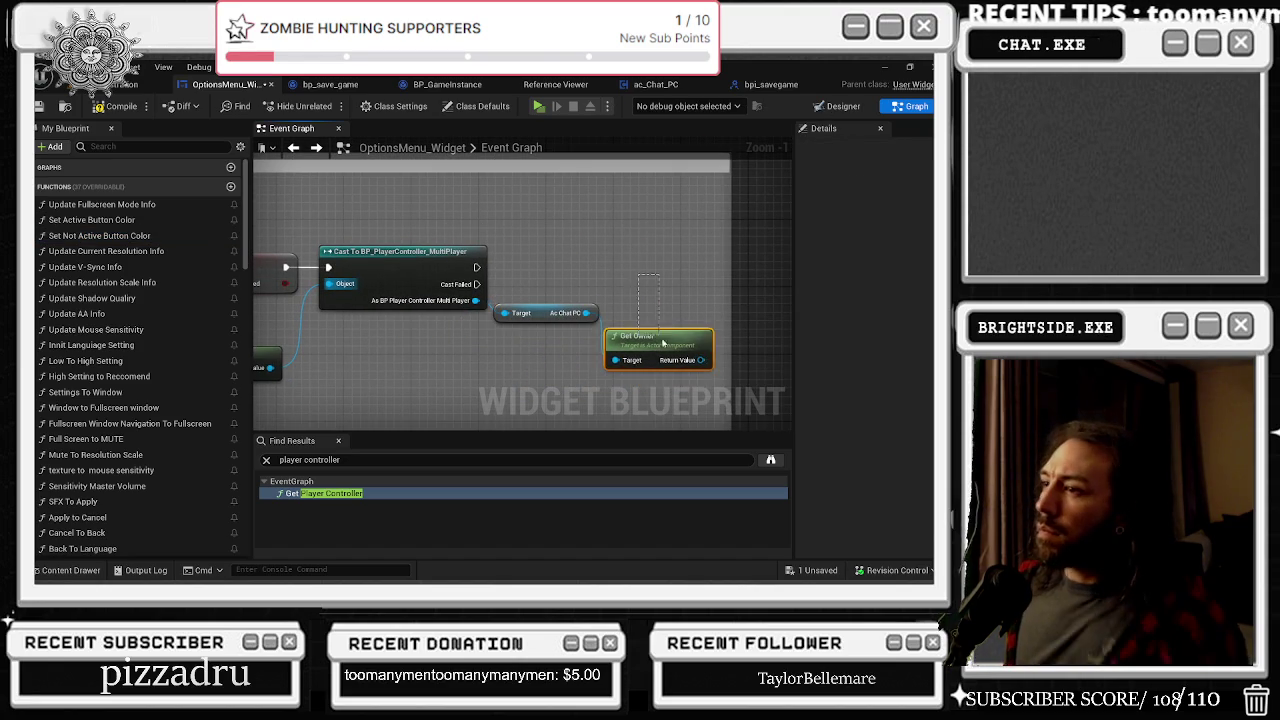
key(Delete)
Step: Widen the mute text chat comment box and check ac_Chat_PC's Bp Chat Overlay variable
scroll(550, 318, down, 3)
scroll(550, 318, up, 2)
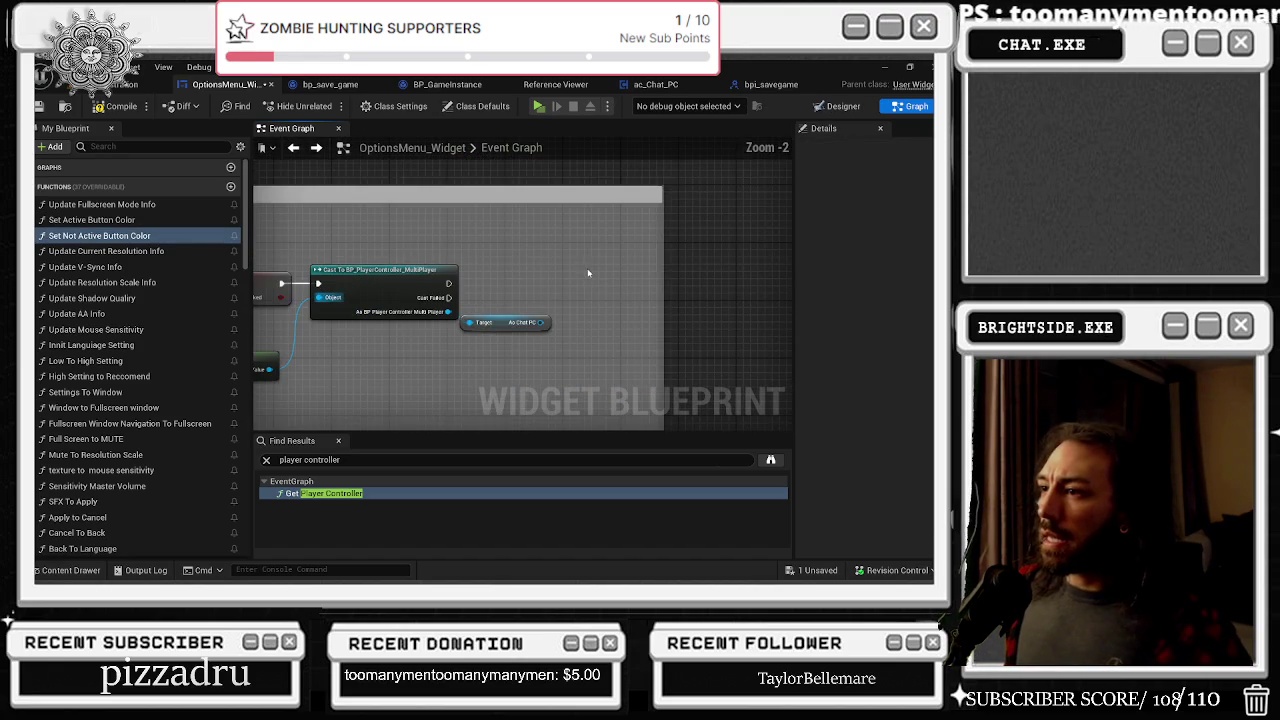
drag(660, 253, 756, 253)
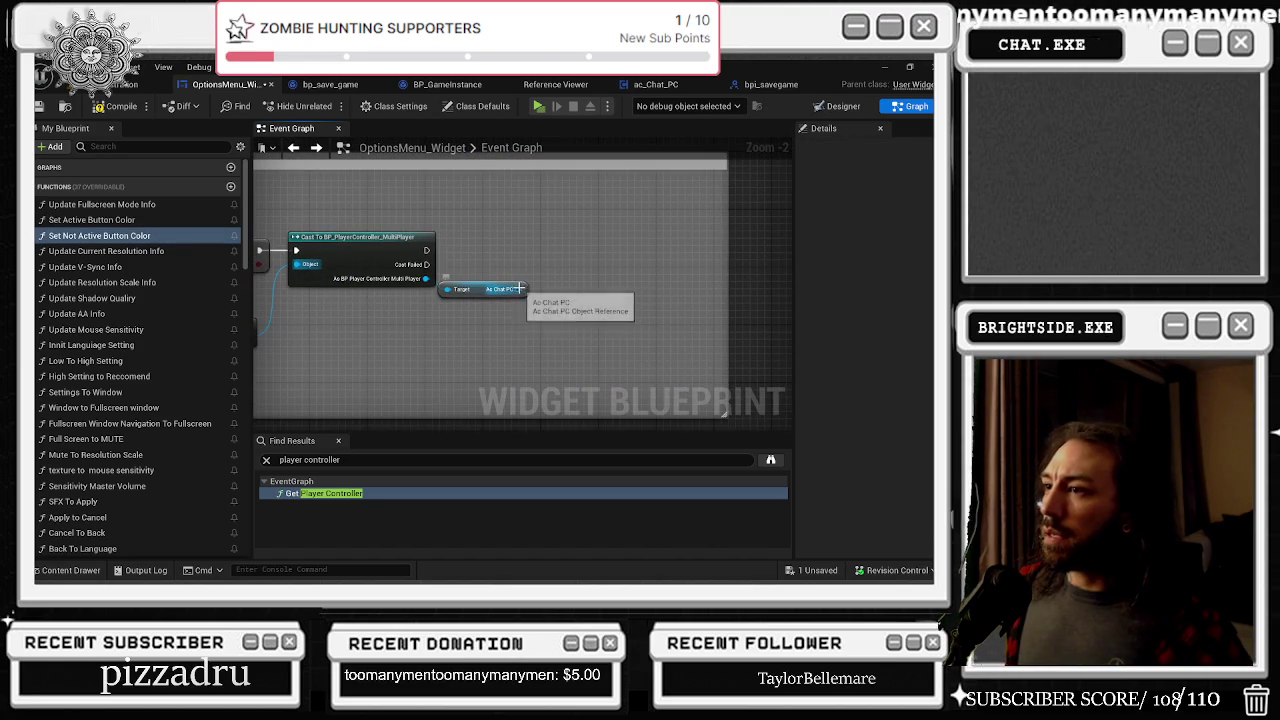
click(660, 84)
click(524, 346)
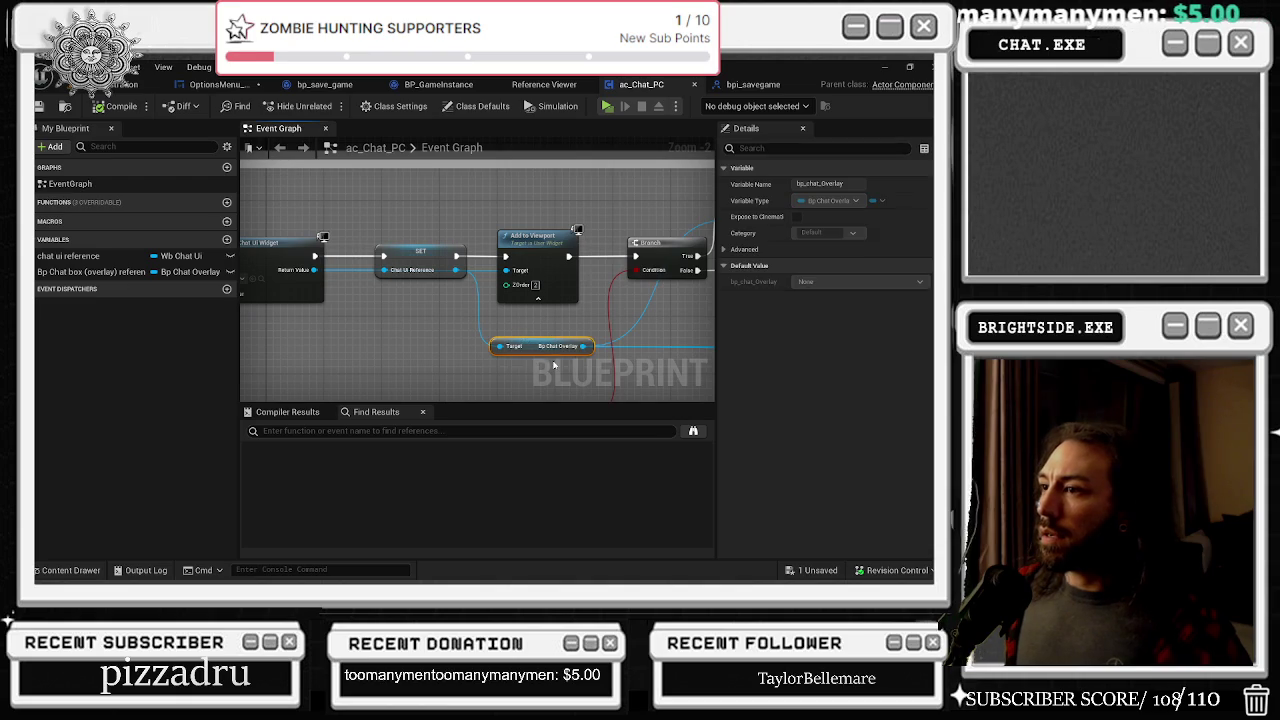
drag(493, 348, 494, 349)
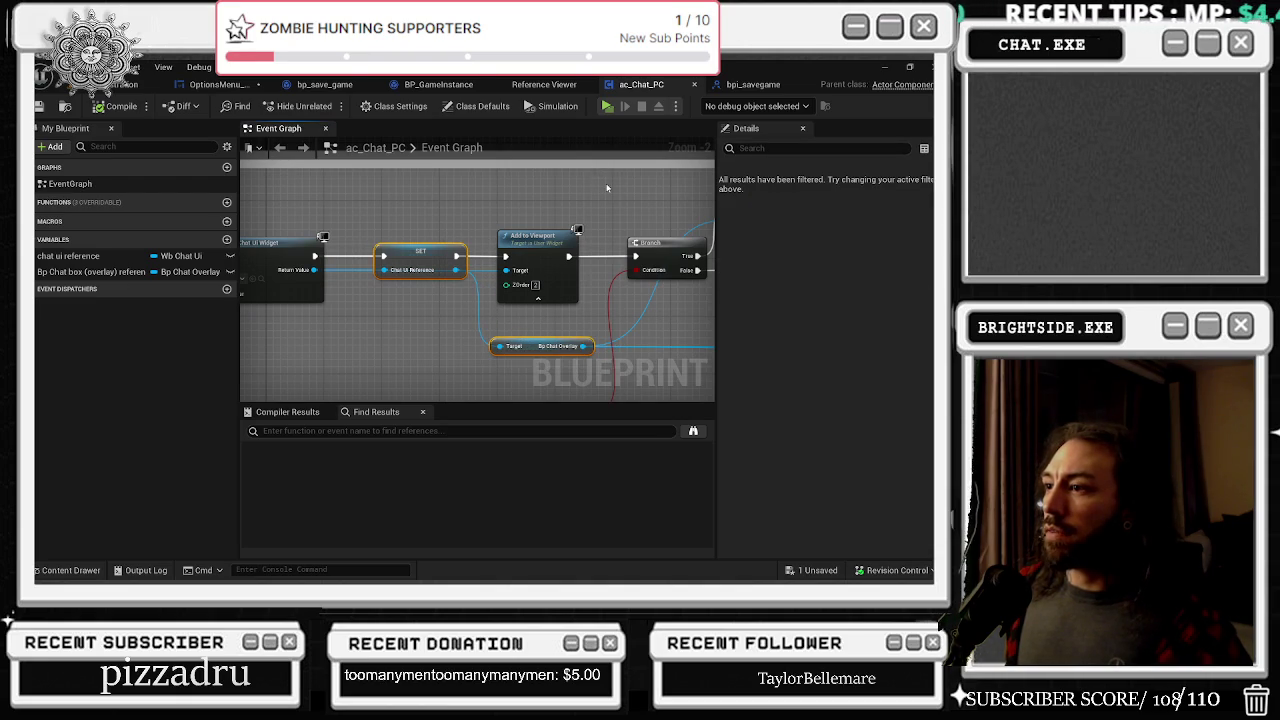
click(516, 340)
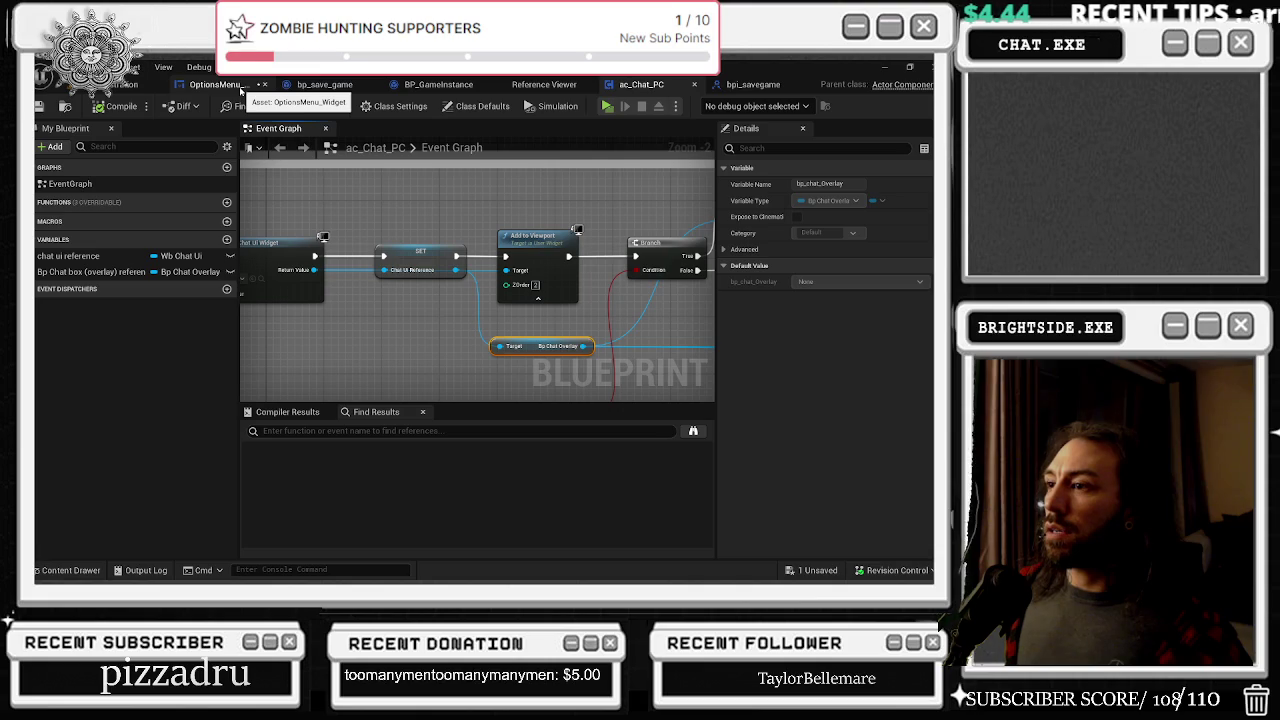
Step: Add a Get Chat UI Reference node from the Ac Chat PC output
click(241, 91)
drag(520, 289, 540, 296)
text(chat uio)
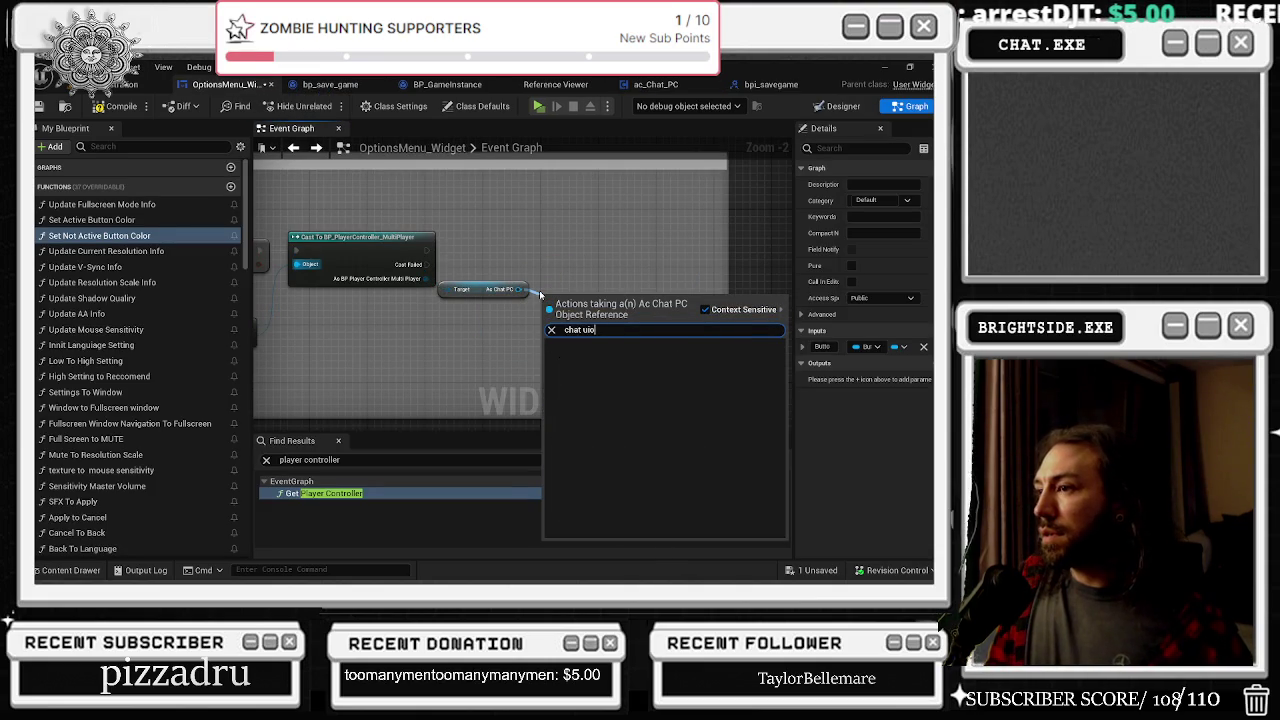
text(i)
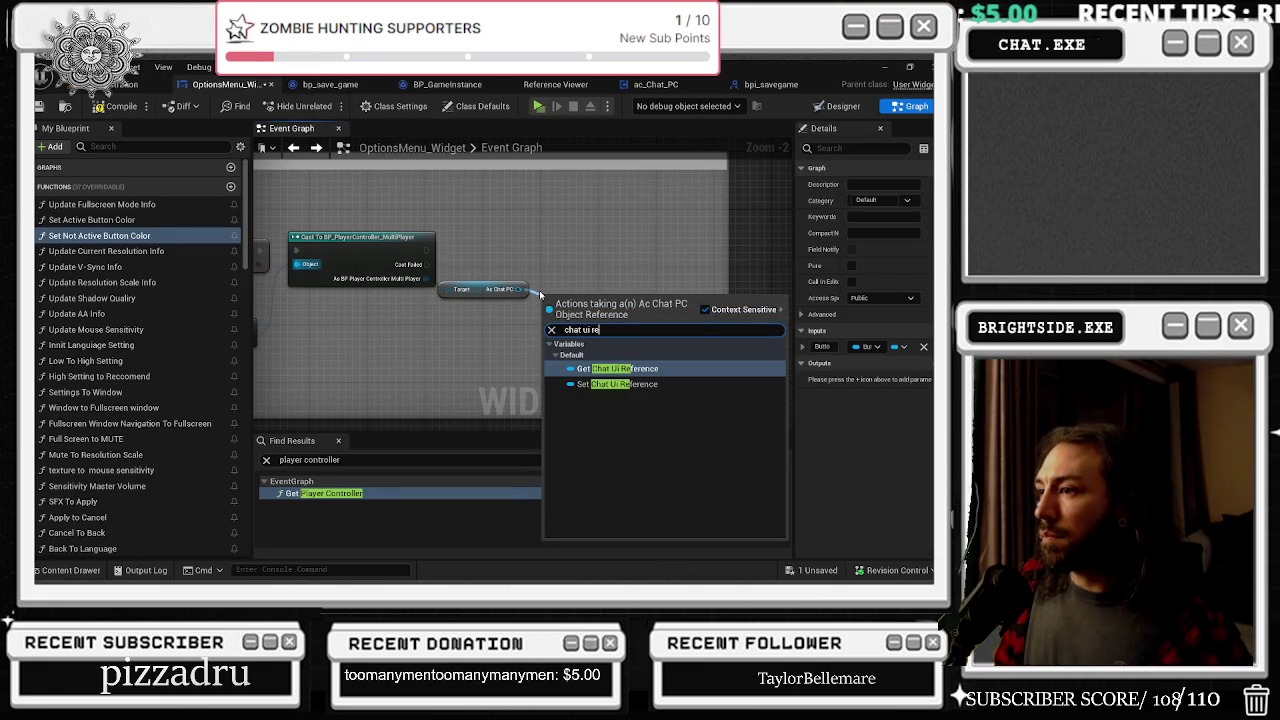
key(Return)
click(513, 303)
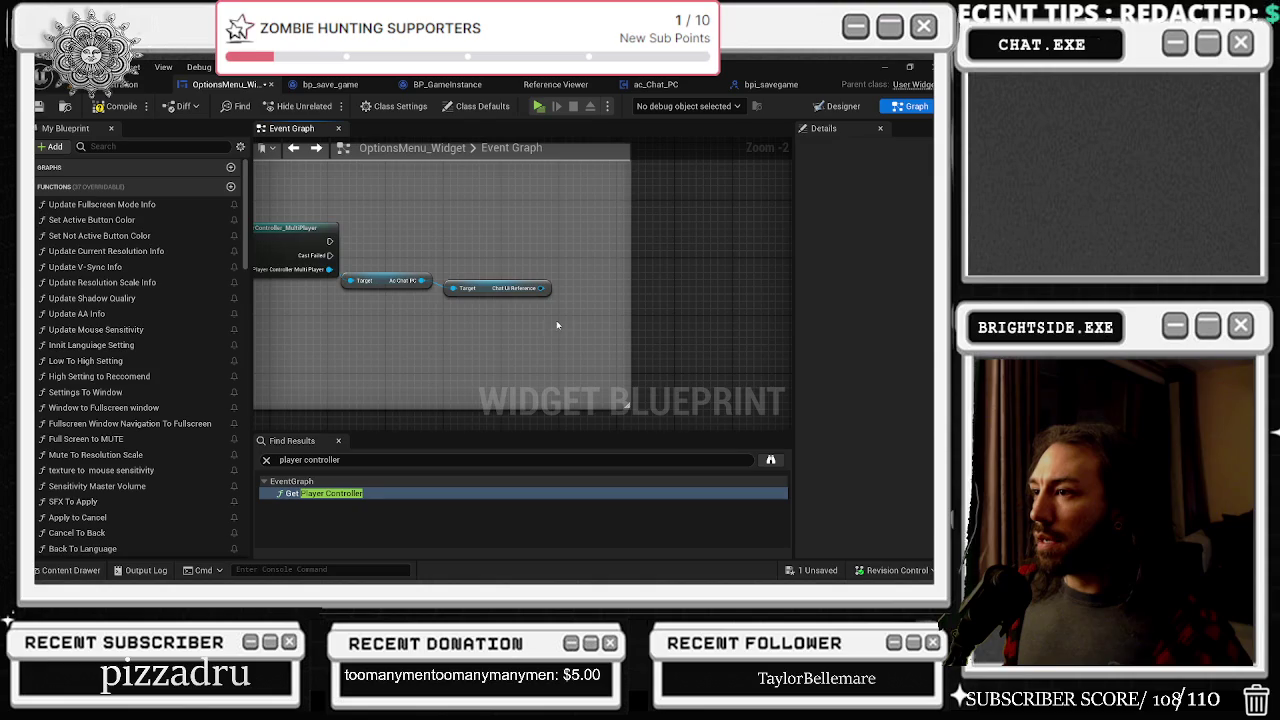
Step: Paste a Bp Chat Overlay getter after Chat UI Reference and add a Set Render Opacity node from it
scroll(557, 324, up, 1)
key(ctrl+v)
mouse_move(530, 297)
mouse_down()
mouse_move(562, 297)
mouse_move(540, 292)
mouse_up()
click(600, 240)
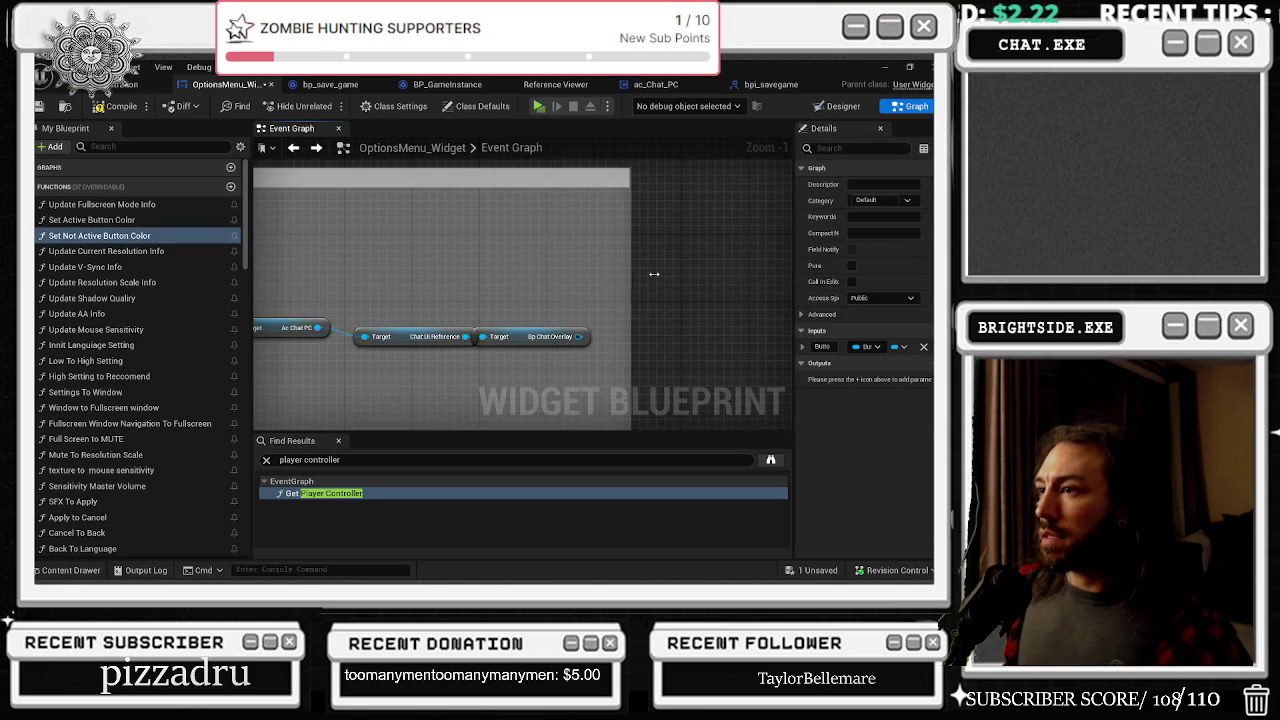
drag(540, 377, 556, 346)
text(set render op)
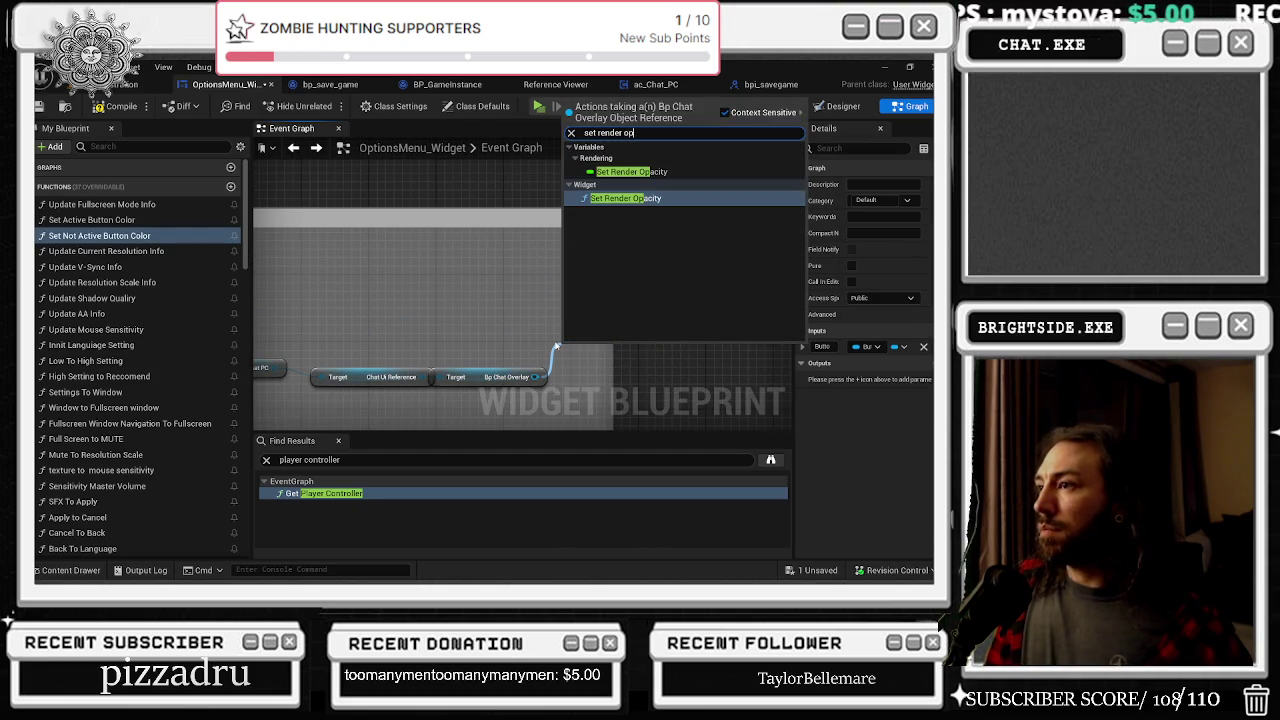
key(Return)
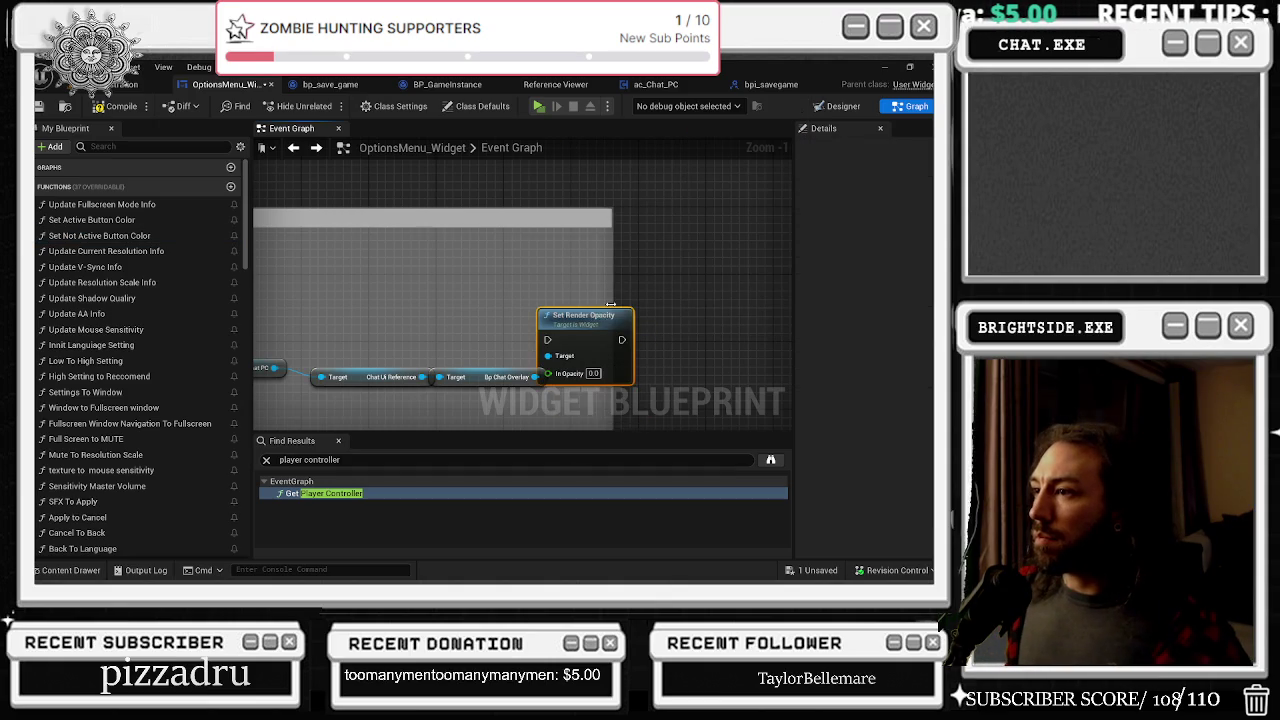
Step: Arrange the getter nodes and wire the cast's execution into Set Render Opacity (0.0)
mouse_move(613, 298)
mouse_down()
mouse_move(760, 235)
mouse_move(636, 257)
mouse_move(661, 265)
mouse_up()
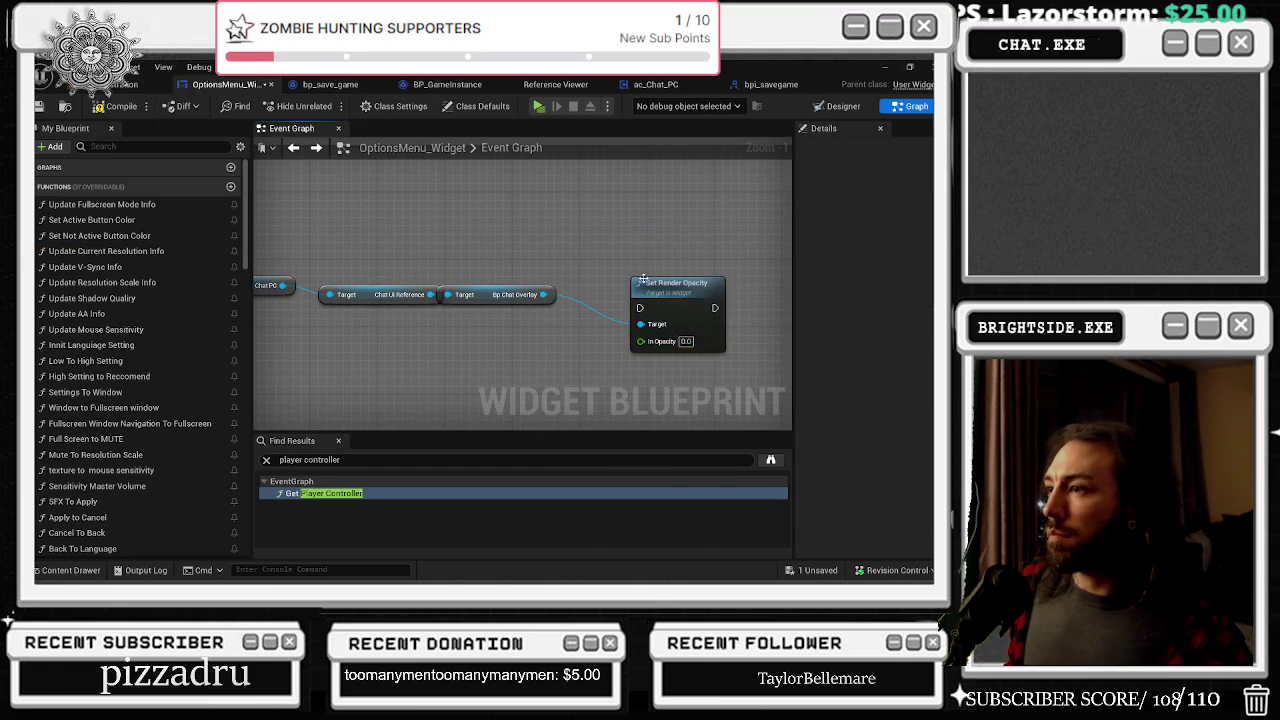
drag(380, 226, 530, 220)
drag(530, 292, 522, 308)
drag(641, 289, 649, 314)
click(517, 248)
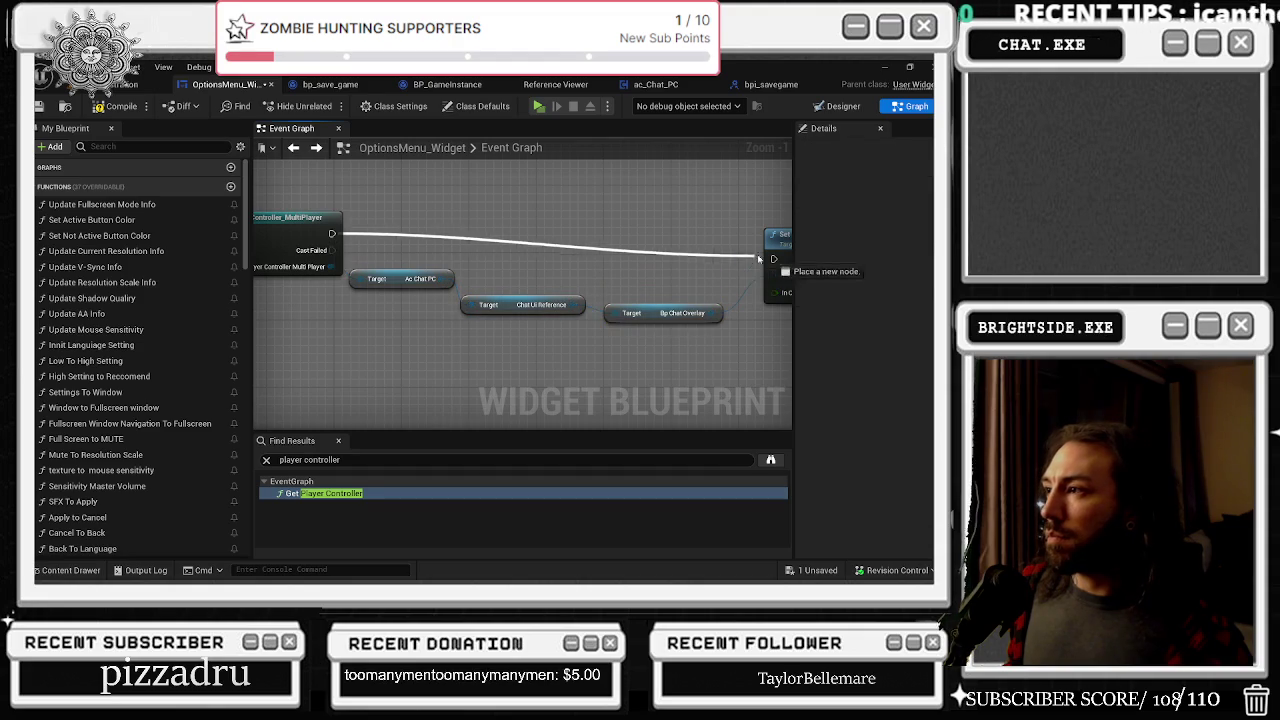
drag(784, 247, 659, 264)
mouse_move(543, 277)
mouse_down()
mouse_move(771, 280)
mouse_move(640, 278)
mouse_up()
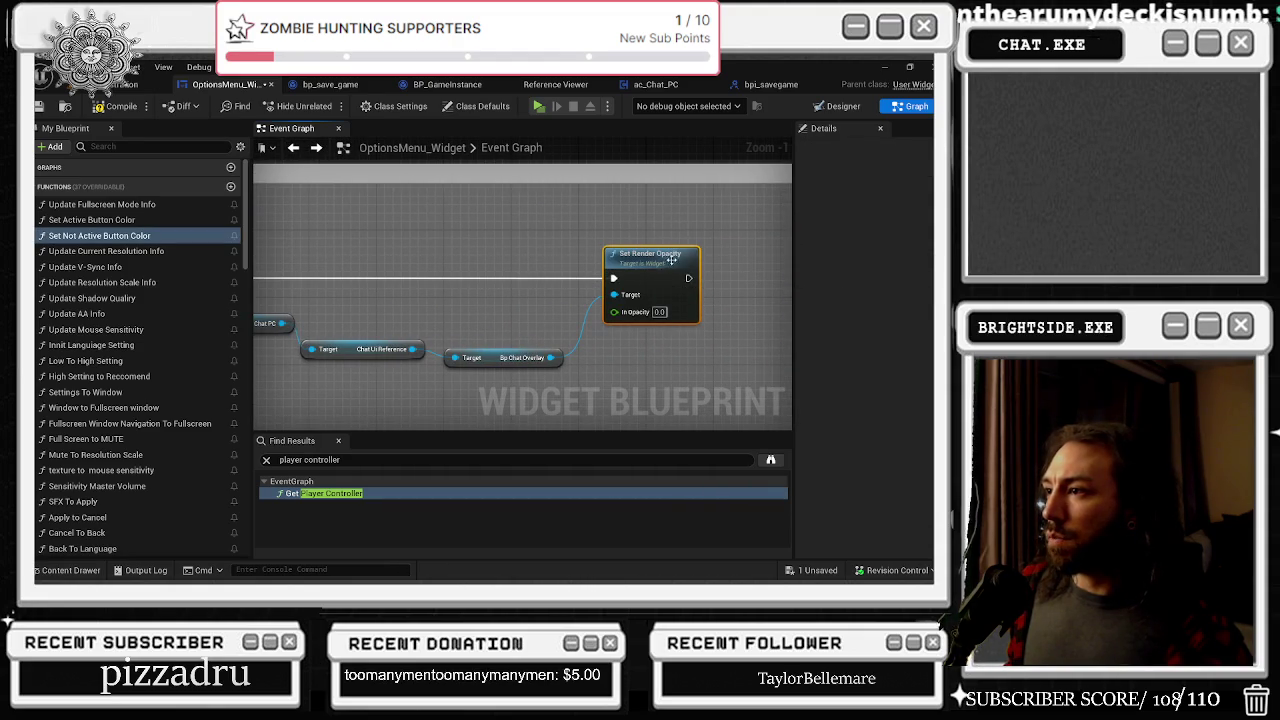
drag(579, 378, 626, 362)
scroll(626, 361, down, 1)
Step: Run the cast into a Remove from Parent node on Bp Chat Overlay, deleting Set Render Opacity
text(remove from)
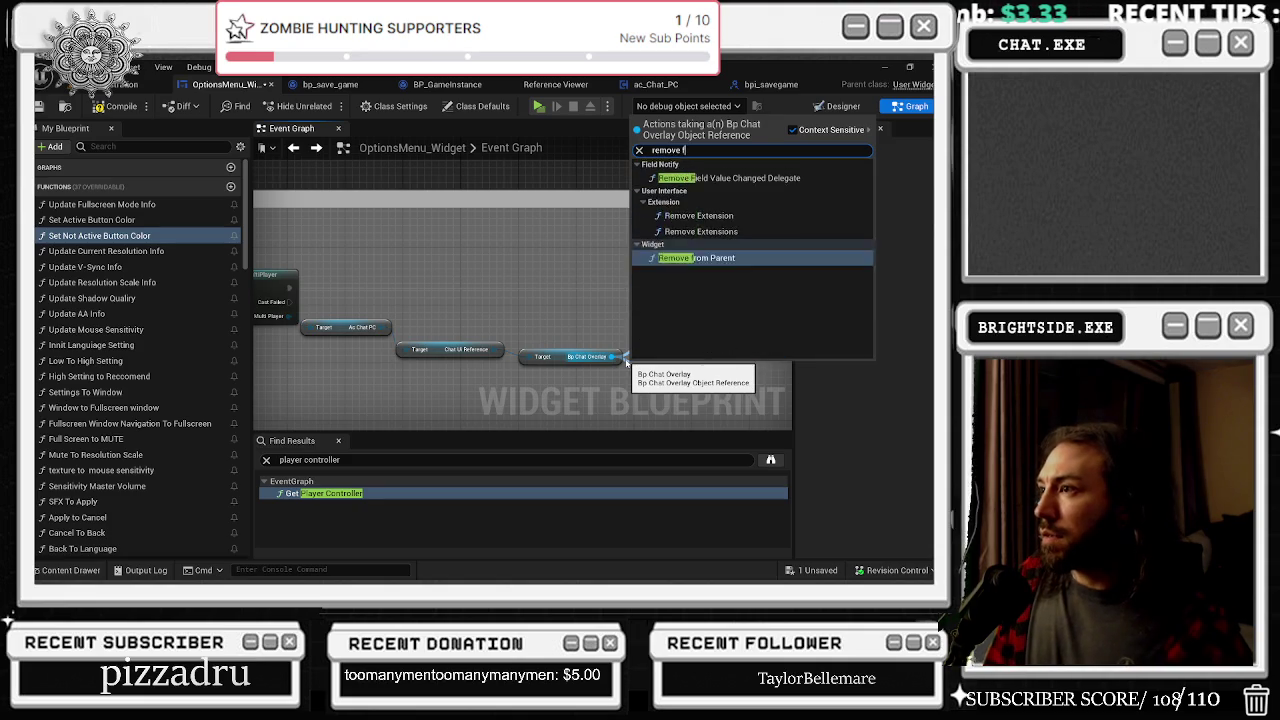
key(Return)
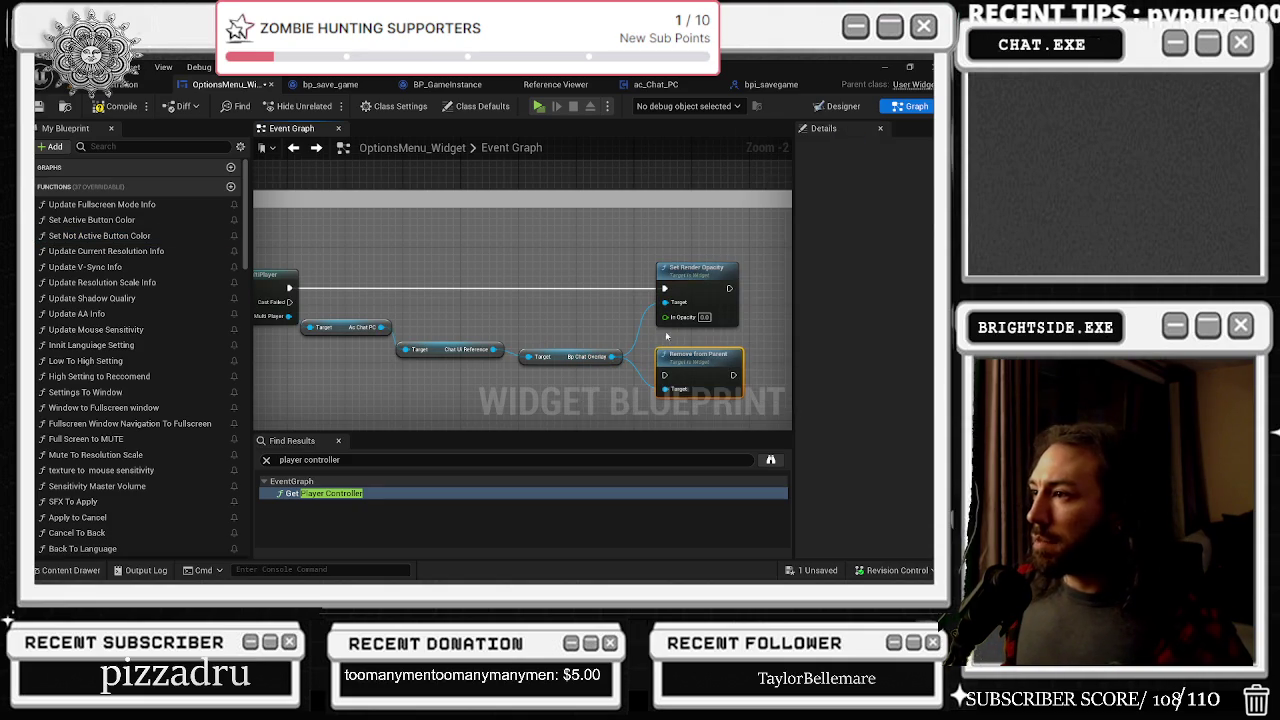
mouse_move(665, 290)
mouse_down()
mouse_move(665, 375)
mouse_move(704, 350)
mouse_up()
click(697, 268)
key(Delete)
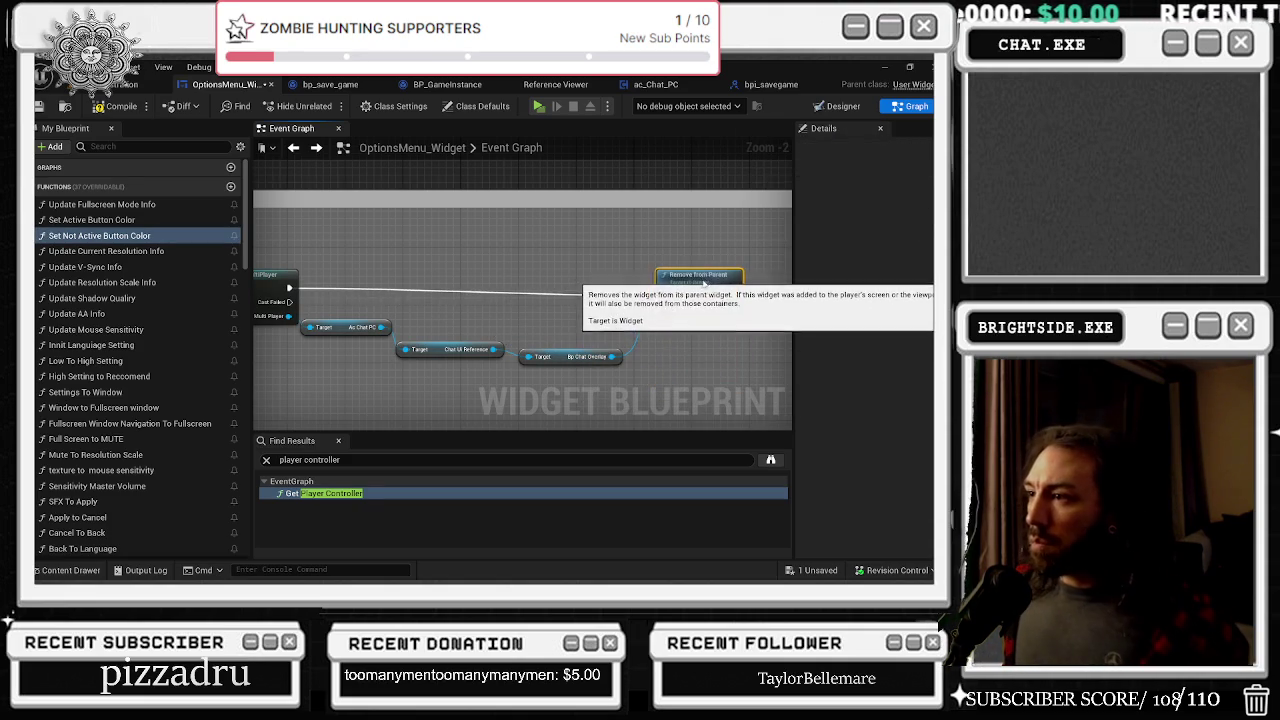
Step: Shift the cast's getter nodes to the right to tidy the chain
click(320, 493)
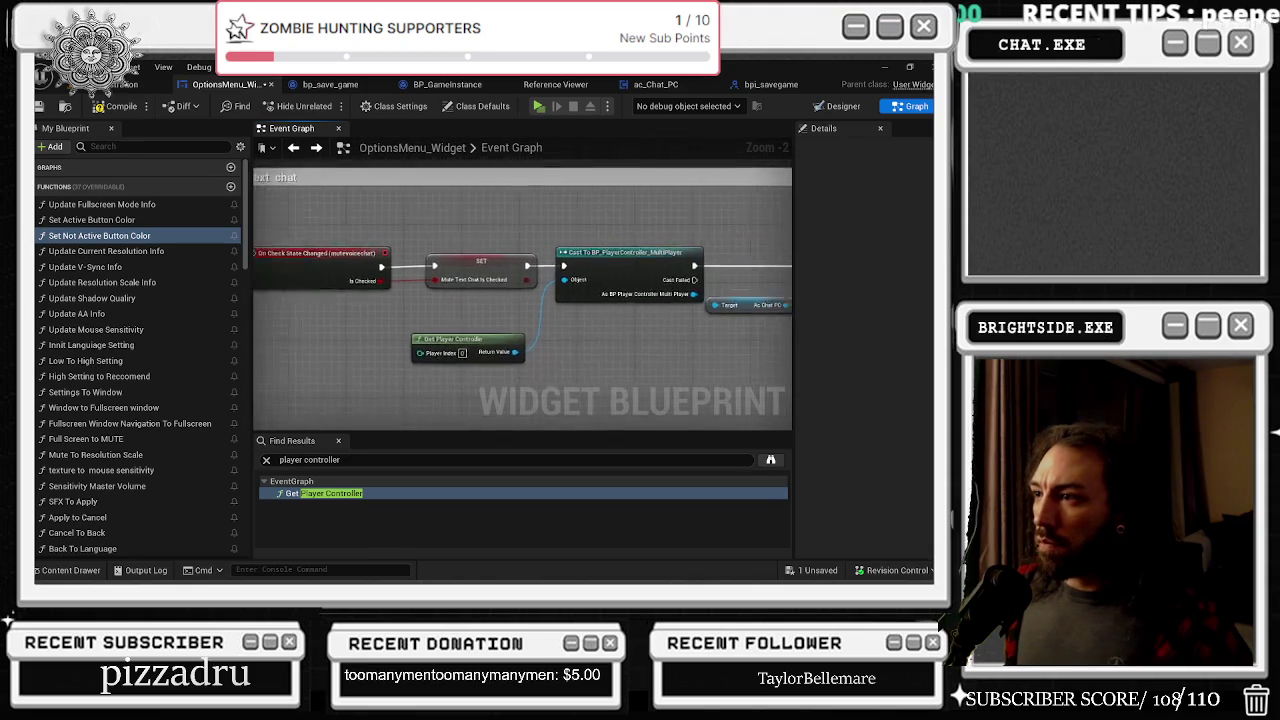
scroll(430, 220, down, 1)
mouse_move(427, 216)
mouse_down()
mouse_move(640, 328)
mouse_move(775, 330)
mouse_up()
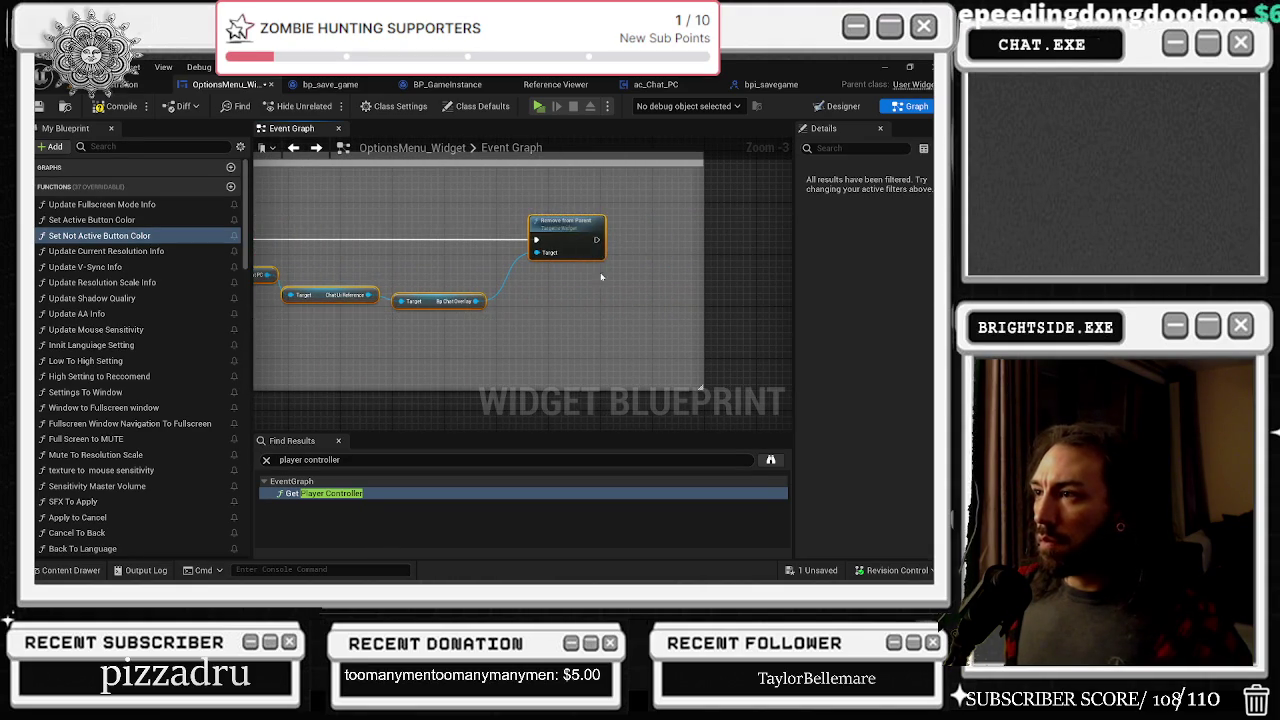
ctrl+click(658, 232)
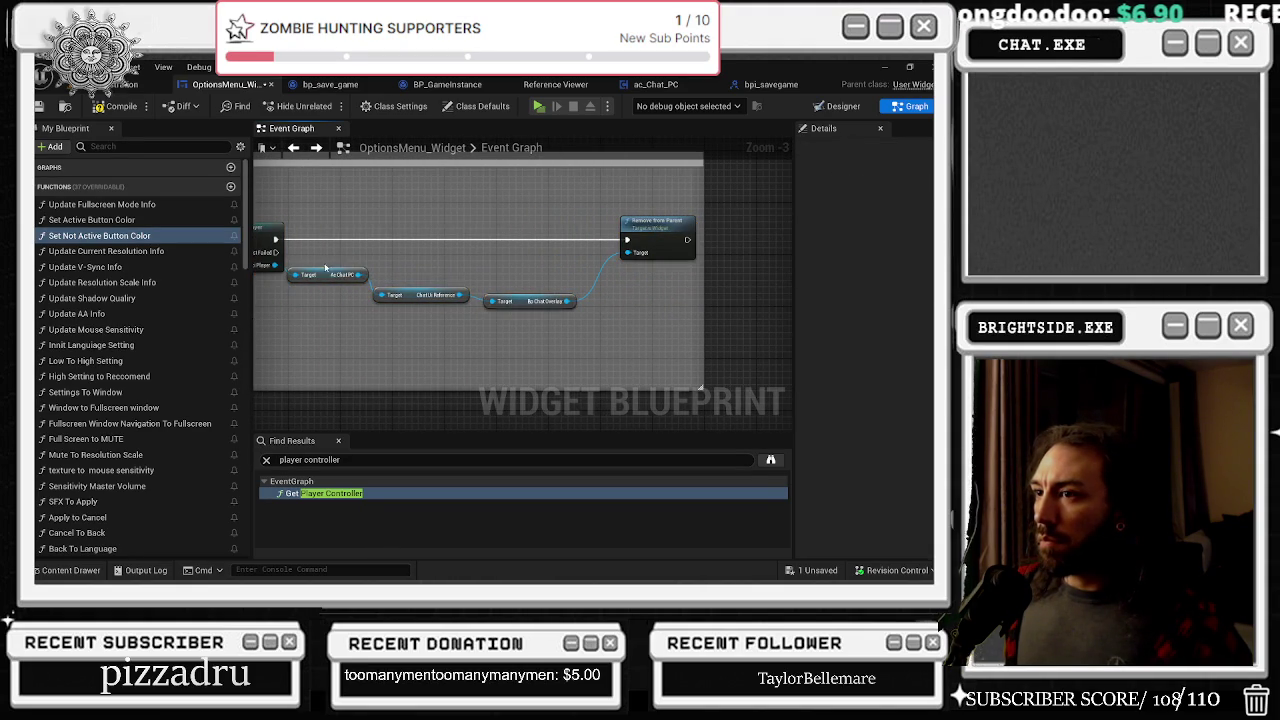
mouse_move(522, 304)
mouse_down()
mouse_move(766, 290)
mouse_move(647, 272)
mouse_up()
click(526, 265)
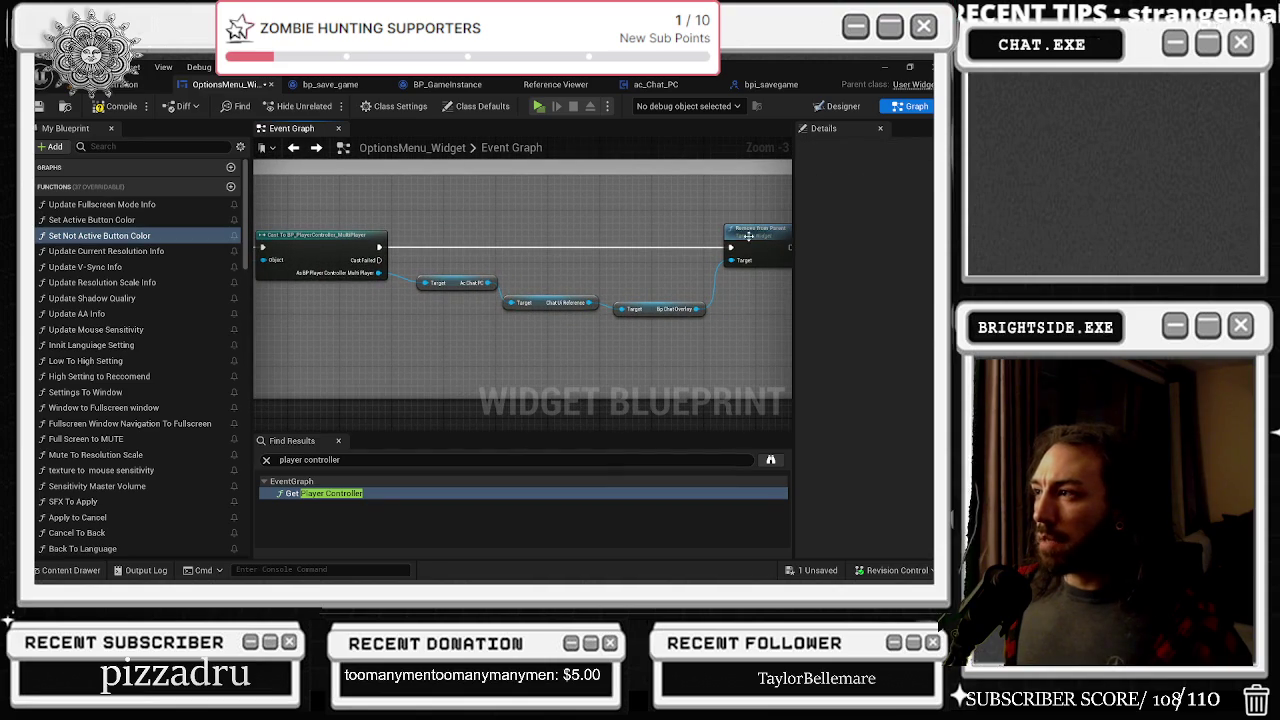
Step: Add a SET Render Opacity node for Bp Chat Overlay and route execution into it before Remove from Parent
drag(698, 311, 710, 318)
text(render)
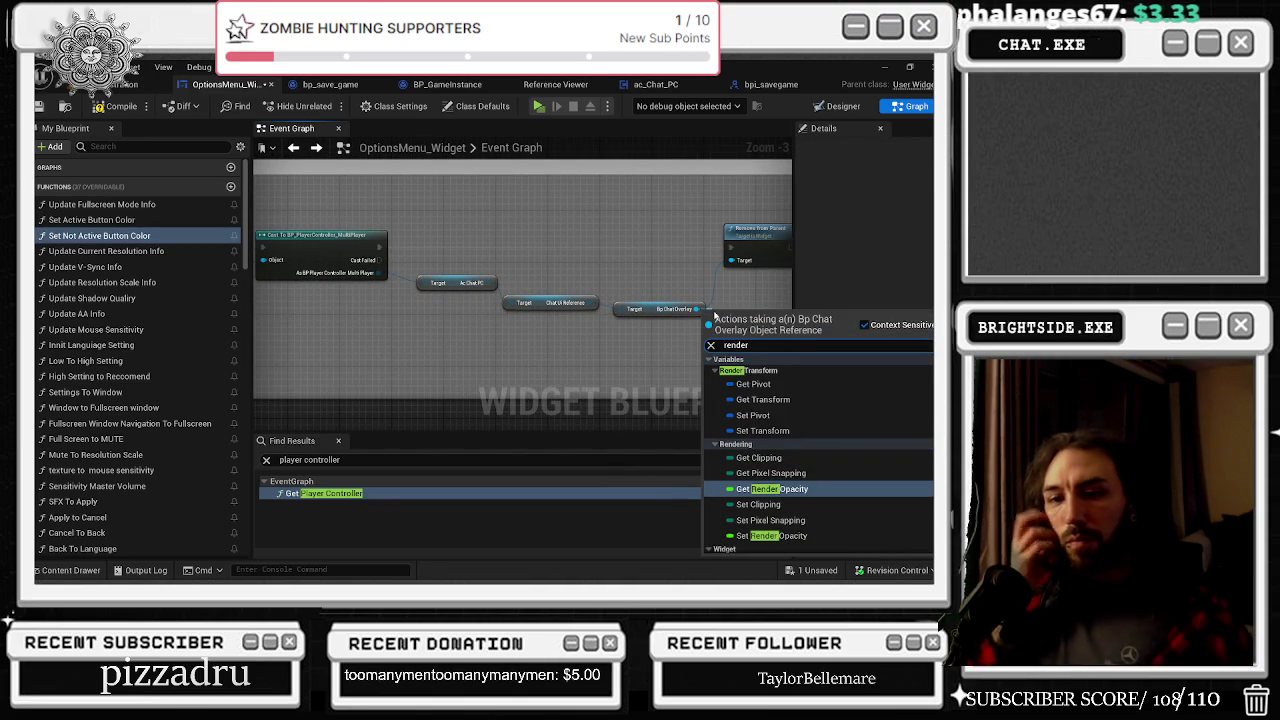
text( op)
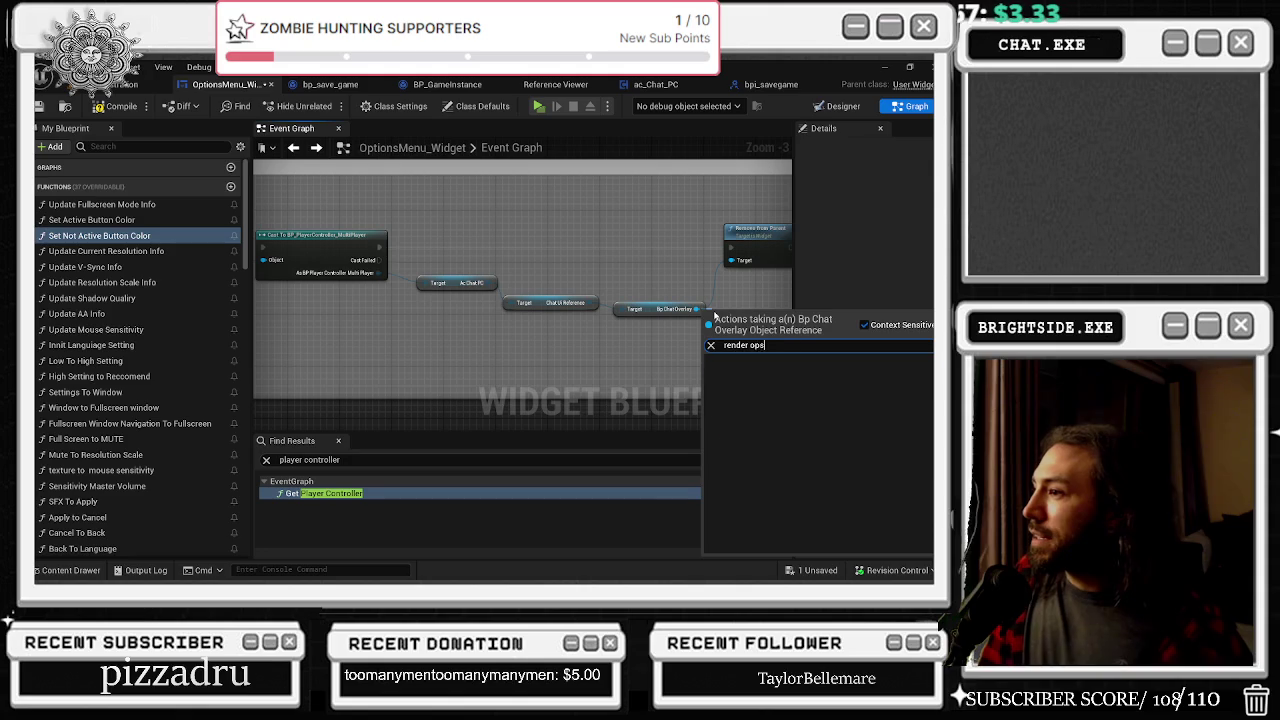
click(771, 399)
mouse_move(664, 272)
mouse_down()
mouse_move(668, 352)
mouse_move(652, 341)
mouse_move(660, 320)
mouse_move(615, 284)
mouse_move(734, 274)
mouse_up()
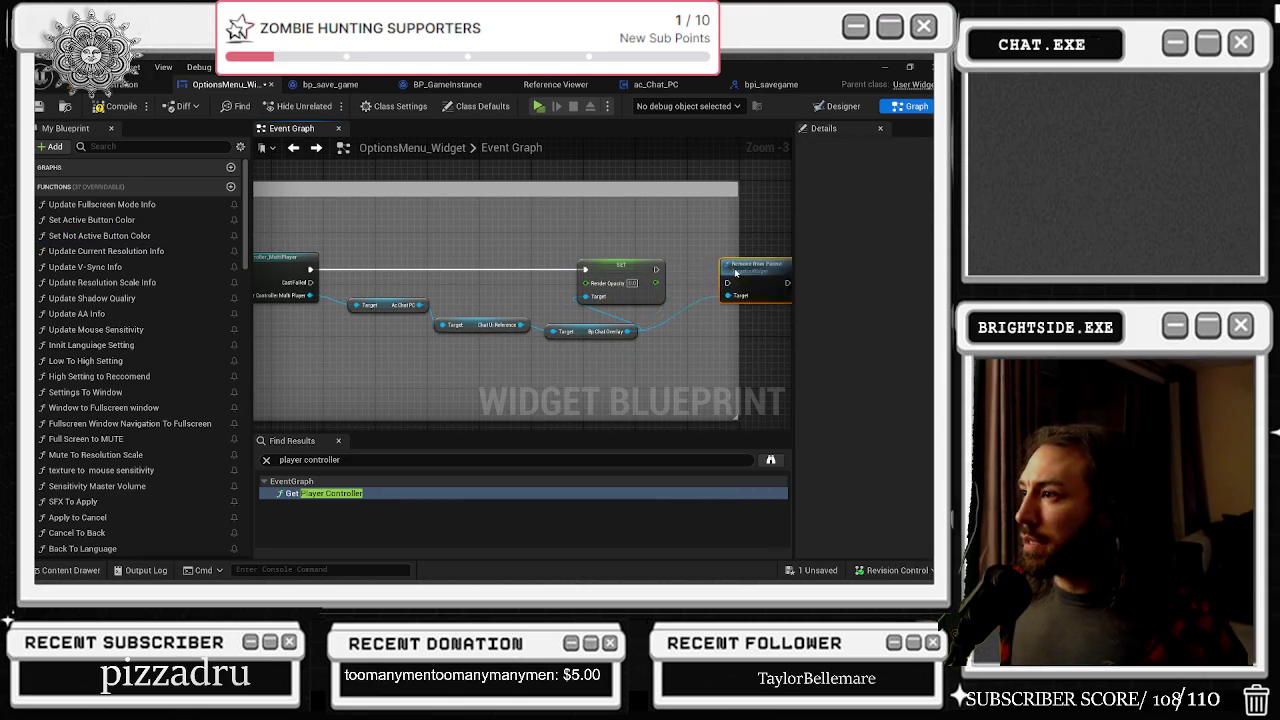
drag(618, 263, 663, 263)
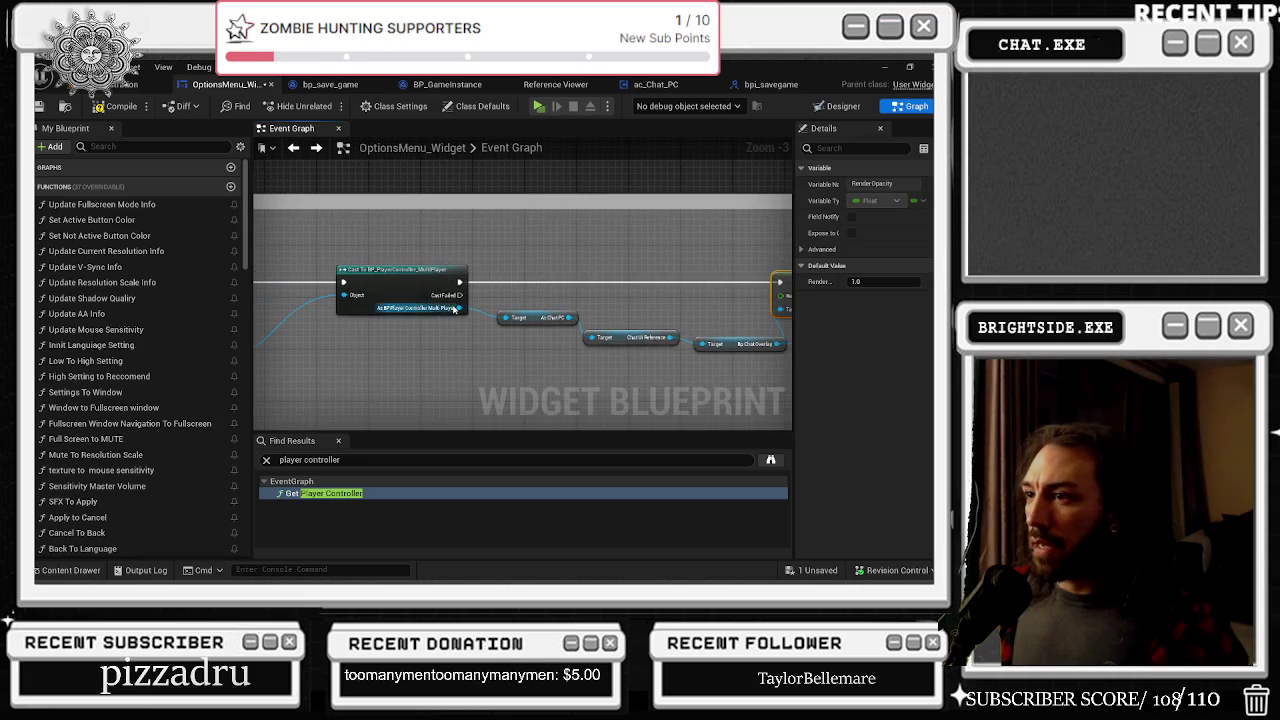
Step: Insert a Branch before the cast, conditioned on Mute Text Chat is Checked
double_click(320, 493)
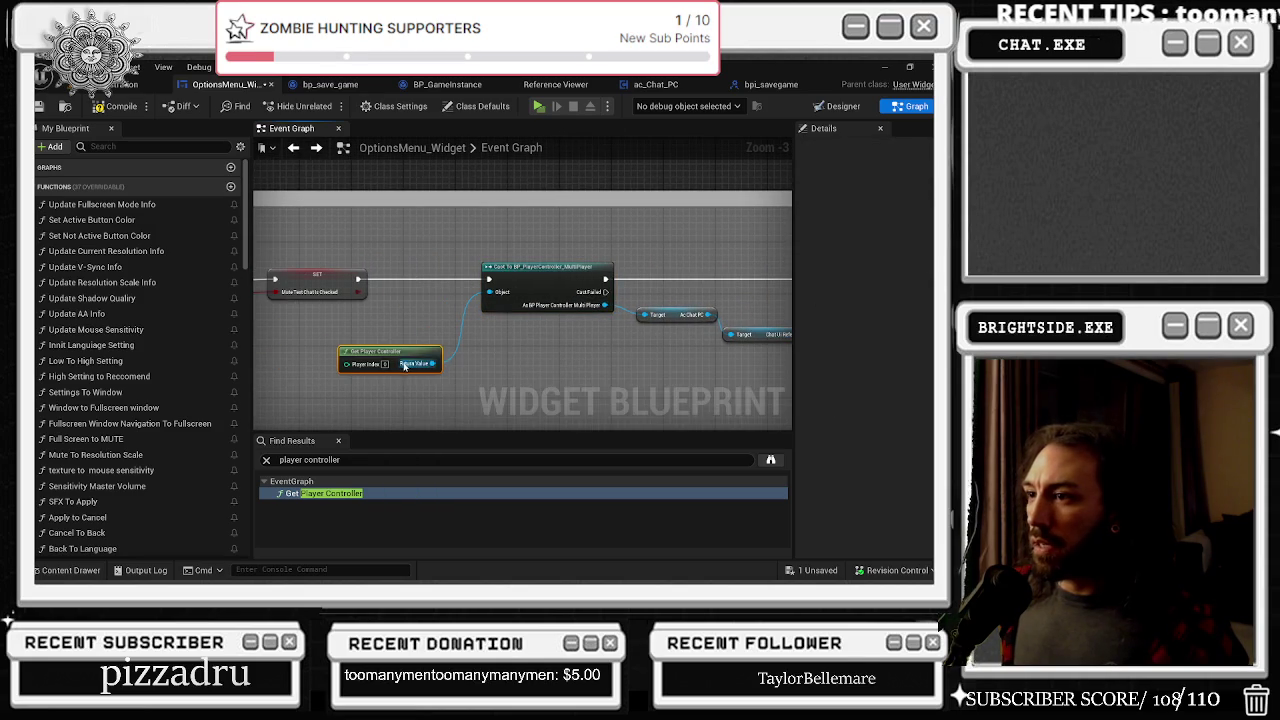
drag(393, 354, 400, 367)
mouse_move(397, 312)
mouse_down()
mouse_move(429, 313)
mouse_move(416, 299)
mouse_up()
click(440, 280)
click(487, 261)
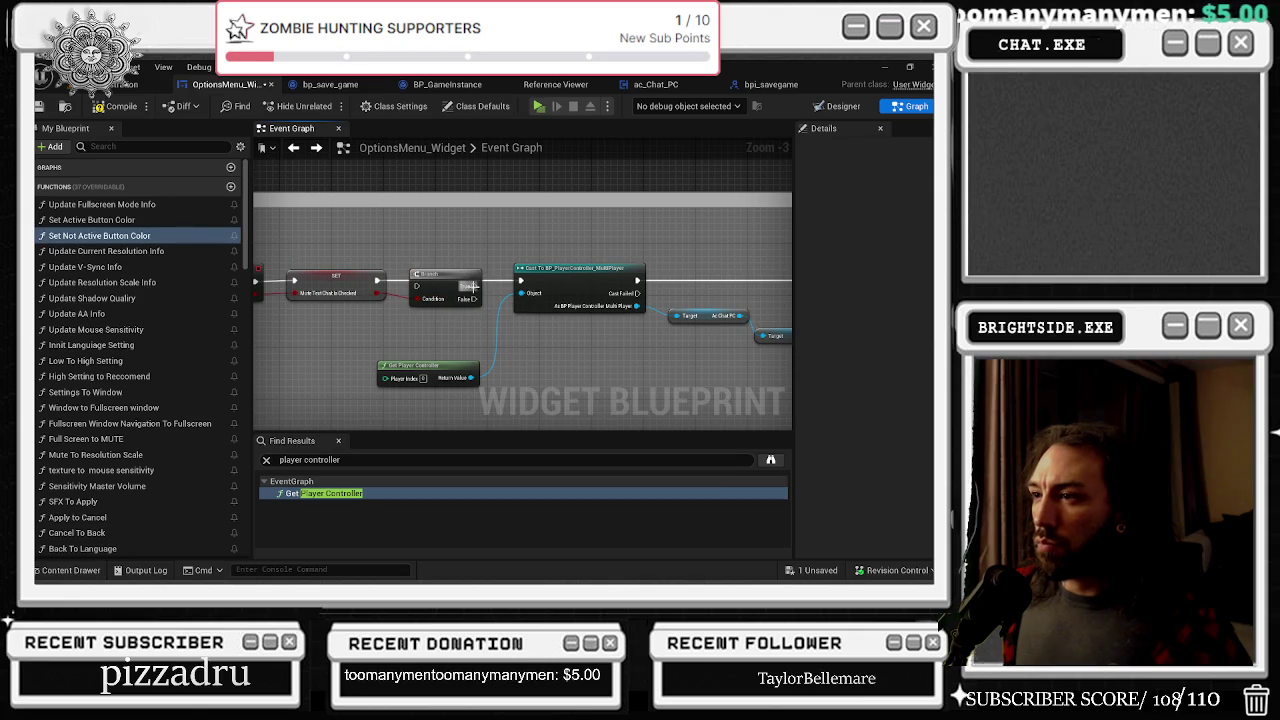
mouse_move(609, 312)
mouse_down()
mouse_move(575, 315)
mouse_move(565, 337)
mouse_up()
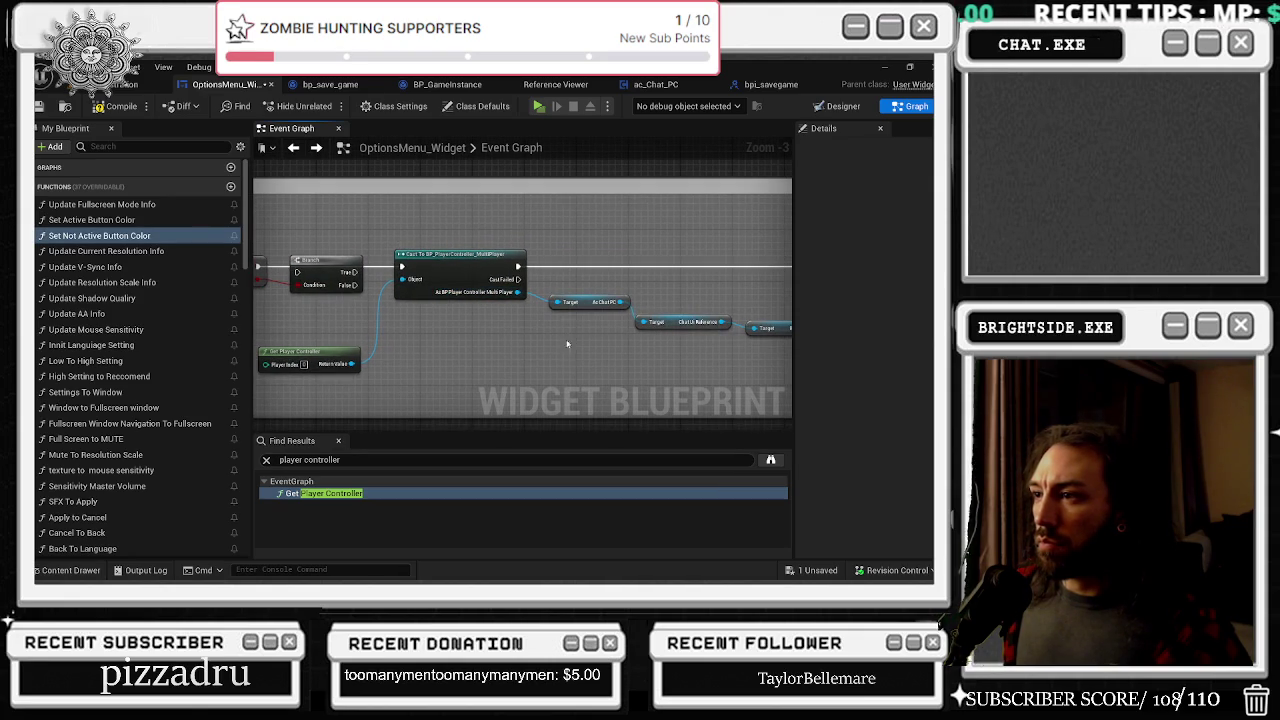
right_click(477, 295)
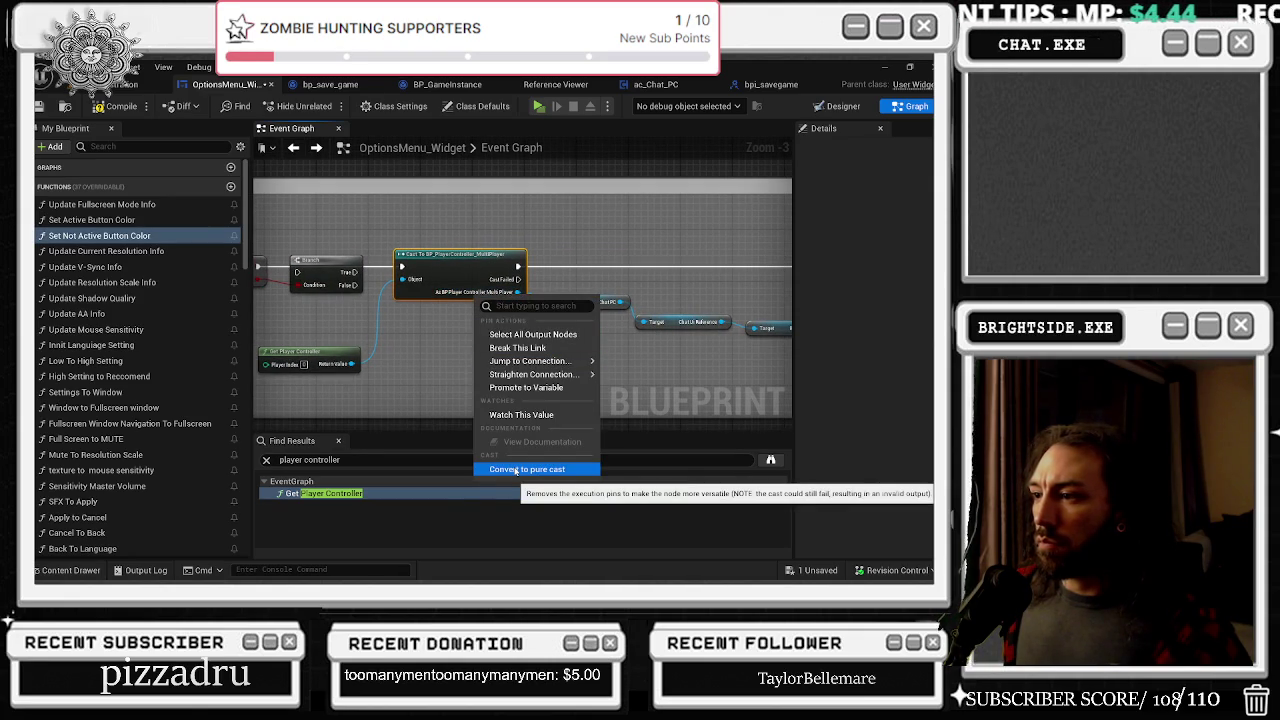
Step: Switch to the YouTube window to skip an ad, then return to Unreal
key(alt+Tab)
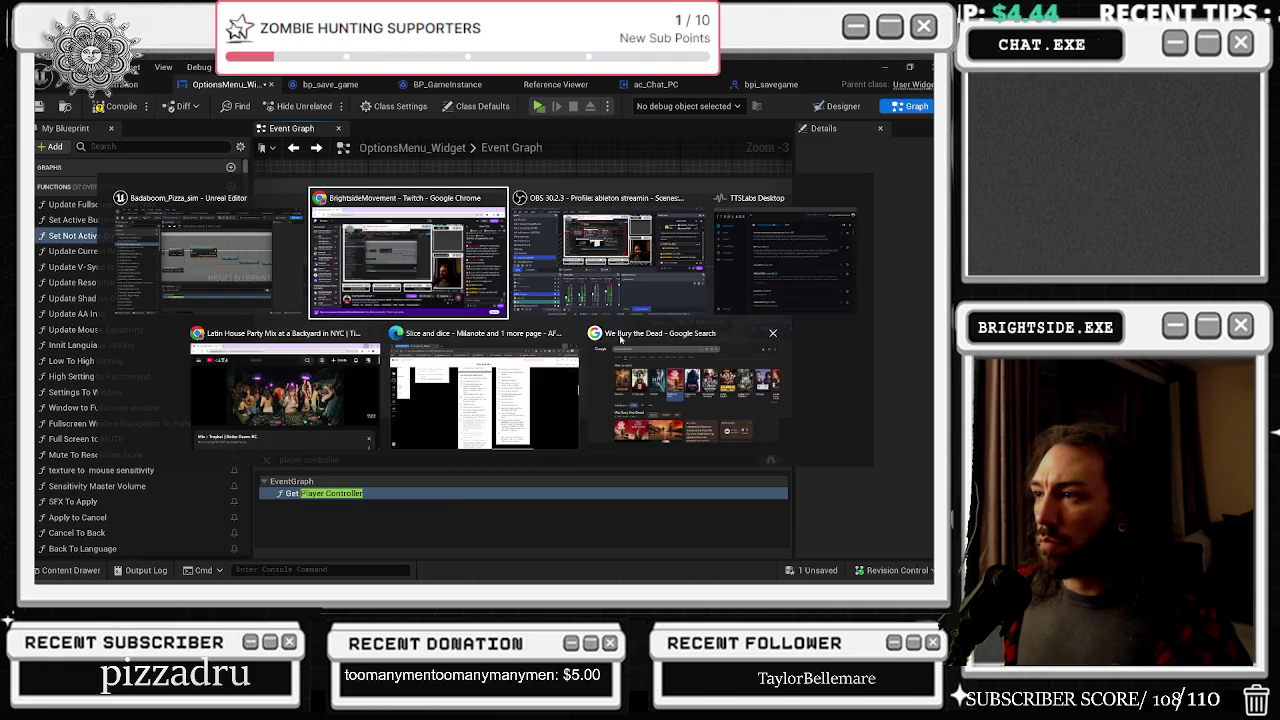
click(355, 430)
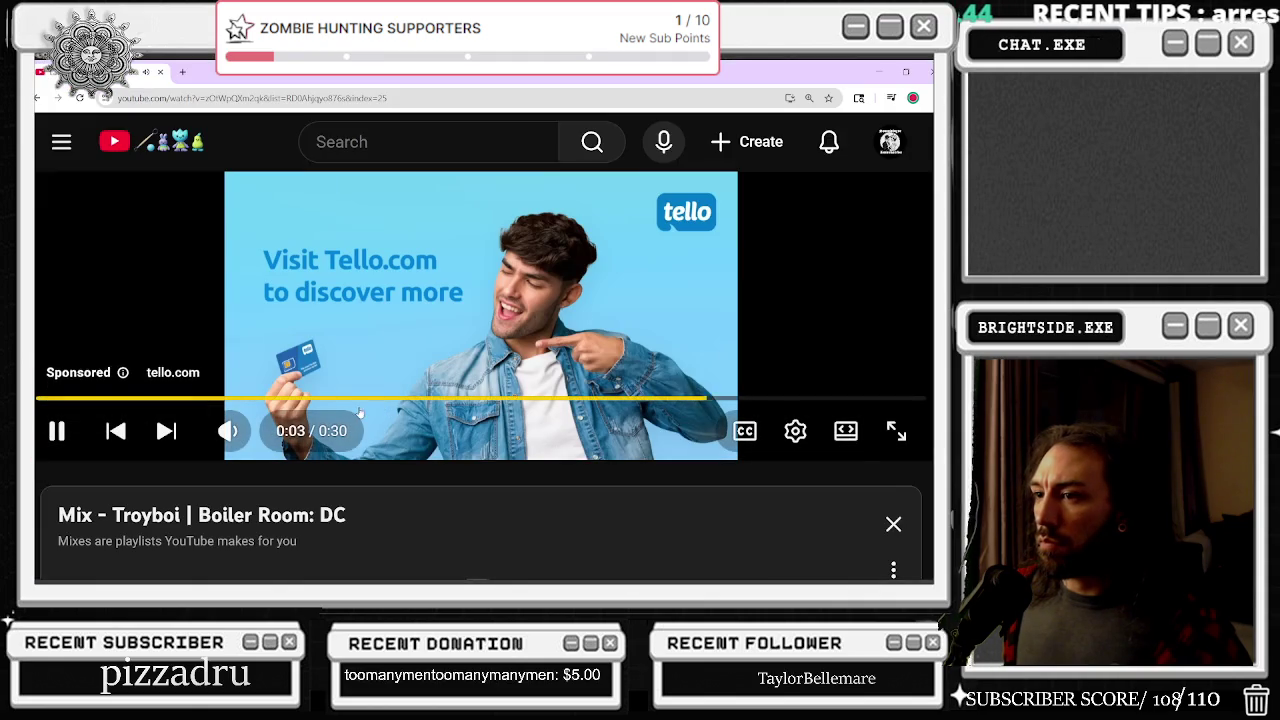
click(899, 376)
key(alt+Tab)
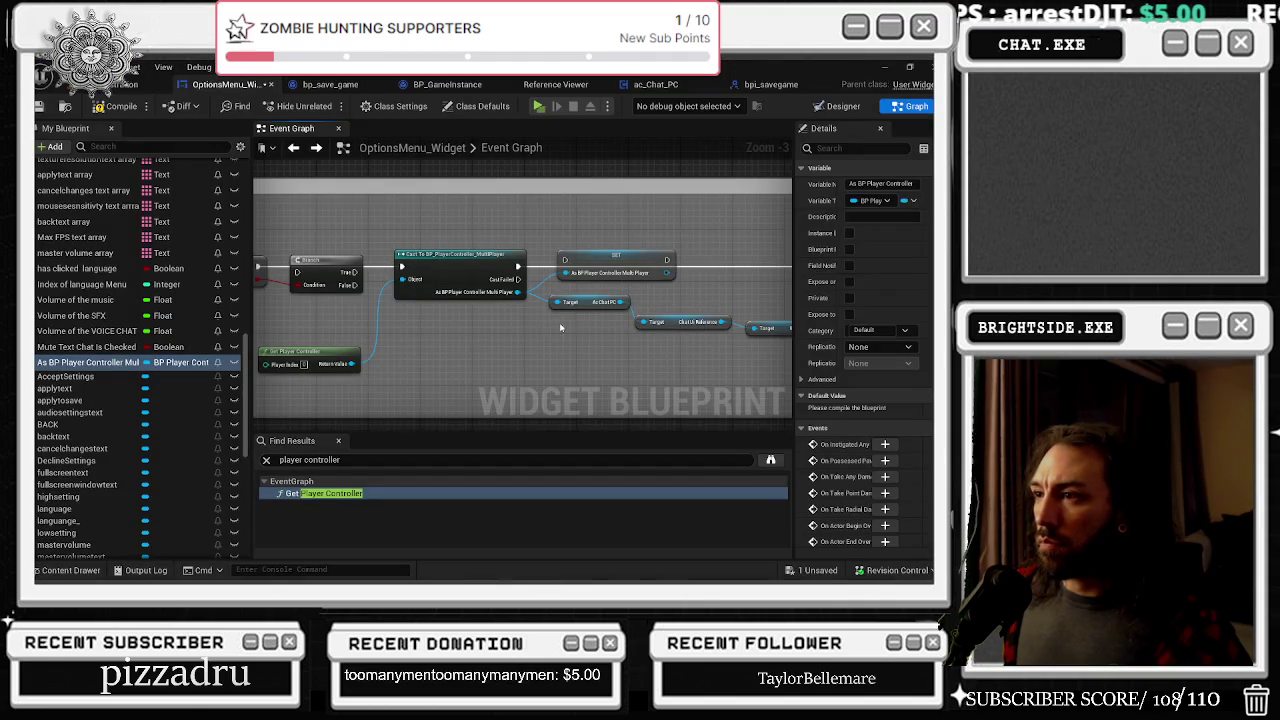
Step: Promote the cast's As BP Player Controller output to a variable and compile the blueprint
alt+click(517, 272)
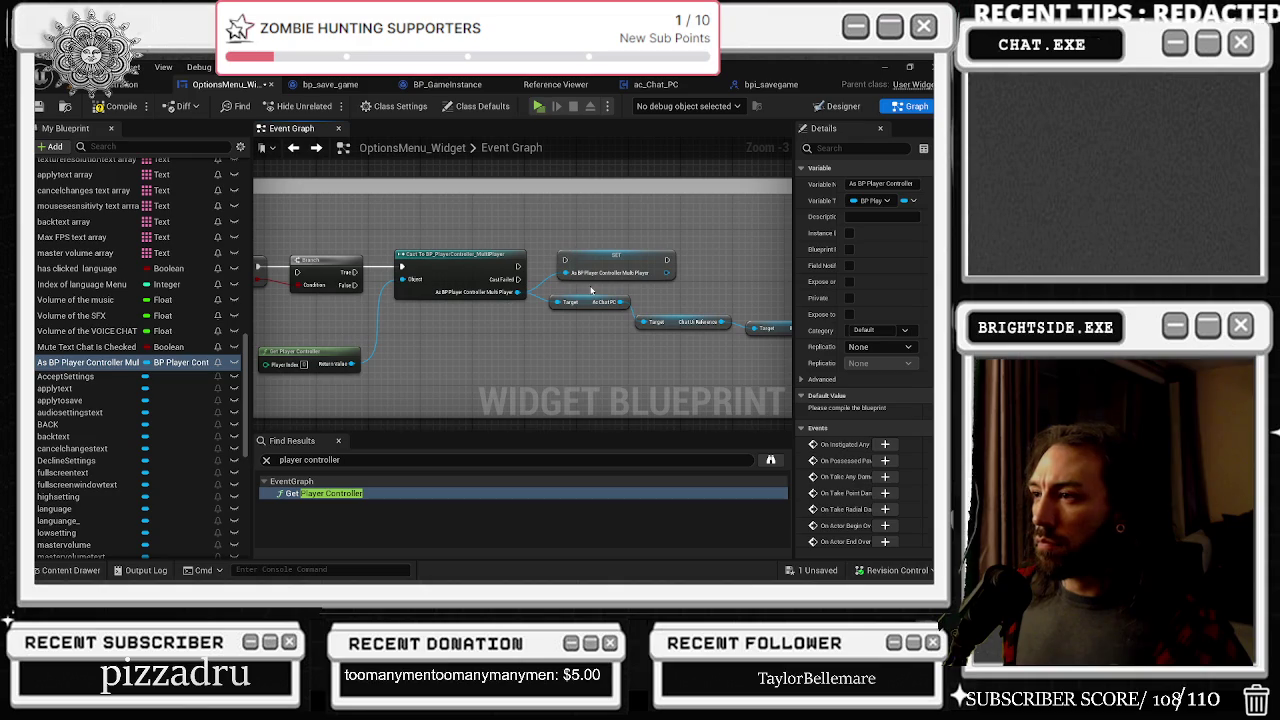
scroll(562, 286, down, 9)
scroll(690, 245, up, 5)
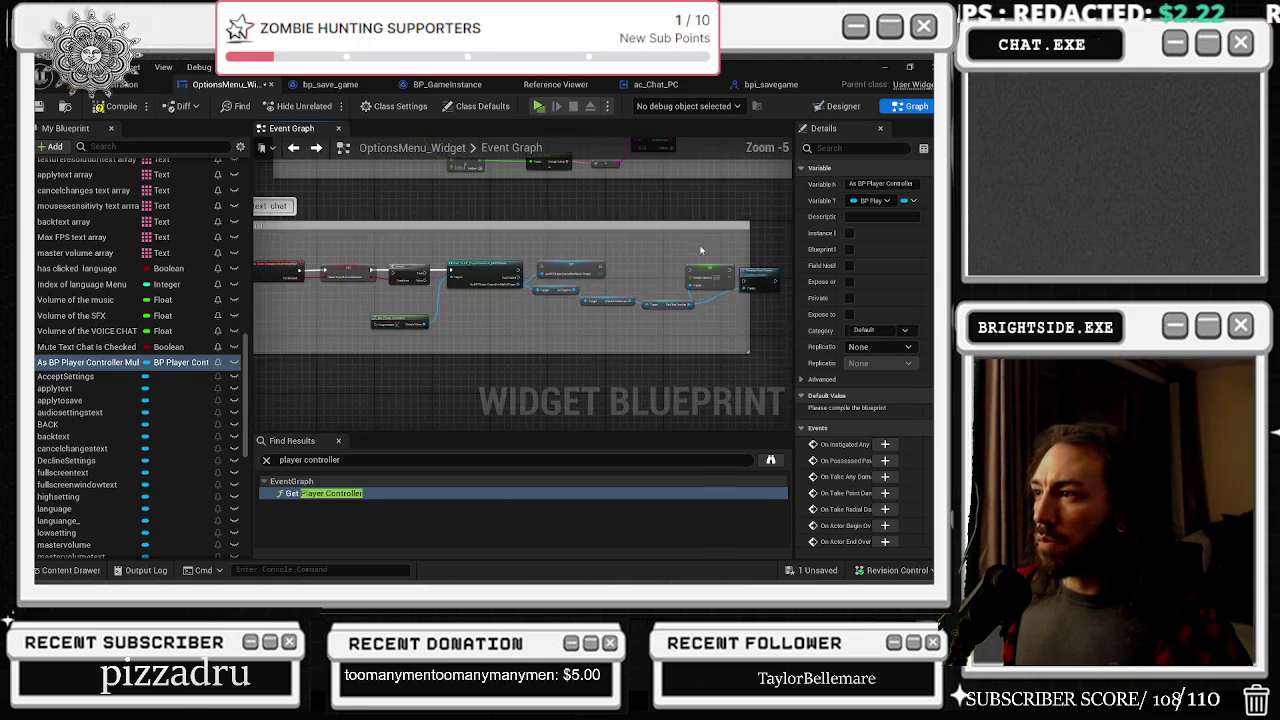
scroll(690, 250, down, 5)
scroll(635, 272, up, 2)
scroll(640, 274, up, 7)
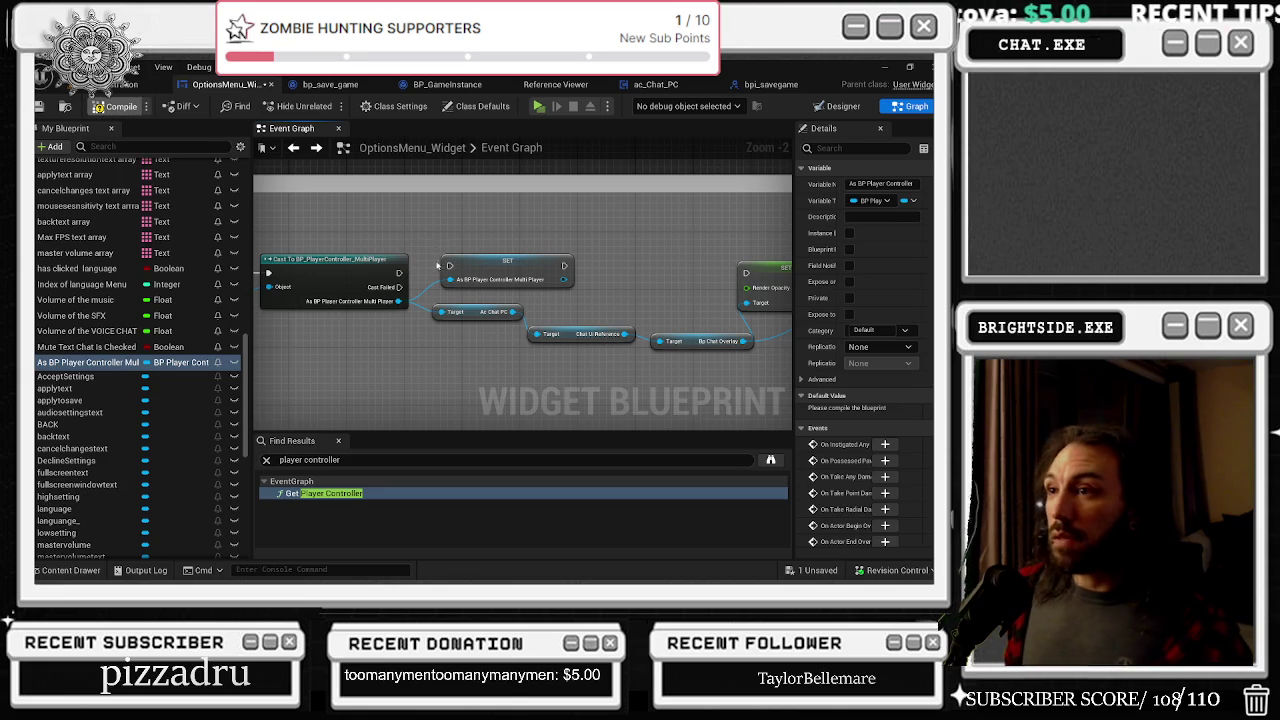
key(F7)
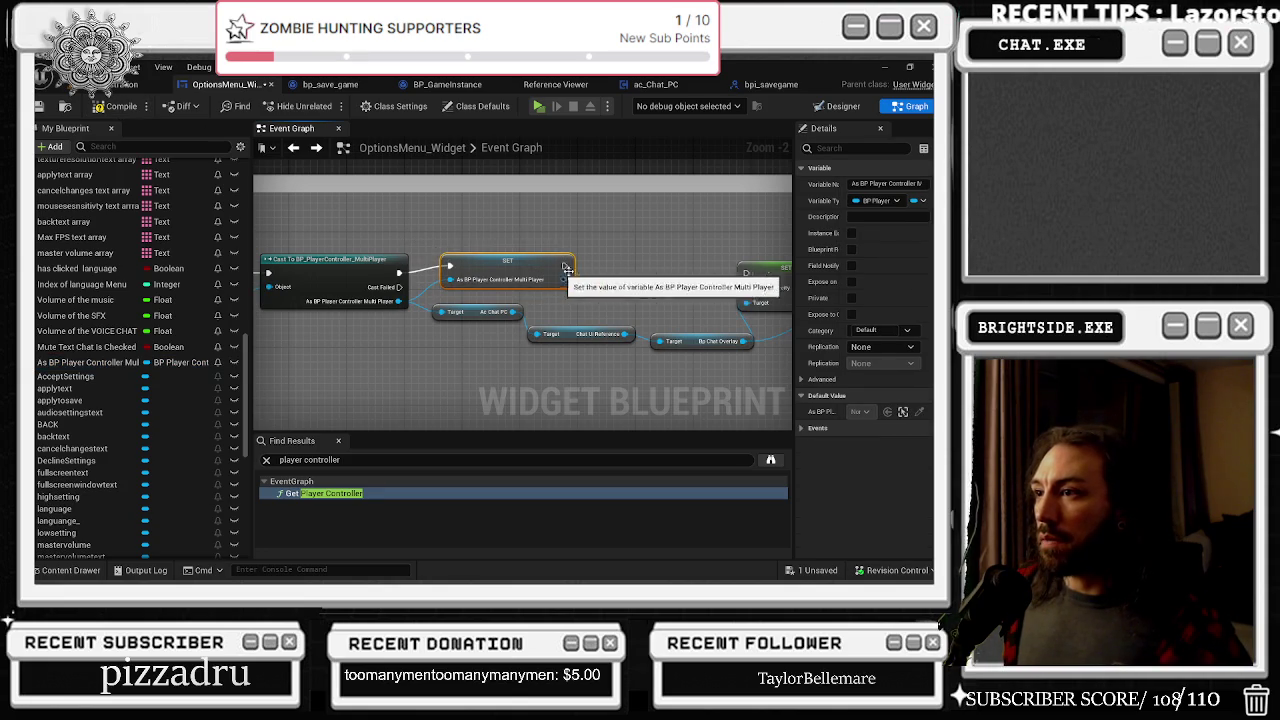
mouse_move(552, 267)
mouse_down()
mouse_move(502, 262)
mouse_move(611, 254)
mouse_up()
Step: Align Chat UI Reference, Ac Chat PC, the controller SET, Get Player Controller and Branch nodes in a row
drag(508, 314, 509, 322)
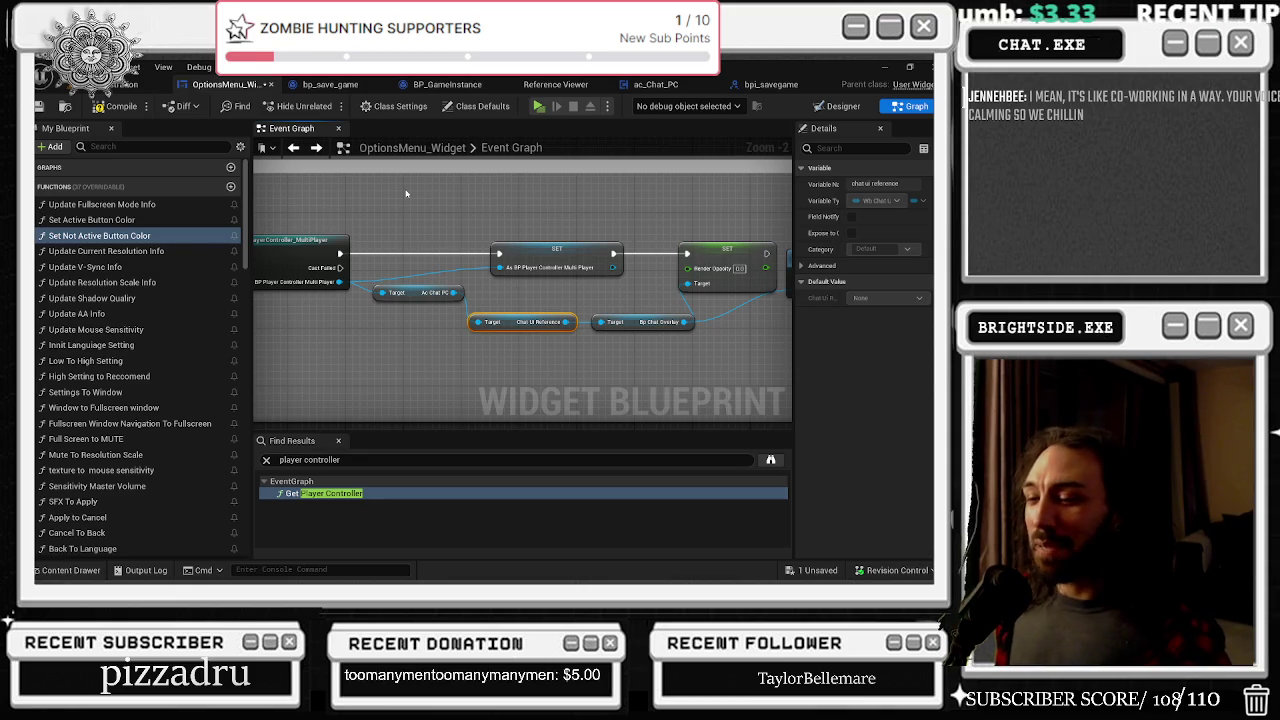
drag(414, 289, 408, 322)
drag(561, 258, 475, 258)
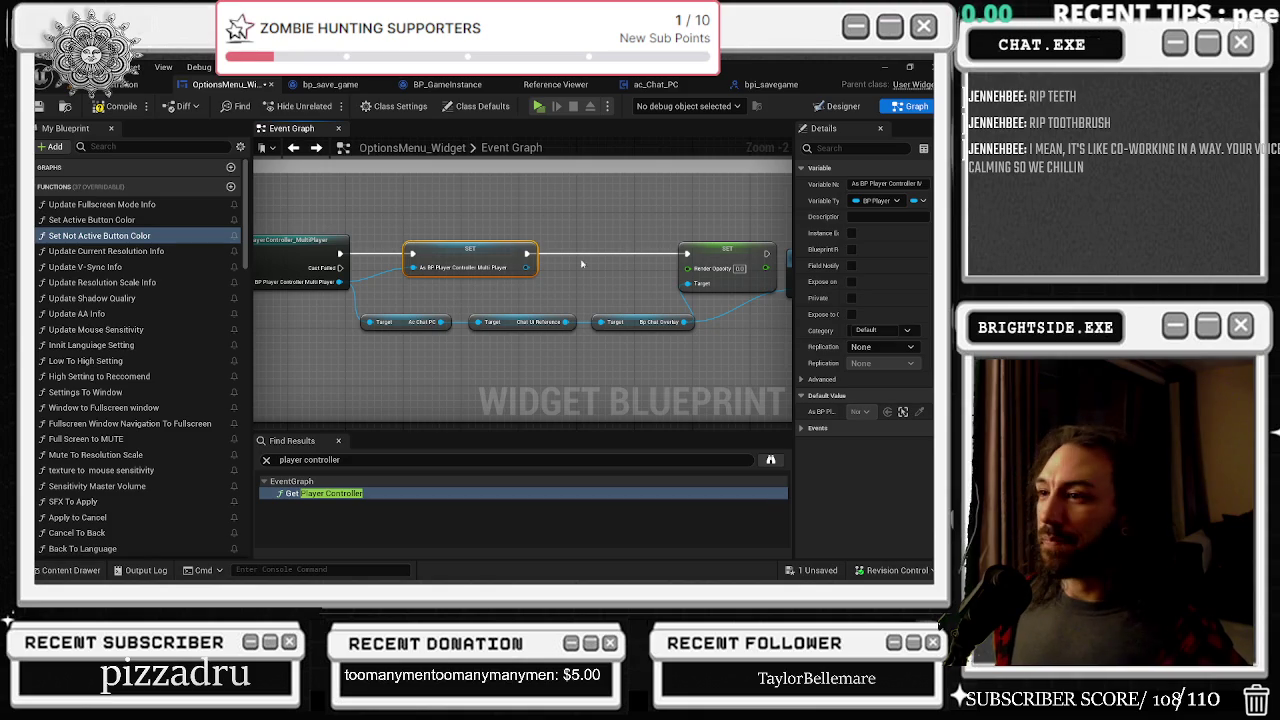
drag(419, 269, 684, 237)
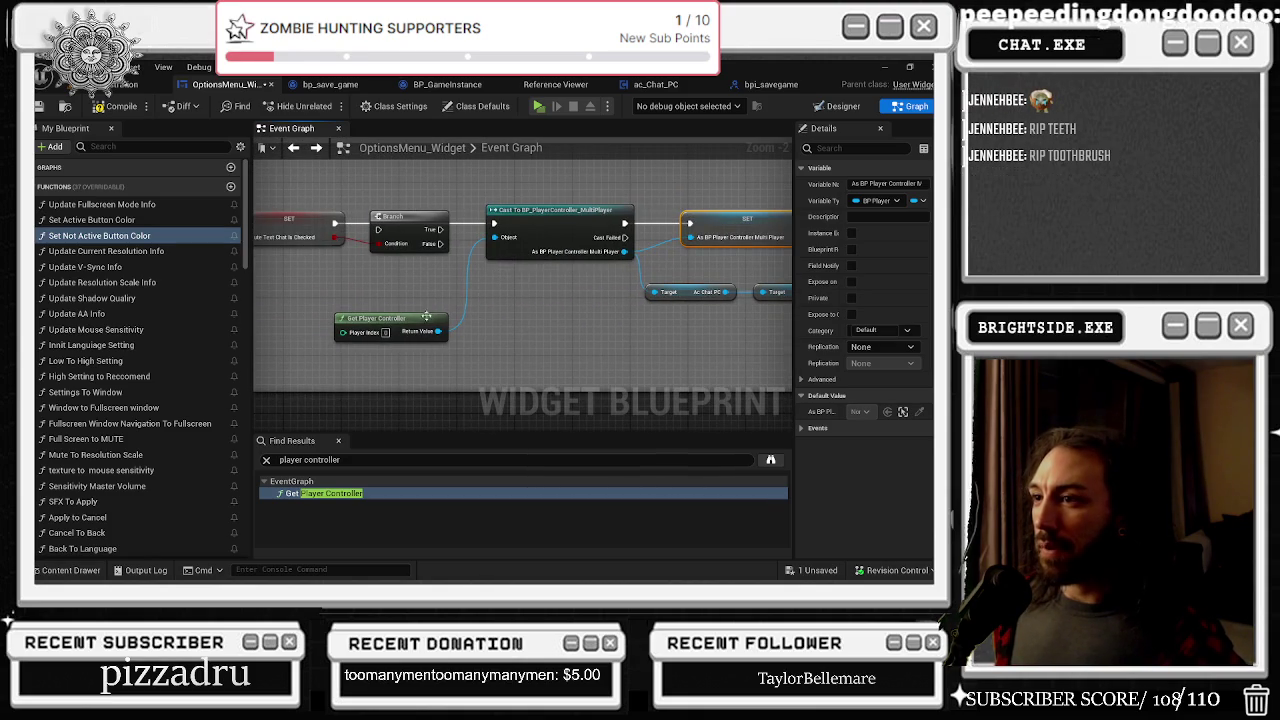
mouse_move(429, 316)
mouse_down()
mouse_move(420, 306)
mouse_move(440, 320)
mouse_move(531, 325)
mouse_move(421, 334)
mouse_up()
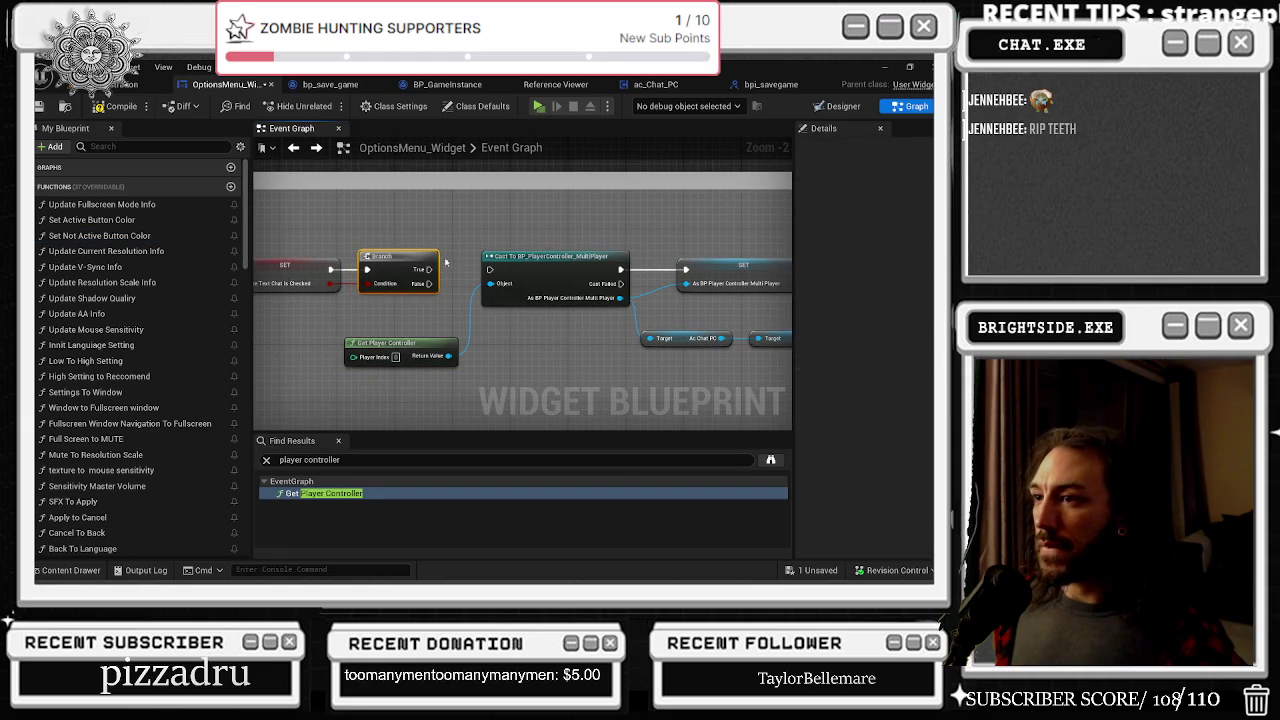
drag(445, 259, 437, 252)
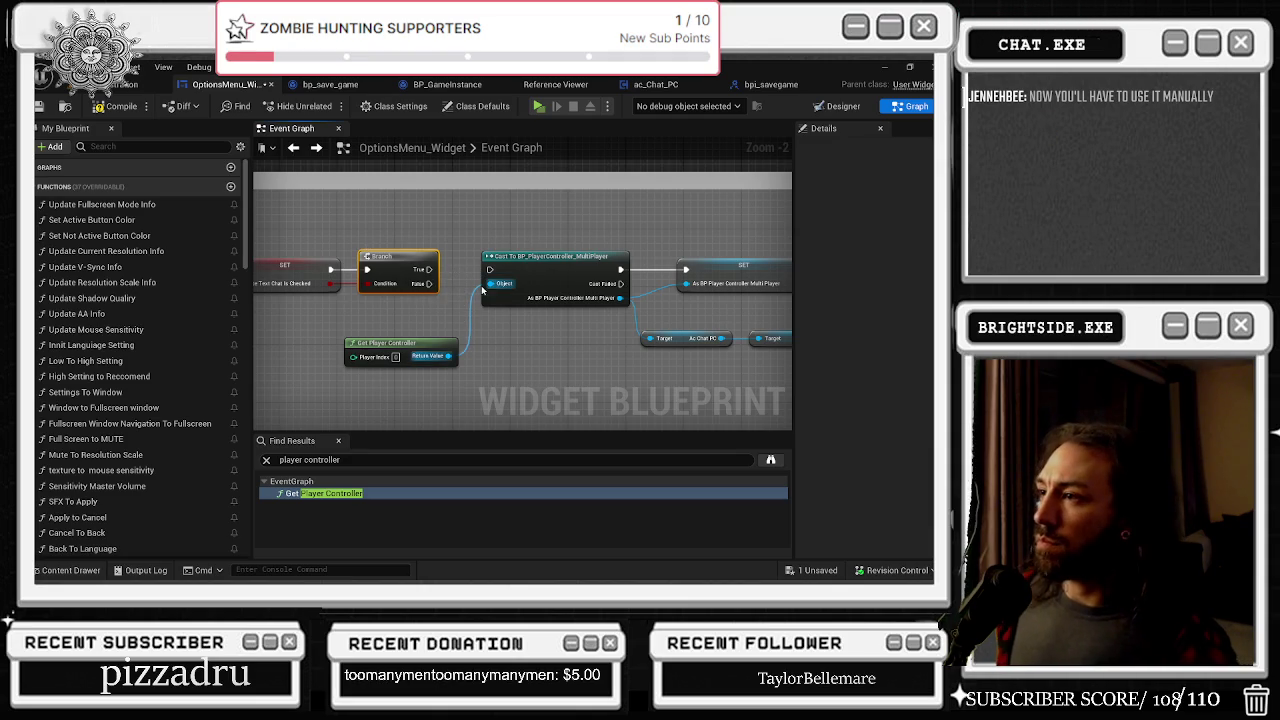
scroll(461, 273, down, 1)
Step: Pan and zoom across the graph to frame the whole chat-hiding node chain
drag(548, 366, 559, 259)
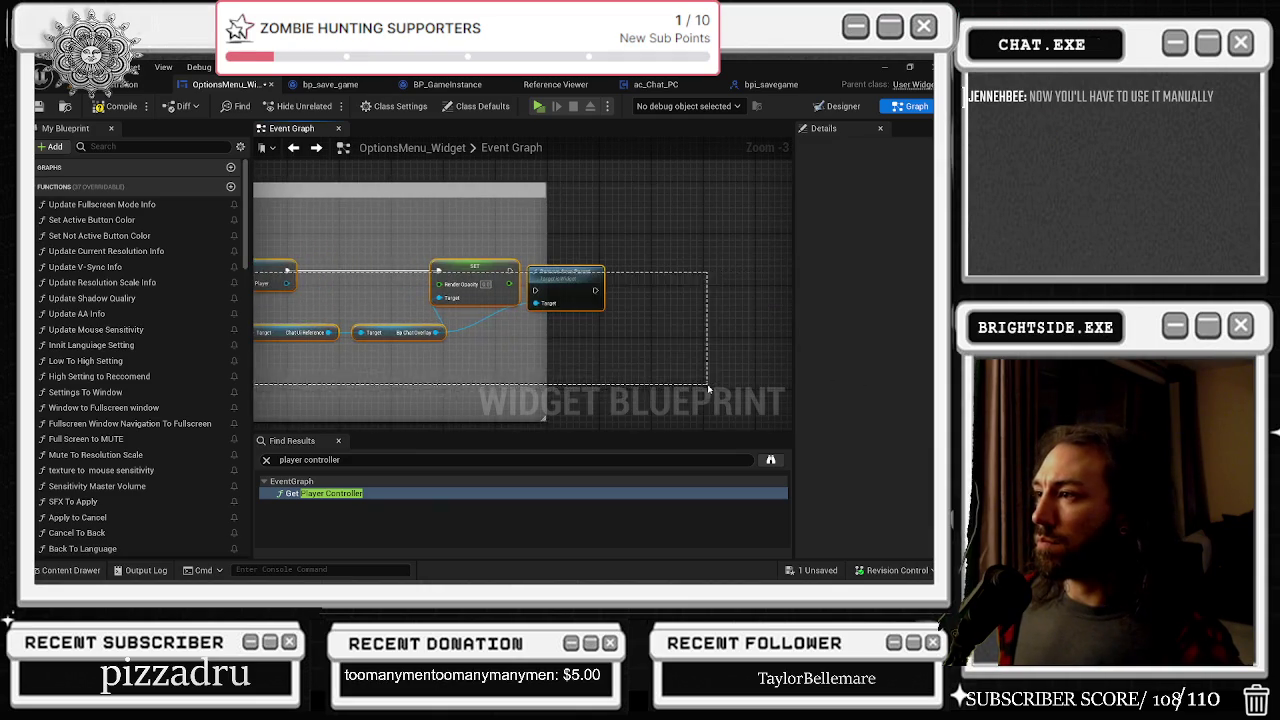
scroll(559, 259, down, 1)
drag(602, 319, 668, 299)
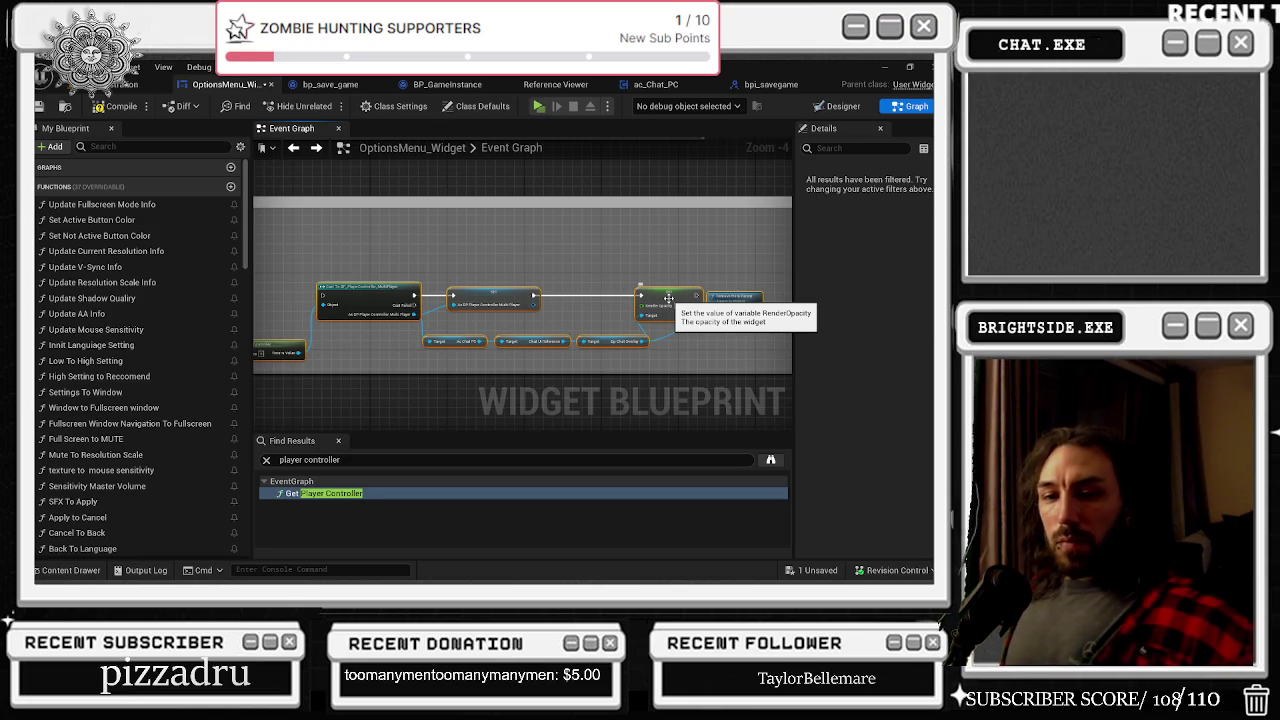
mouse_move(456, 253)
mouse_down()
mouse_move(491, 244)
mouse_move(590, 262)
mouse_up()
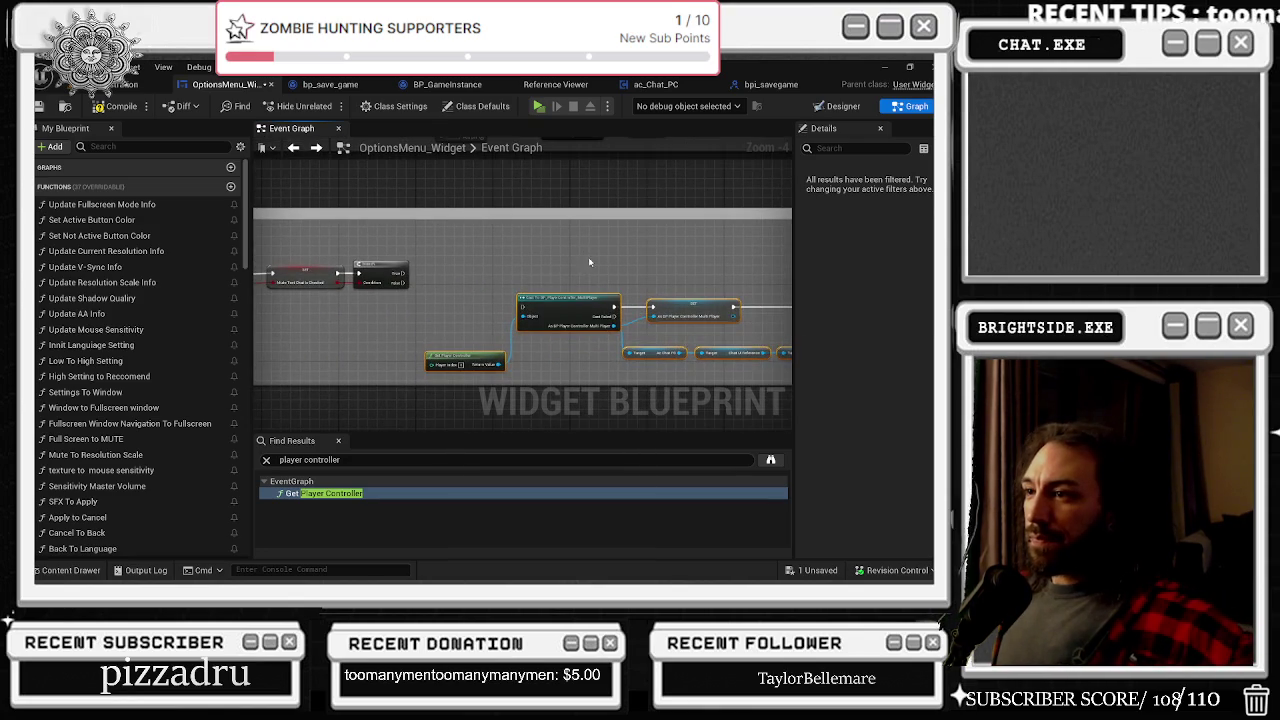
scroll(456, 290, up, 1)
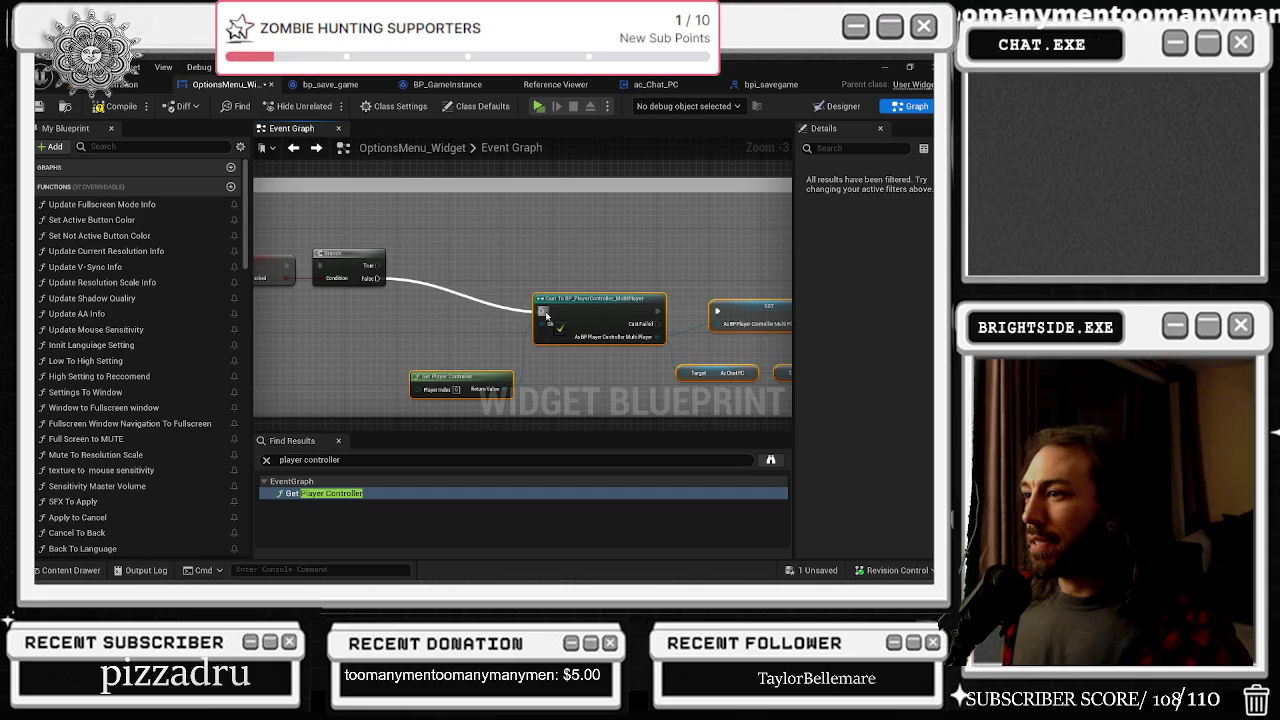
scroll(561, 304, down, 4)
scroll(520, 308, up, 2)
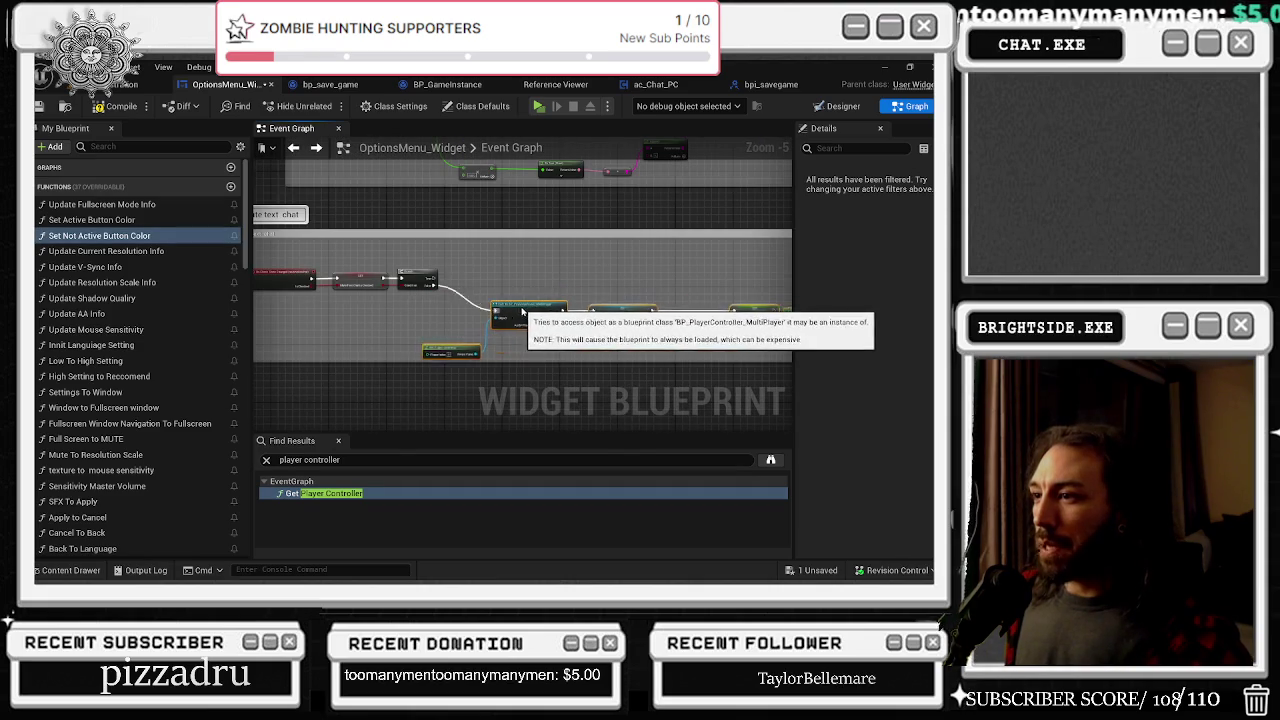
Step: Extend the mute text chat comment box down and select the enclosed nodes to check they fit
drag(465, 361, 466, 409)
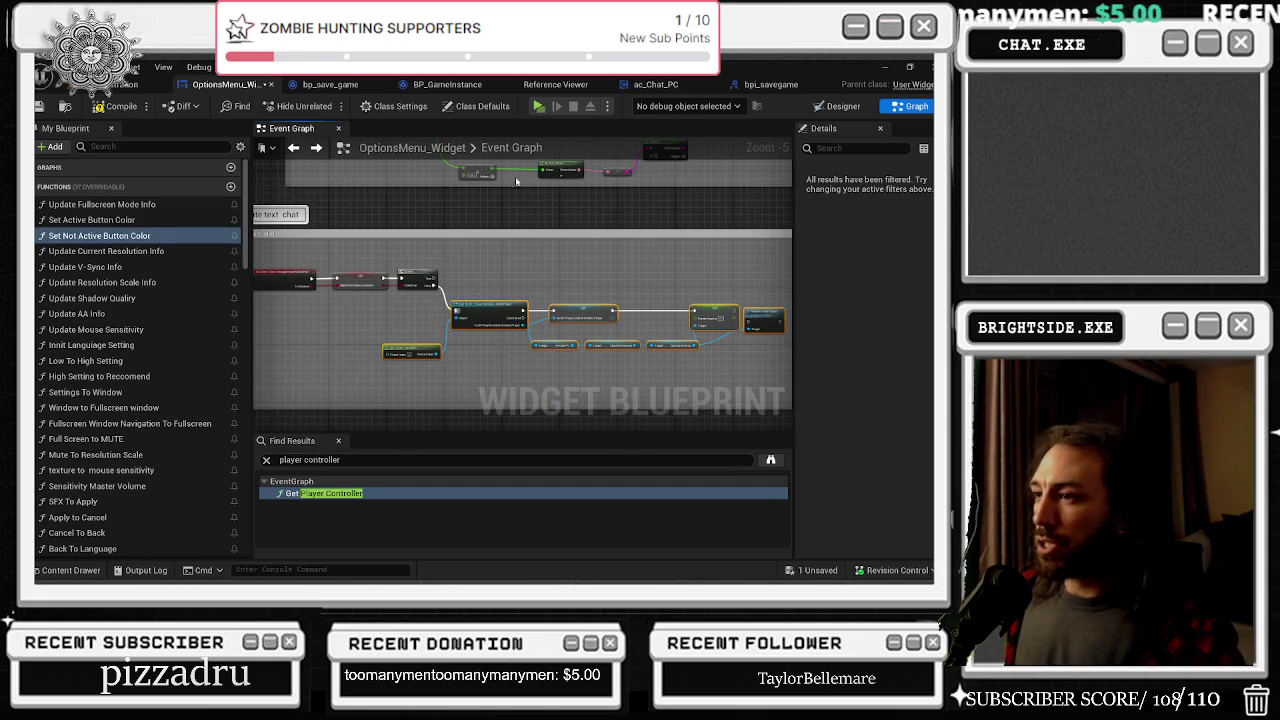
scroll(477, 247, down, 1)
drag(343, 260, 651, 331)
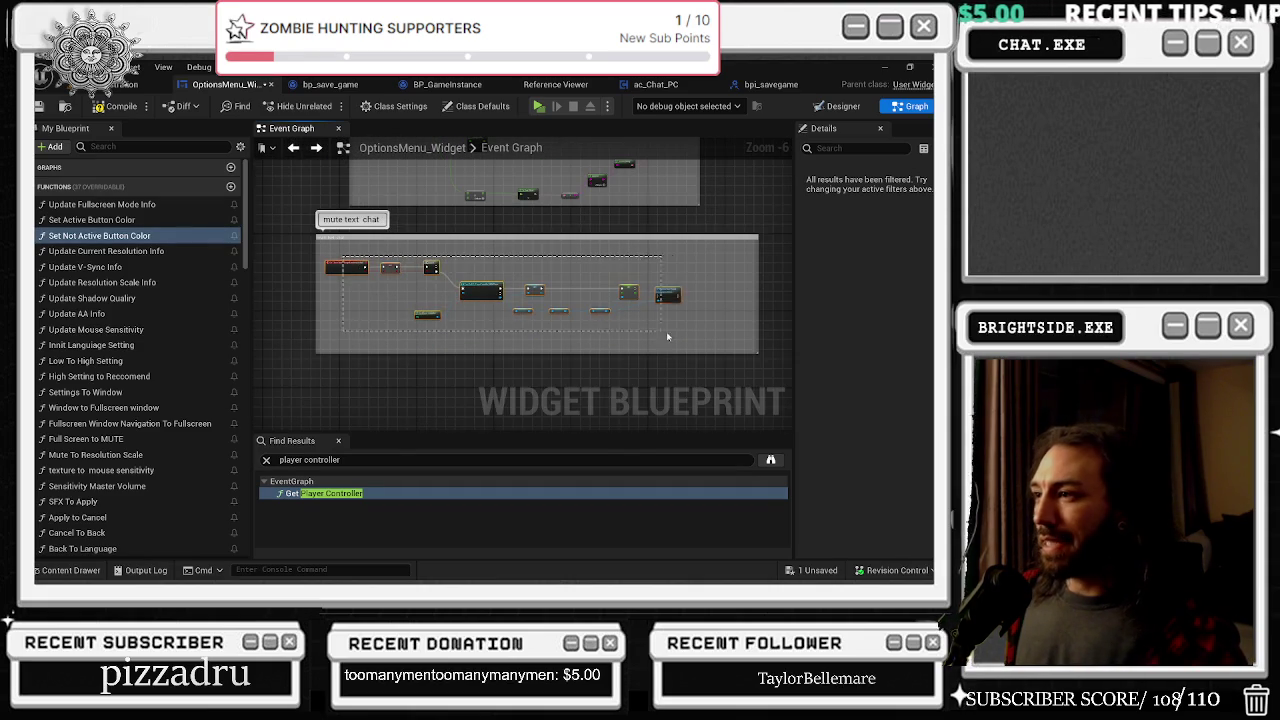
scroll(440, 280, up, 4)
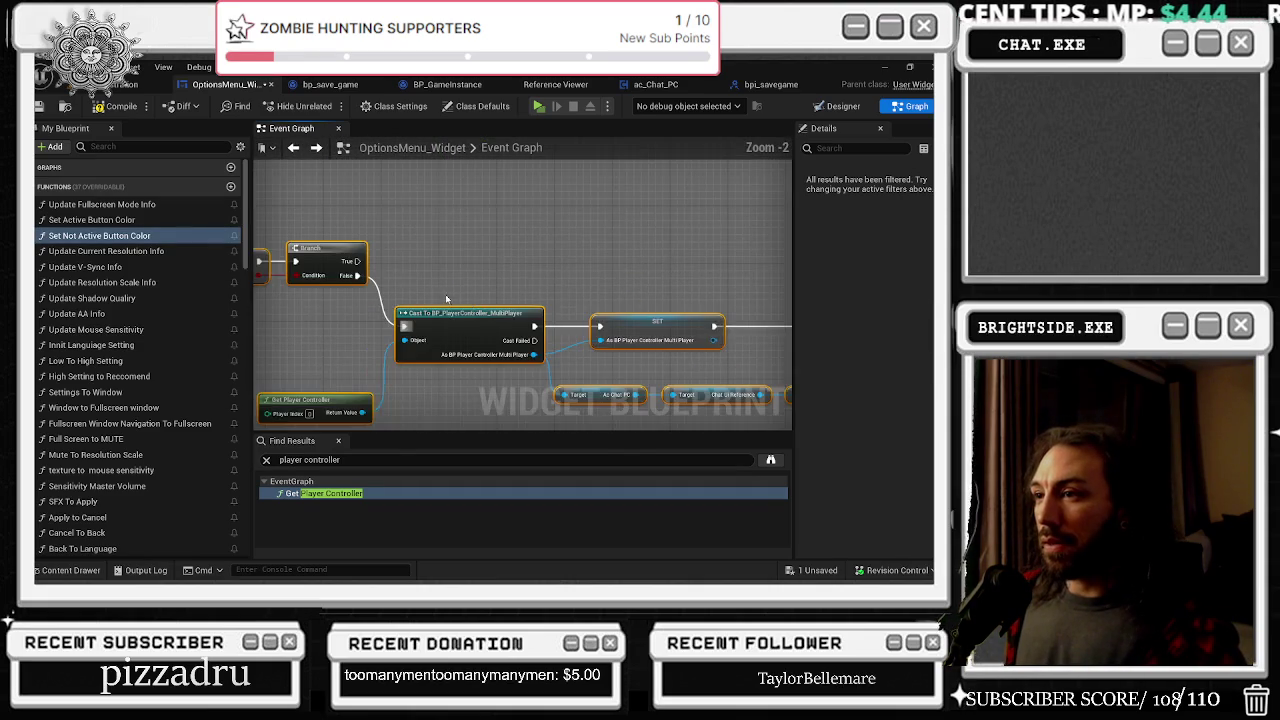
drag(552, 284, 565, 333)
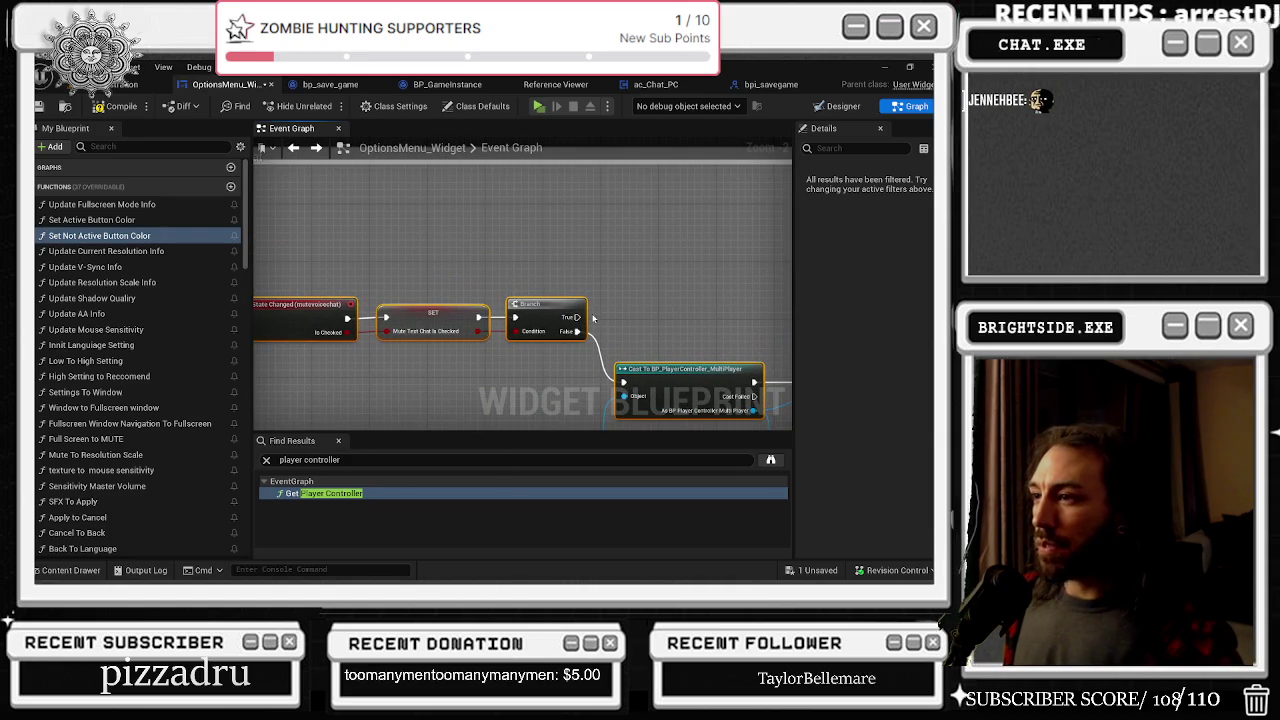
scroll(597, 317, down, 4)
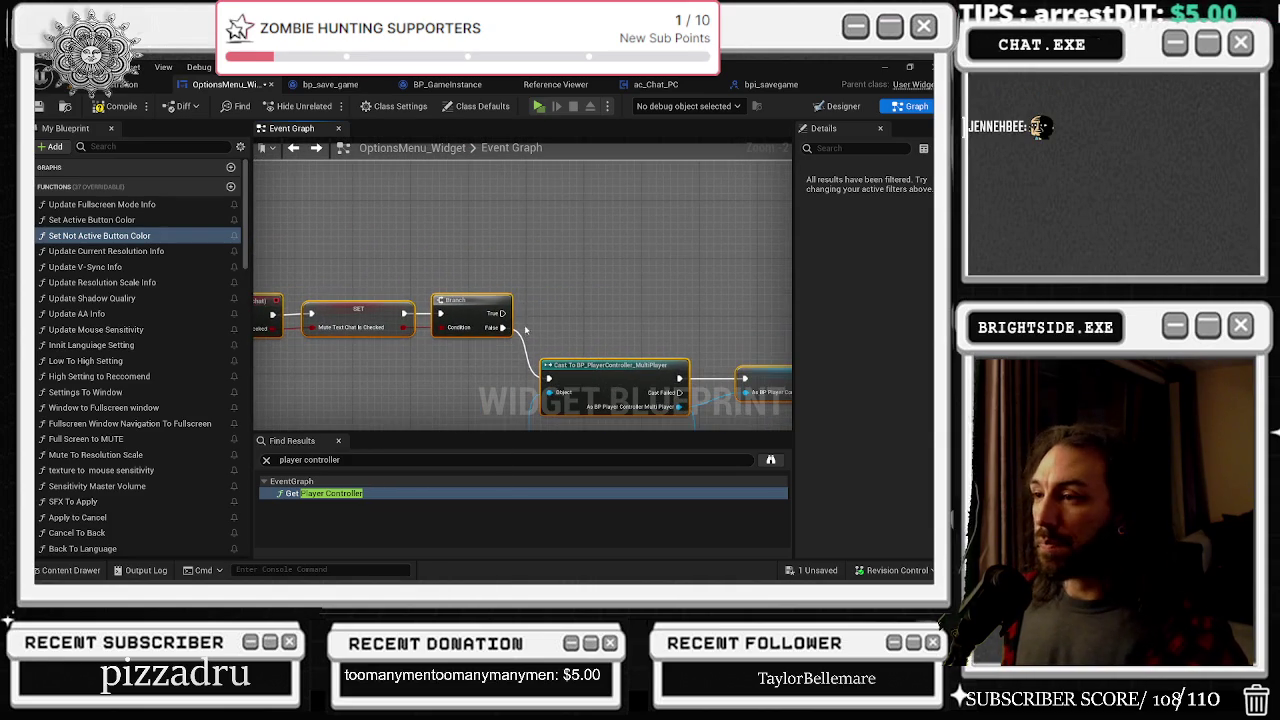
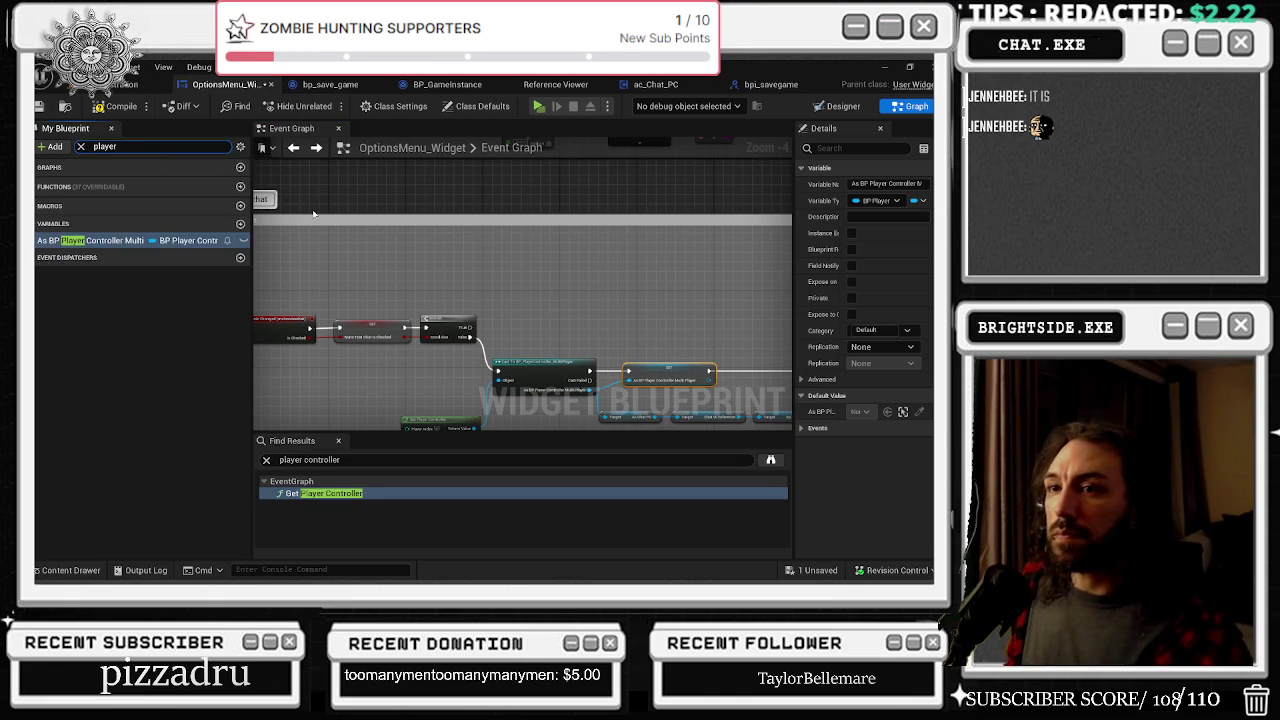
Step: Convert the As BP Player Controller getter into a validated get
scroll(480, 385, up, 1)
right_click(453, 378)
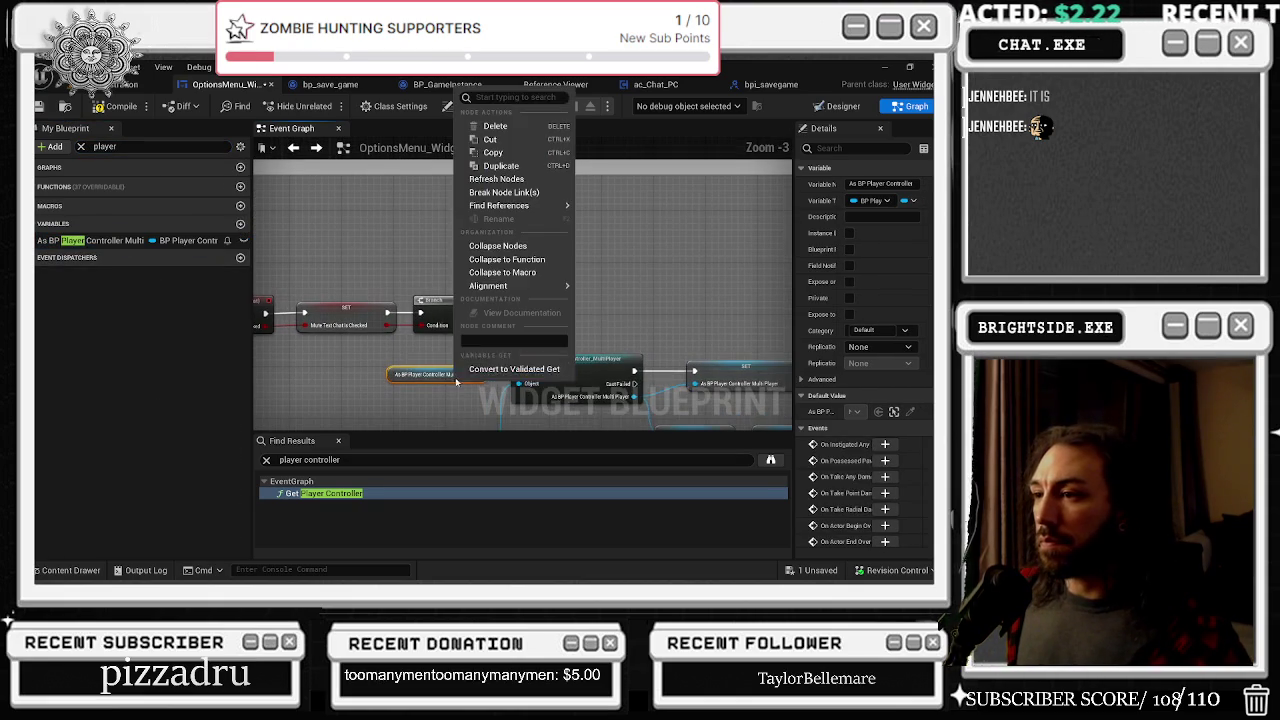
click(487, 370)
scroll(494, 330, down, 1)
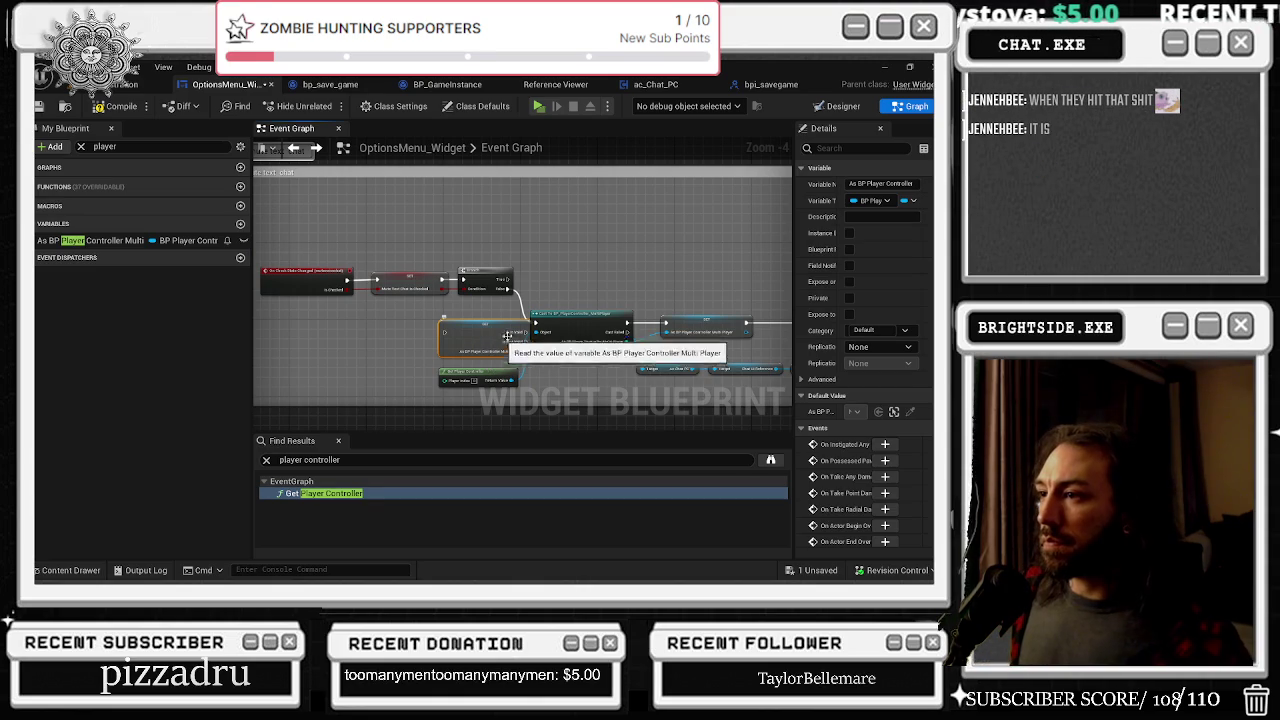
scroll(440, 288, down, 1)
Step: Widen the mute text chat comment box and select the event, SET and Branch nodes
drag(329, 259, 494, 290)
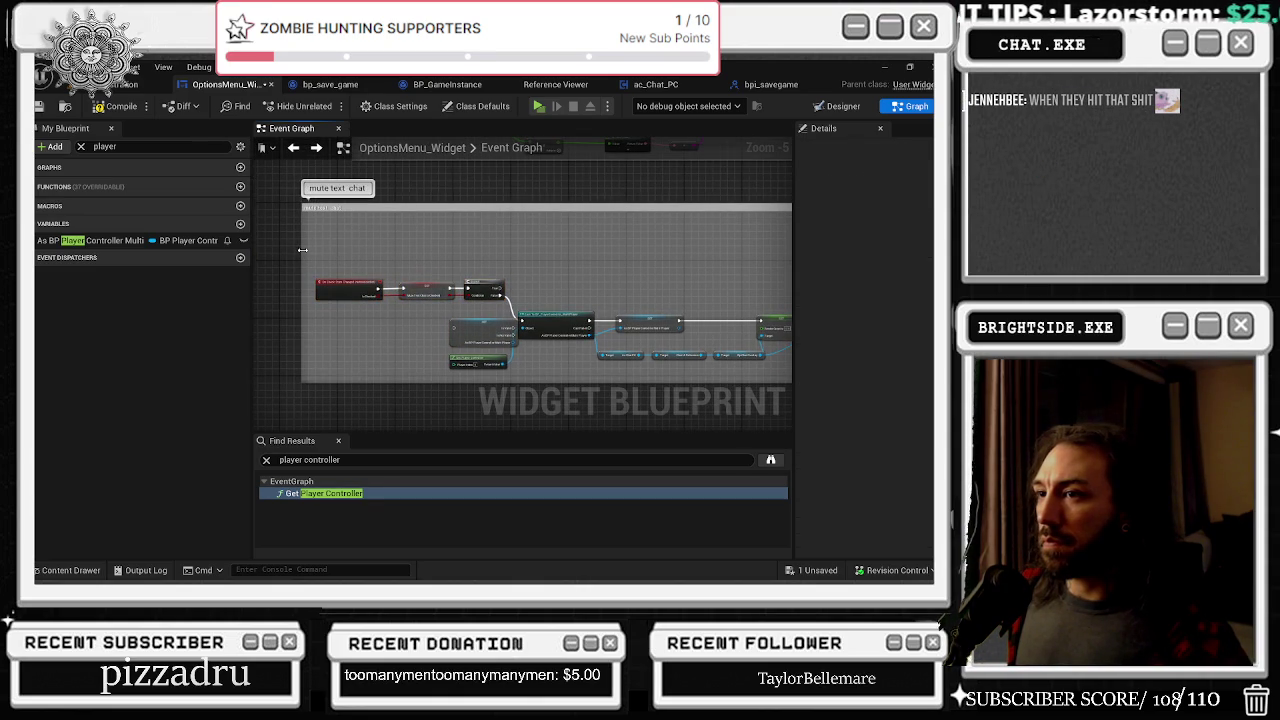
drag(301, 254, 265, 258)
scroll(478, 296, up, 2)
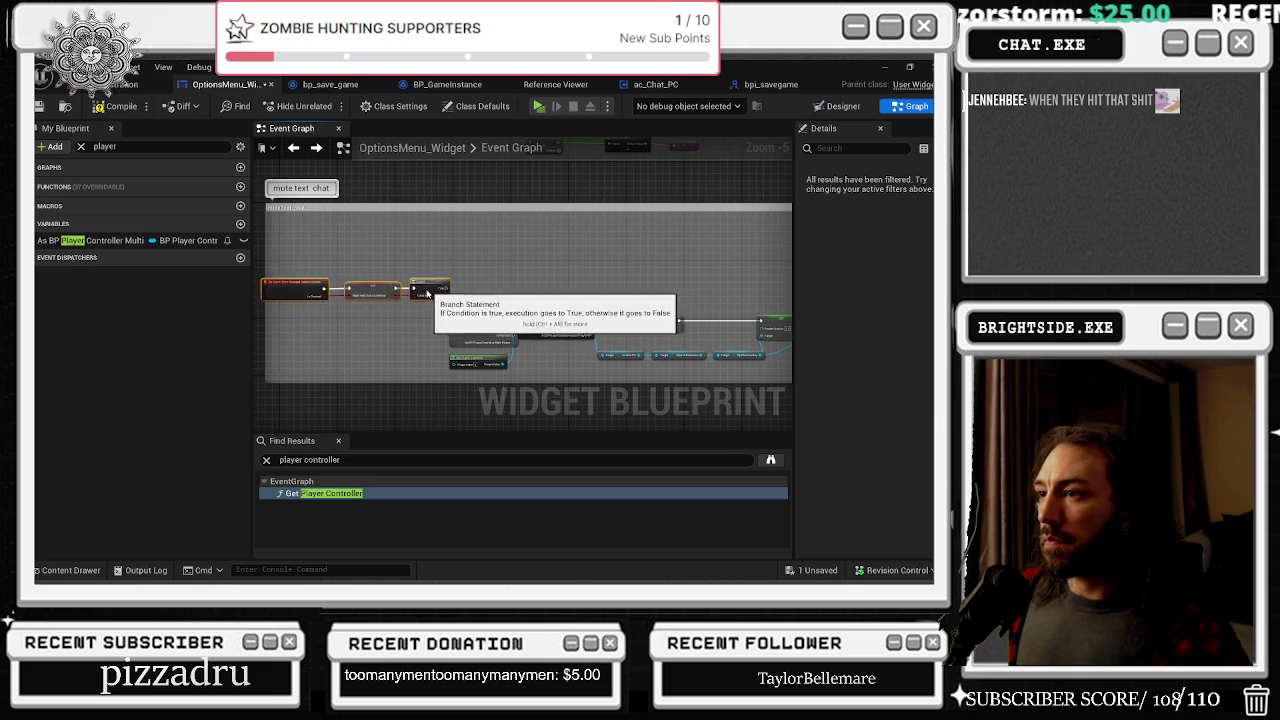
click(484, 321)
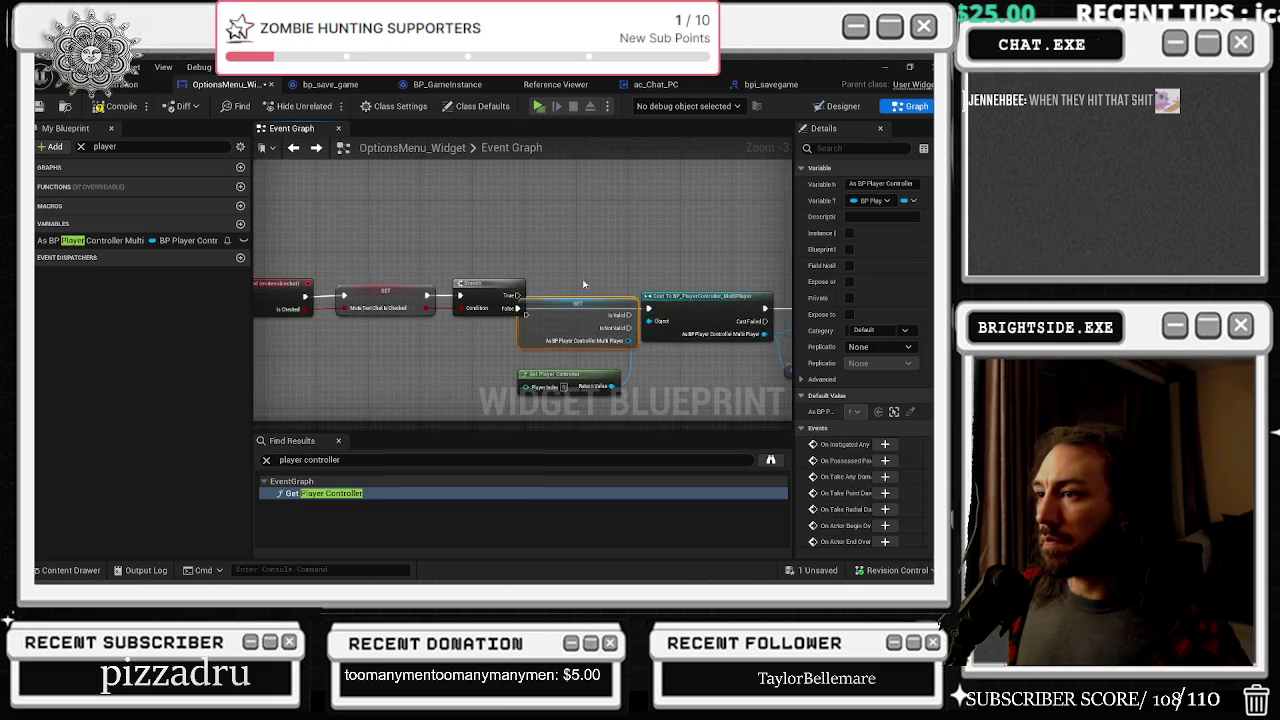
mouse_move(388, 265)
mouse_down()
mouse_move(470, 300)
mouse_move(636, 333)
mouse_move(612, 318)
mouse_up()
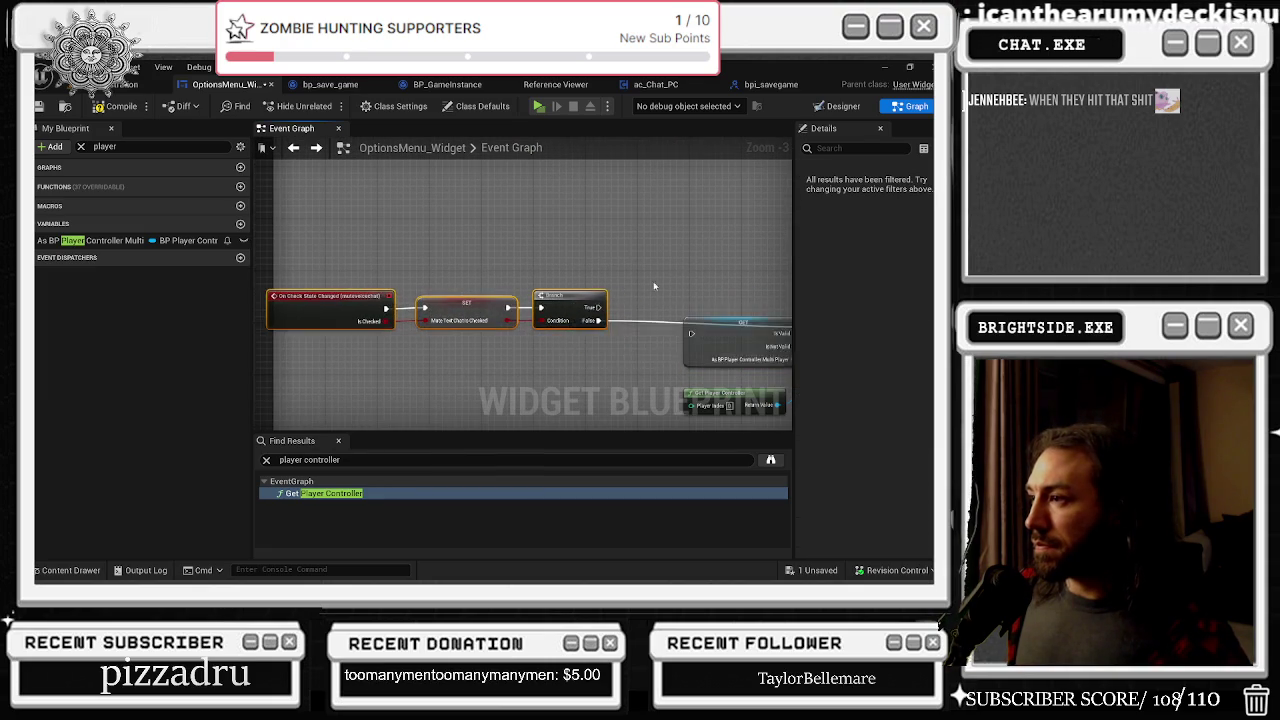
right_click(440, 310)
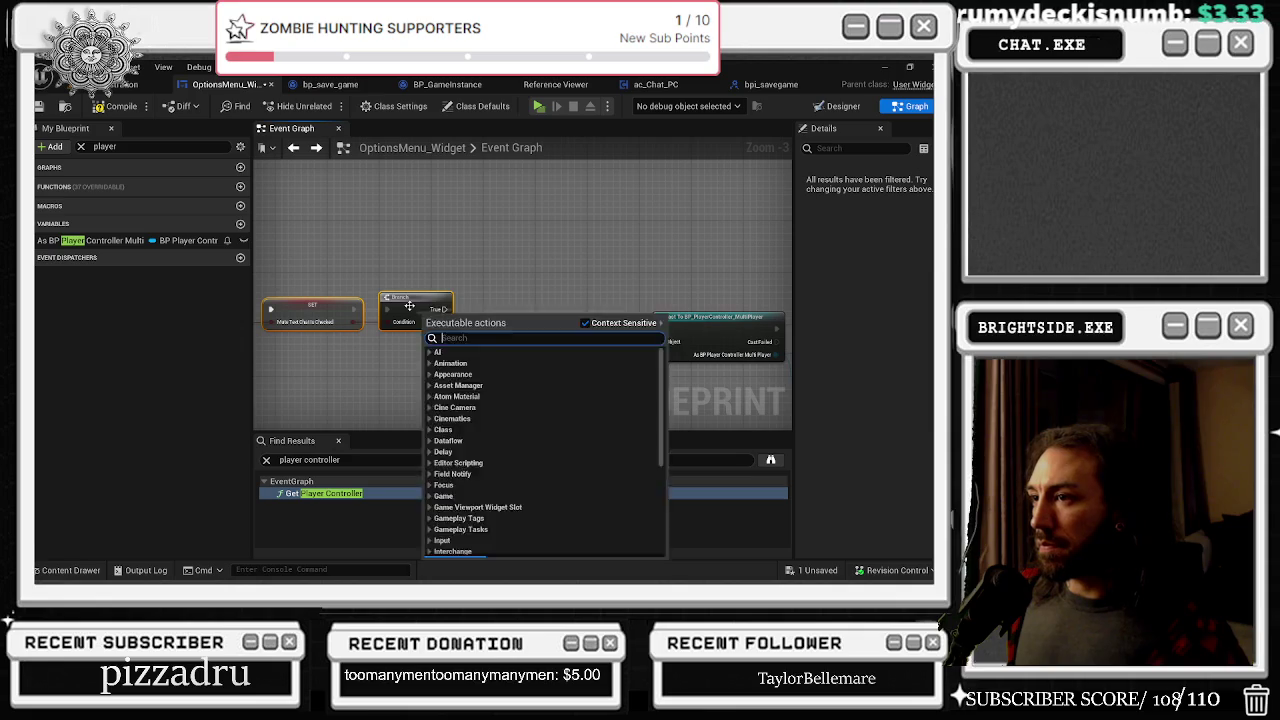
Step: Connect the Branch False output to the validated GET node's exec input
key(Escape)
drag(430, 315, 437, 322)
drag(573, 327, 546, 327)
drag(451, 328, 514, 330)
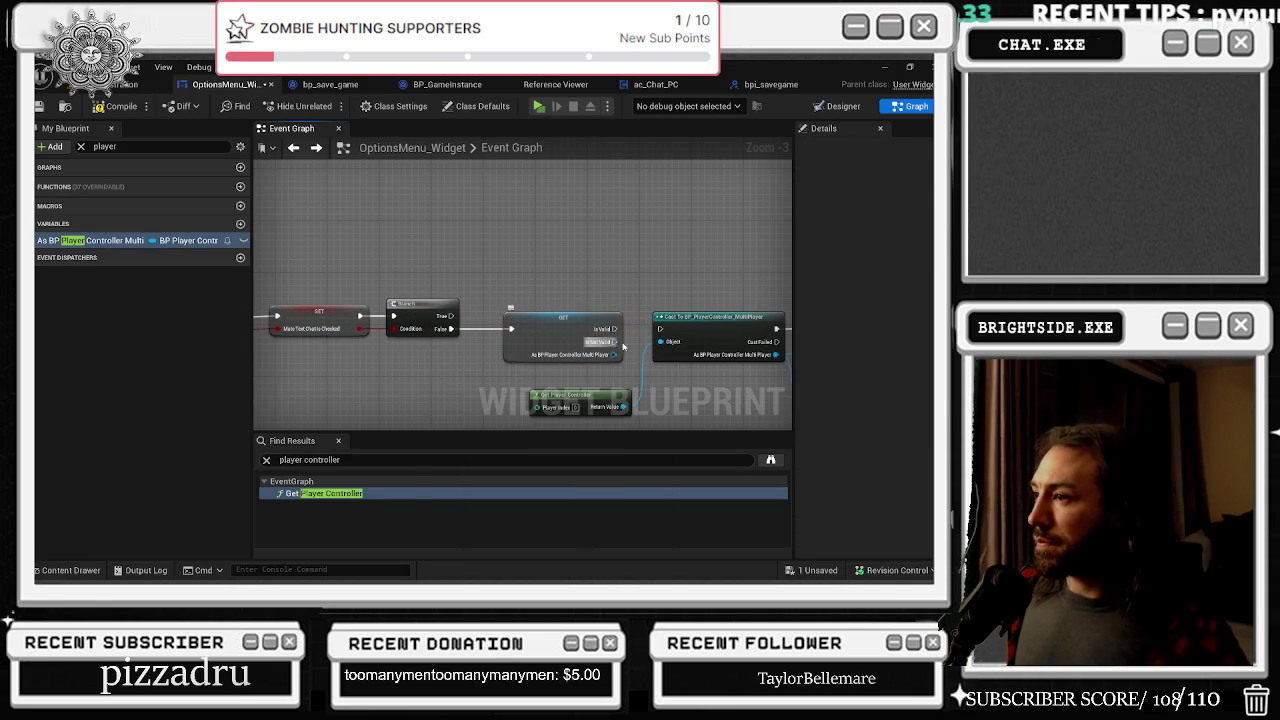
mouse_move(706, 285)
mouse_down()
mouse_move(569, 231)
mouse_move(493, 323)
mouse_up()
scroll(570, 236, down, 2)
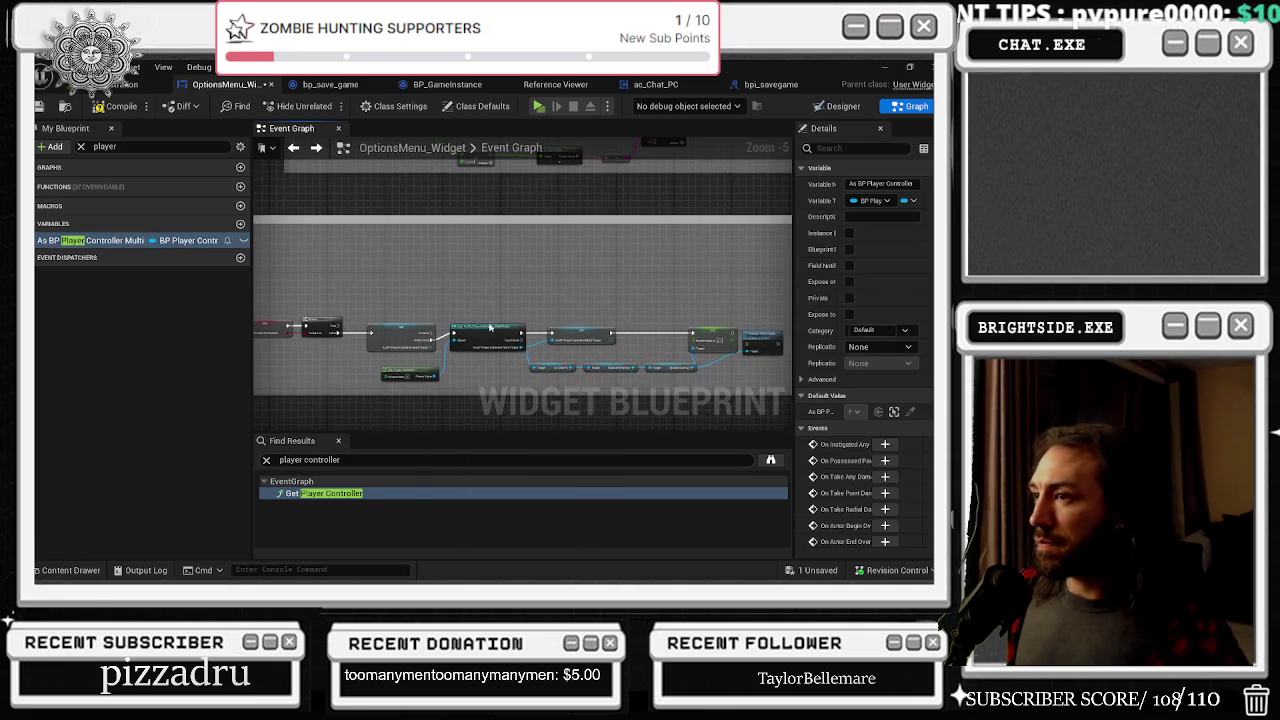
Step: Add a new As BP Player Controller Multi getter and select the SET node with its Target getters
mouse_move(180, 240)
mouse_down()
mouse_move(449, 288)
mouse_move(383, 300)
mouse_up()
scroll(632, 319, up, 1)
drag(495, 300, 725, 372)
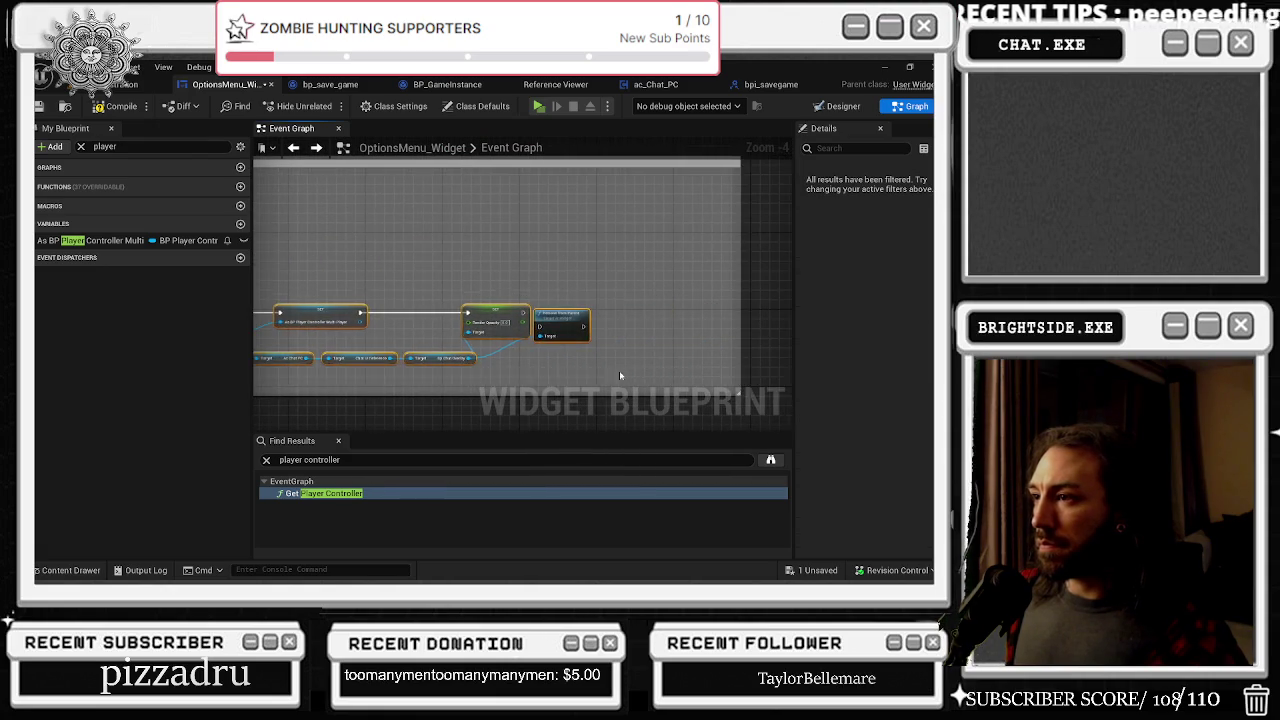
drag(364, 393, 442, 370)
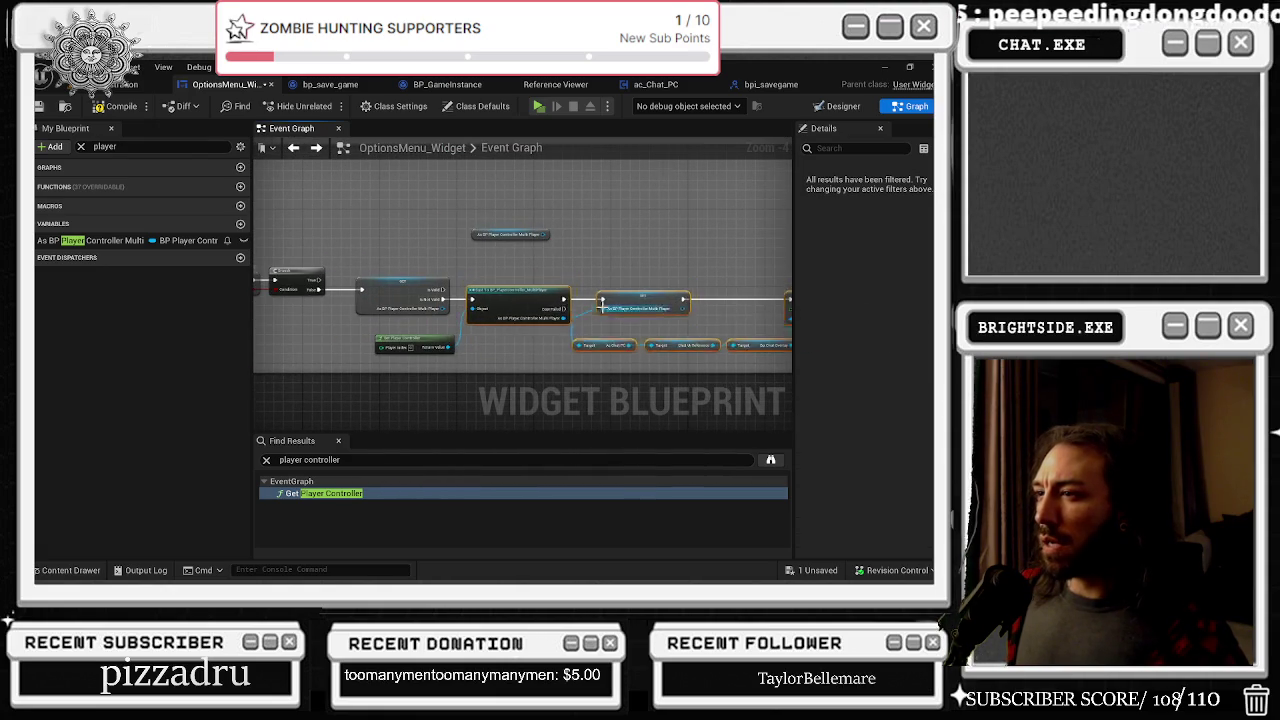
scroll(696, 332, up, 1)
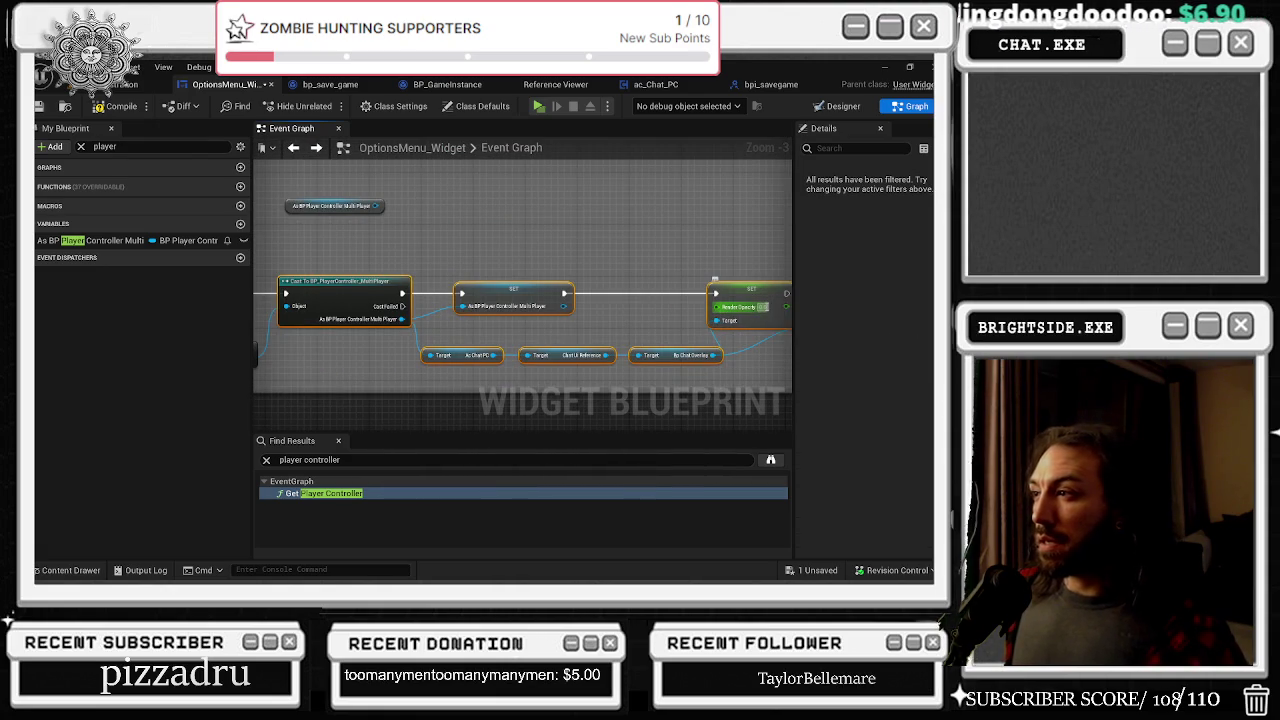
click(737, 259)
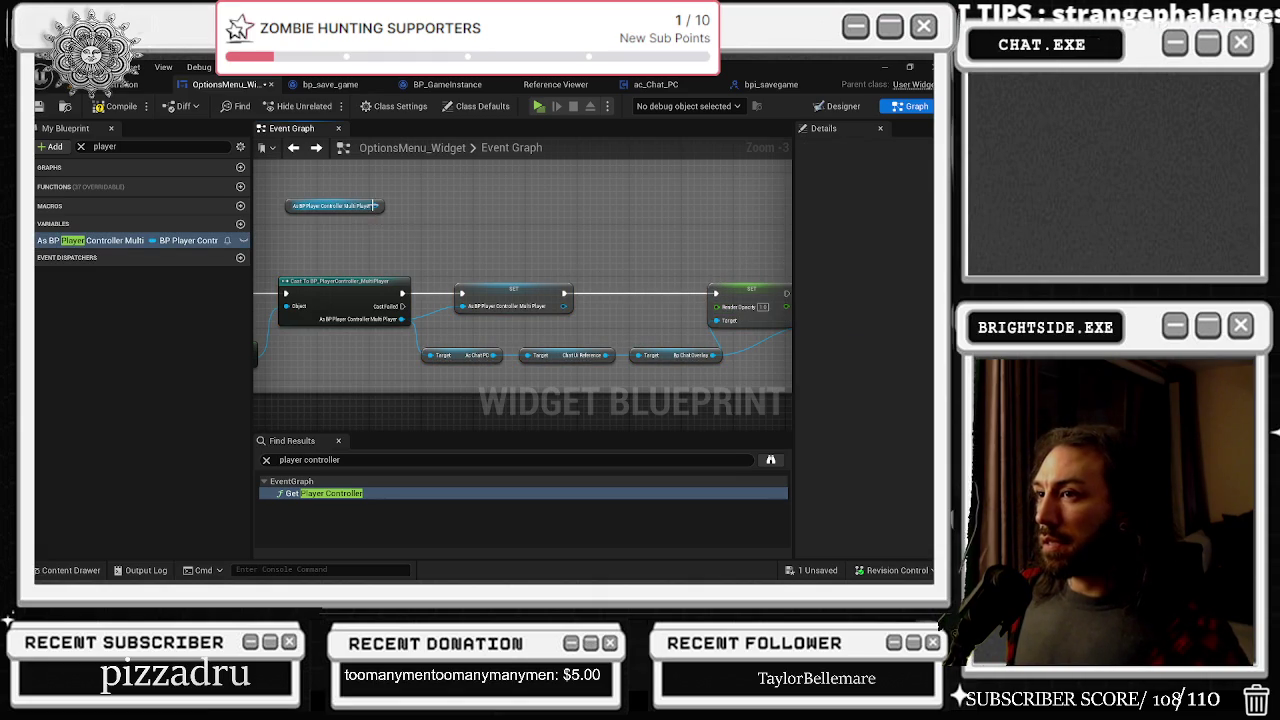
Step: Paste copies of the three chat getters after the new player-controller getter
drag(347, 208, 501, 243)
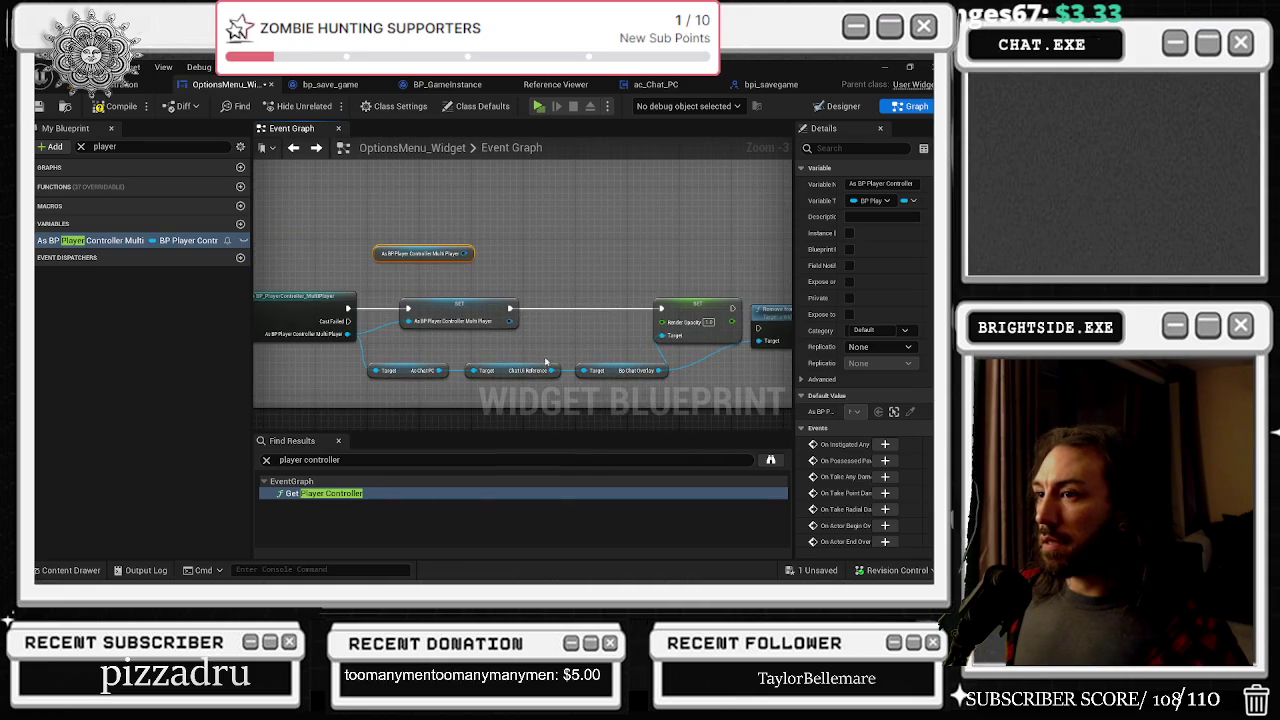
click(548, 252)
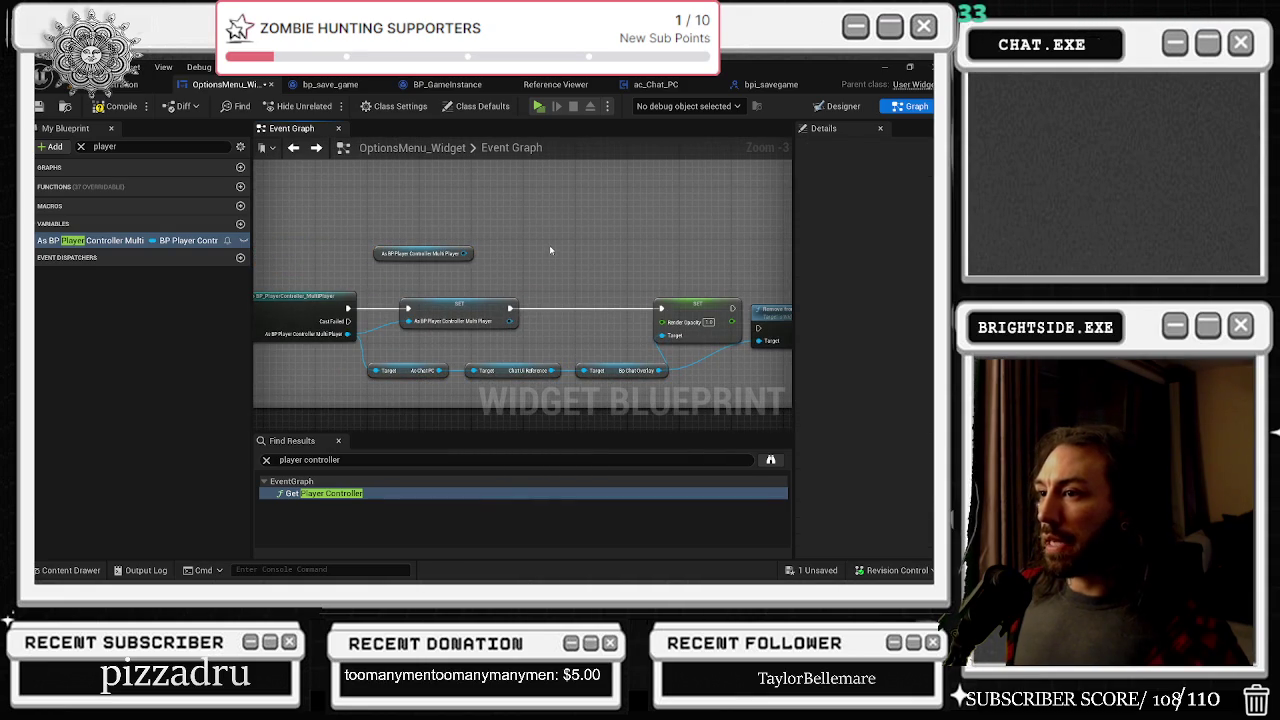
key(ctrl+v)
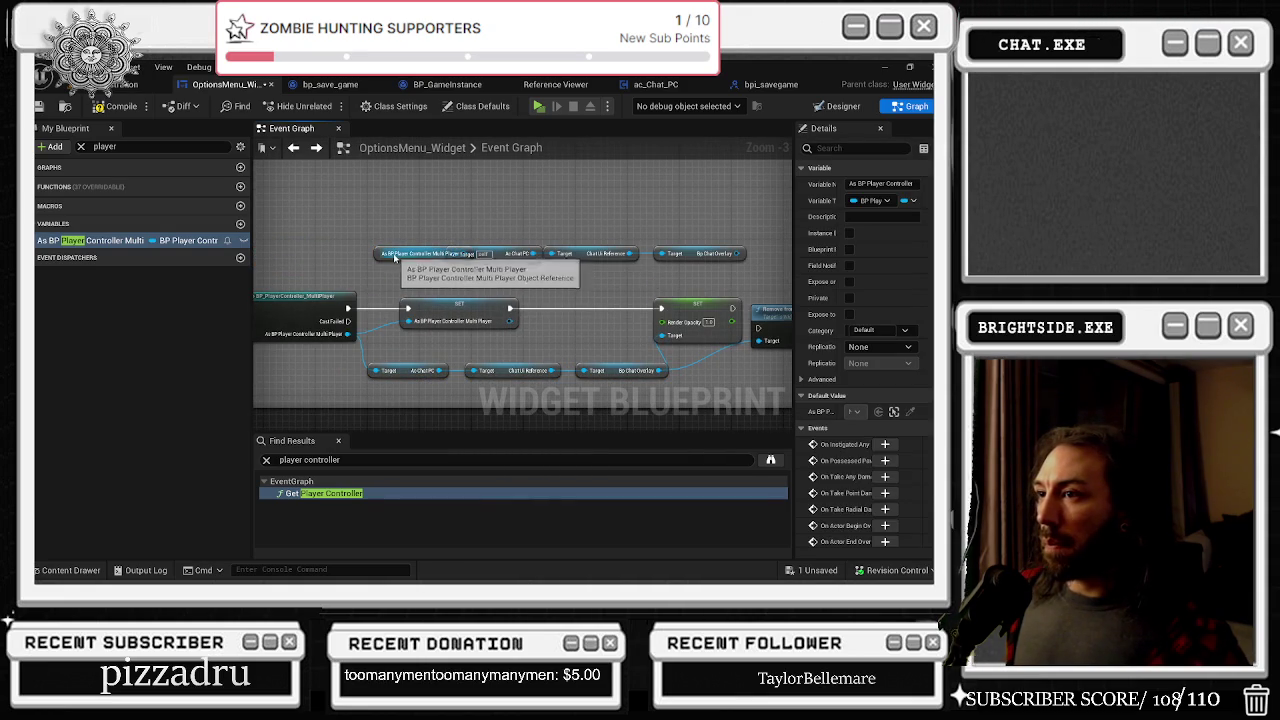
drag(470, 256, 412, 258)
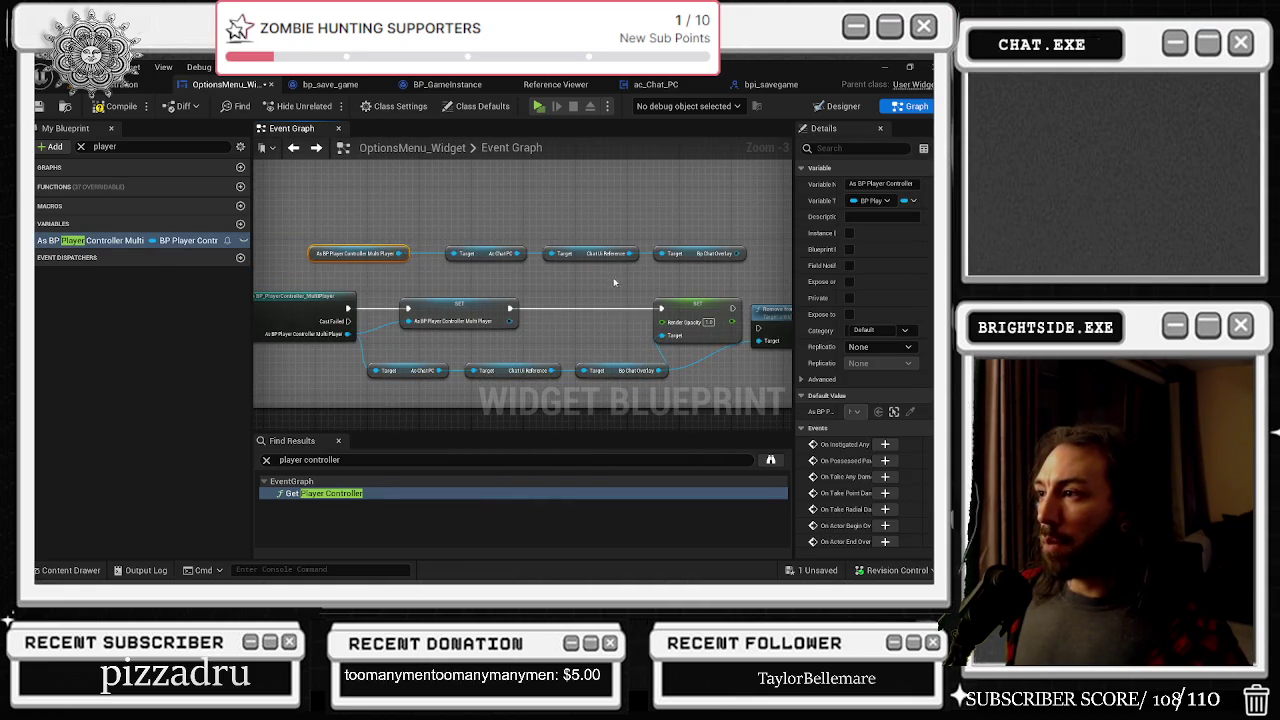
click(590, 318)
scroll(520, 281, down, 2)
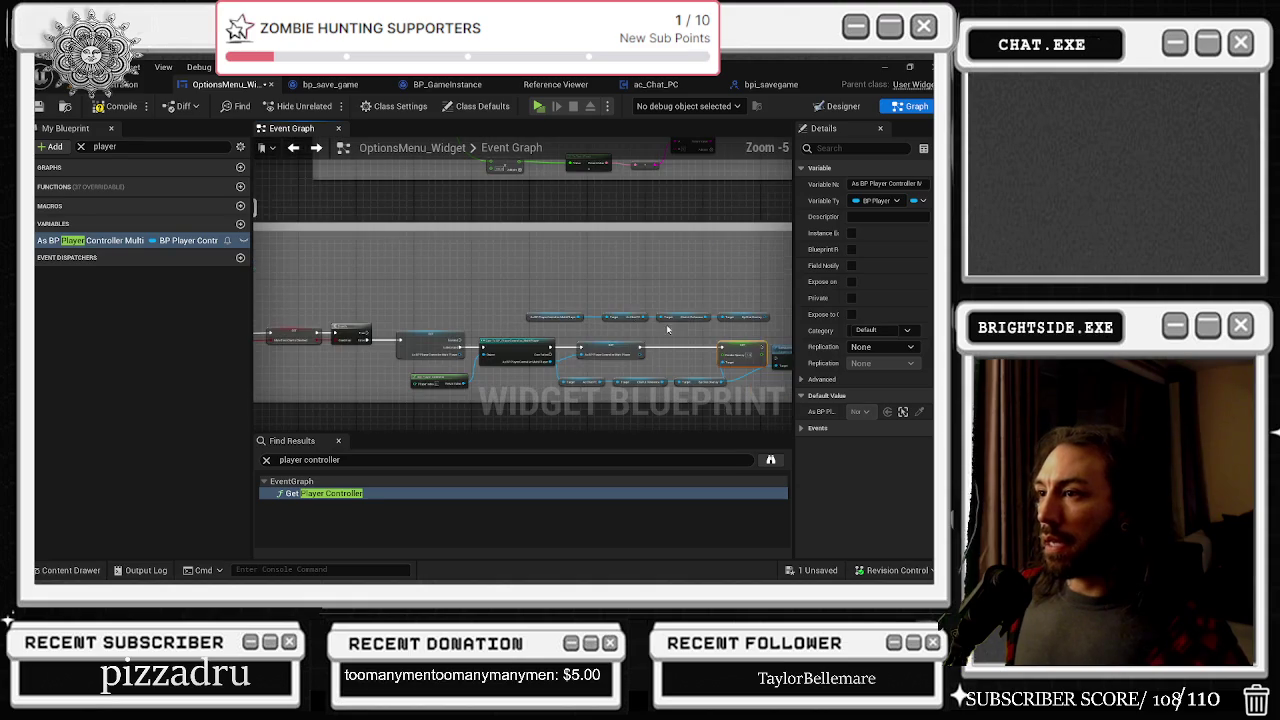
Step: Wire the new row's bp_chat_Overlay into the SET Target and Is Valid into the Render Opacity SET
drag(742, 321, 518, 312)
click(605, 299)
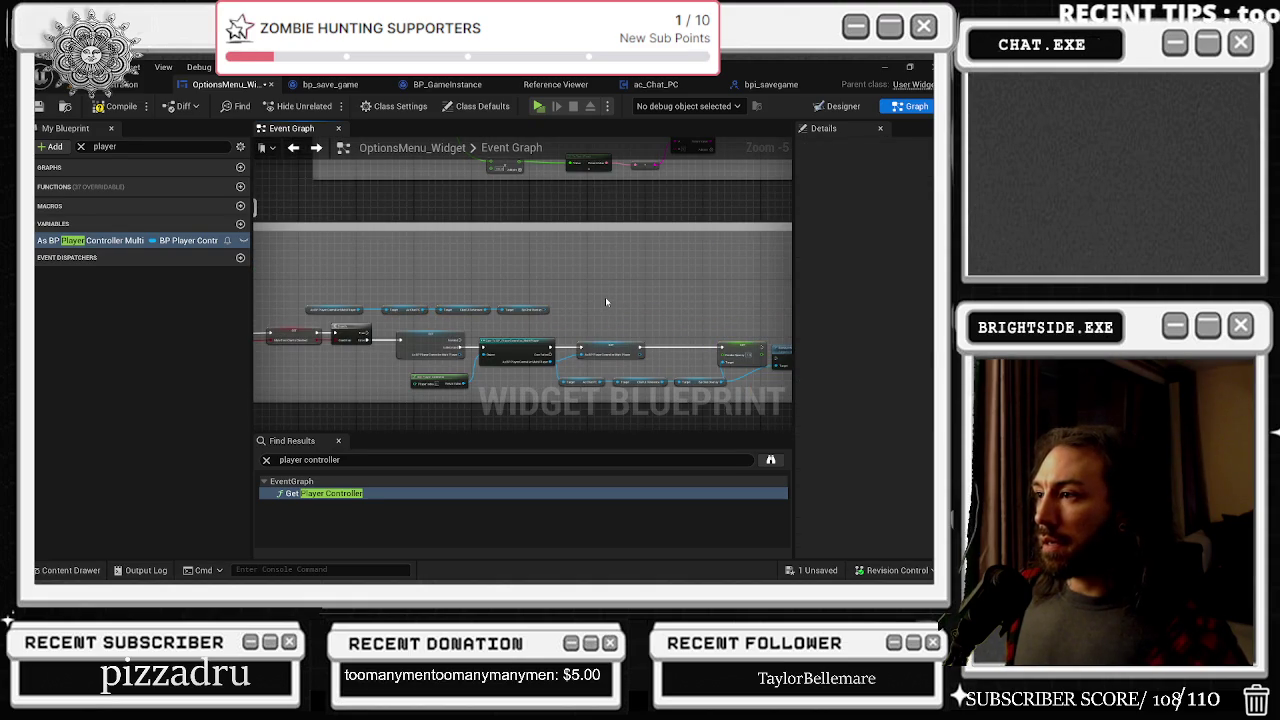
scroll(727, 337, up, 1)
click(751, 345)
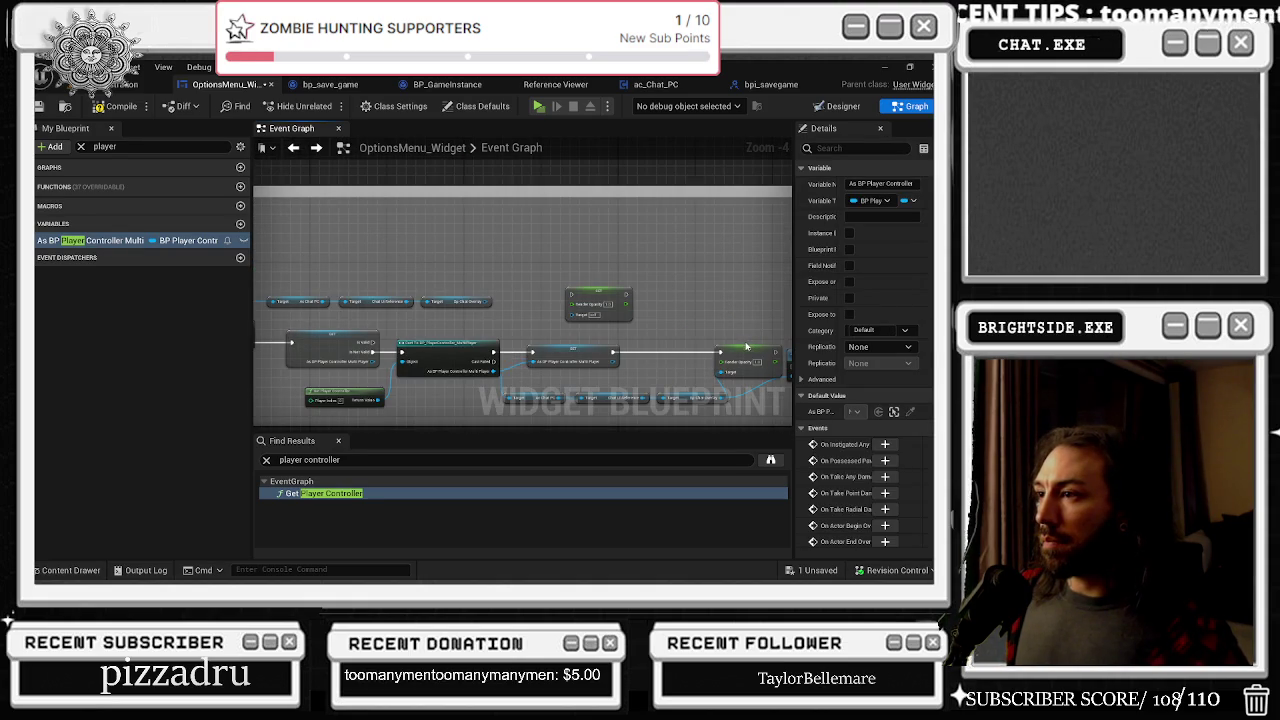
drag(488, 301, 583, 316)
scroll(536, 335, up, 1)
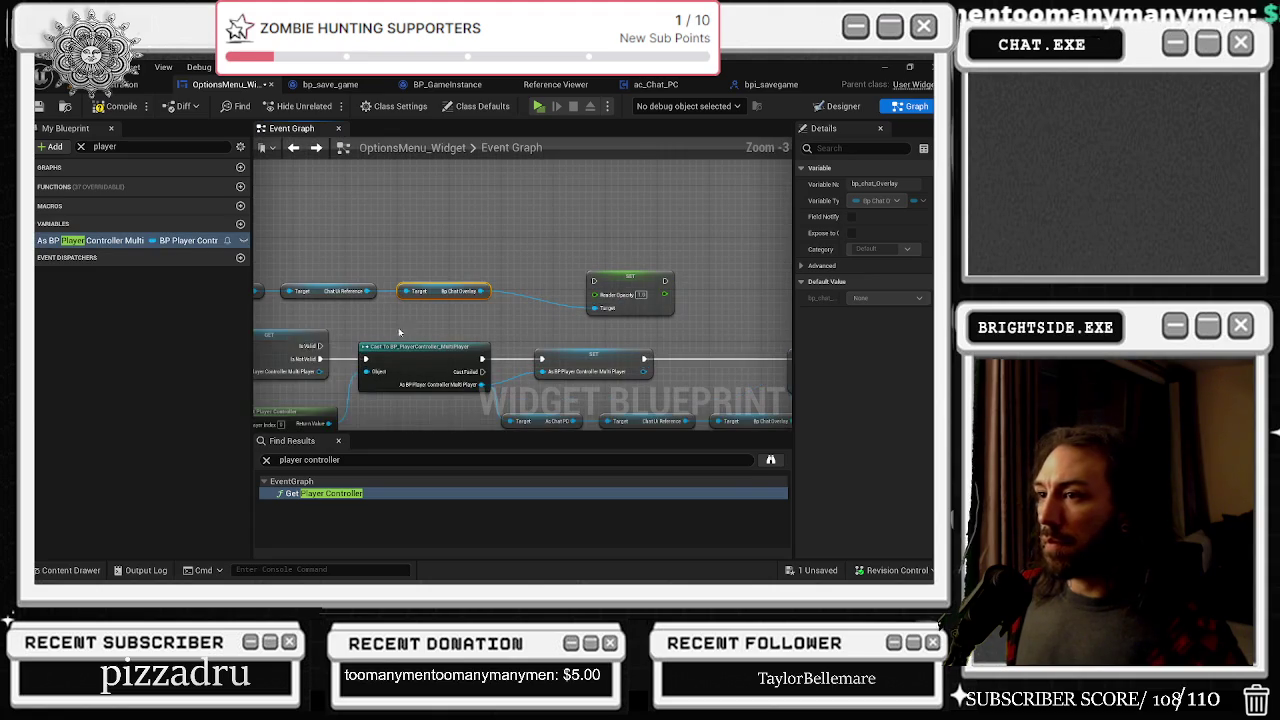
mouse_move(320, 345)
mouse_down()
mouse_move(594, 282)
mouse_move(641, 288)
mouse_move(780, 352)
mouse_move(731, 359)
mouse_up()
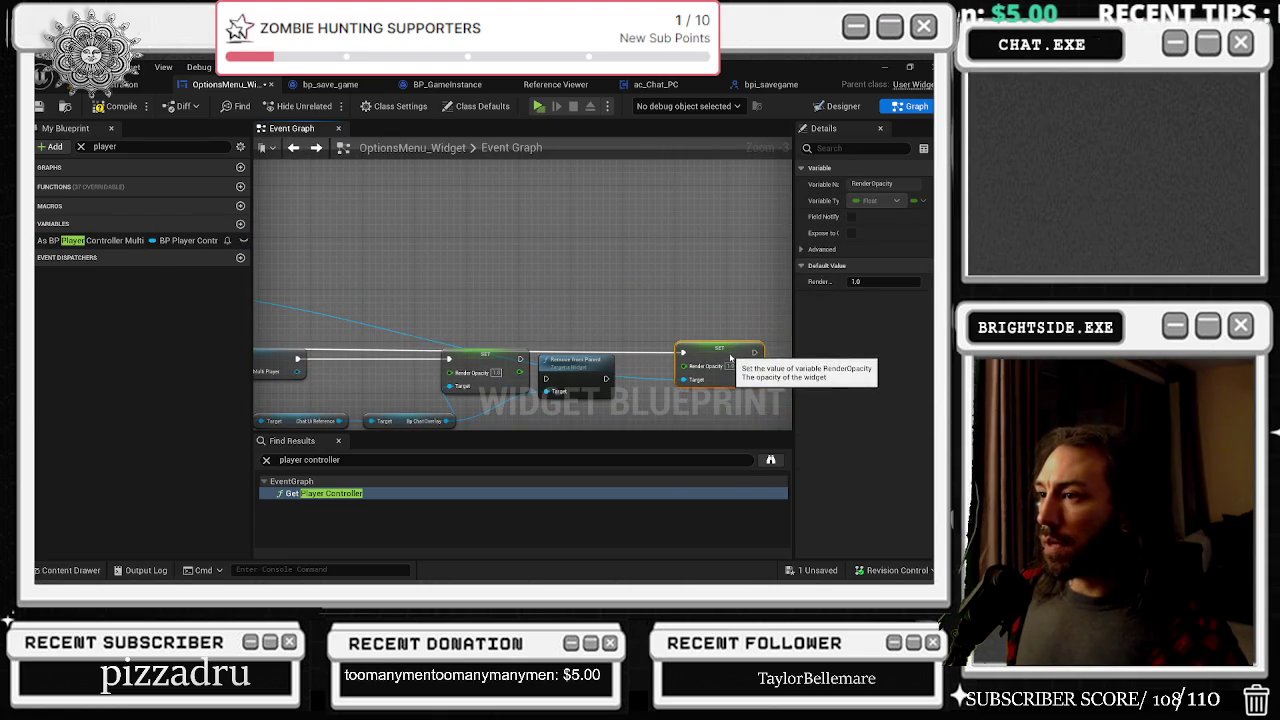
Step: Delete the Remove from Parent node and wrap the node graph in a comment box
click(596, 364)
key(Delete)
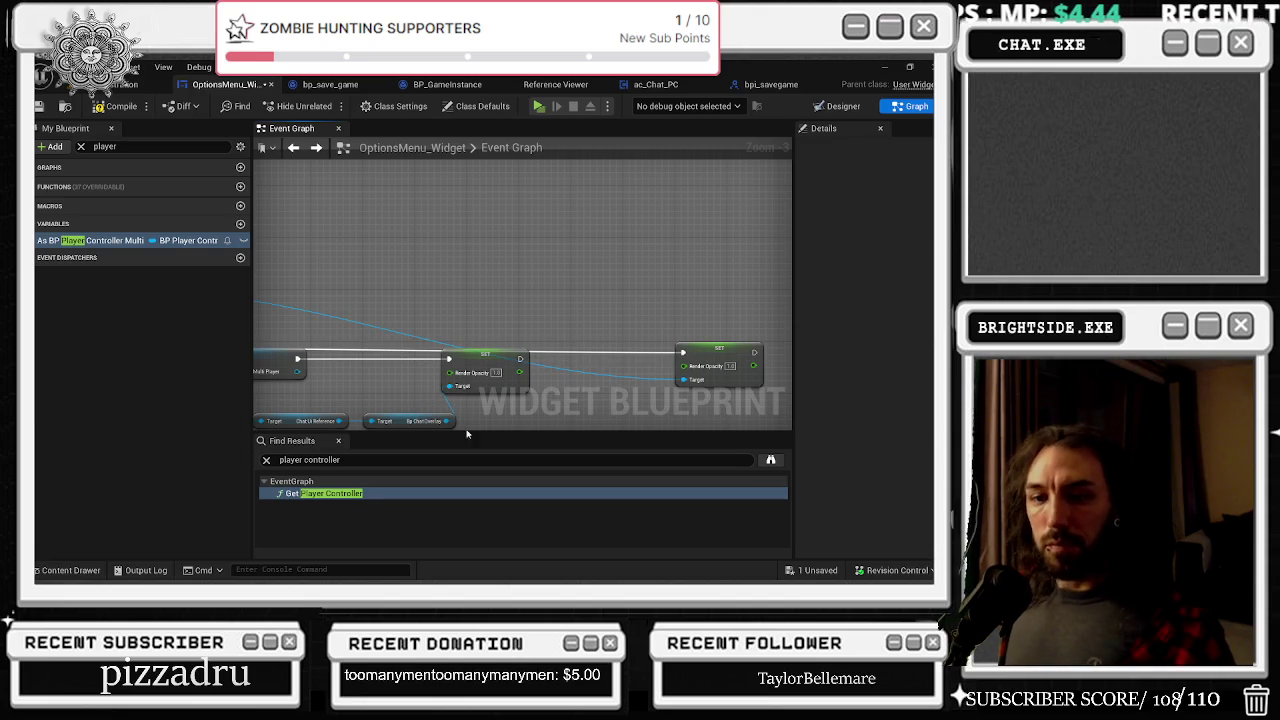
scroll(543, 368, down, 2)
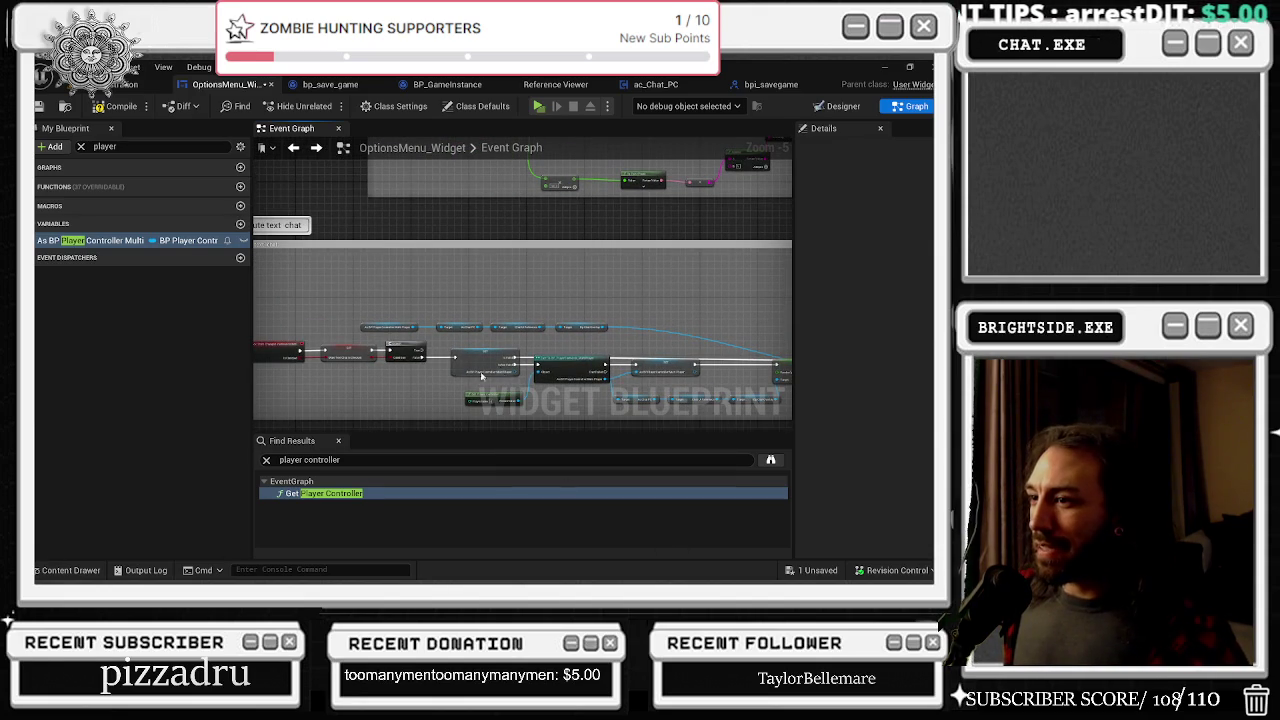
mouse_move(465, 323)
mouse_down()
mouse_move(655, 337)
mouse_move(765, 317)
mouse_up()
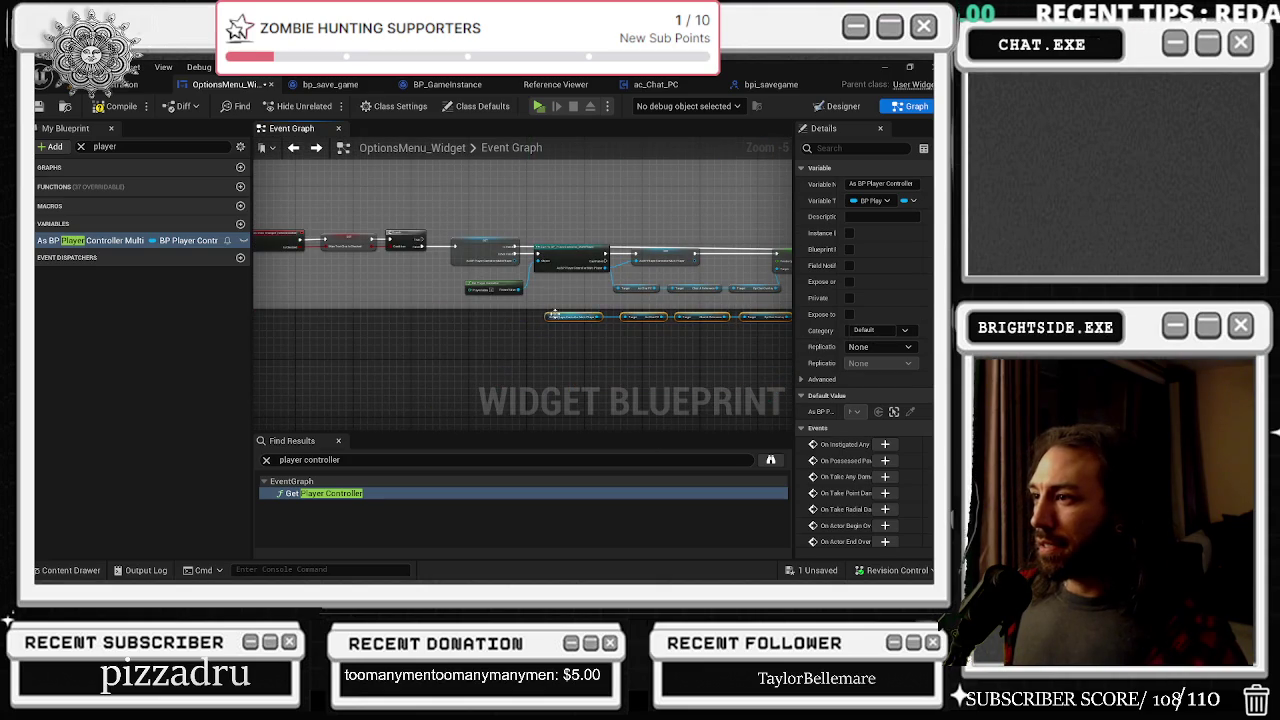
key(ctrl+a)
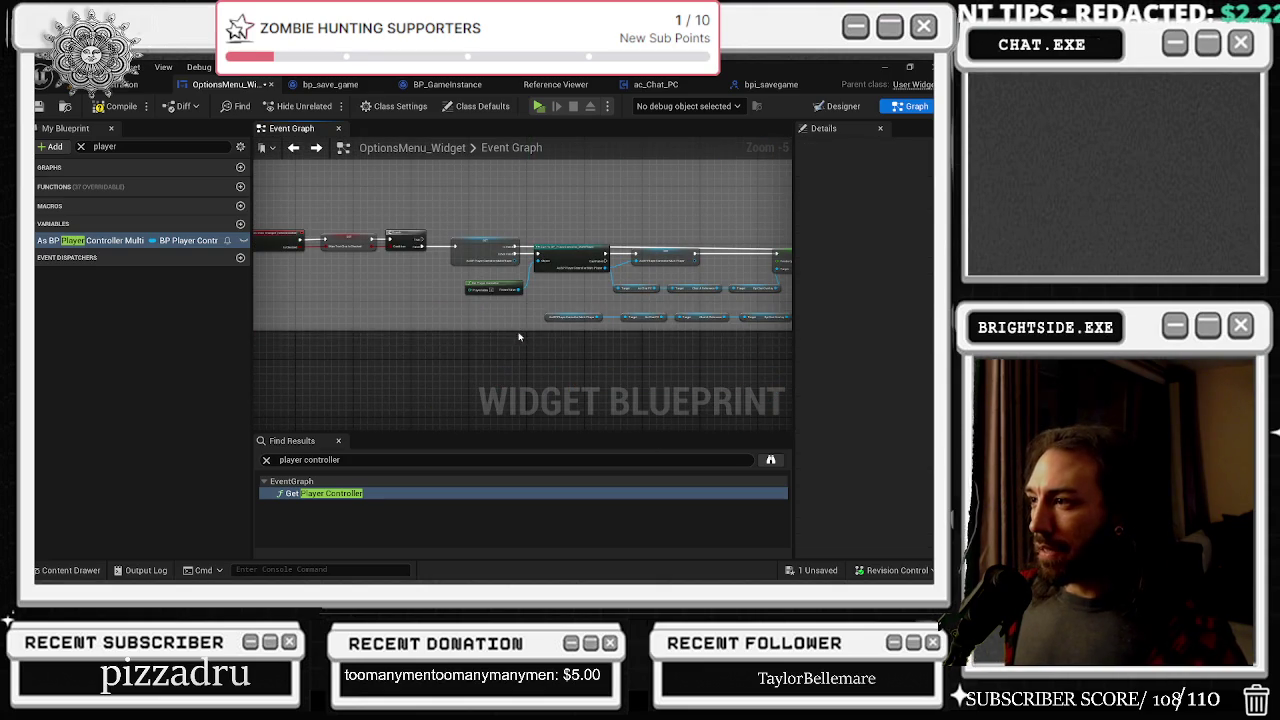
key(c)
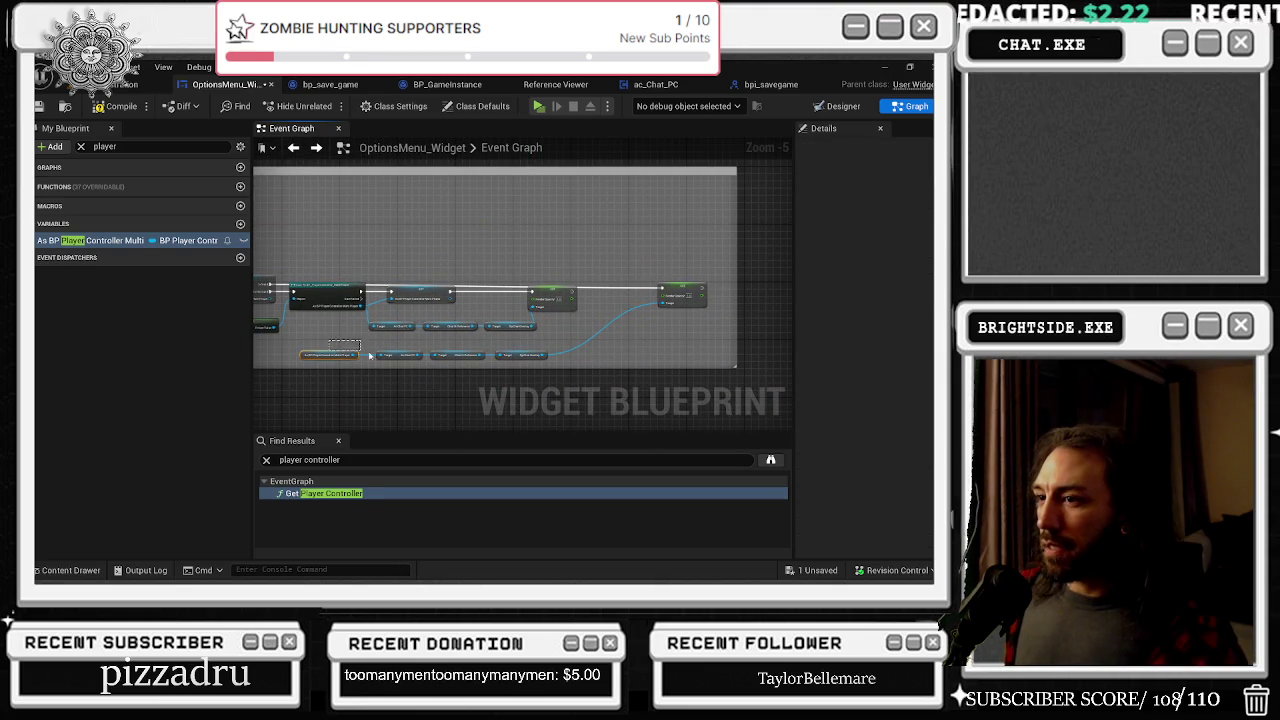
drag(355, 354, 445, 350)
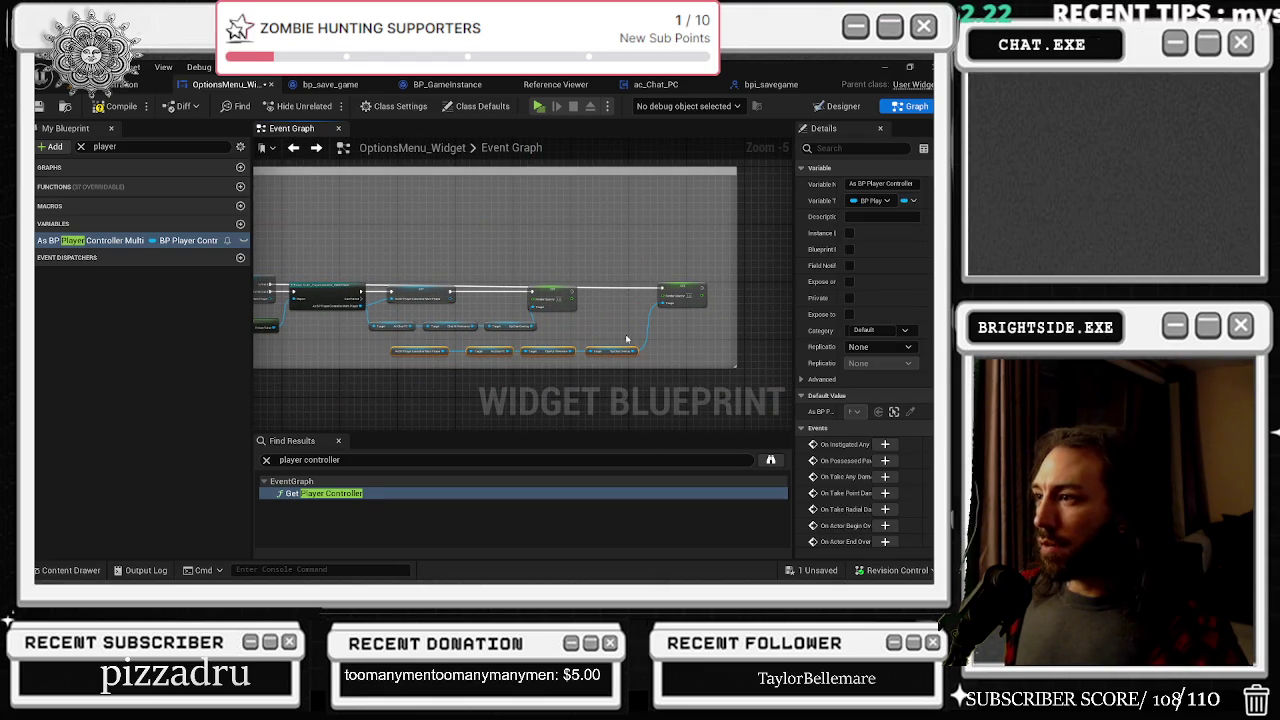
Step: Bring the player controller cast nodes into view and select the validity-check node
scroll(541, 294, up, 2)
click(436, 326)
drag(455, 335, 595, 341)
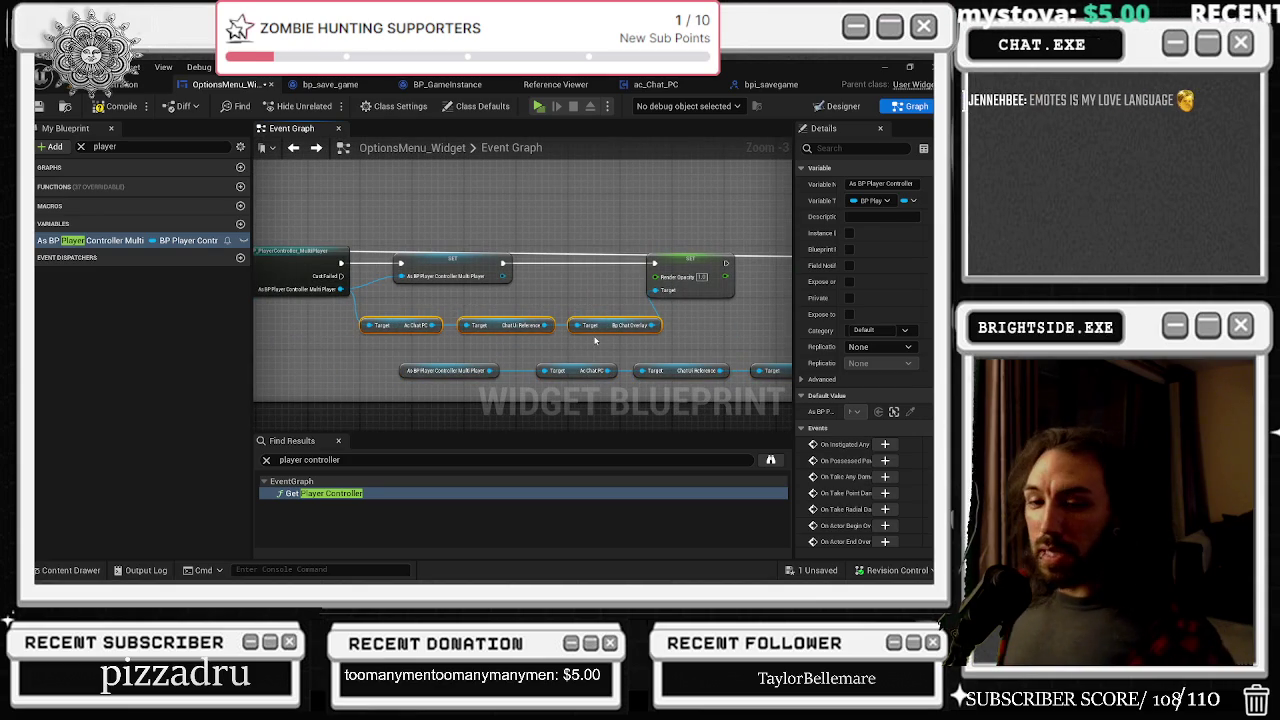
drag(484, 316, 565, 354)
scroll(550, 316, down, 2)
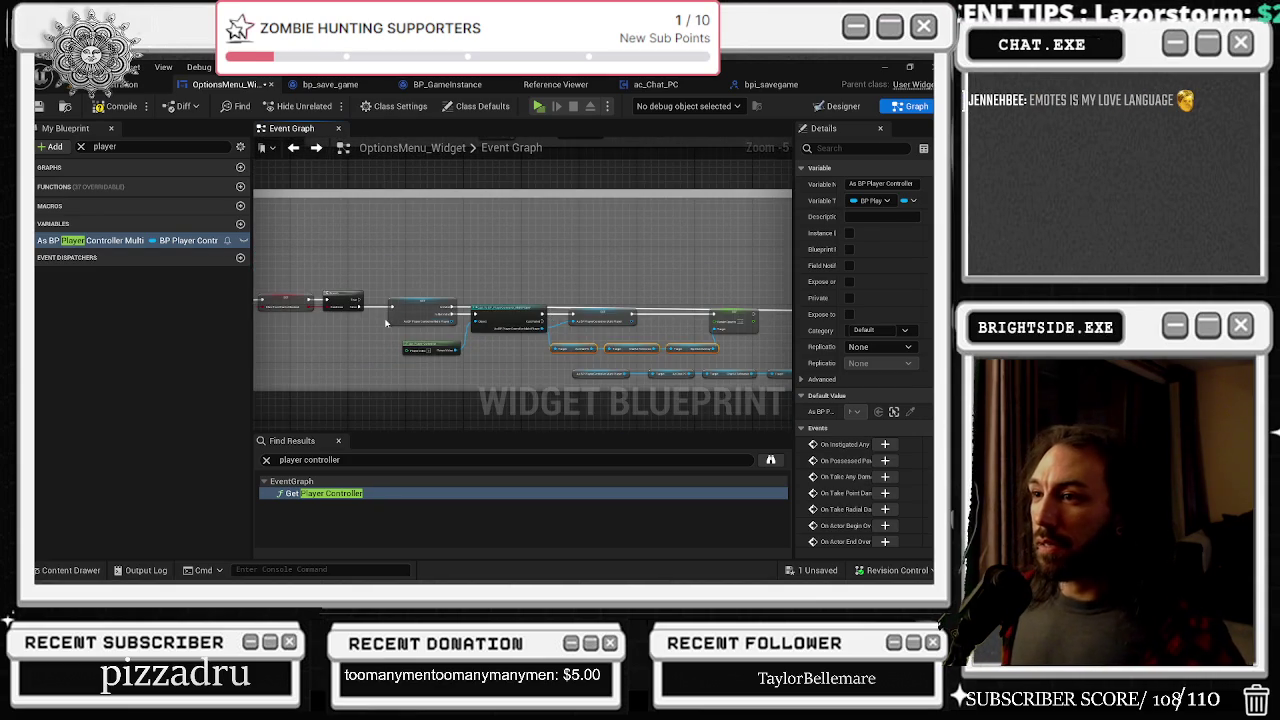
scroll(388, 319, up, 2)
click(402, 308)
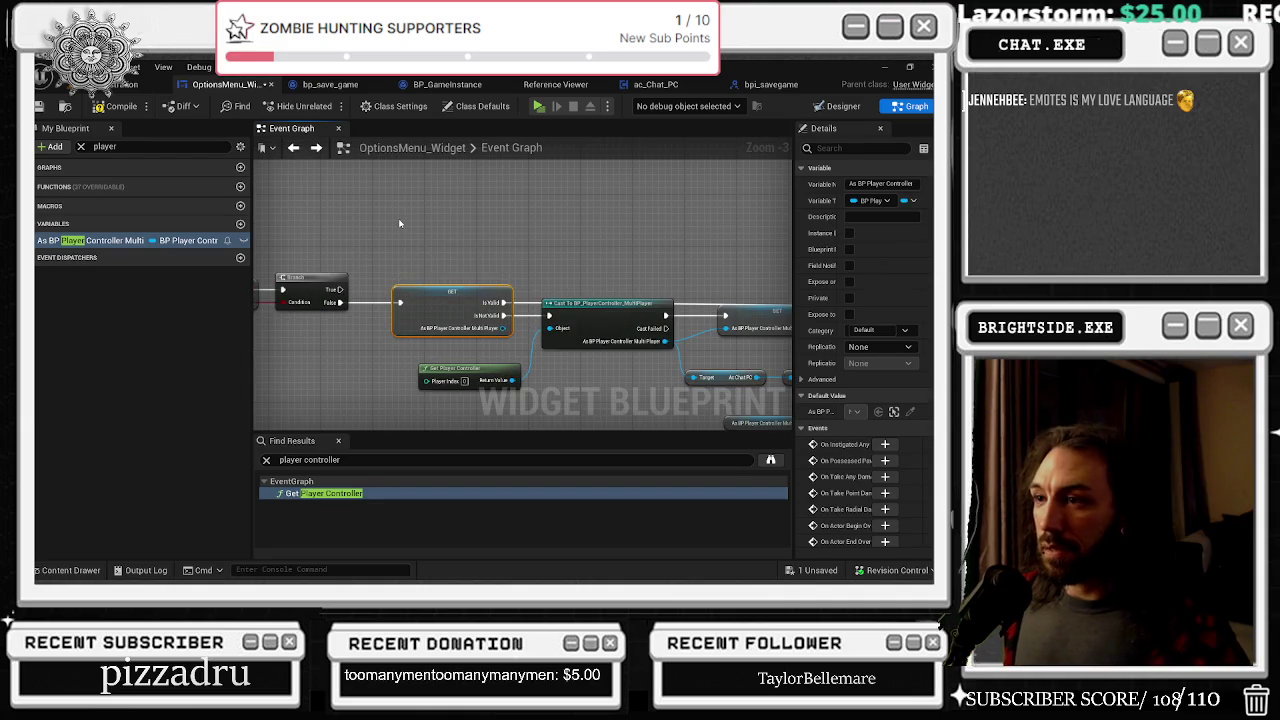
Step: Paste a validity-check node and wire it to Branch True
click(366, 287)
key(ctrl+v)
mouse_move(340, 290)
mouse_down()
mouse_move(406, 231)
mouse_move(396, 236)
mouse_up()
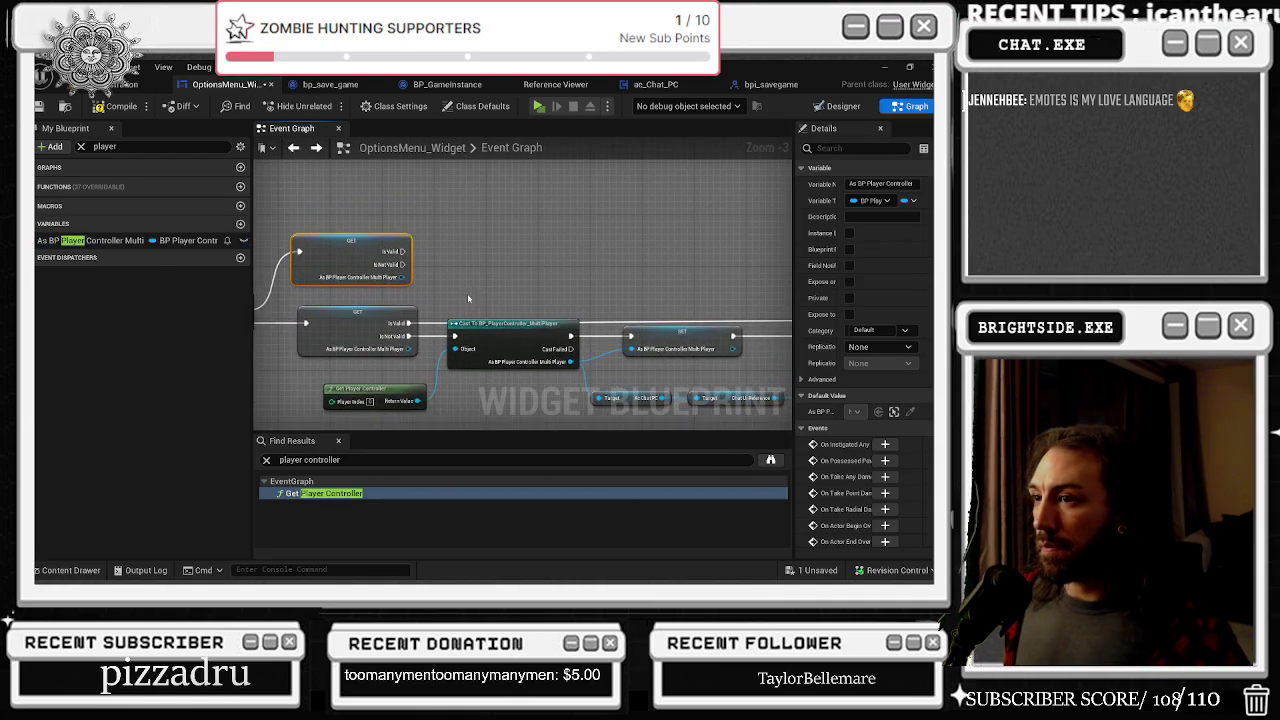
Step: Paste Cast To BP_PlayerController_MultiPlayer with Get Player Controller and store the cast in the player controller variable
click(444, 344)
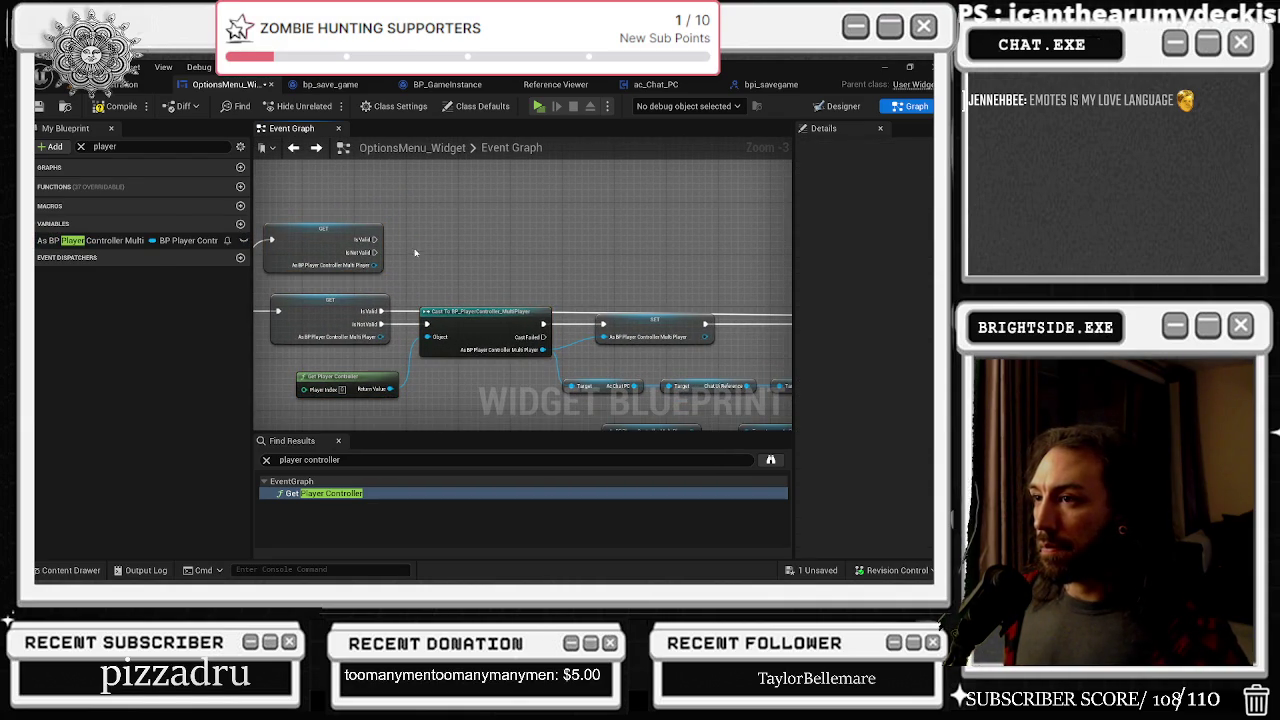
key(ctrl+v)
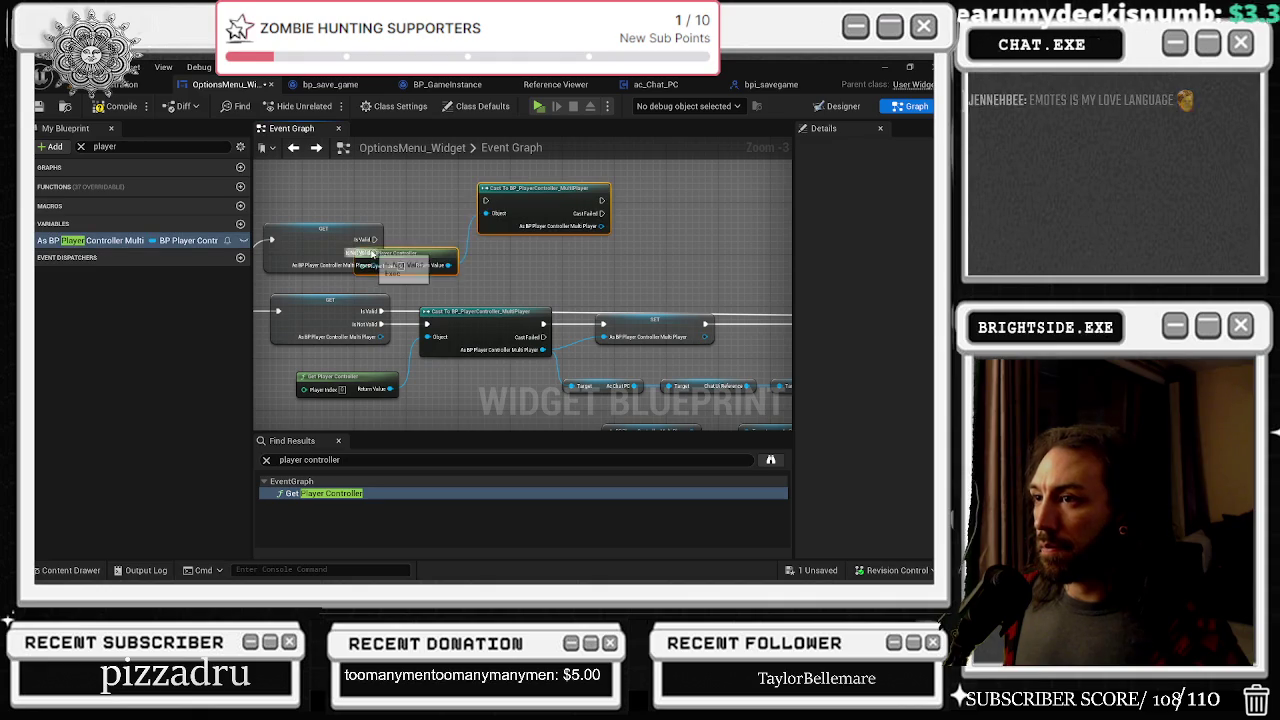
right_click(415, 248)
click(414, 224)
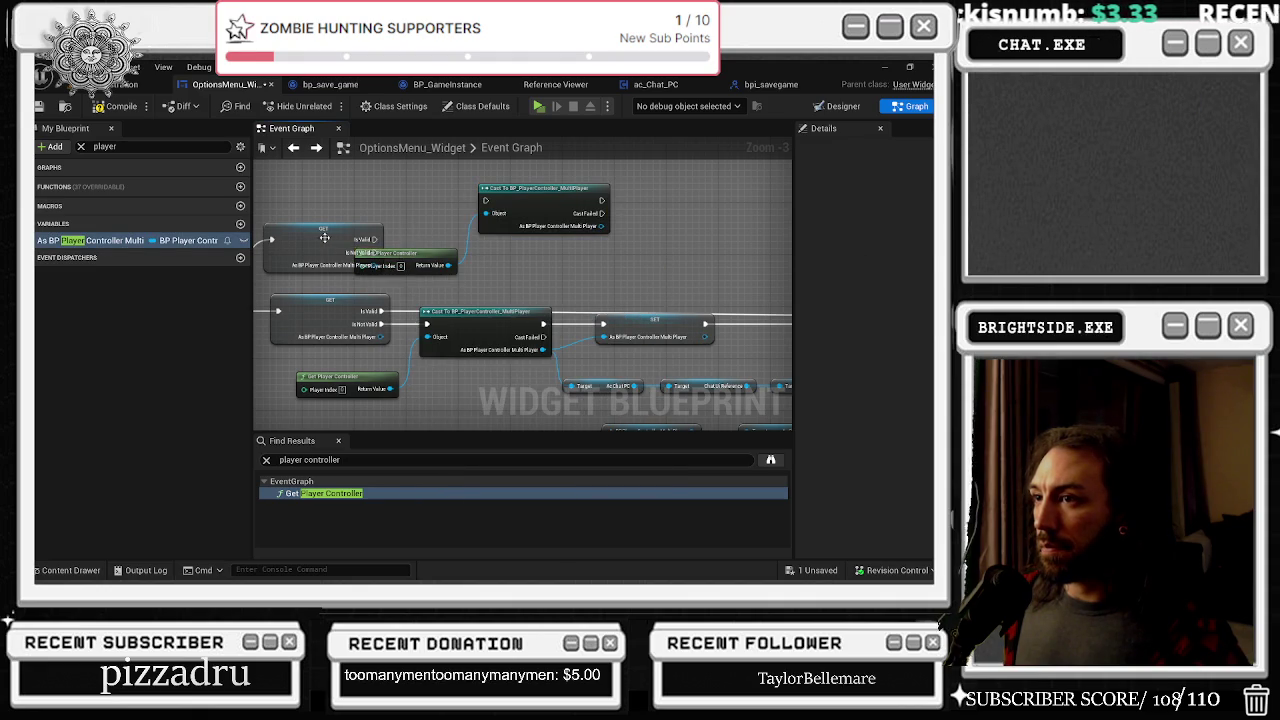
drag(328, 238, 328, 218)
drag(531, 197, 531, 229)
mouse_move(413, 252)
mouse_down()
mouse_move(420, 167)
mouse_move(507, 243)
mouse_up()
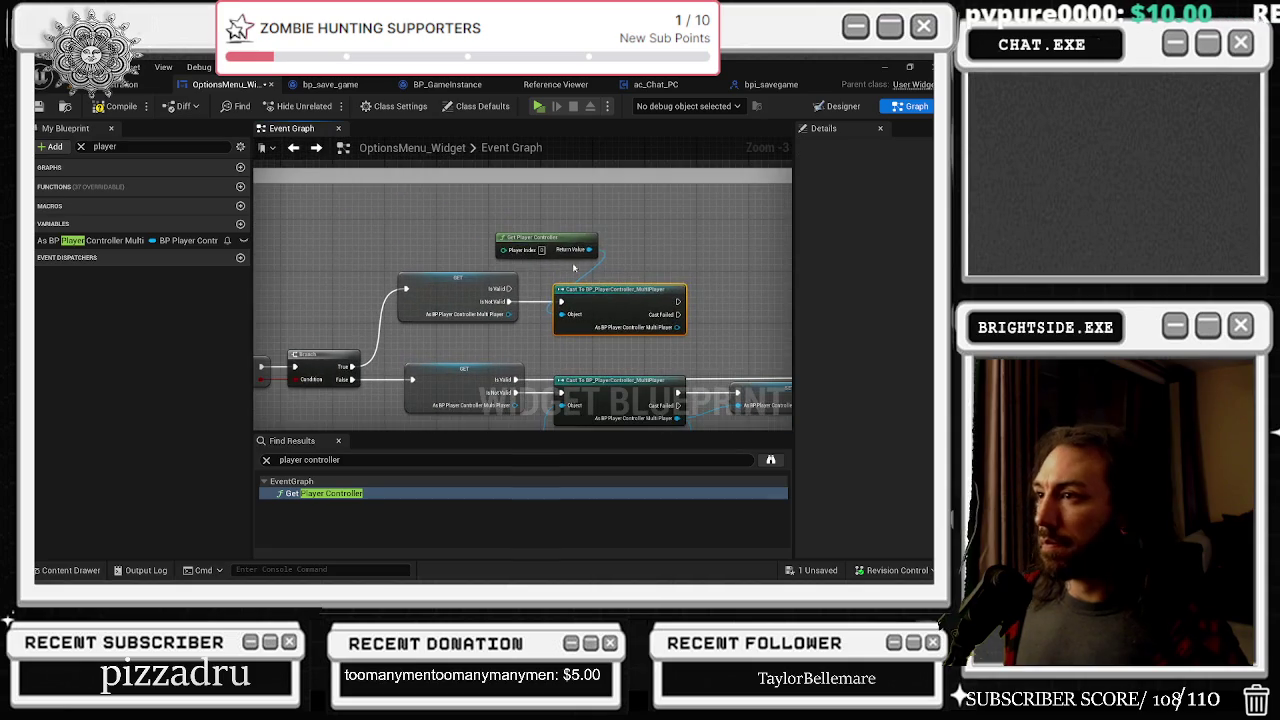
drag(741, 366, 491, 331)
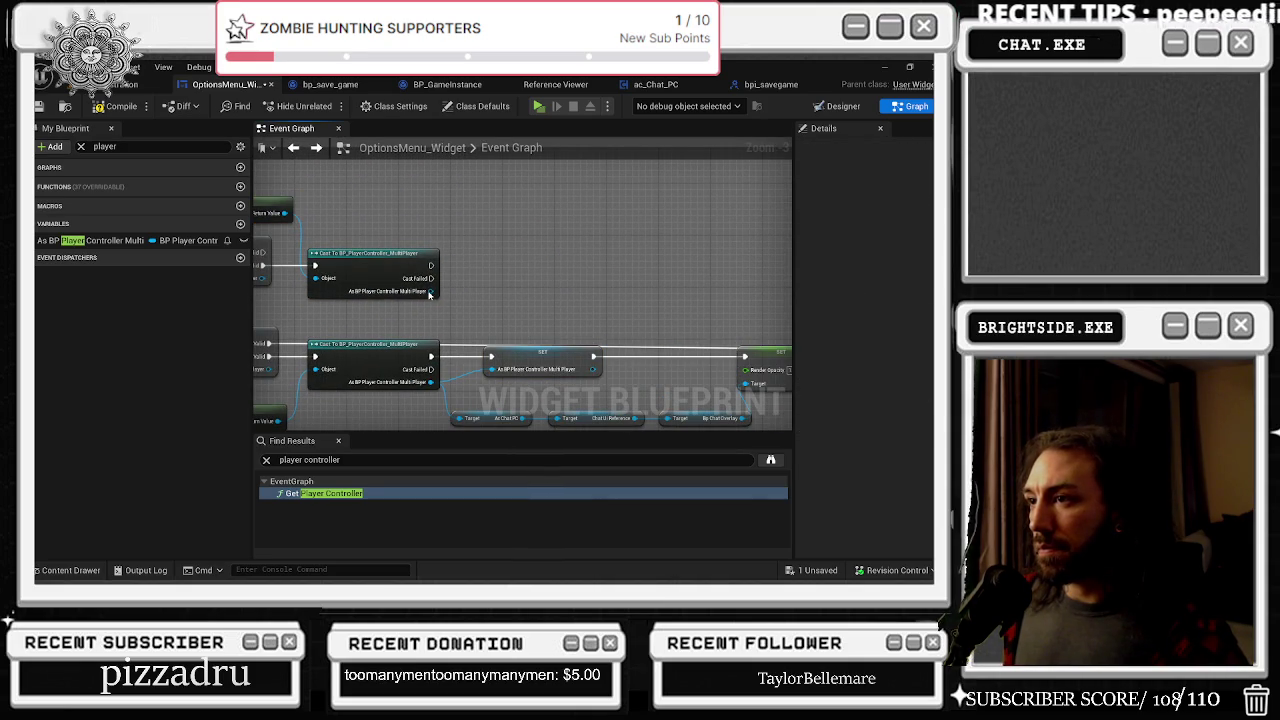
drag(429, 293, 429, 293)
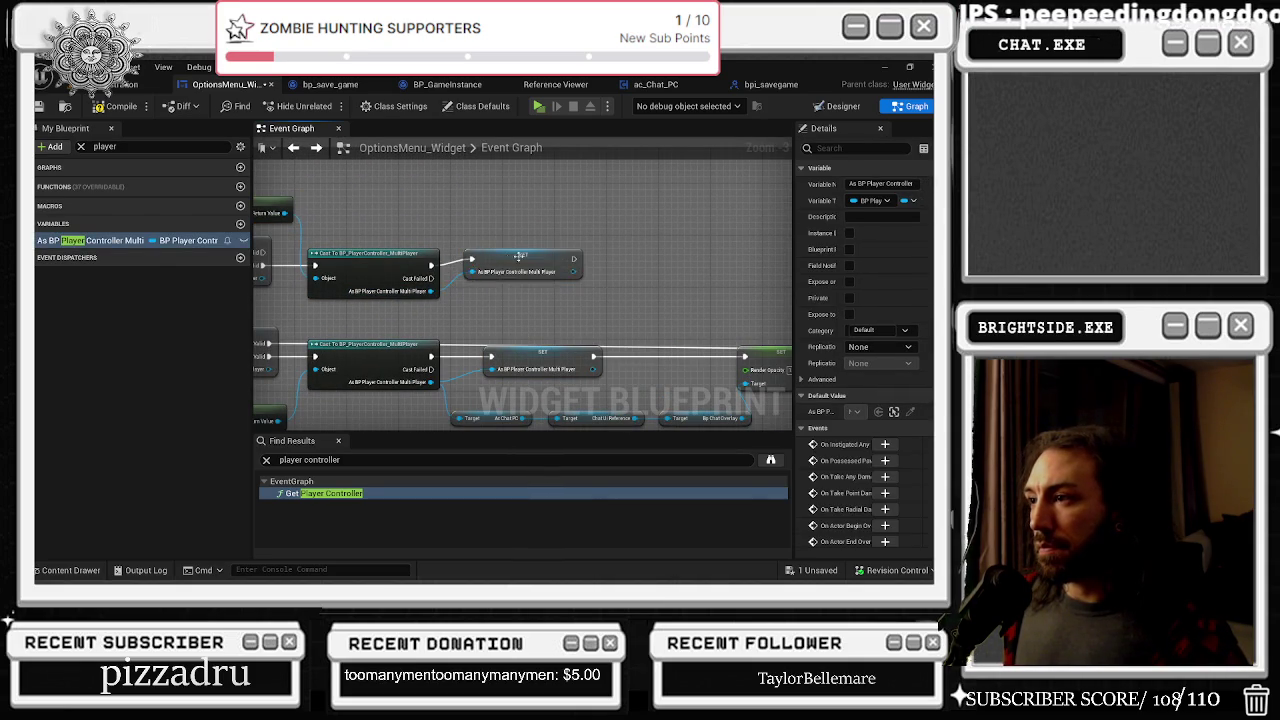
Step: Paste the Get Chat Reference and Bp Chat Overlay getters above the new SET node
drag(515, 258, 421, 245)
drag(531, 328, 585, 333)
click(418, 376)
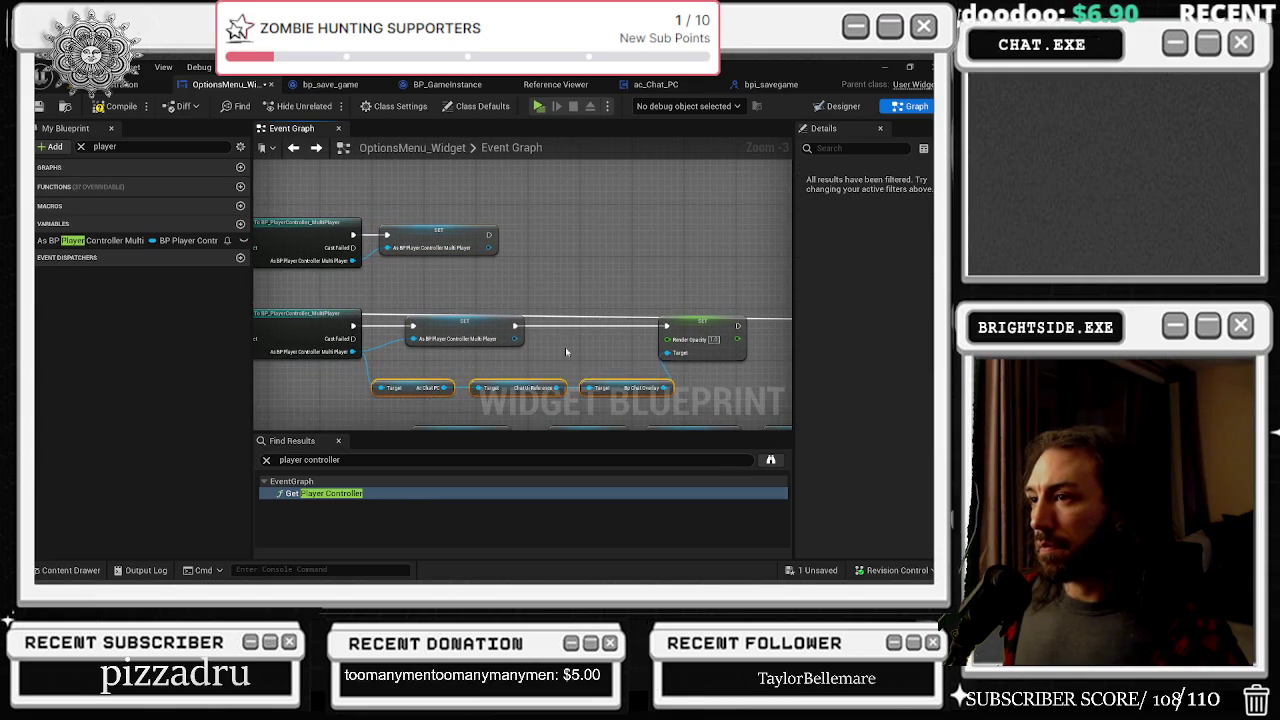
drag(471, 272, 463, 352)
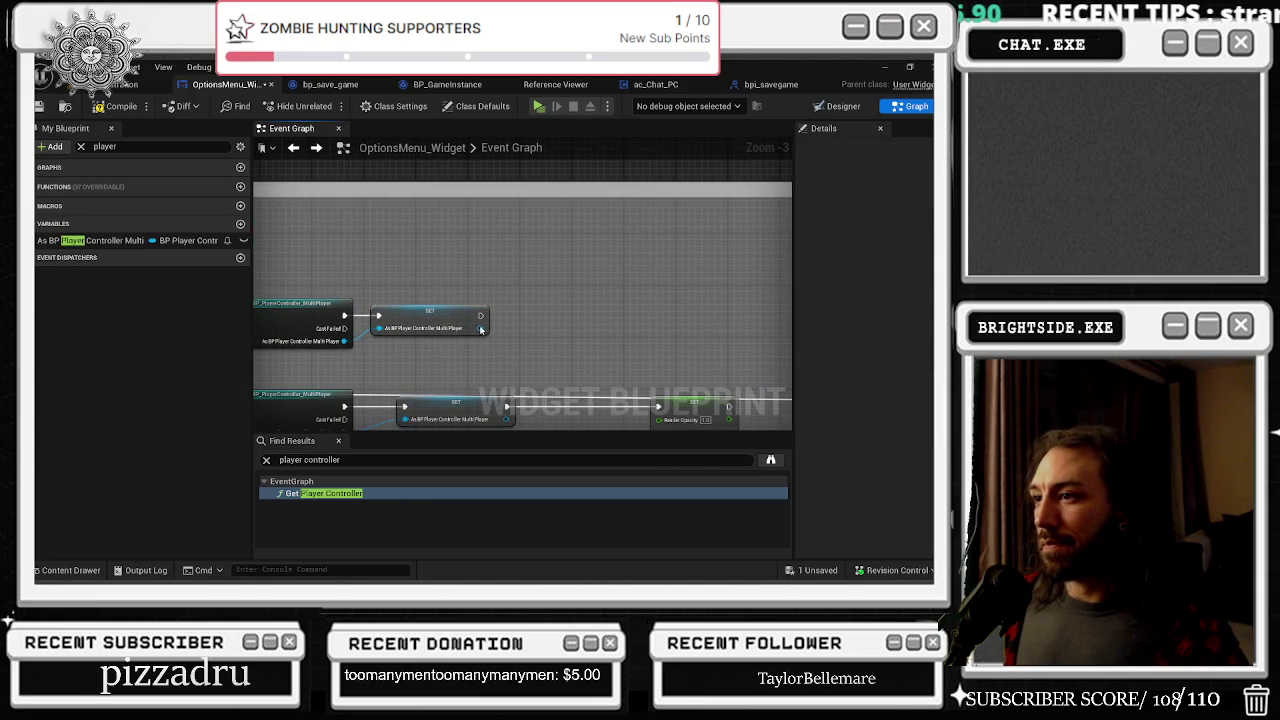
key(ctrl+v)
mouse_move(414, 270)
mouse_down()
mouse_move(513, 273)
mouse_move(512, 294)
mouse_up()
drag(601, 265, 476, 245)
click(477, 251)
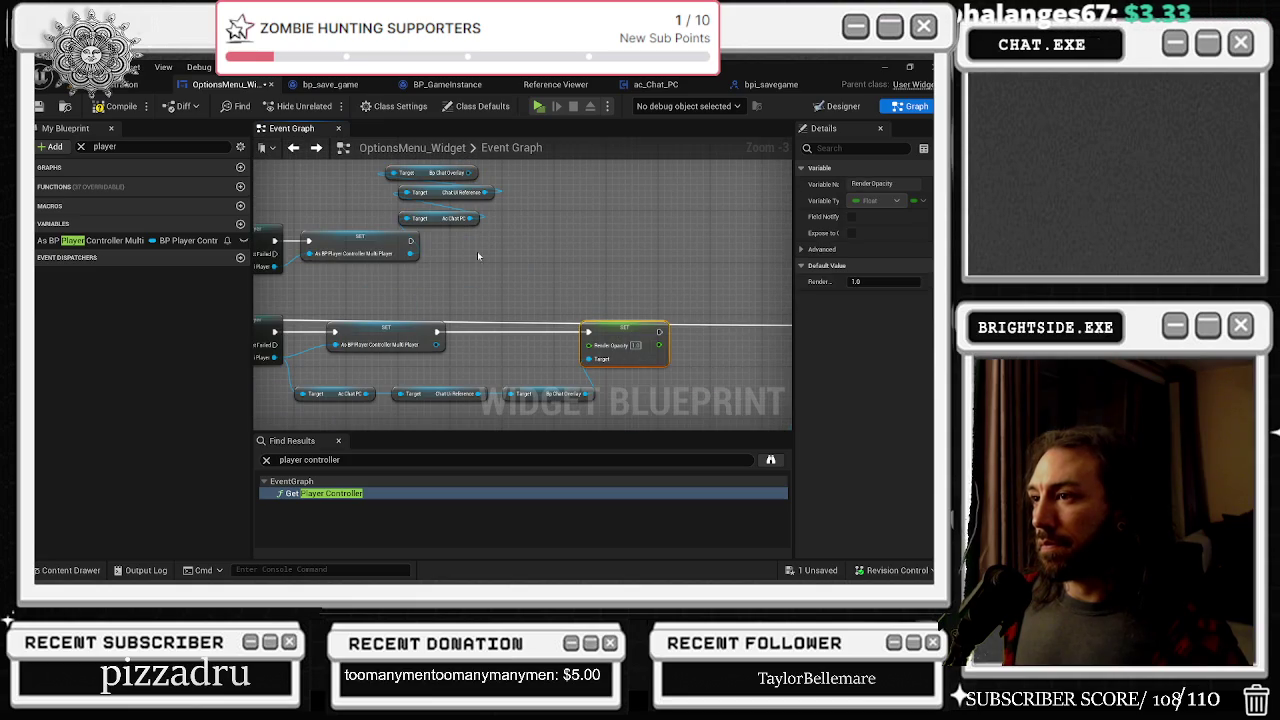
Step: Add a Set Render Opacity node after the SET node, targeting Bp Chat Overlay
key(ctrl+v)
click(414, 244)
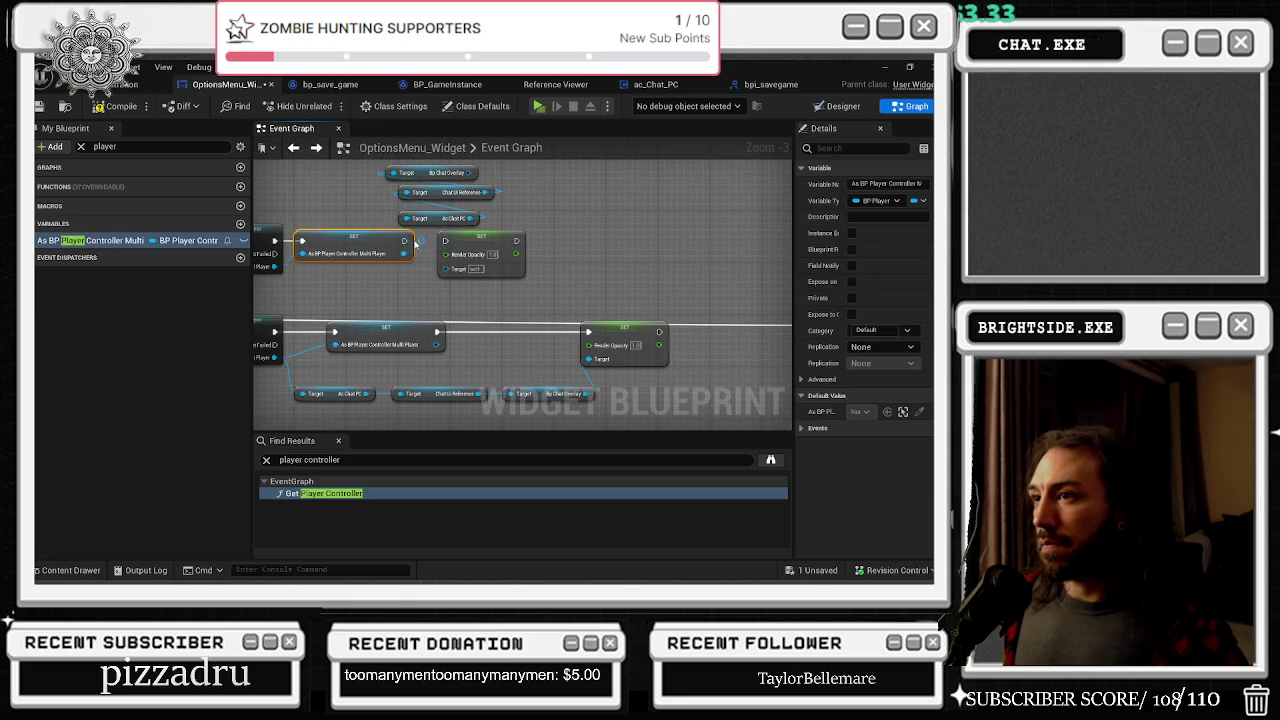
drag(403, 241, 502, 252)
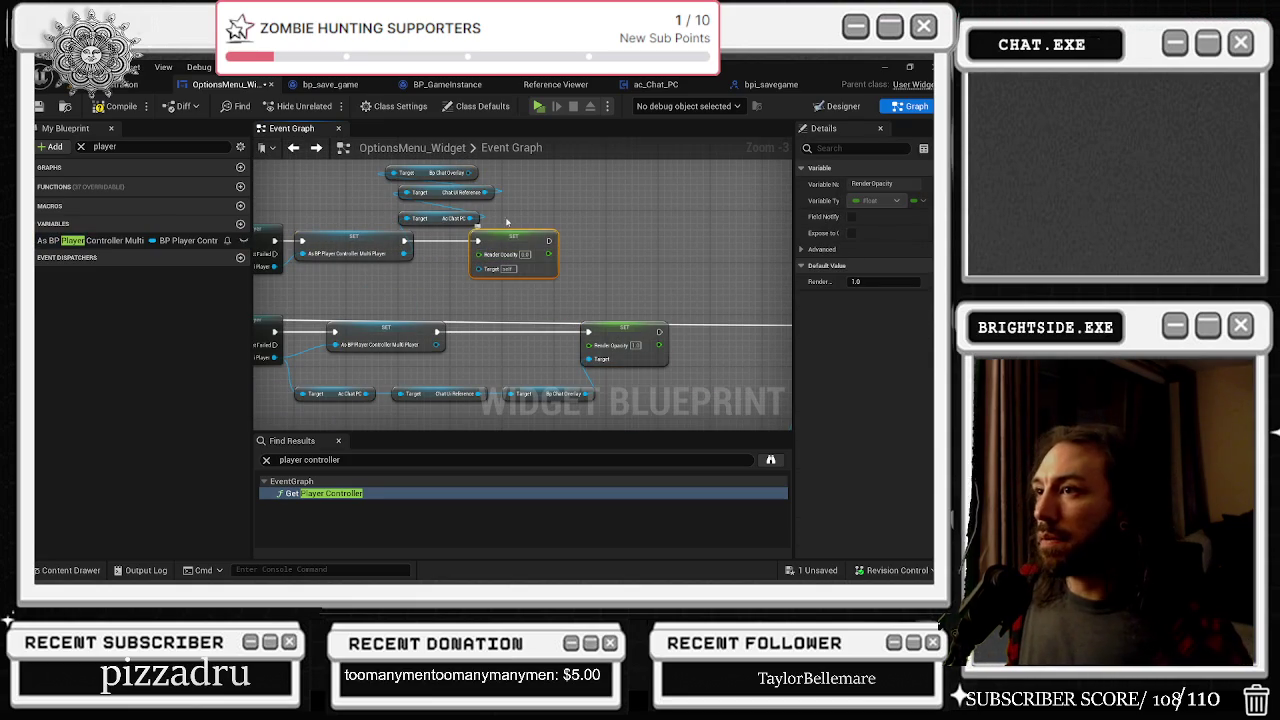
drag(505, 238, 535, 235)
drag(474, 172, 482, 268)
click(90, 240)
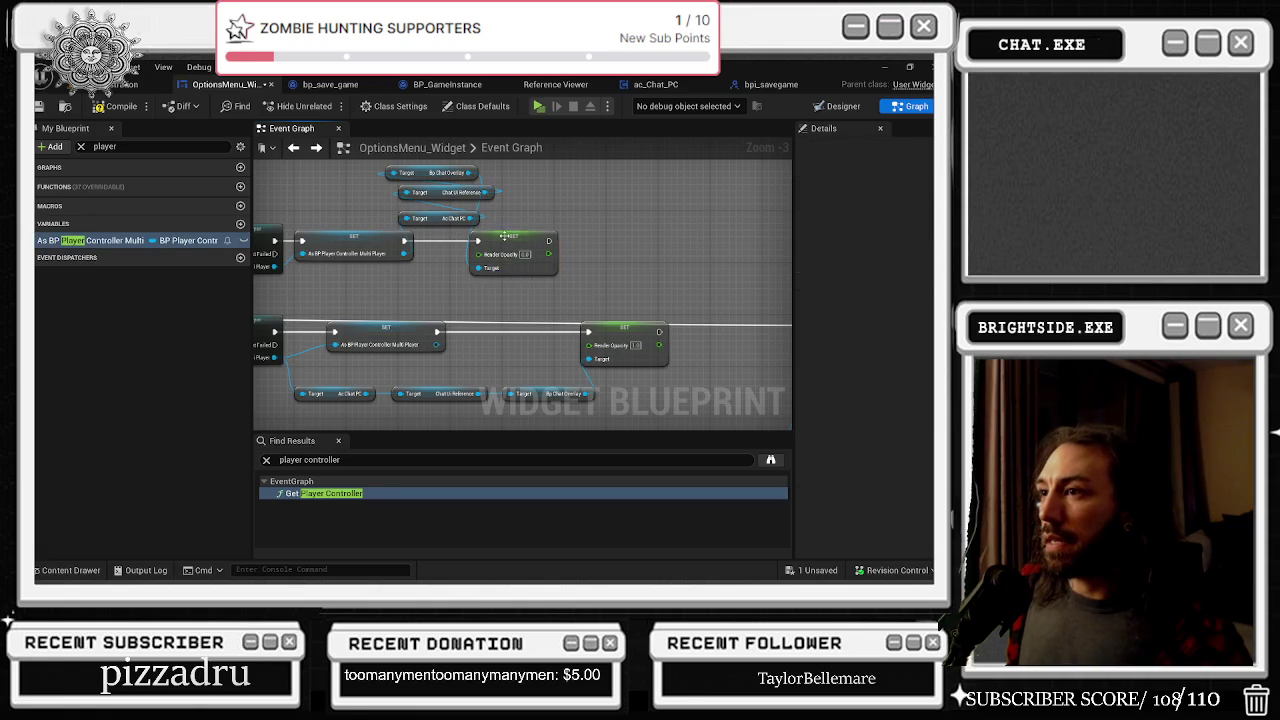
scroll(395, 290, up, 2)
drag(395, 290, 422, 301)
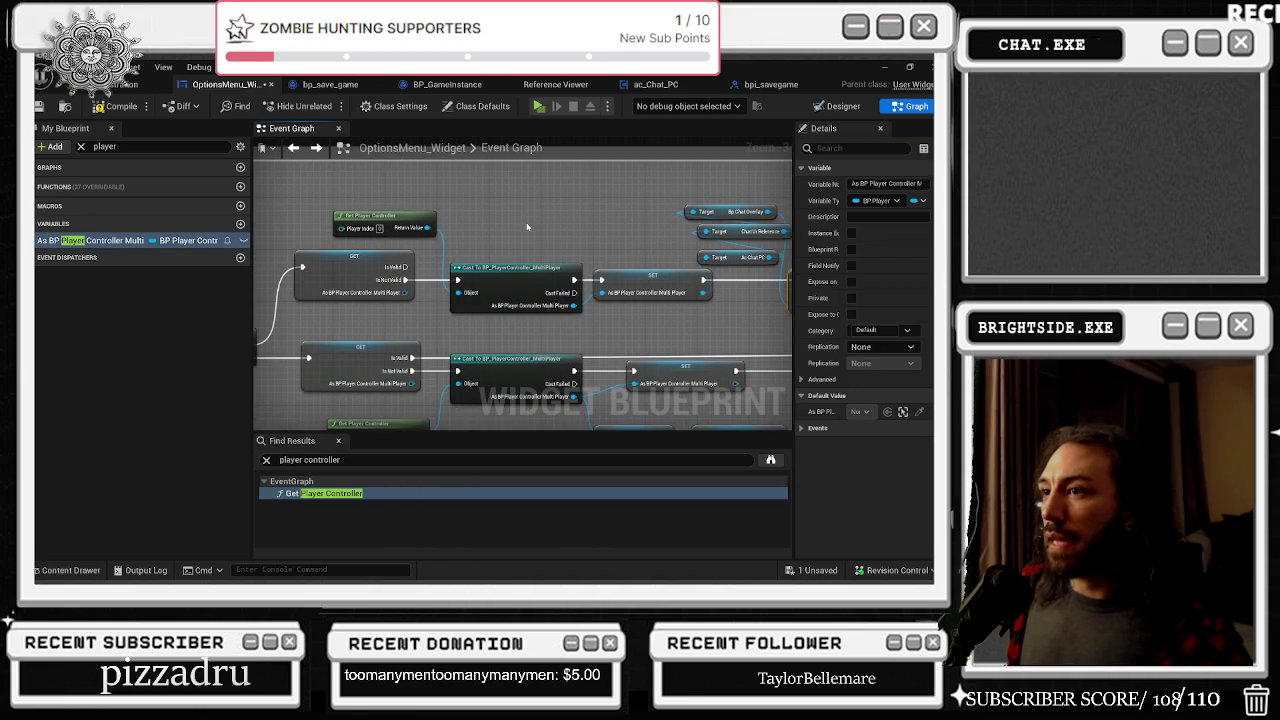
Step: Bring both opacity SET nodes and their chat getter rows into view
mouse_move(543, 238)
mouse_down()
mouse_move(453, 263)
mouse_move(303, 253)
mouse_move(123, 201)
mouse_move(100, 167)
mouse_move(304, 116)
mouse_up()
drag(404, 183, 302, 176)
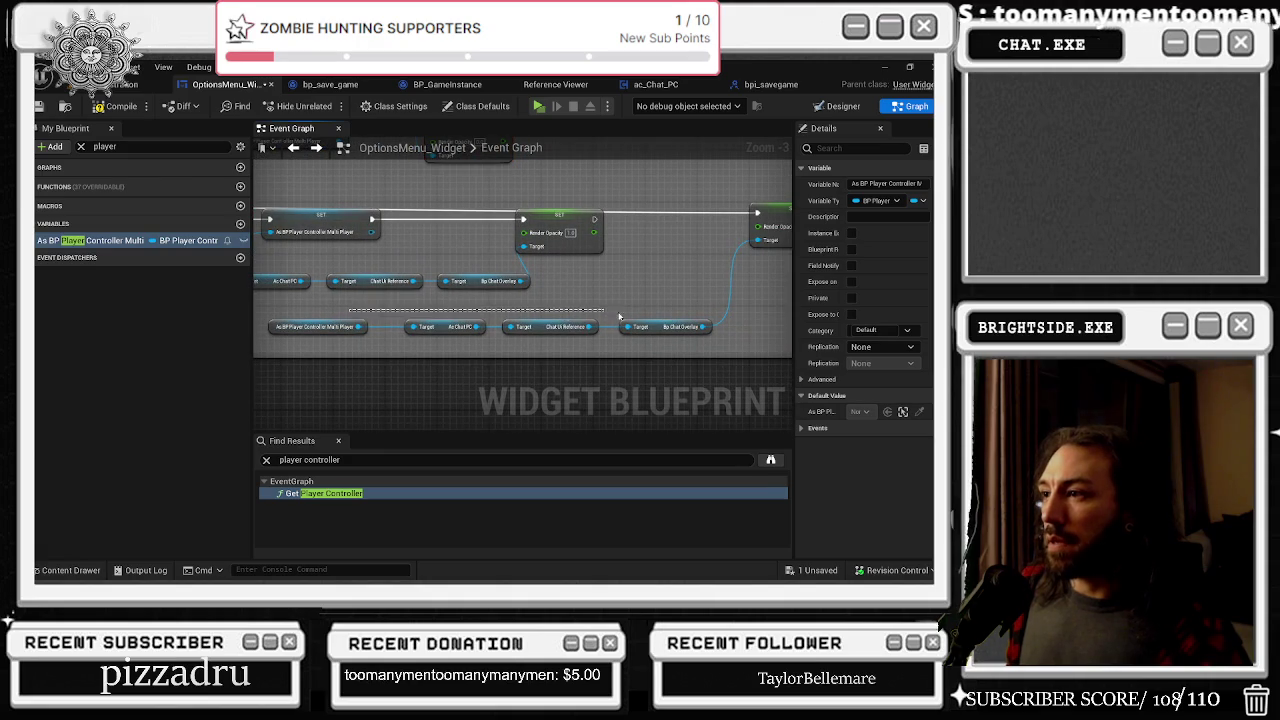
drag(599, 316, 758, 306)
click(776, 213)
mouse_move(637, 274)
mouse_down()
mouse_move(610, 362)
mouse_move(552, 456)
mouse_up()
mouse_move(530, 256)
mouse_down()
mouse_move(480, 325)
mouse_move(426, 277)
mouse_up()
click(509, 270)
Step: Line up the As Chat PC, Chat UI Reference and Bp Chat Overlay getters, then save the blueprint
drag(568, 328, 510, 282)
mouse_move(675, 328)
mouse_down()
mouse_move(650, 286)
mouse_move(538, 291)
mouse_move(645, 305)
mouse_move(625, 260)
mouse_up()
mouse_move(765, 198)
mouse_down()
mouse_move(687, 200)
mouse_move(486, 343)
mouse_move(714, 343)
mouse_up()
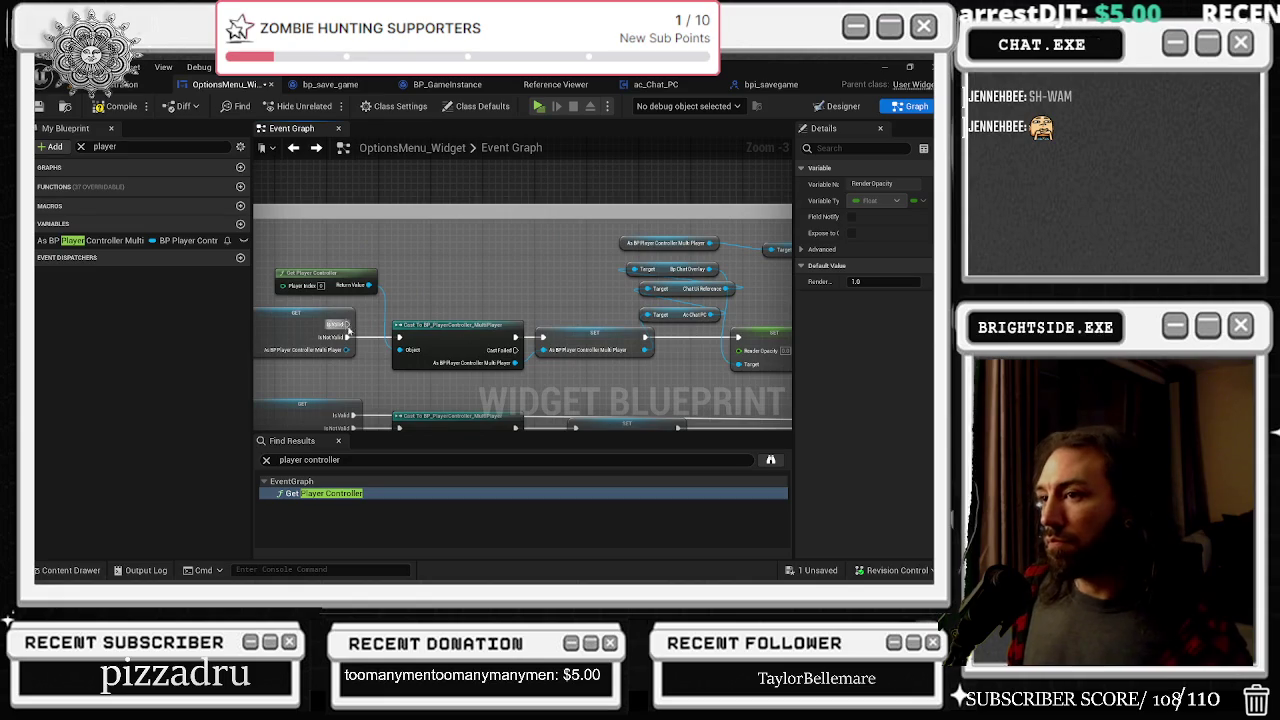
click(705, 325)
drag(712, 320, 514, 334)
mouse_move(480, 290)
mouse_down()
mouse_move(418, 313)
mouse_move(491, 343)
mouse_up()
mouse_move(510, 288)
mouse_down()
mouse_move(459, 320)
mouse_move(470, 300)
mouse_move(498, 301)
mouse_up()
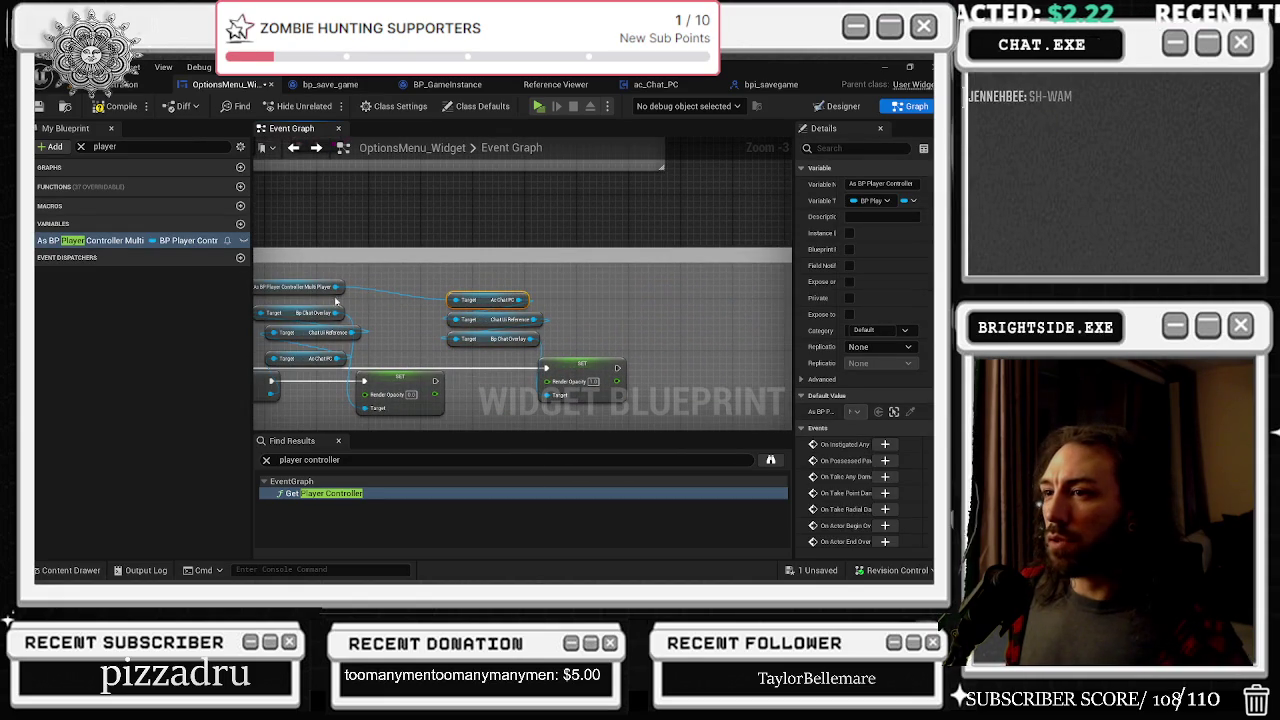
click(595, 385)
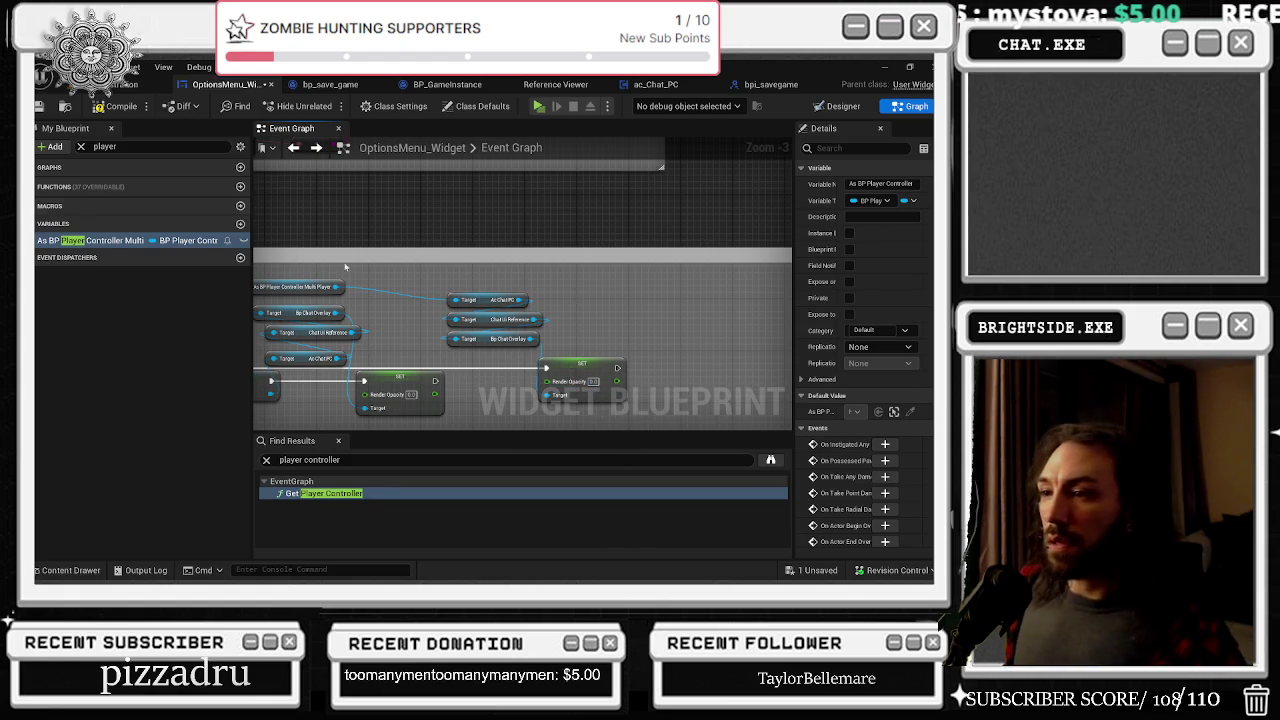
click(40, 107)
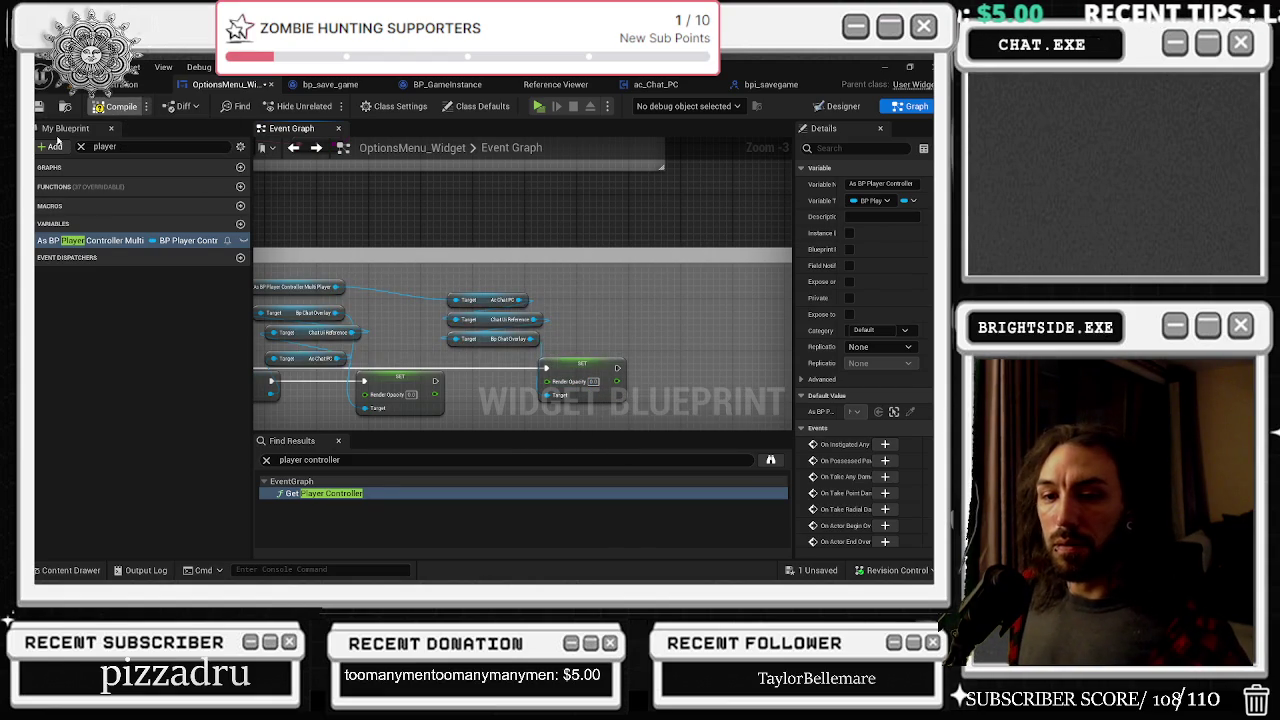
Step: Save the Demonstration level and test the pause menu's options screen in a play session
click(132, 84)
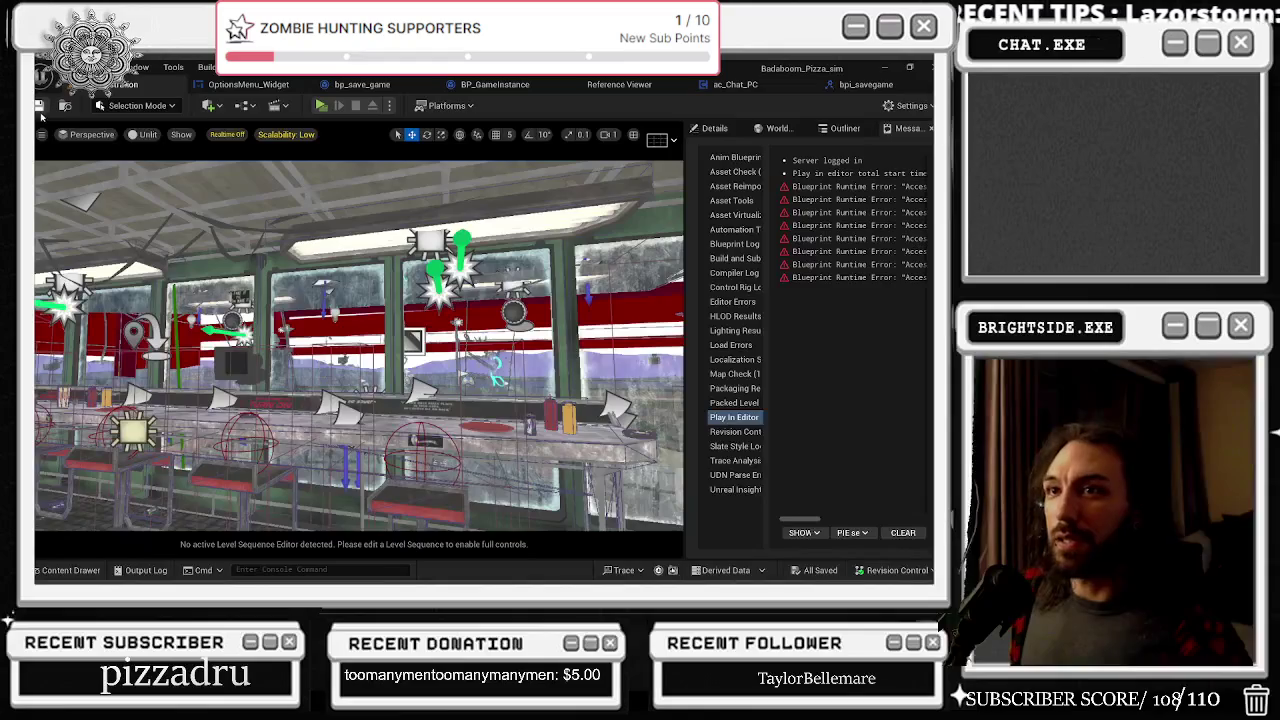
click(39, 107)
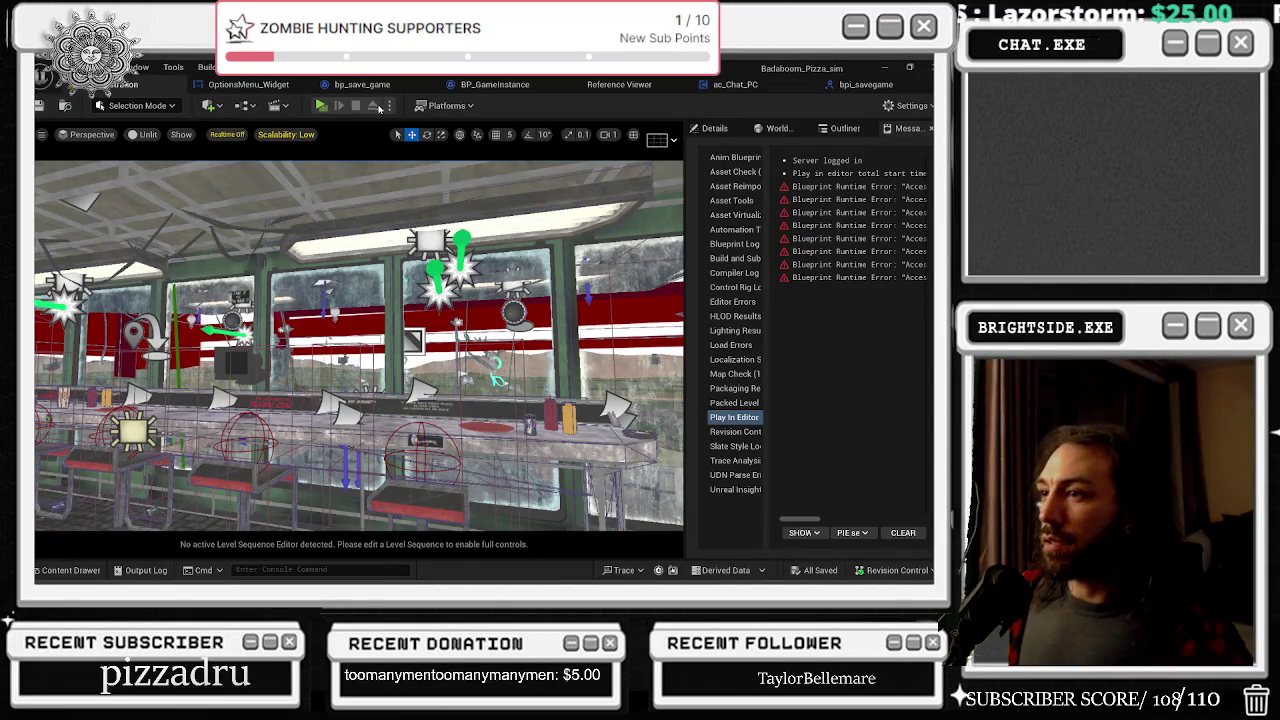
click(321, 106)
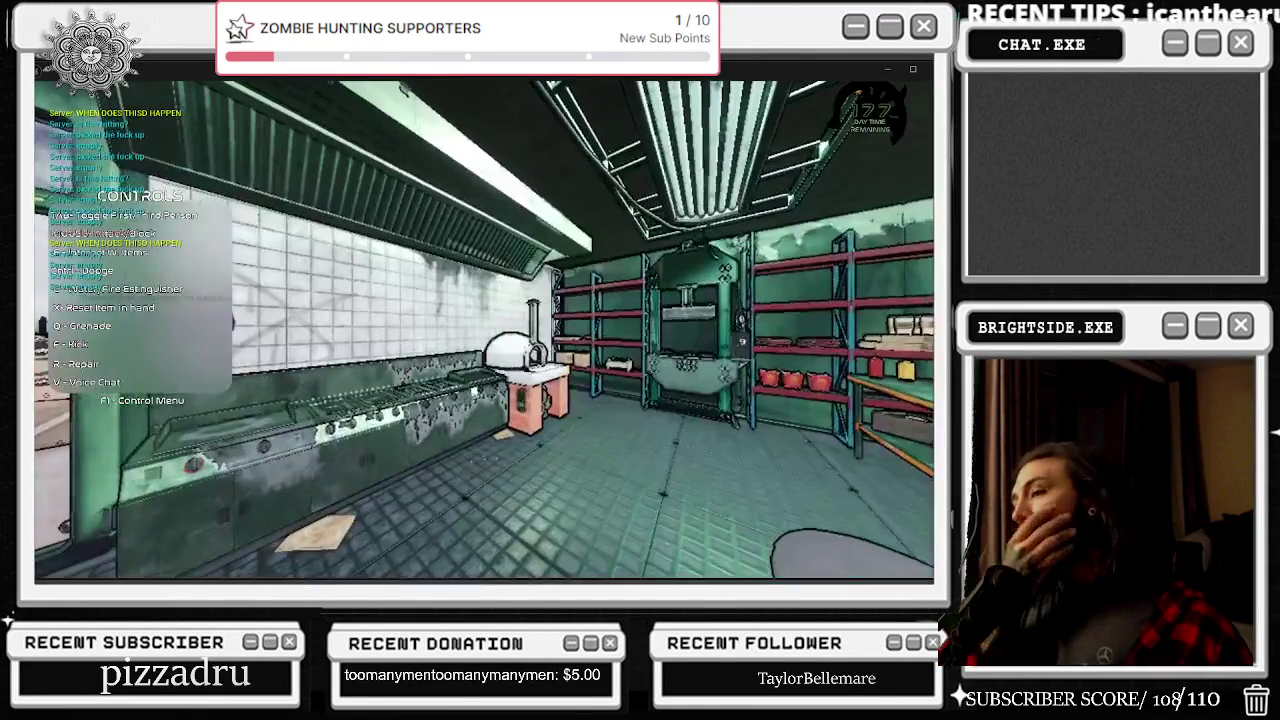
key(Escape)
click(533, 278)
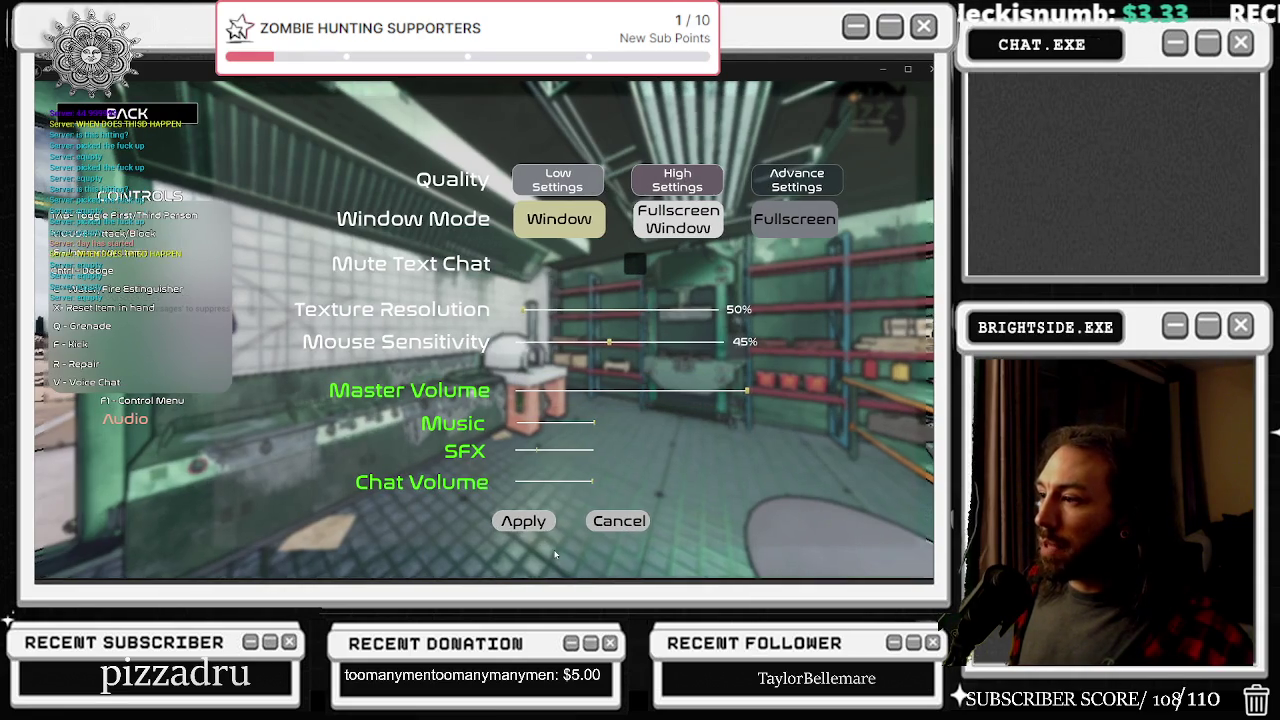
click(140, 115)
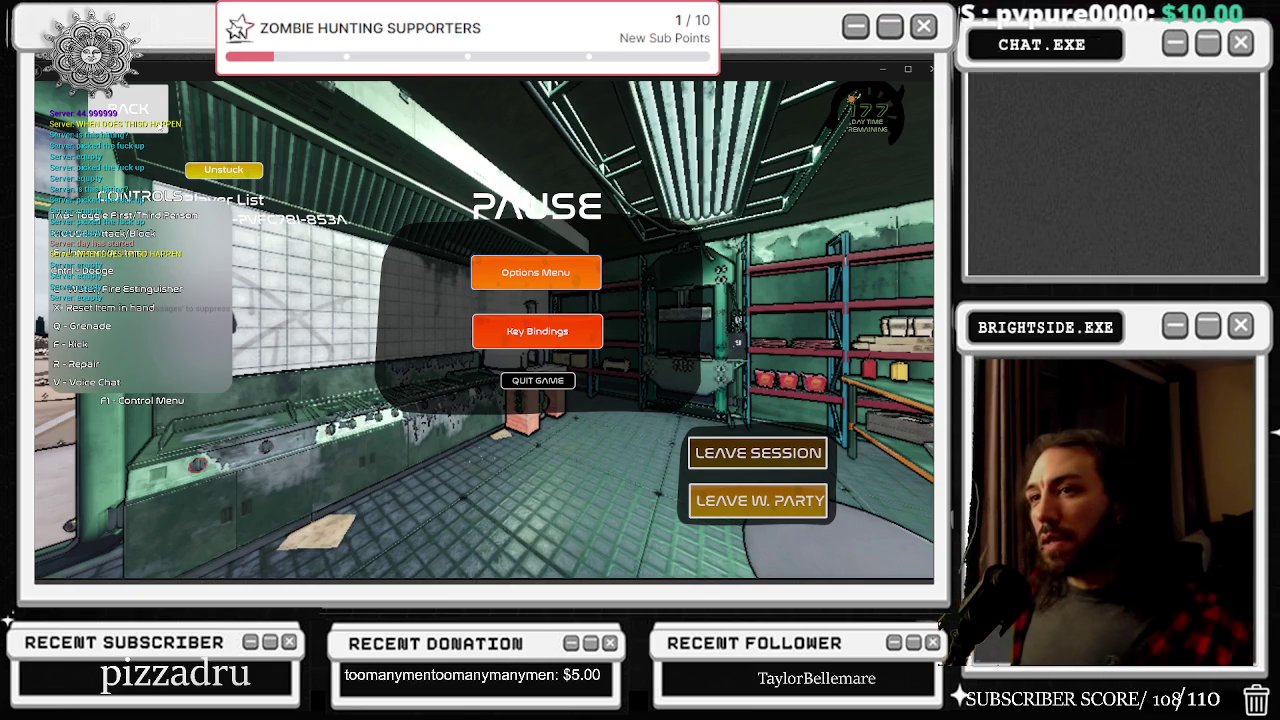
key(Escape)
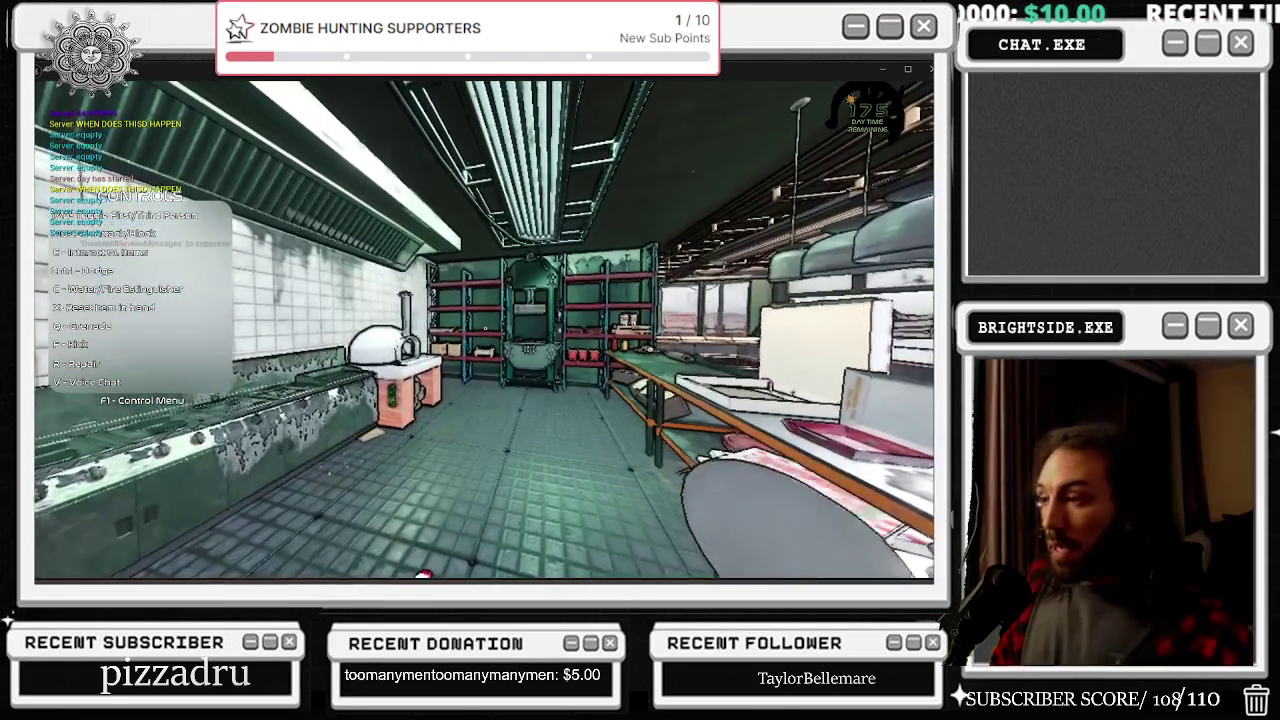
key(Escape)
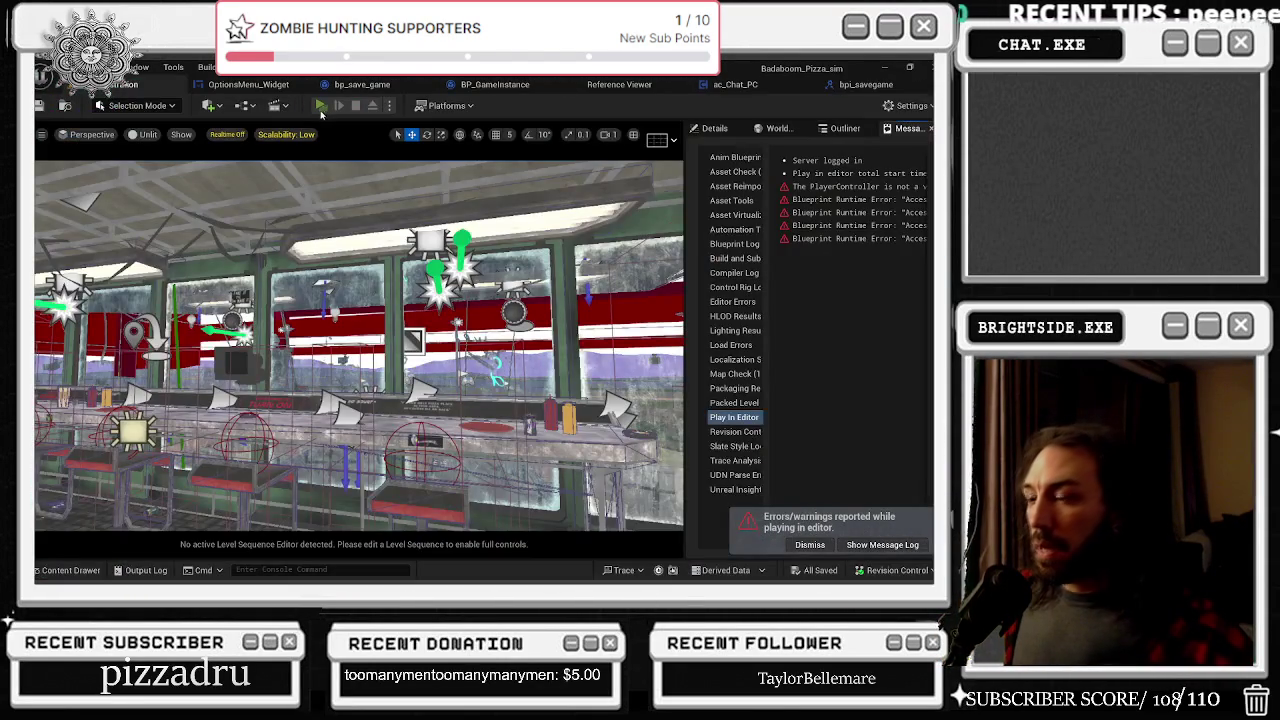
Step: Run and stop another play-in-editor test
click(320, 108)
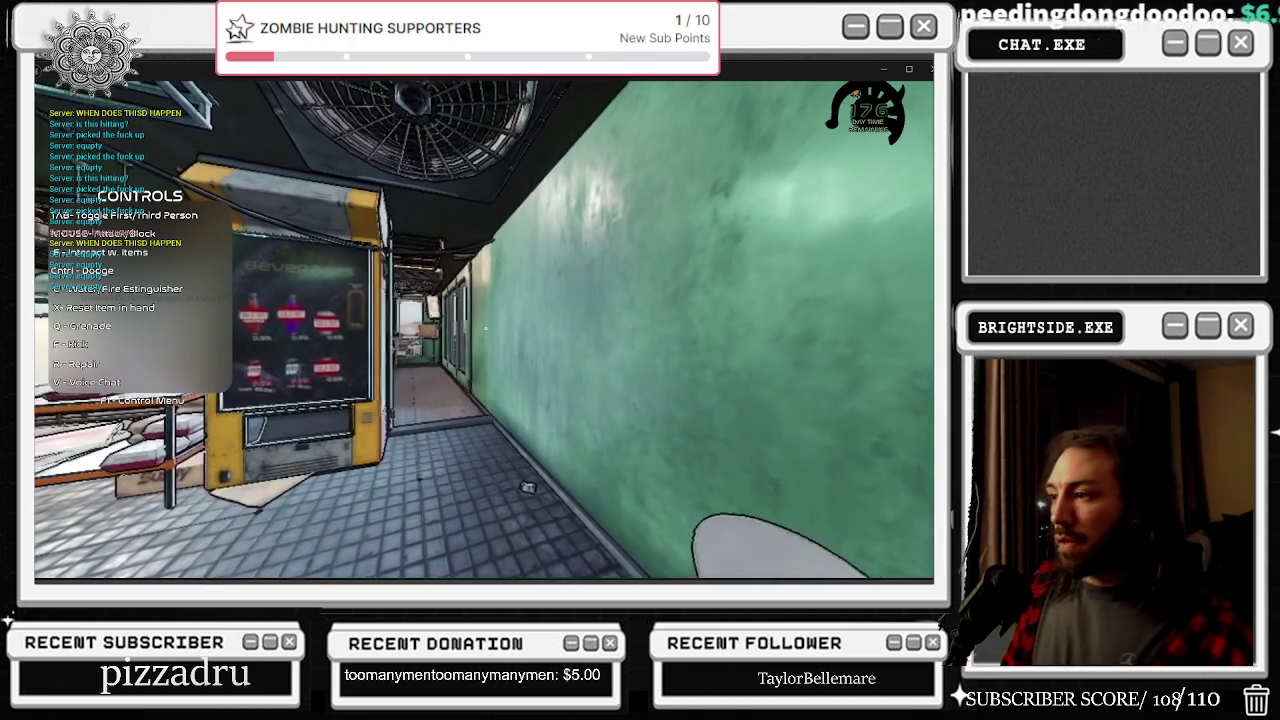
key(Escape)
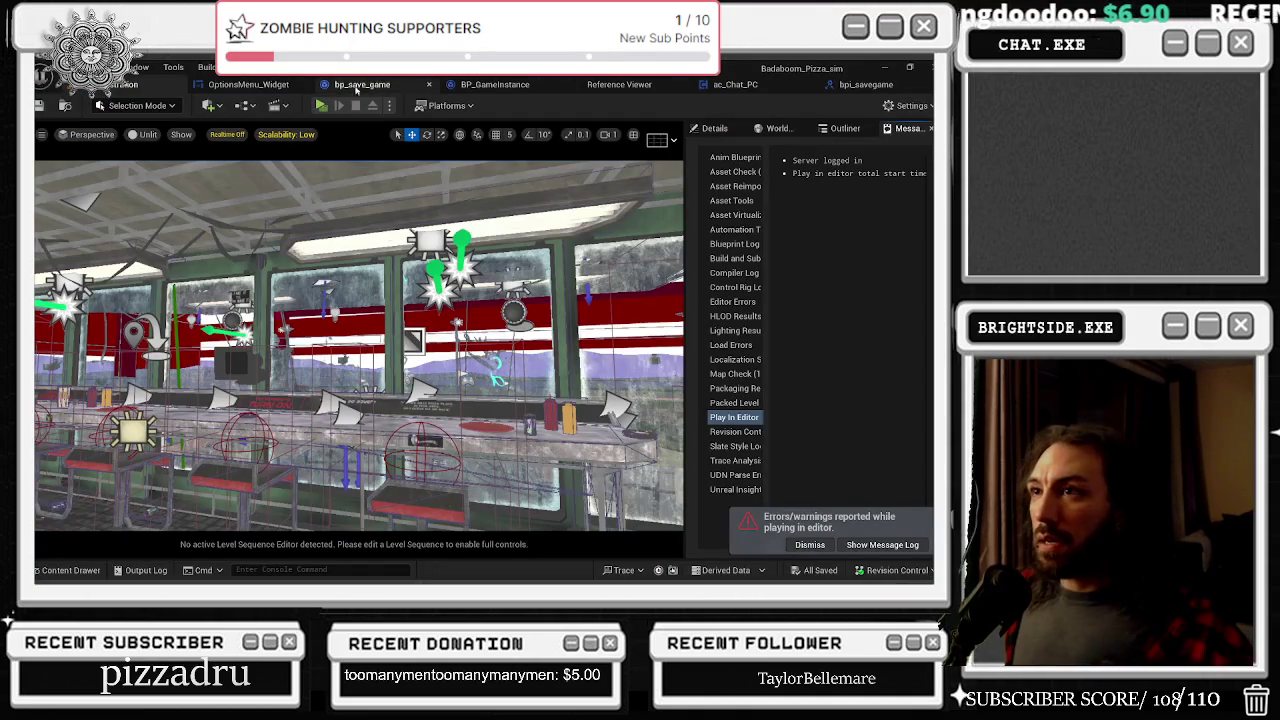
click(365, 84)
Step: Bring ac_Chat_PC's Branch and Remove from Parent nodes into view, making room around the SET node
click(433, 84)
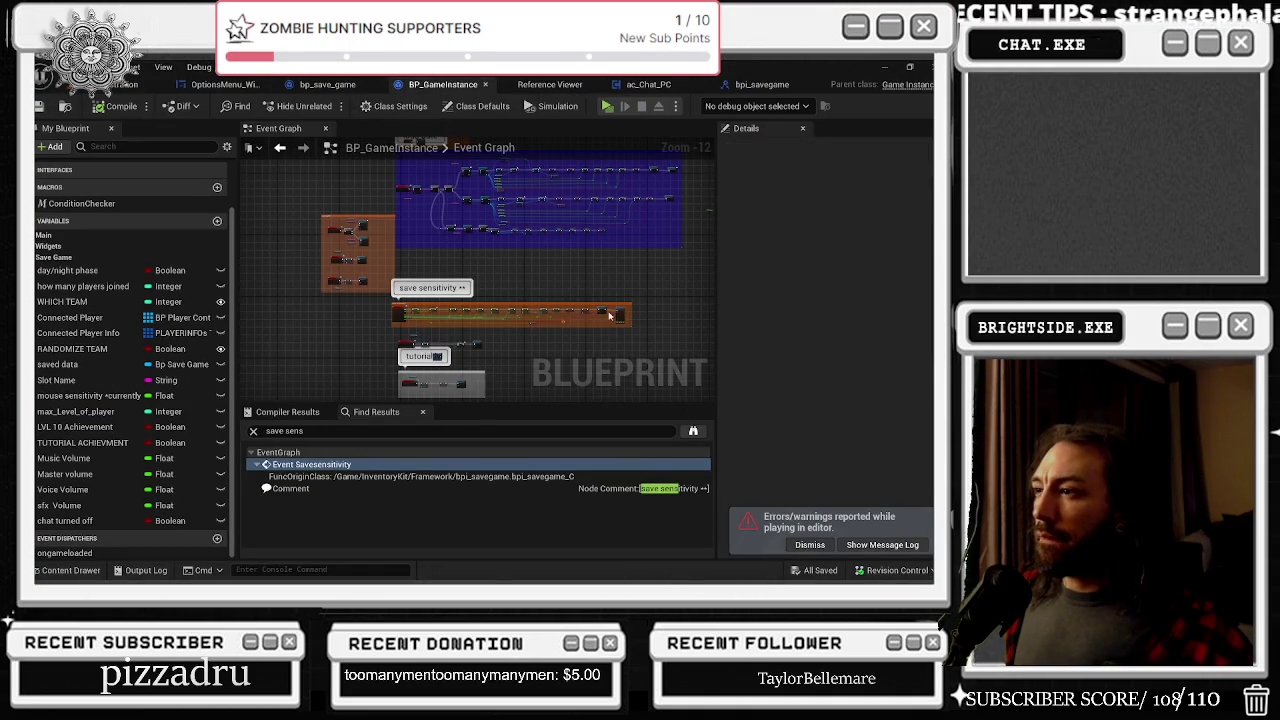
click(645, 88)
drag(573, 212, 328, 264)
drag(513, 284, 465, 272)
drag(565, 300, 631, 311)
click(463, 249)
drag(463, 249, 538, 234)
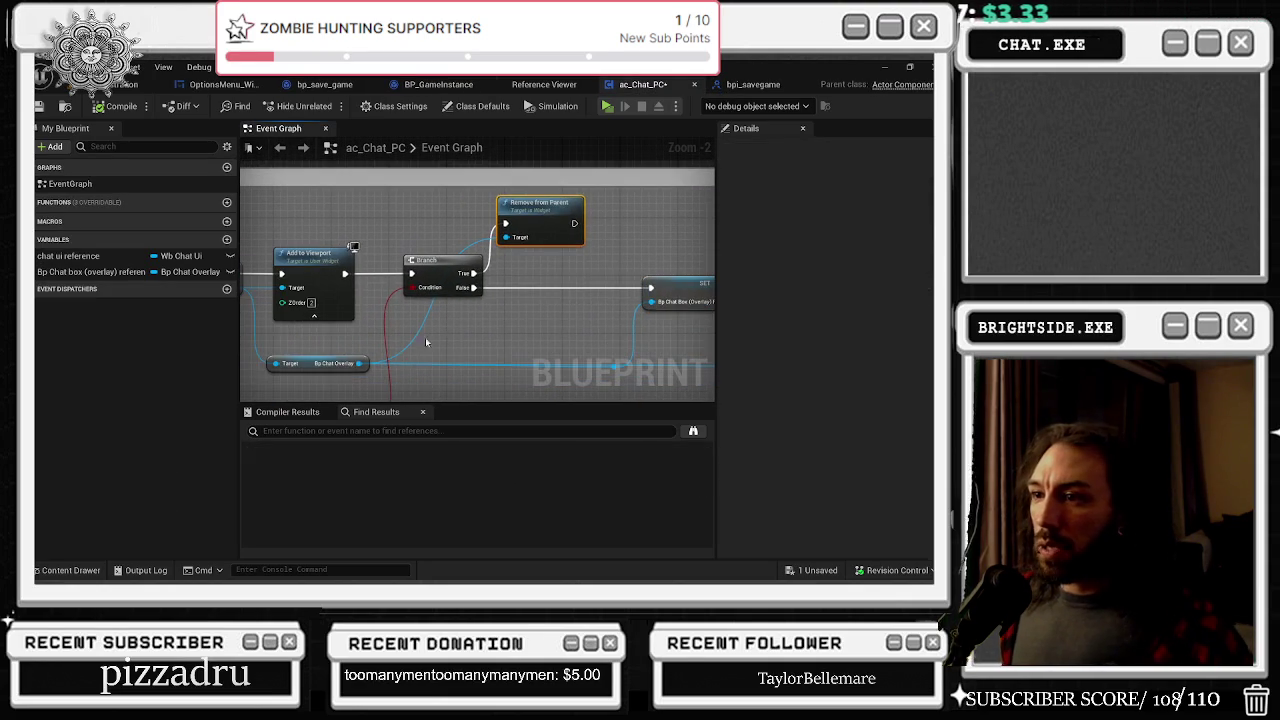
Step: Replace Remove from Parent with a Set Render Opacity (0.0) node on Branch True
drag(362, 363, 435, 349)
text(setrender opacity)
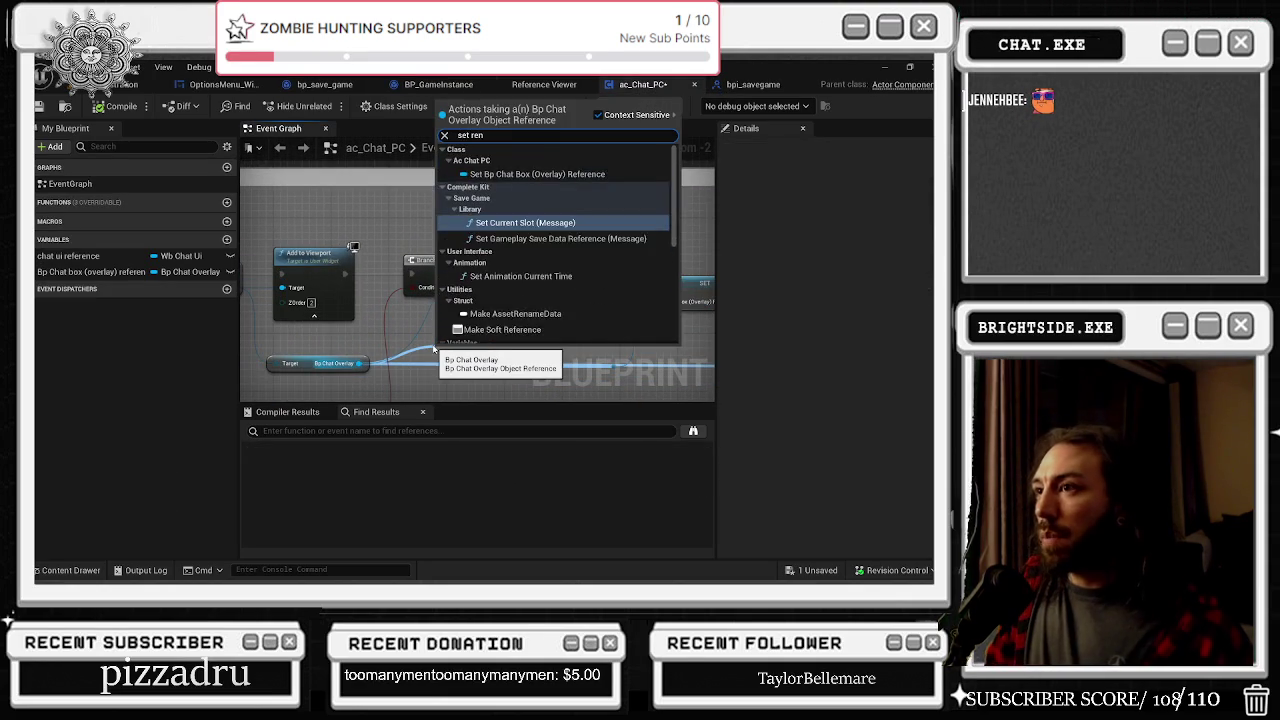
key(Return)
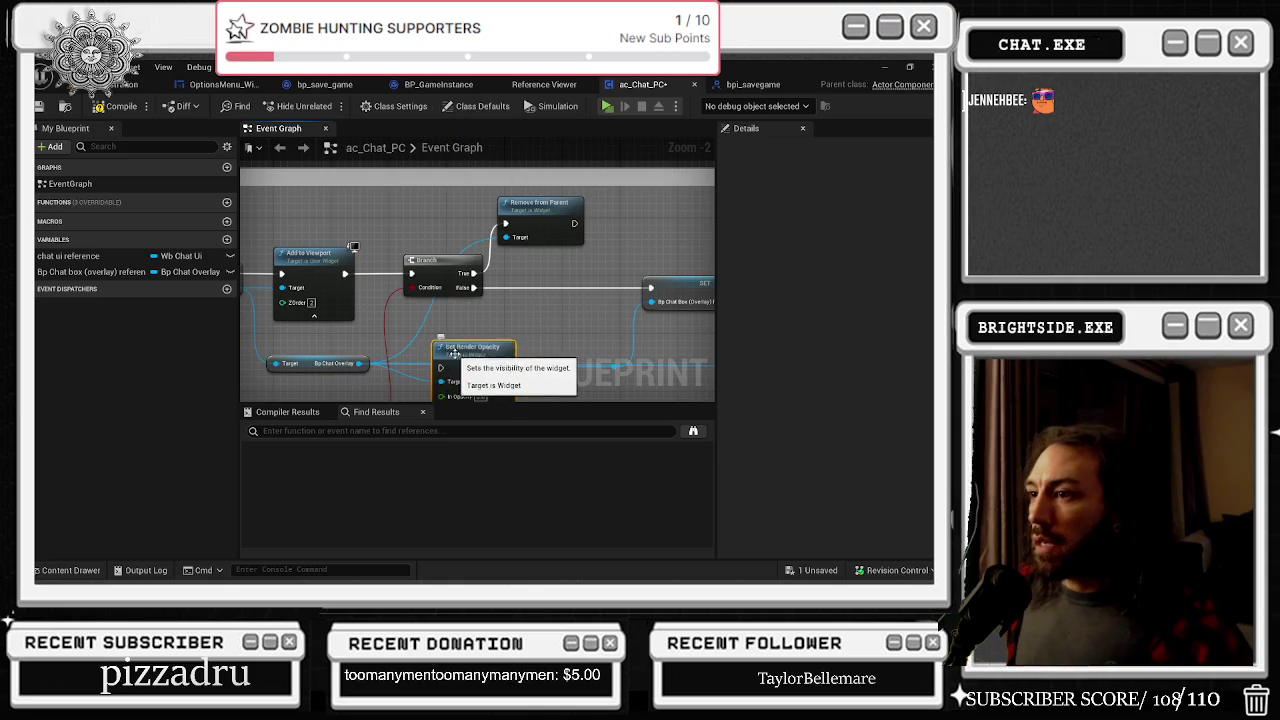
drag(435, 346, 493, 296)
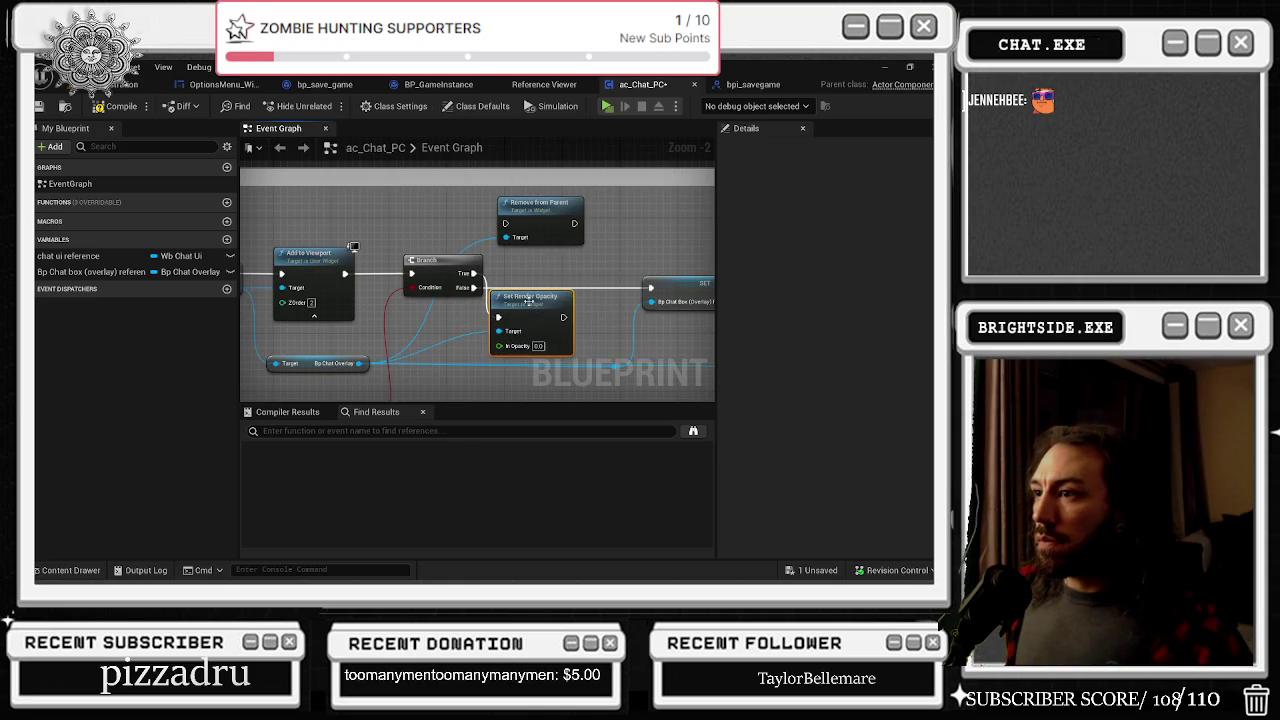
drag(537, 206, 552, 199)
key(Delete)
drag(530, 297, 549, 208)
drag(474, 273, 520, 229)
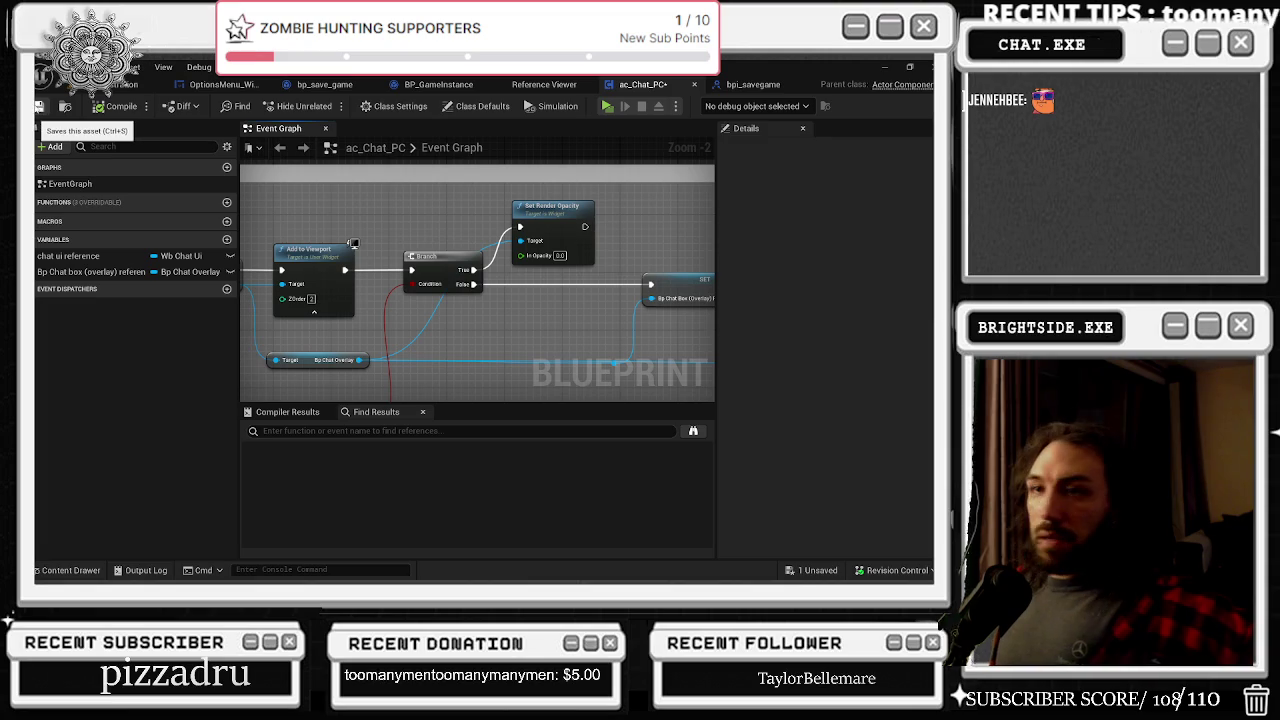
click(138, 84)
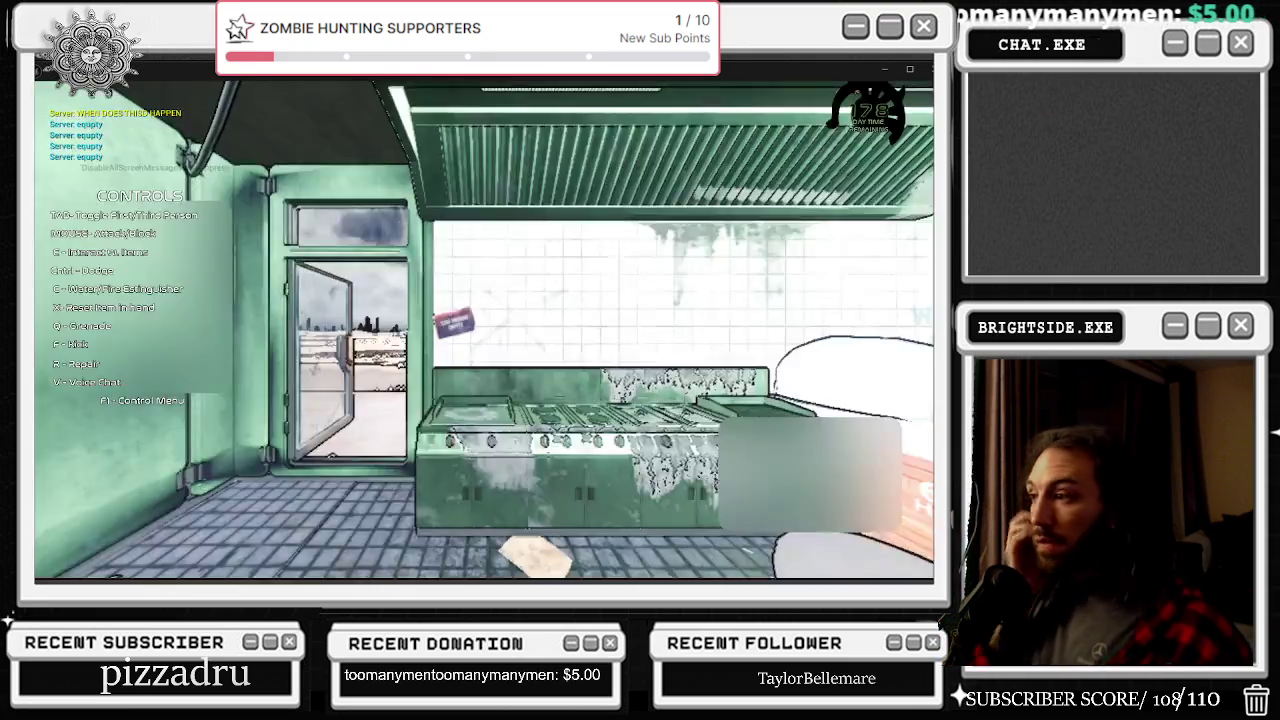
Step: Open the in-game pause and Options menus, then restart the play-in-editor session
key(Escape)
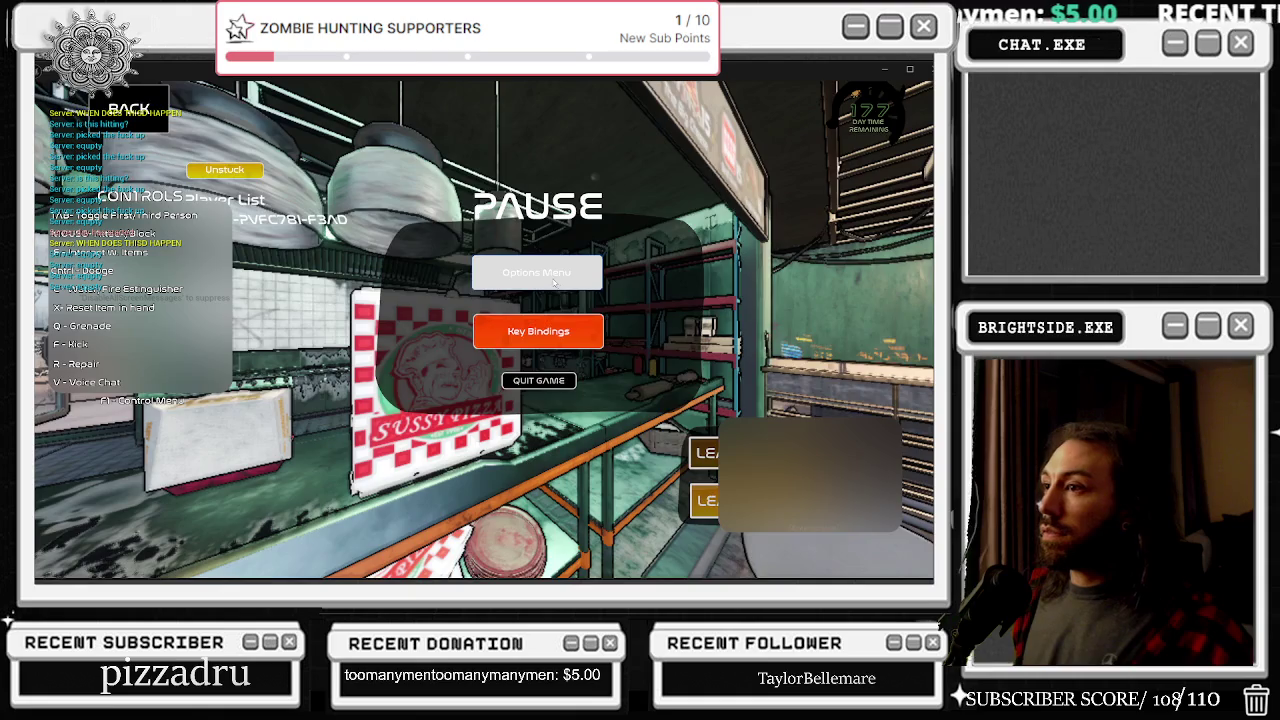
key(Escape)
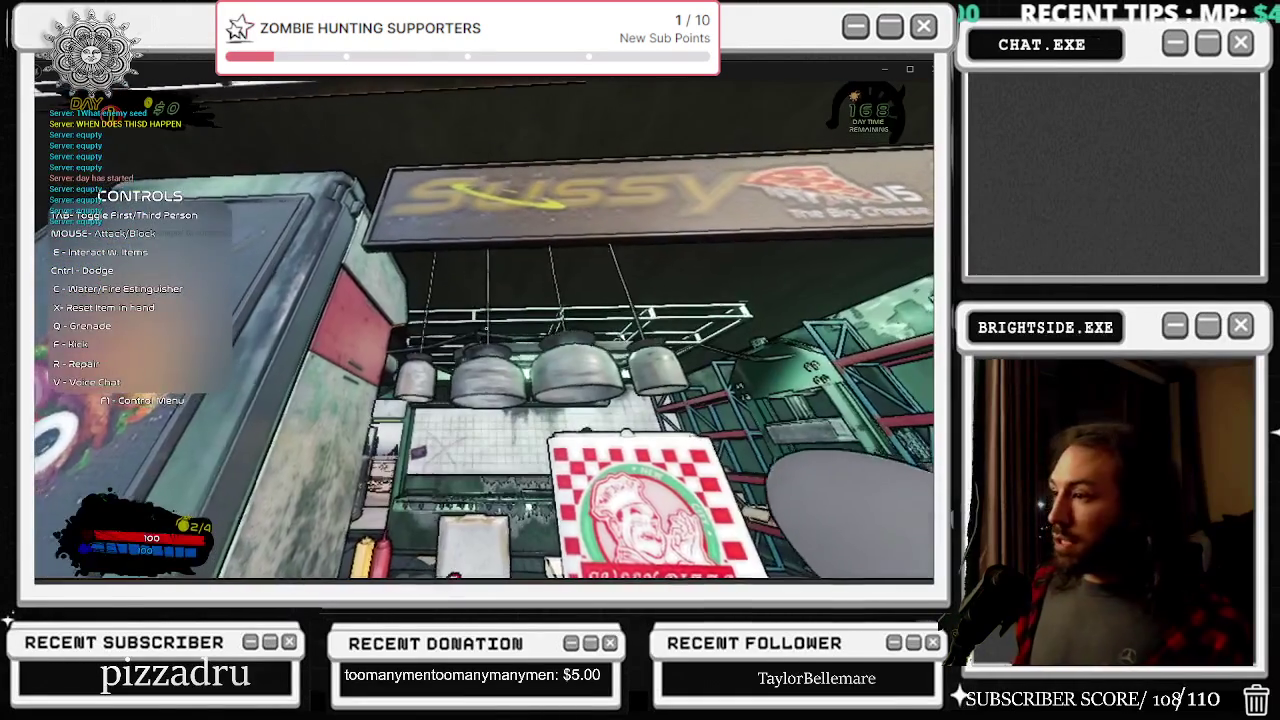
key(Escape)
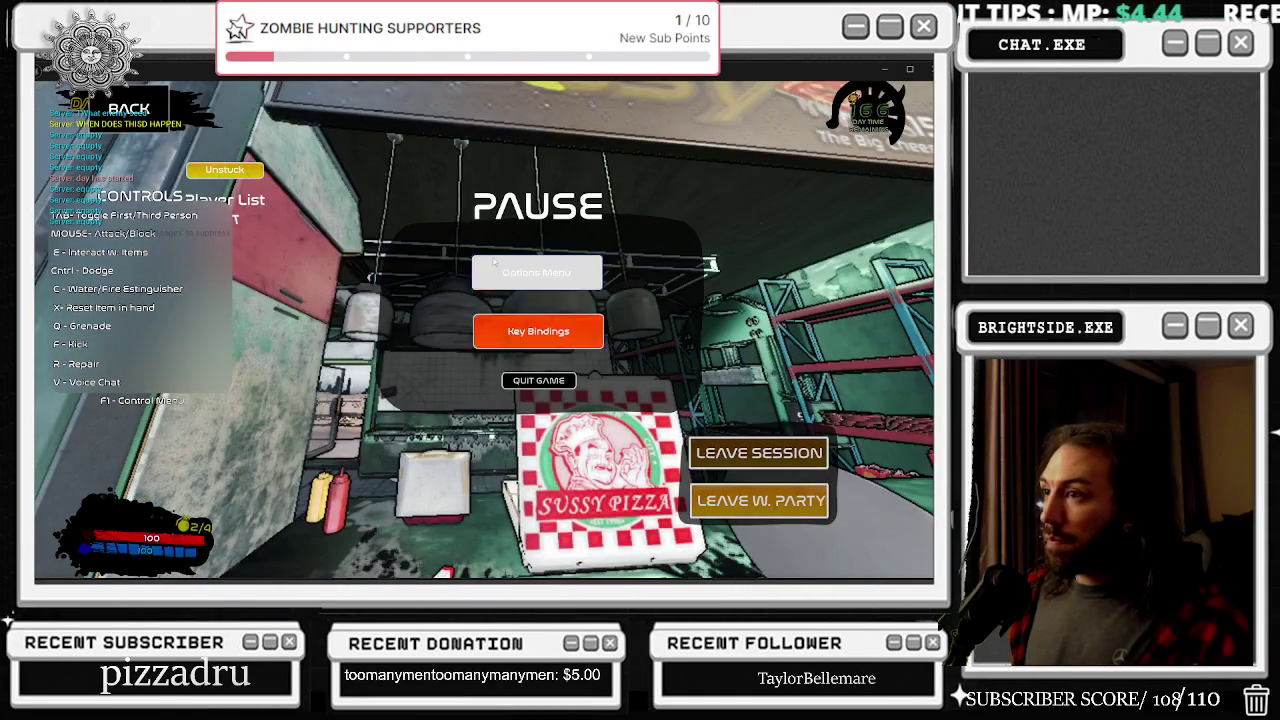
click(493, 262)
key(Escape)
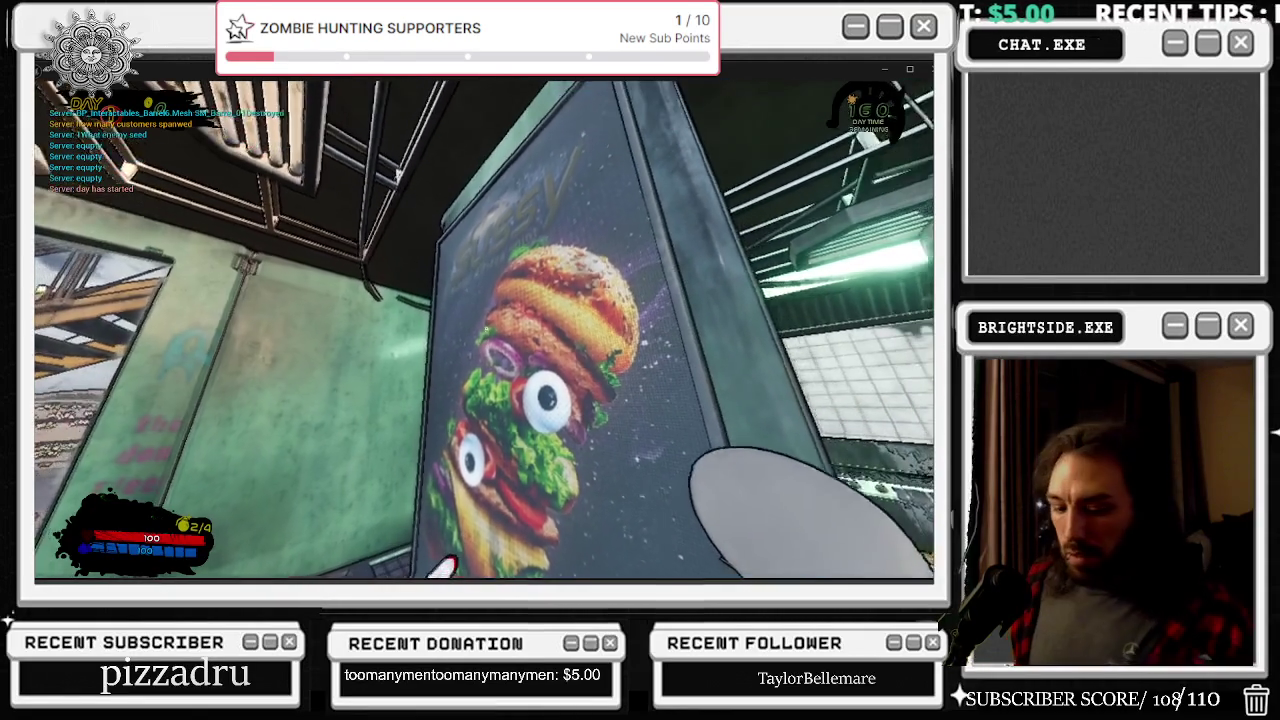
key(Escape)
click(322, 107)
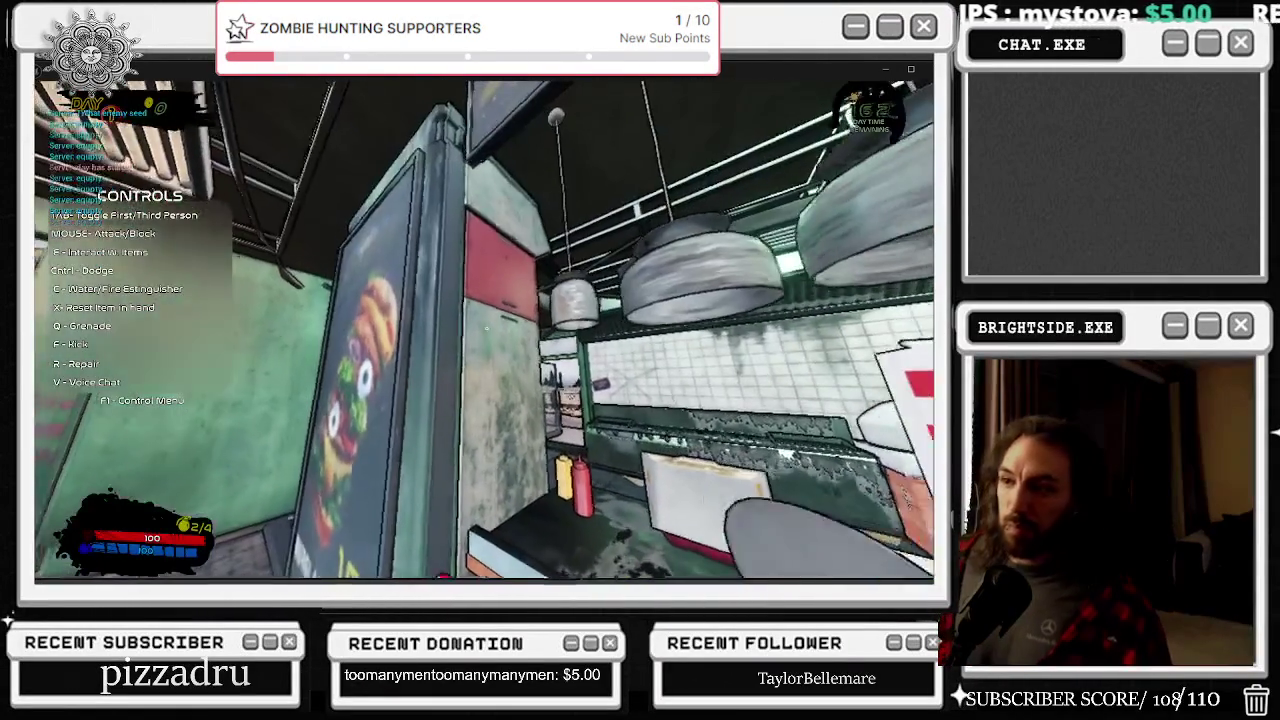
Step: Apply Mute Text Chat in the game's Options and test it with a melee swing
key(Escape)
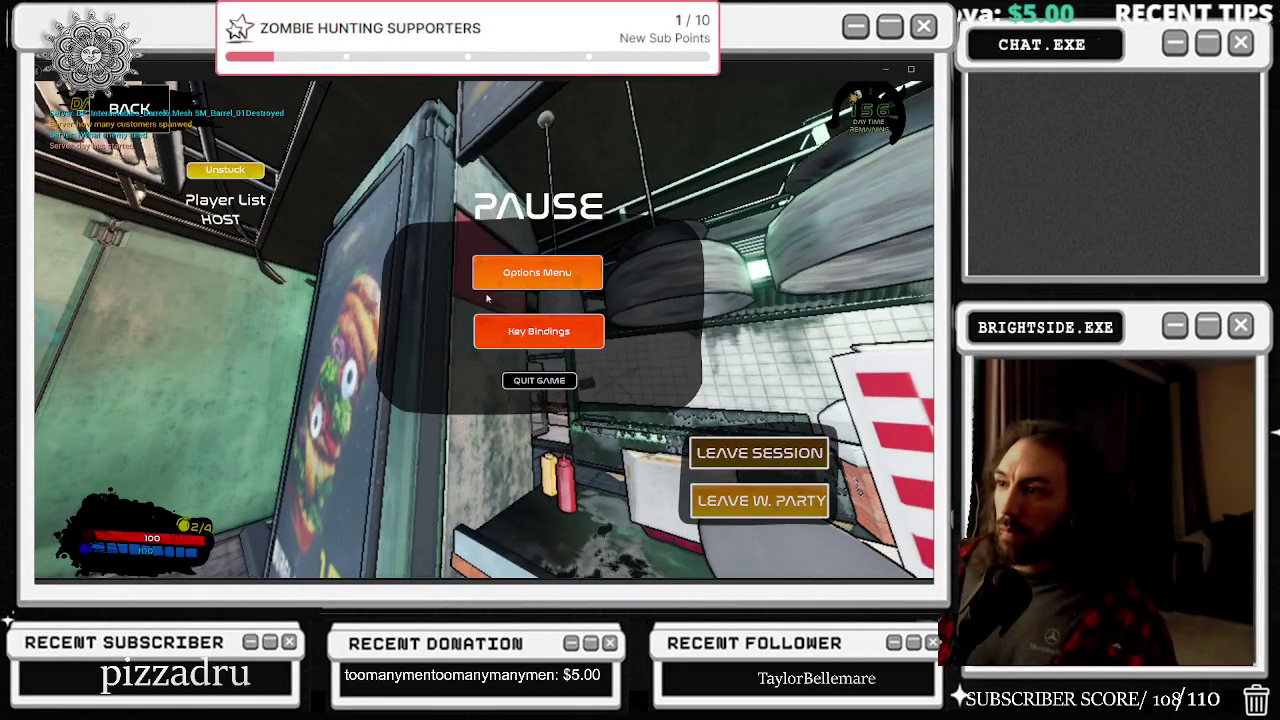
click(548, 278)
click(524, 522)
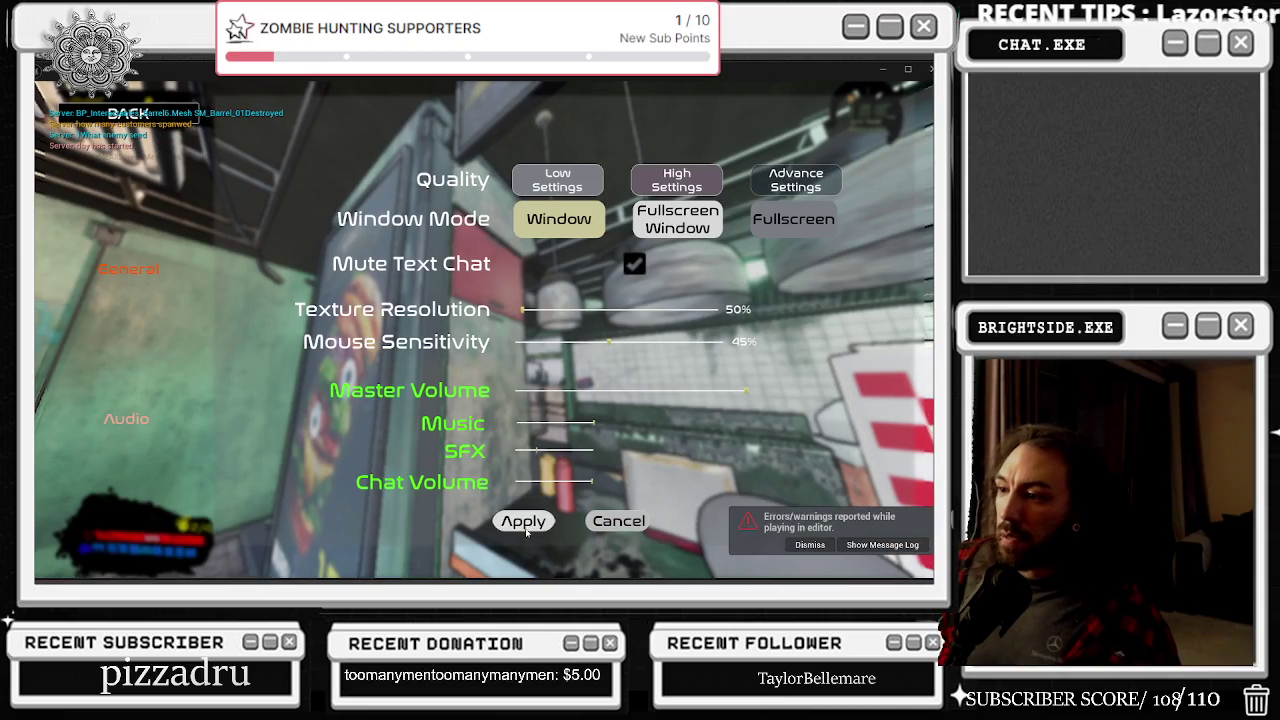
key(Escape)
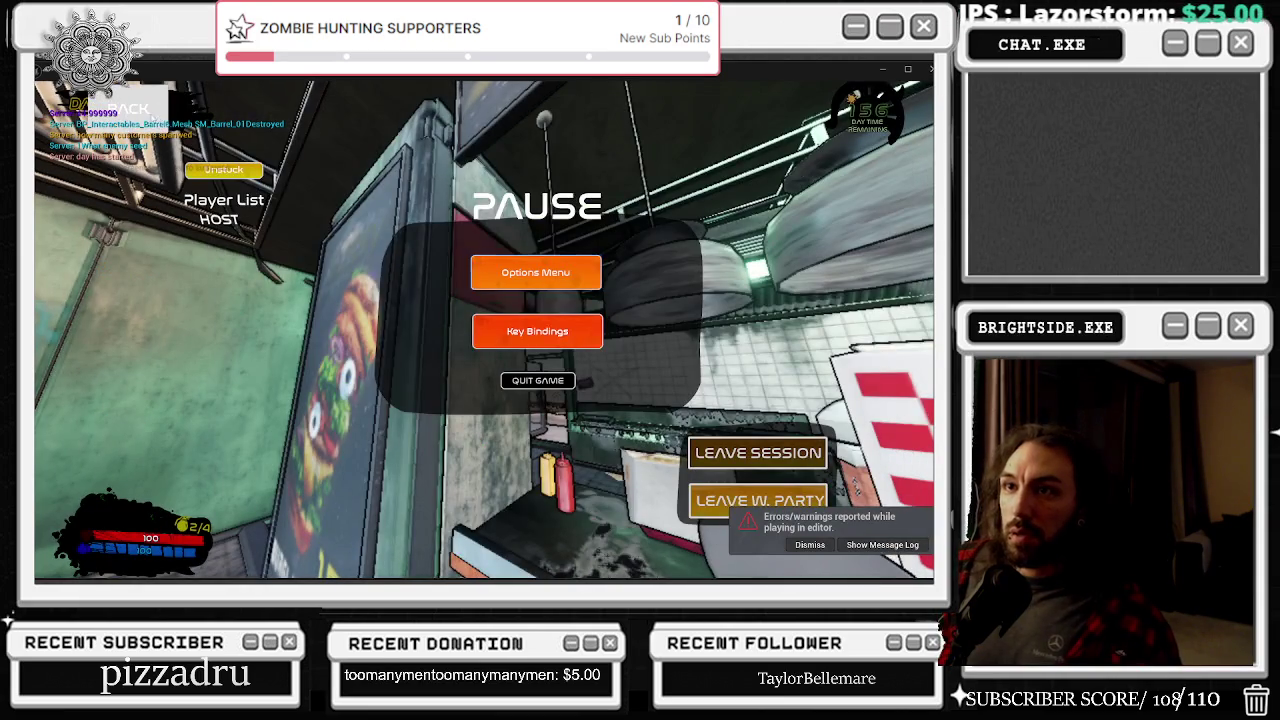
key(Escape)
click(485, 328)
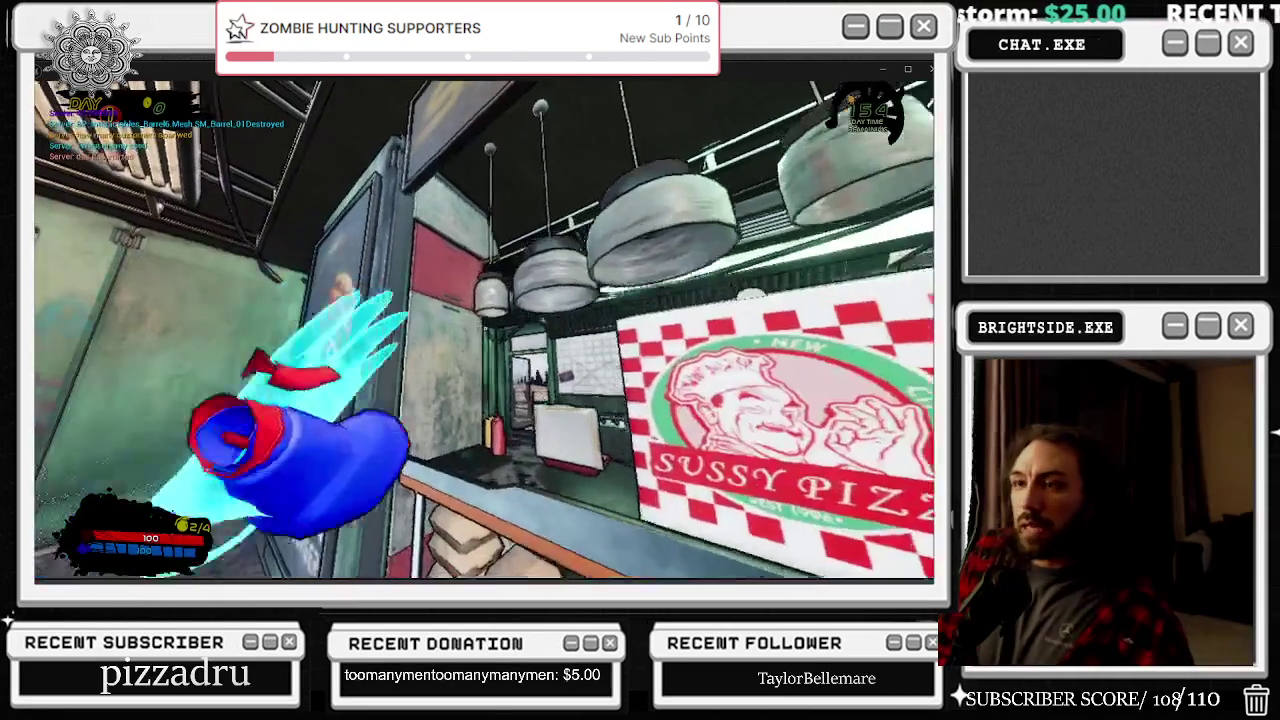
key(Escape)
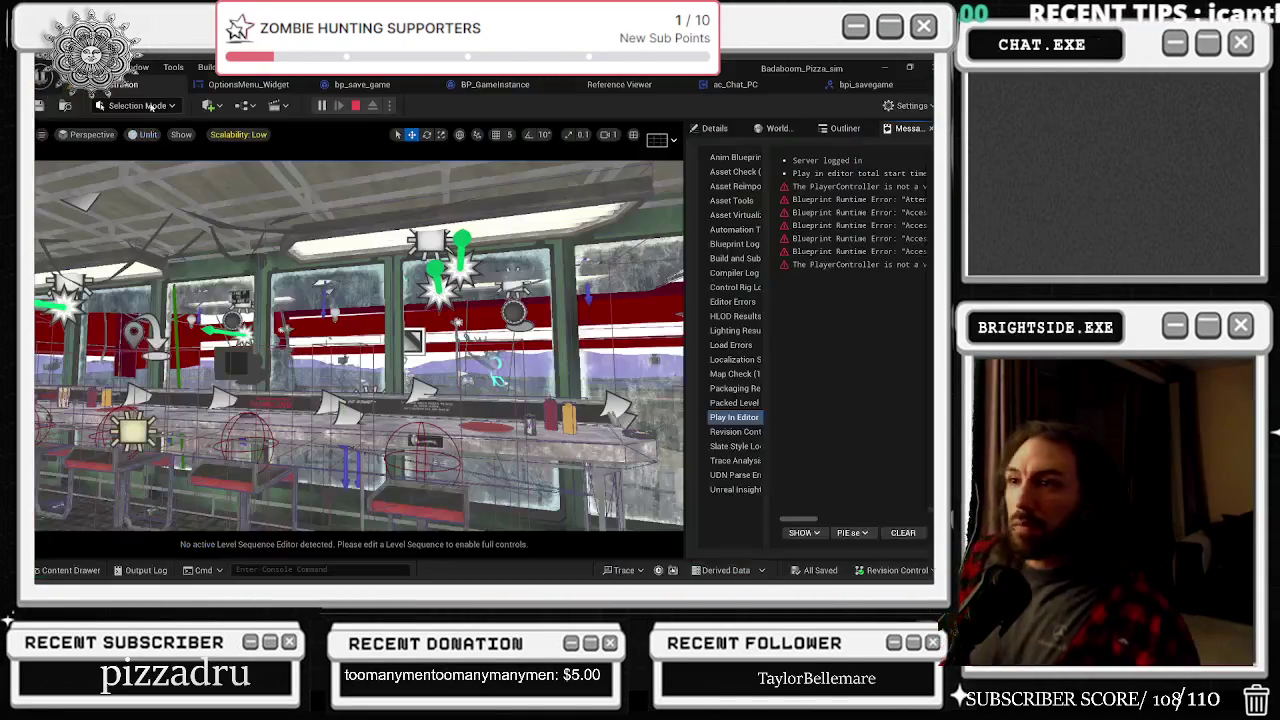
Step: Relaunch and stop play, then survey bp_chat_Overlay's event graph around the visible after fade event
click(324, 106)
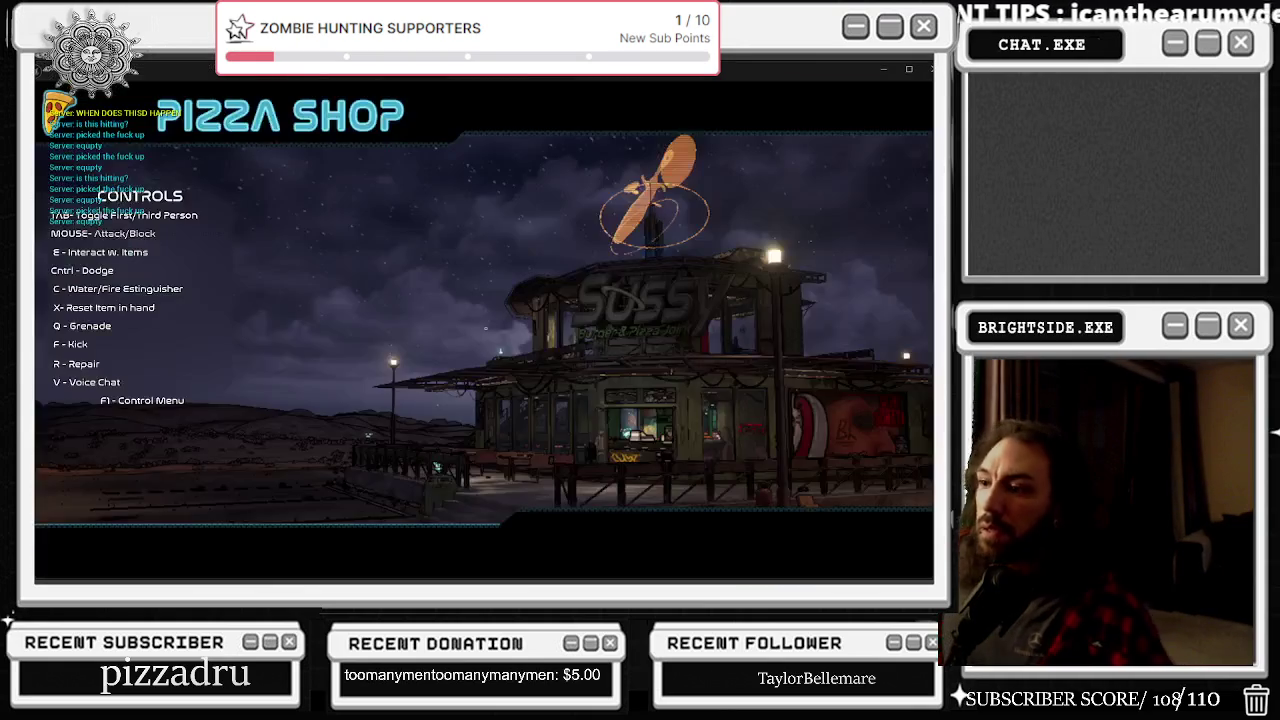
key(Escape)
scroll(687, 296, down, 2)
drag(588, 267, 494, 250)
scroll(494, 250, down, 2)
scroll(494, 250, up, 2)
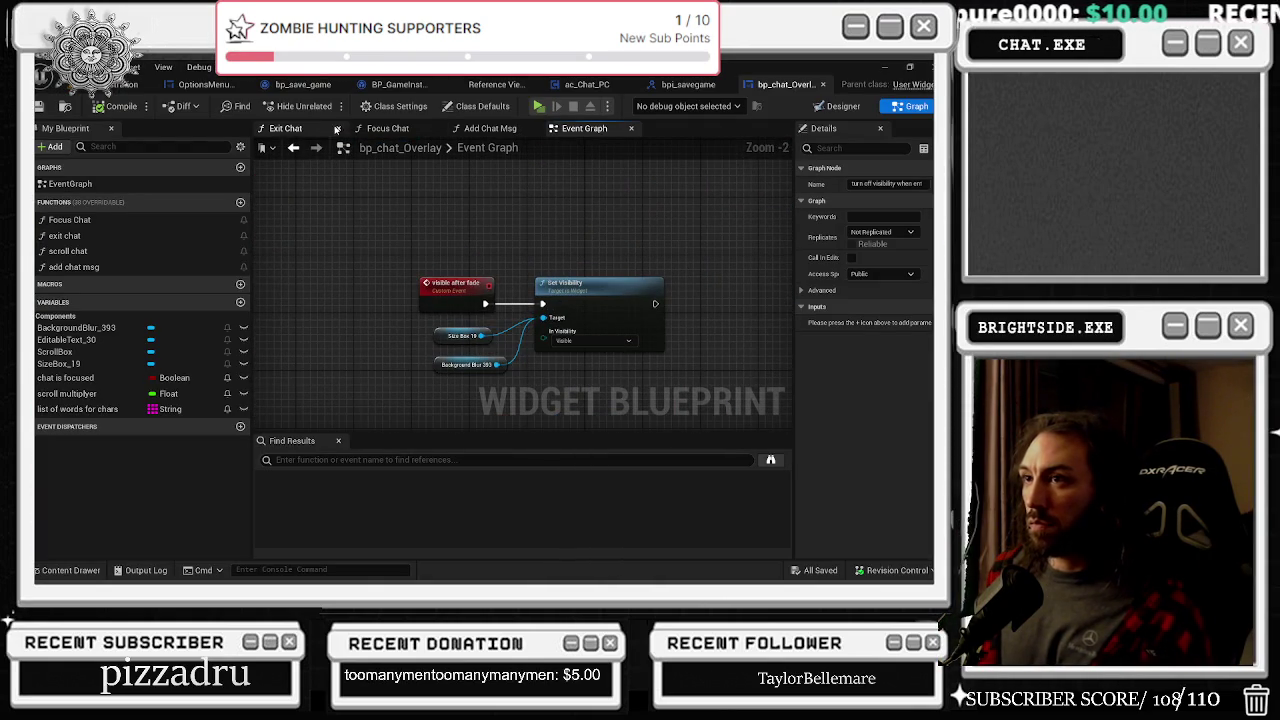
Step: Follow the OnTextCommitted chat logic through Turn Off Visibility When Enter to Send Chat Message Server
click(293, 147)
scroll(448, 222, down, 4)
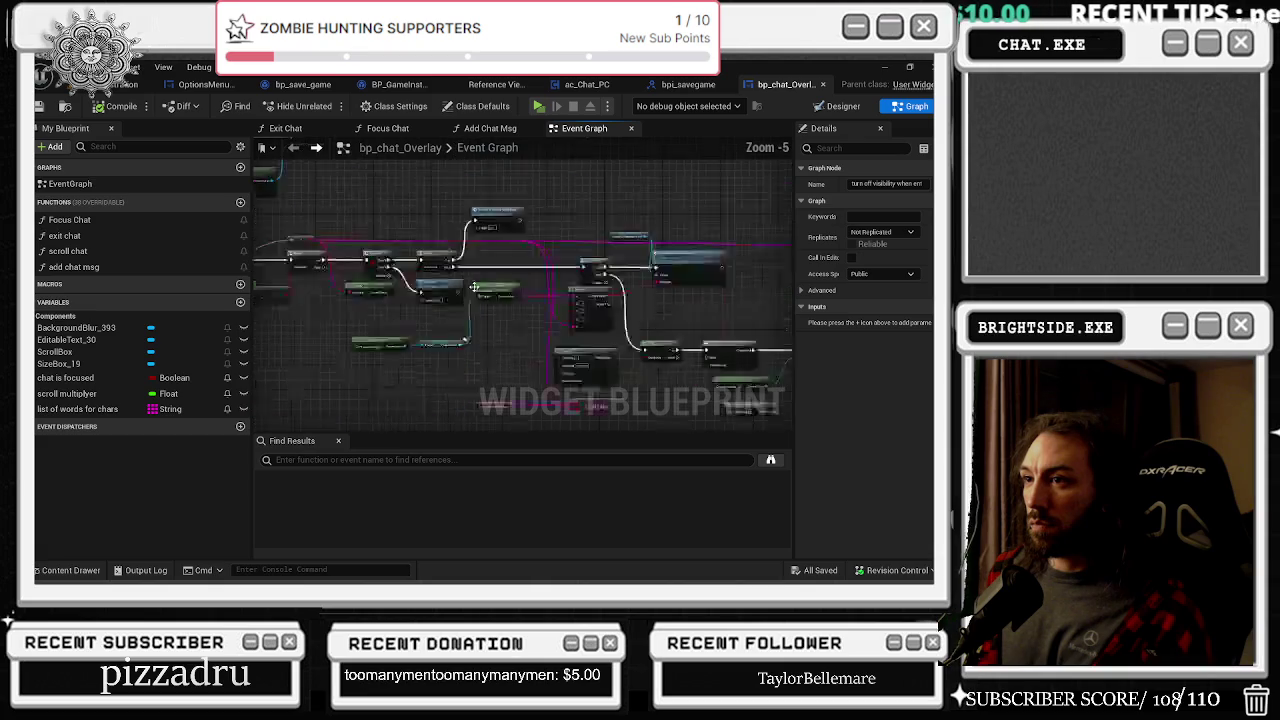
scroll(448, 222, up, 3)
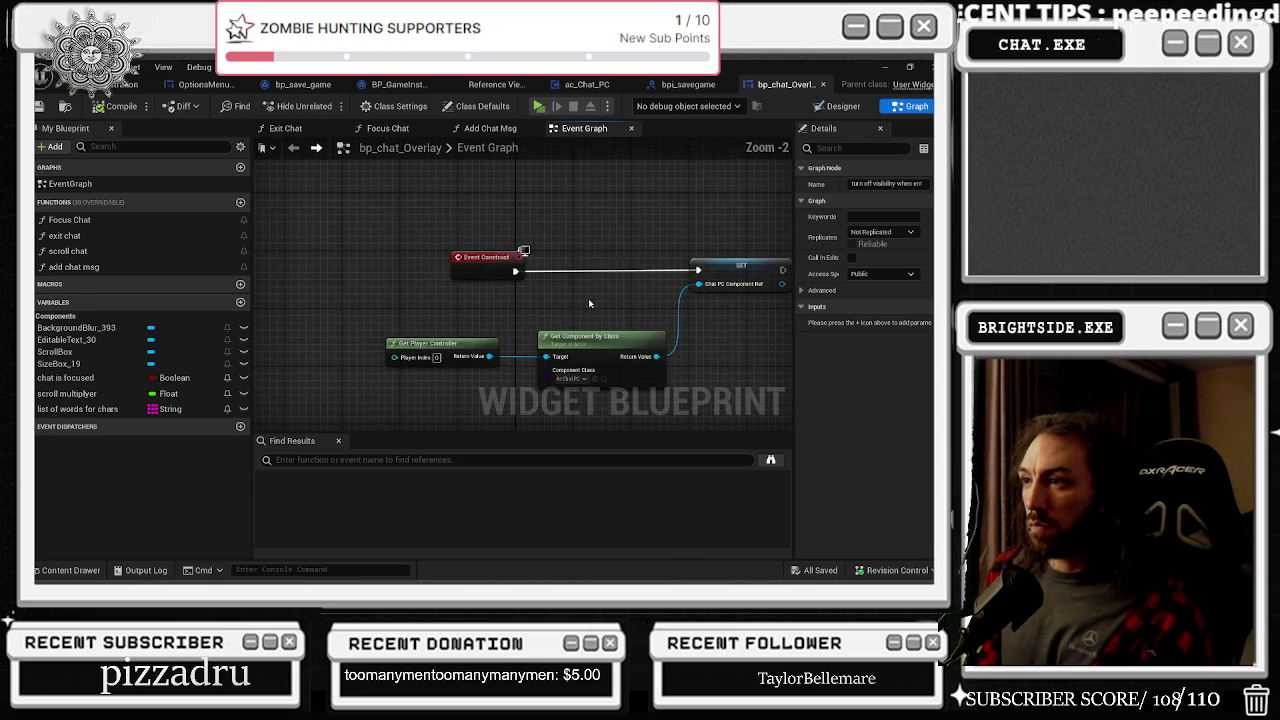
drag(643, 316, 595, 289)
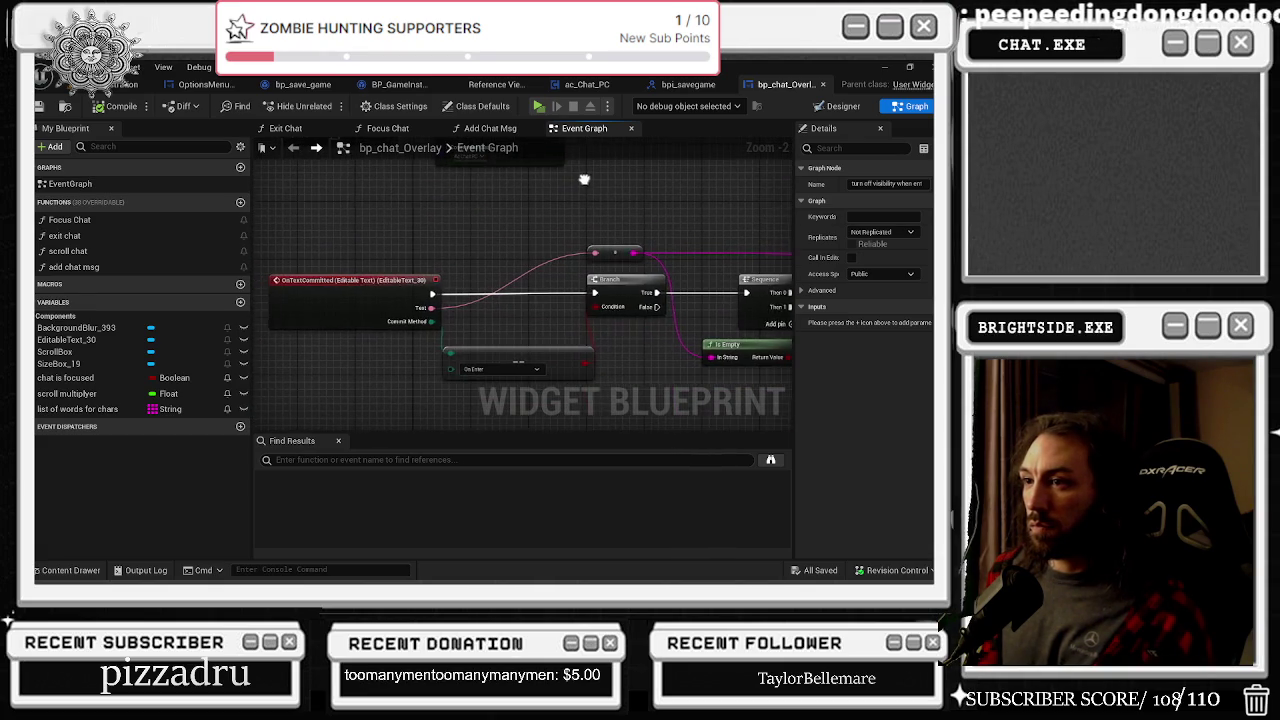
drag(605, 207, 400, 222)
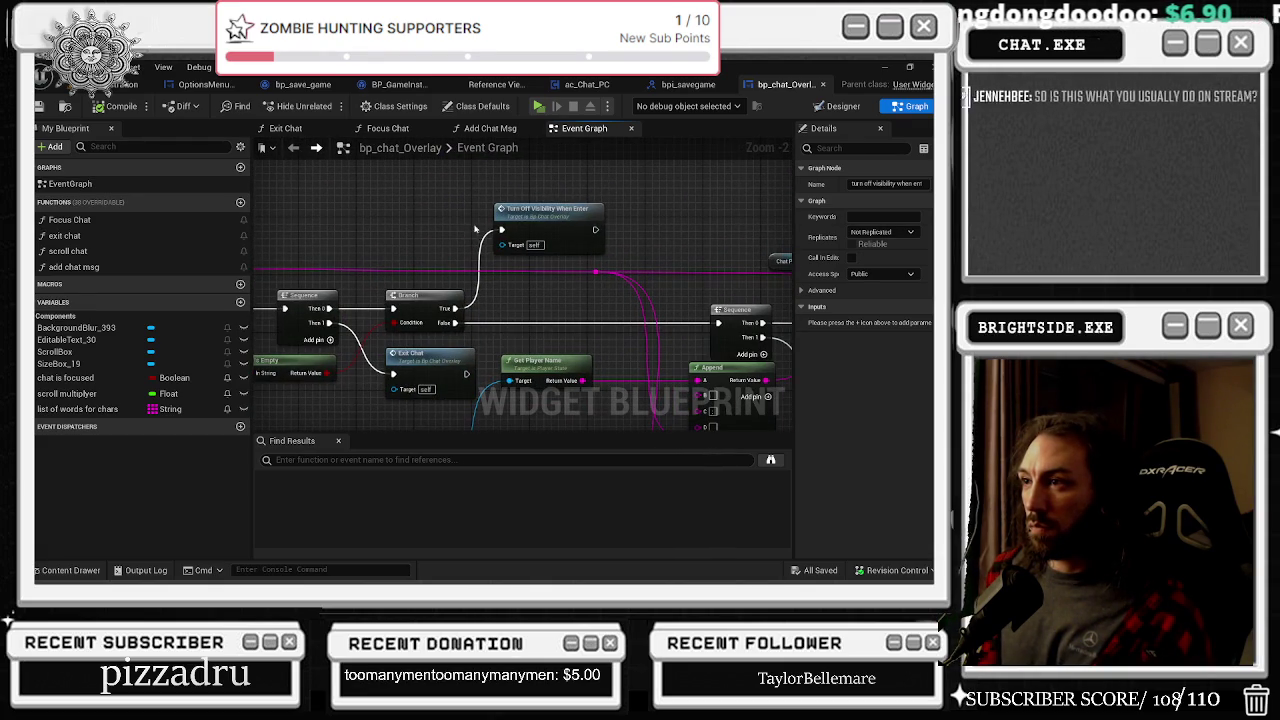
drag(636, 236, 246, 212)
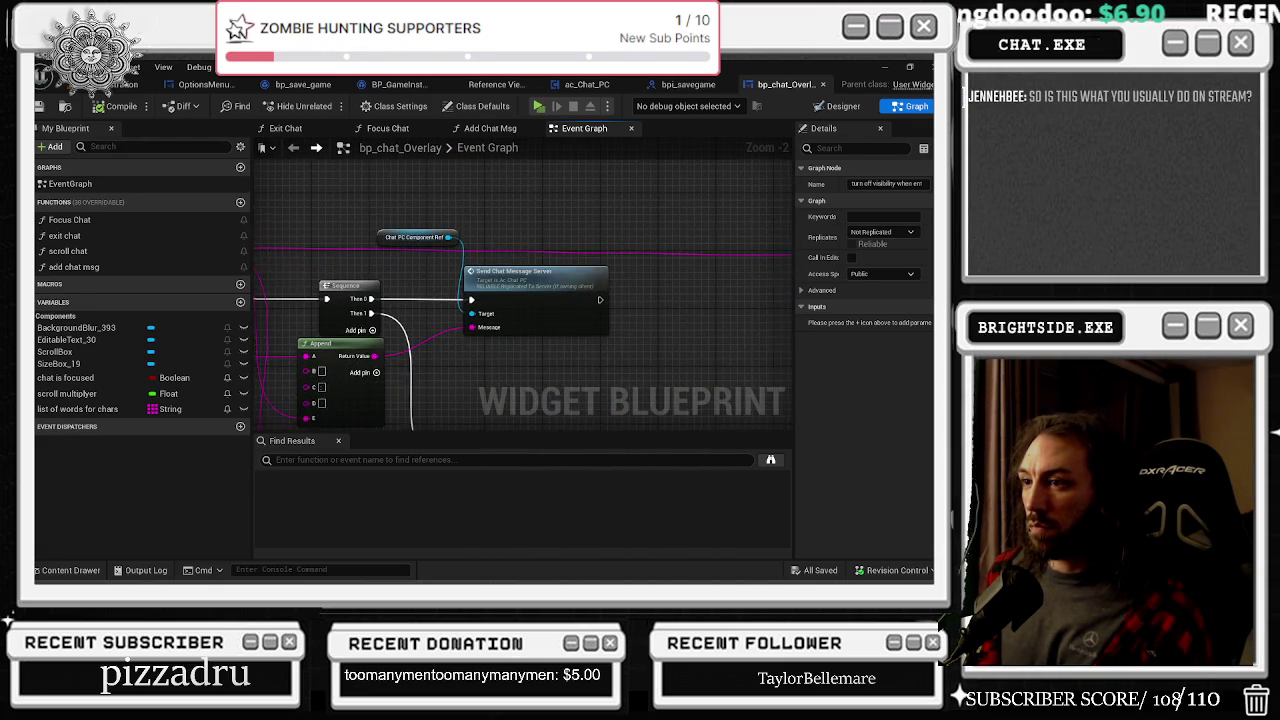
Step: Review the Add Chat Msg, Focus Chat and Exit Chat function graphs
click(488, 129)
drag(416, 216, 612, 210)
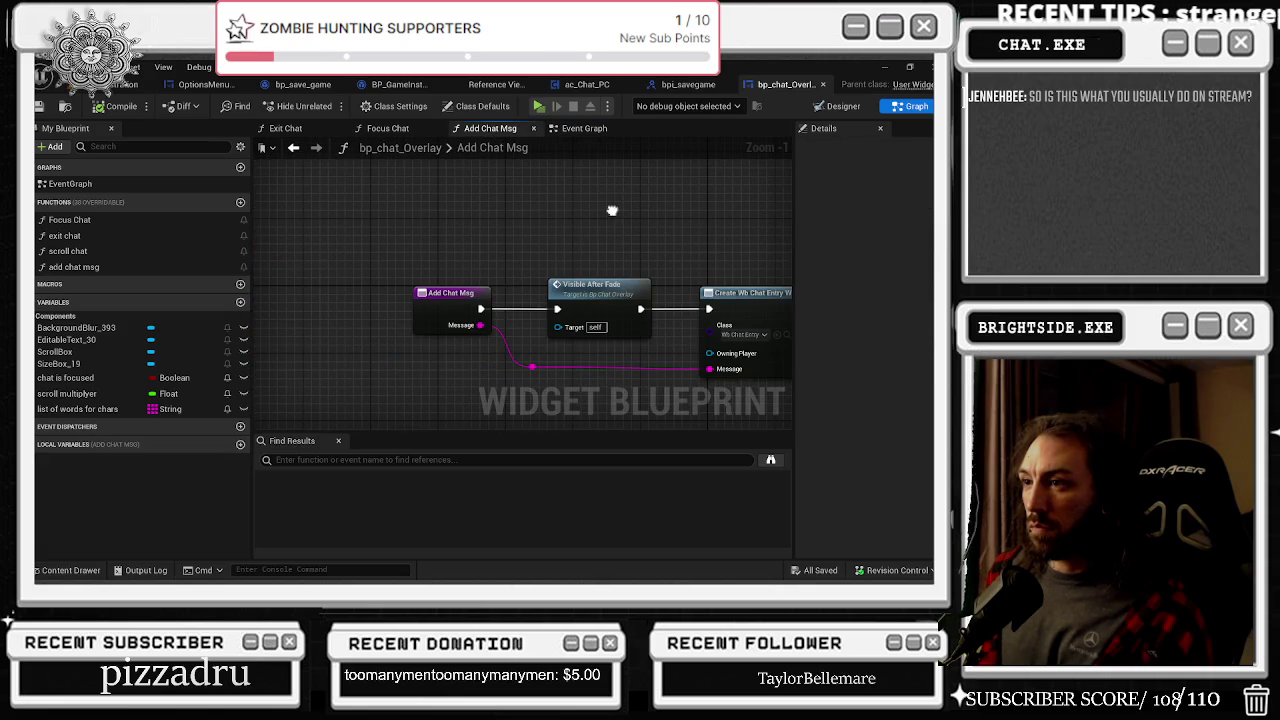
click(385, 128)
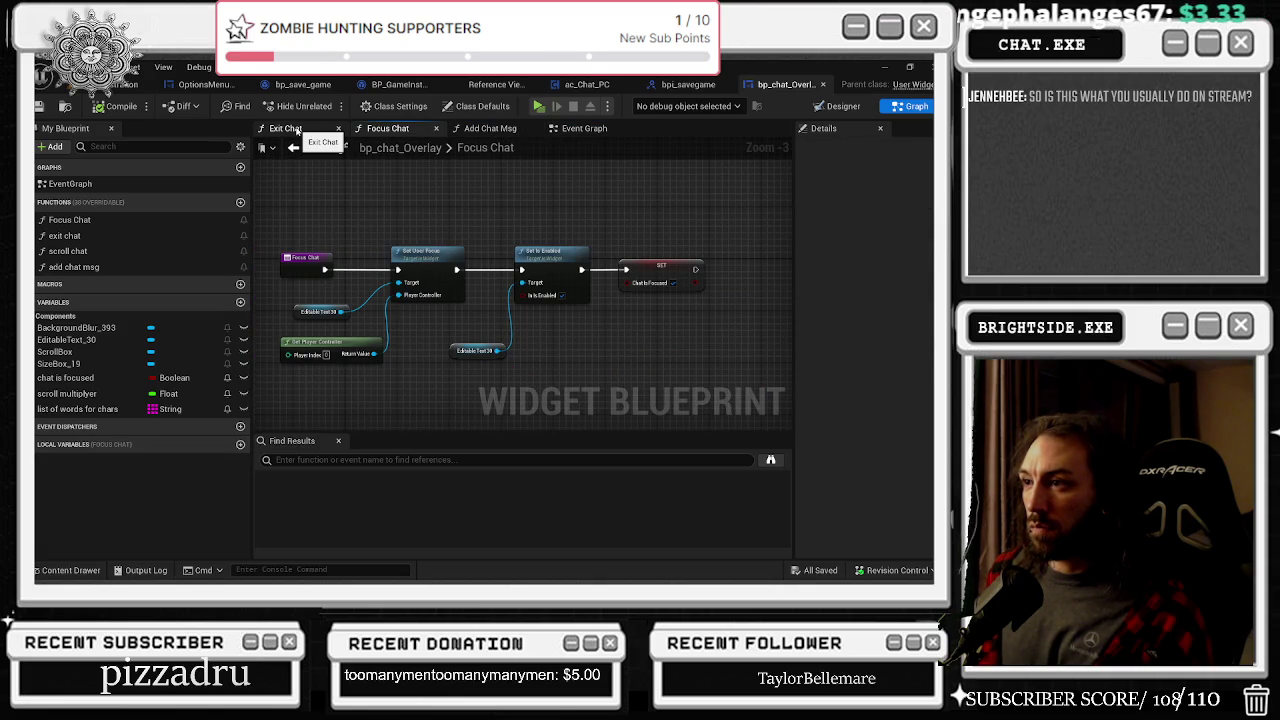
click(297, 131)
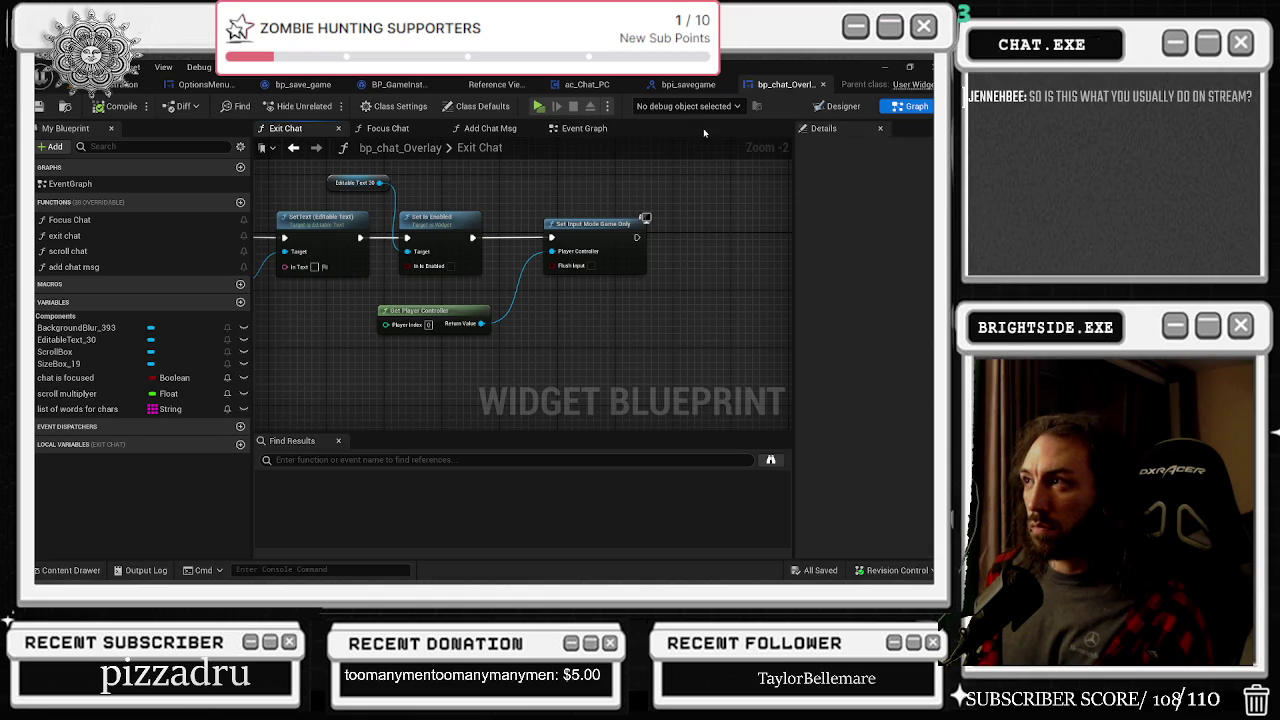
click(700, 85)
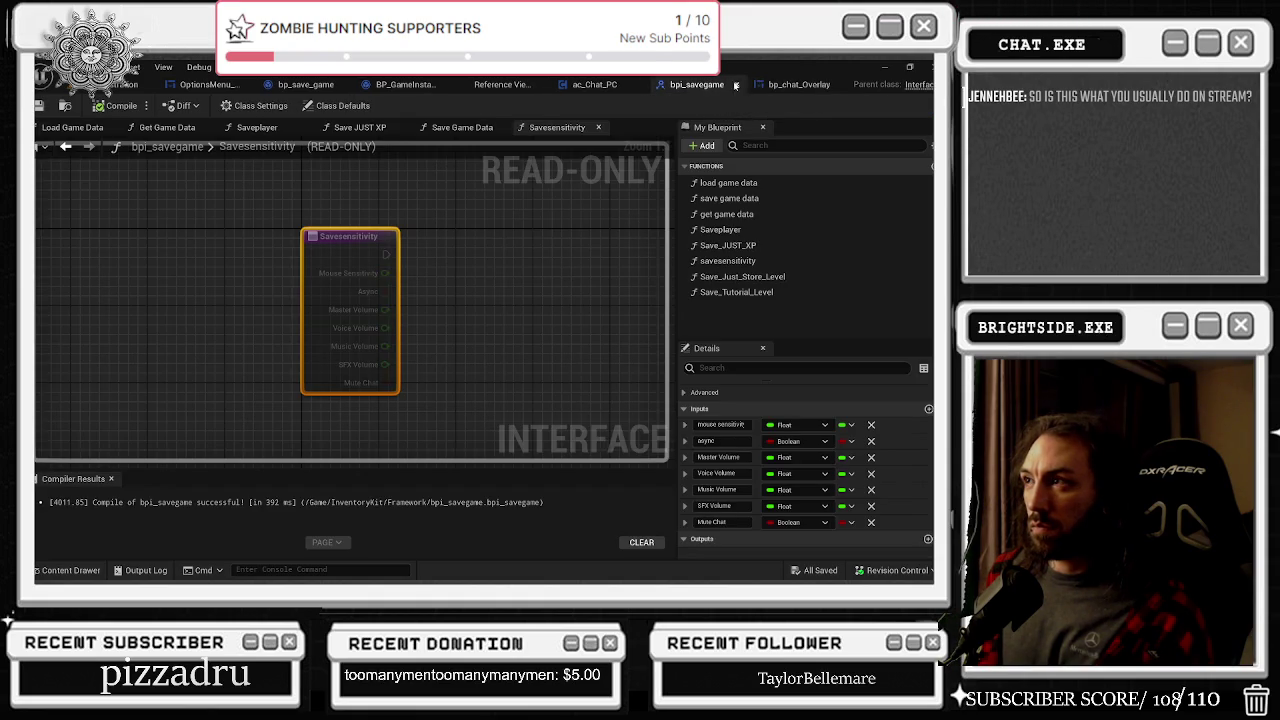
Step: Inspect ac_Chat_PC's Branch and Set Render Opacity nodes and open its reference graph
click(665, 86)
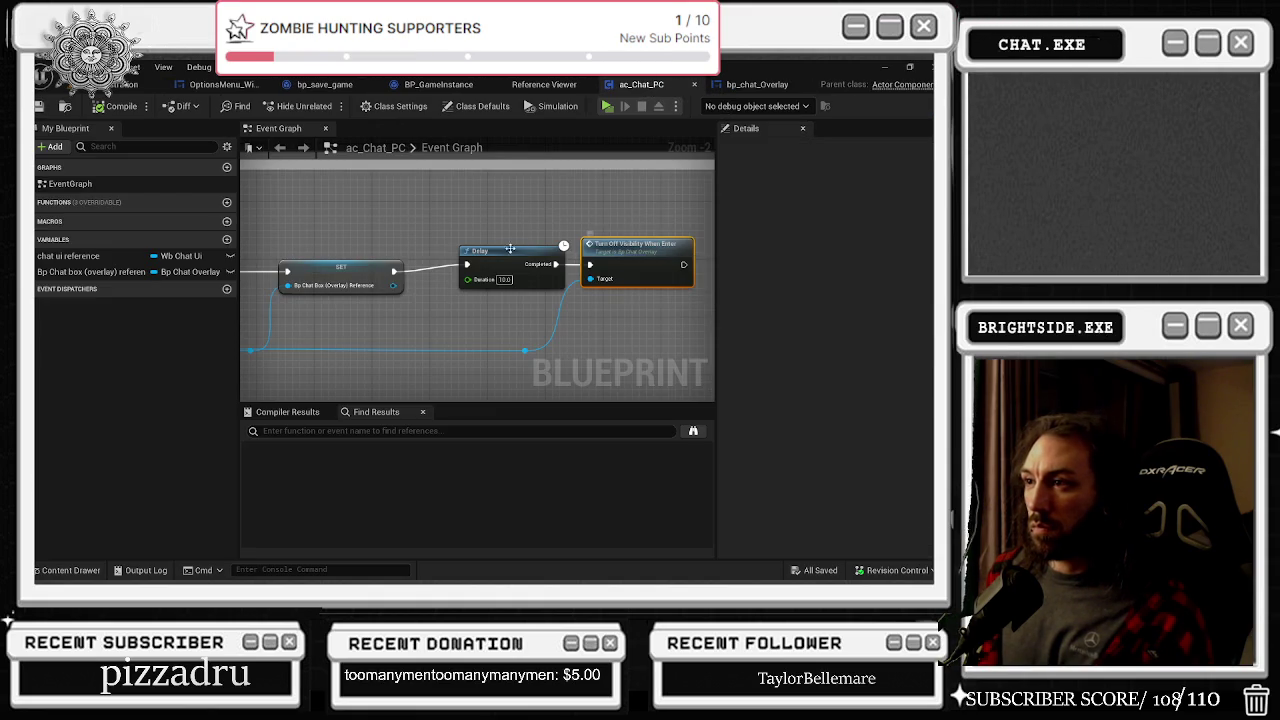
mouse_move(352, 228)
mouse_down()
mouse_move(707, 243)
mouse_move(571, 251)
mouse_move(650, 240)
mouse_move(630, 232)
mouse_move(707, 258)
mouse_move(275, 308)
mouse_up()
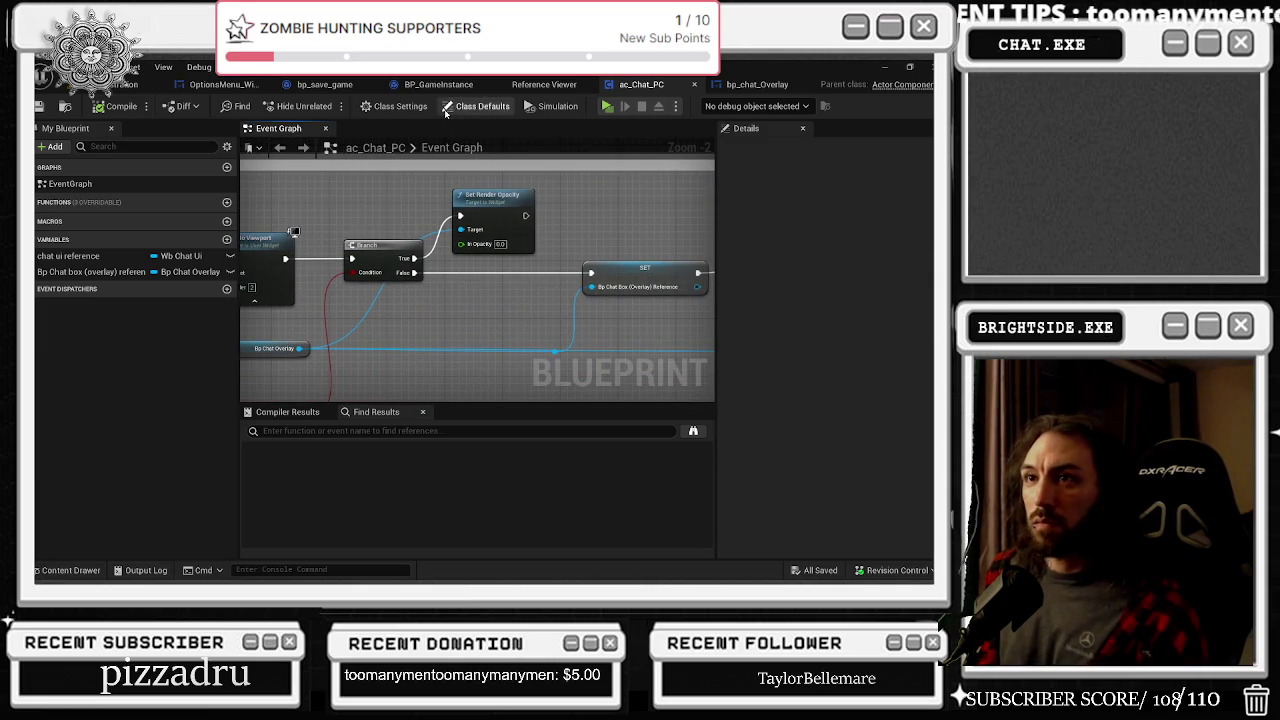
click(553, 88)
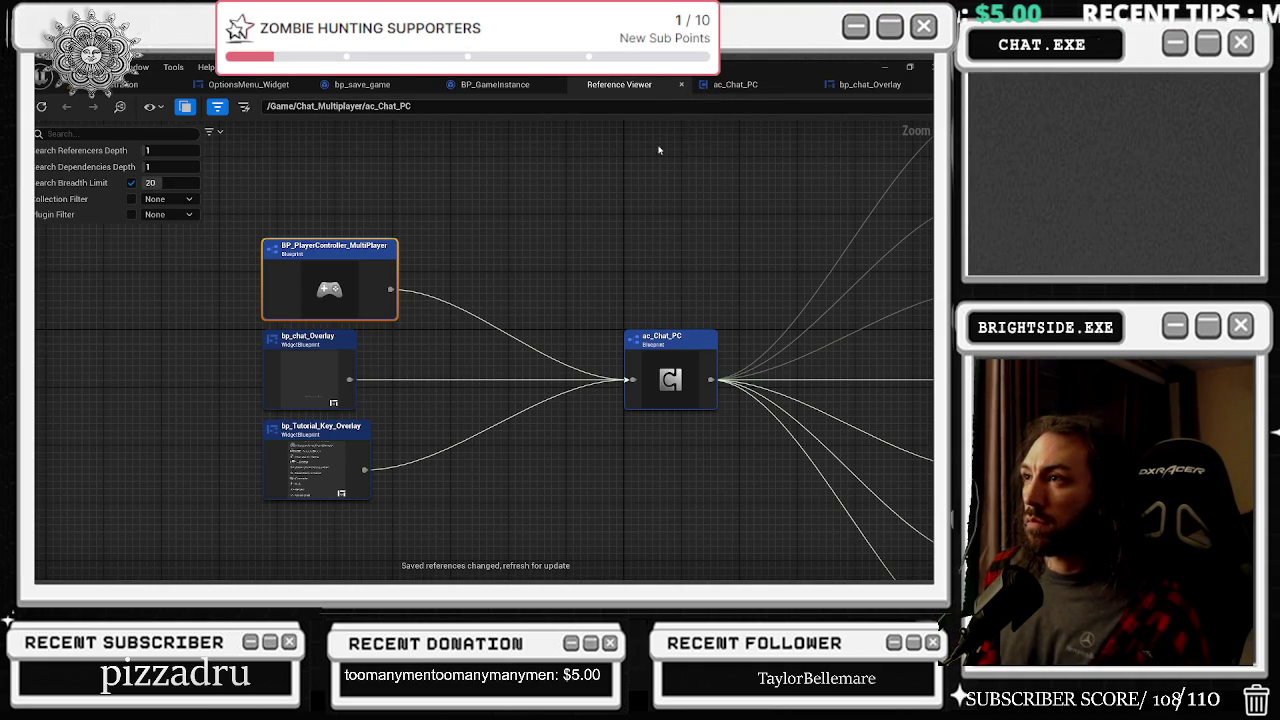
Step: Browse BP_GameInstance and bp_save_game, ending on the OptionsMenu_Widget blueprint
click(681, 85)
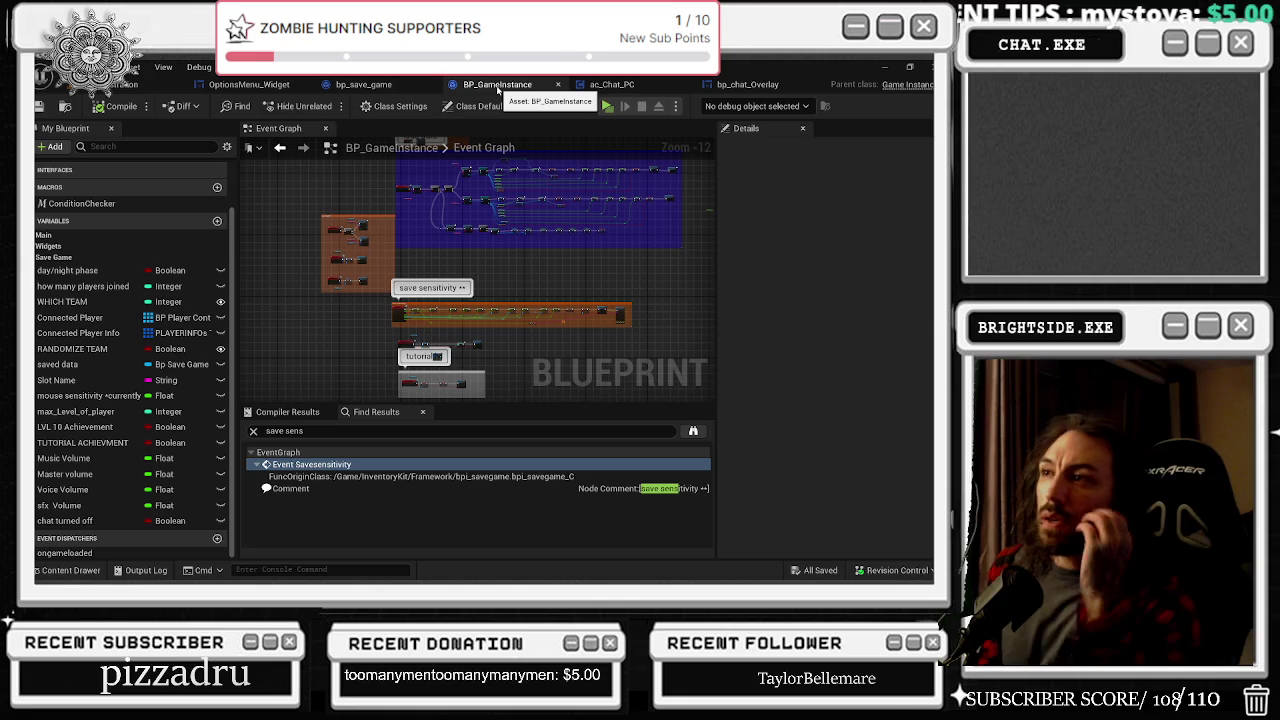
scroll(369, 237, up, 4)
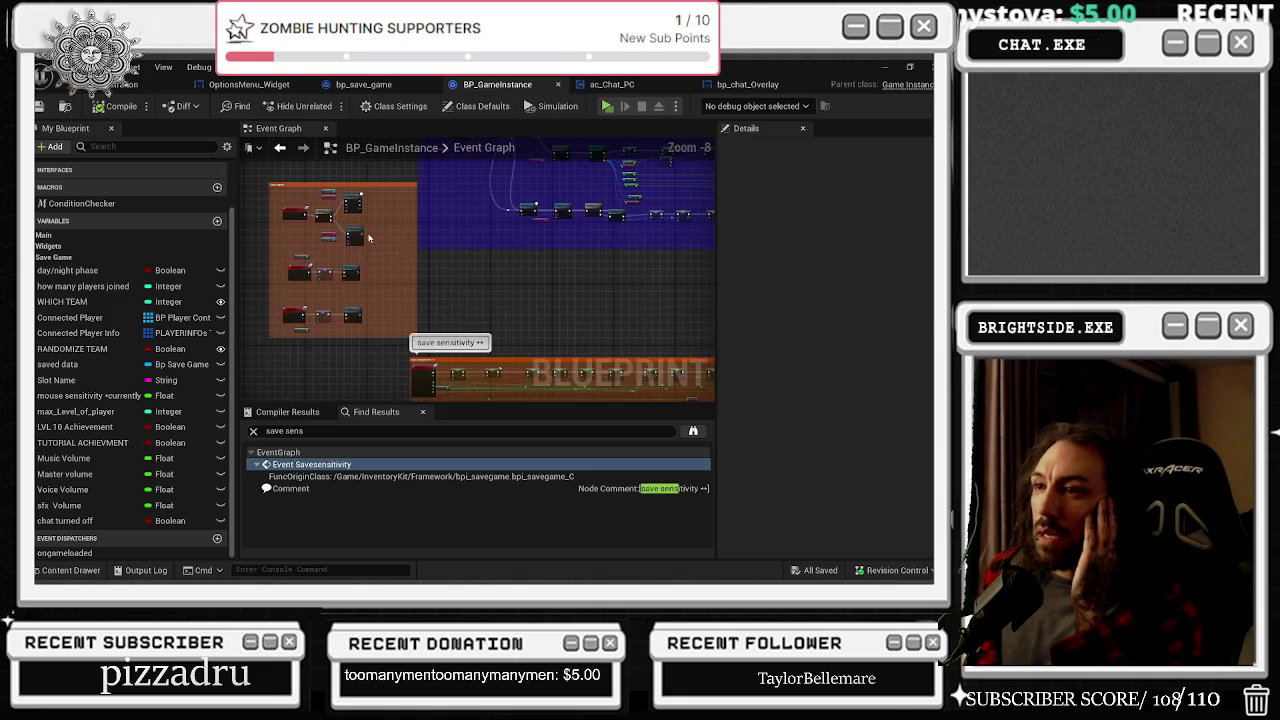
scroll(352, 230, up, 3)
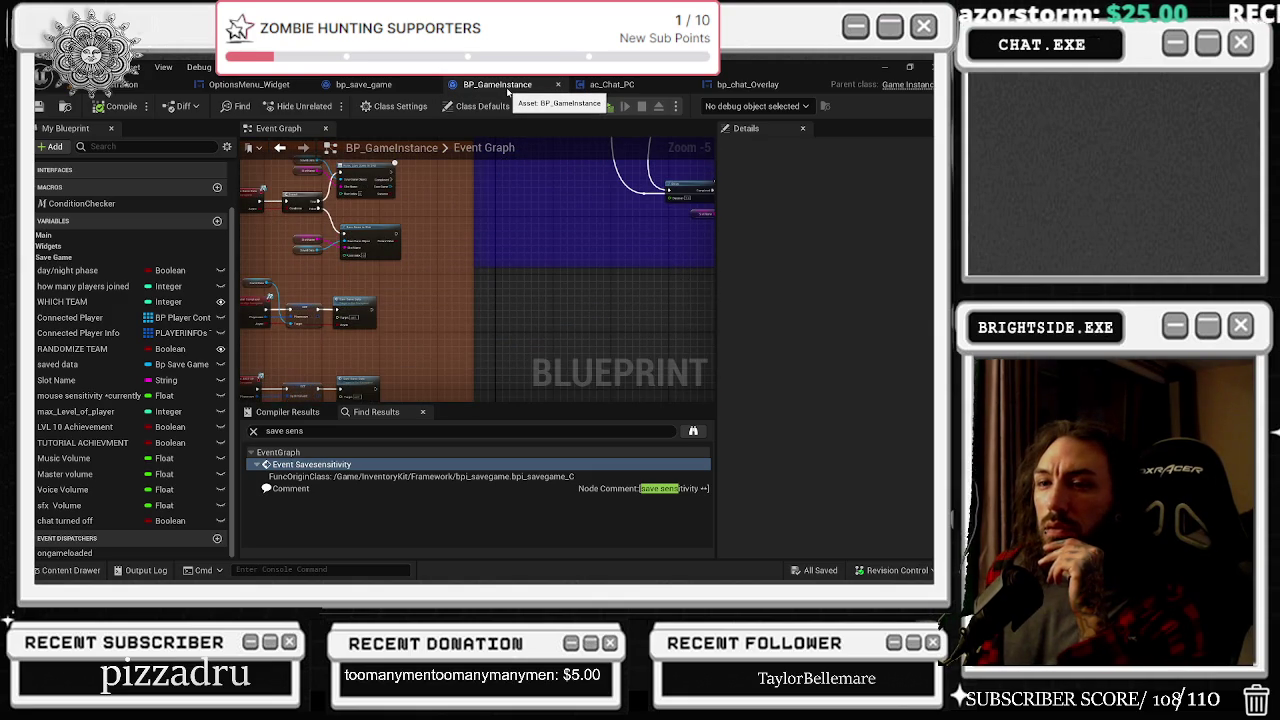
click(385, 88)
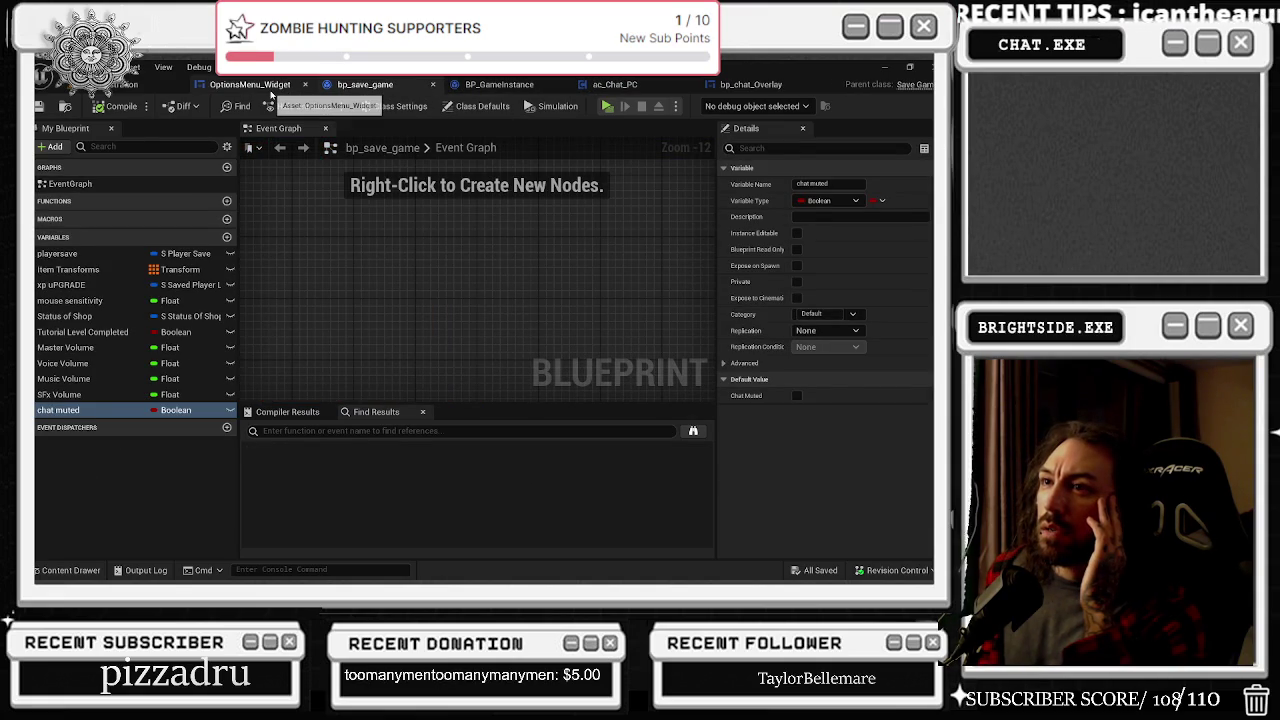
click(268, 88)
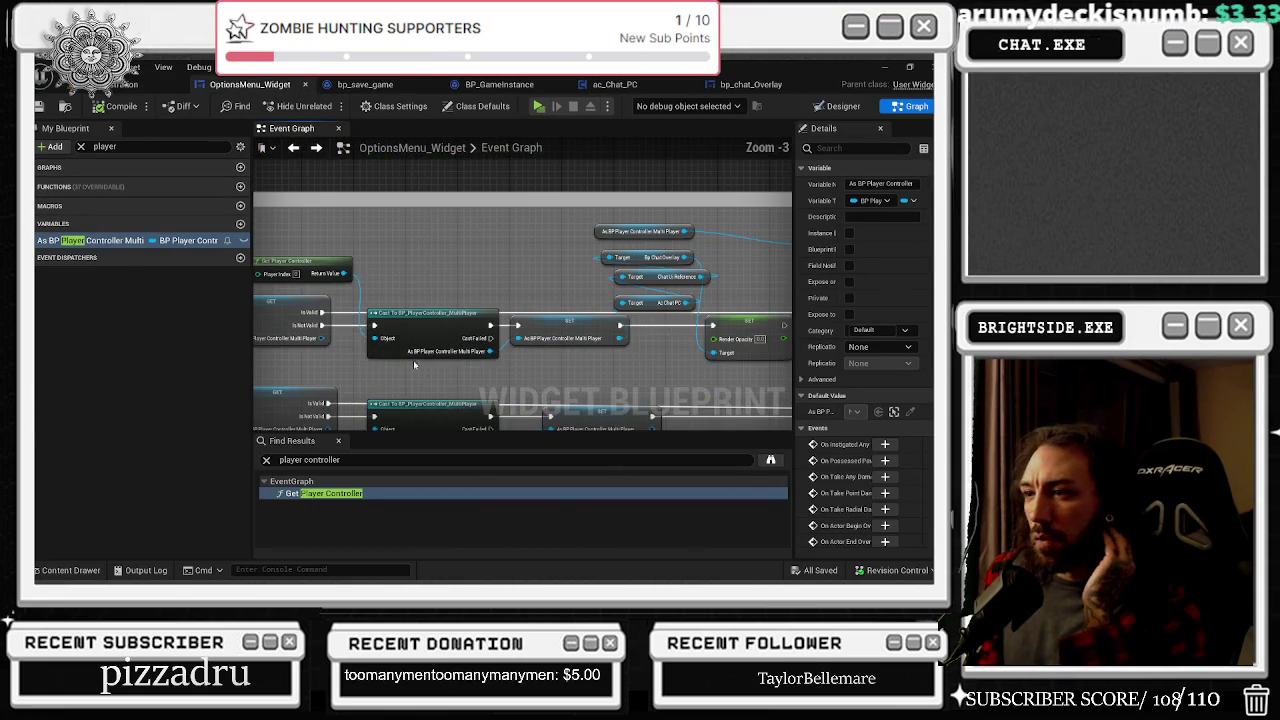
Step: Check OptionsMenu_Widget's Branch and Get nodes, then return to ac_Chat_PC's Delay area
mouse_move(547, 354)
mouse_down()
mouse_move(777, 342)
mouse_move(666, 314)
mouse_move(486, 310)
mouse_move(405, 292)
mouse_move(331, 223)
mouse_move(267, 209)
mouse_move(779, 222)
mouse_move(772, 240)
mouse_move(605, 343)
mouse_move(545, 338)
mouse_move(428, 236)
mouse_up()
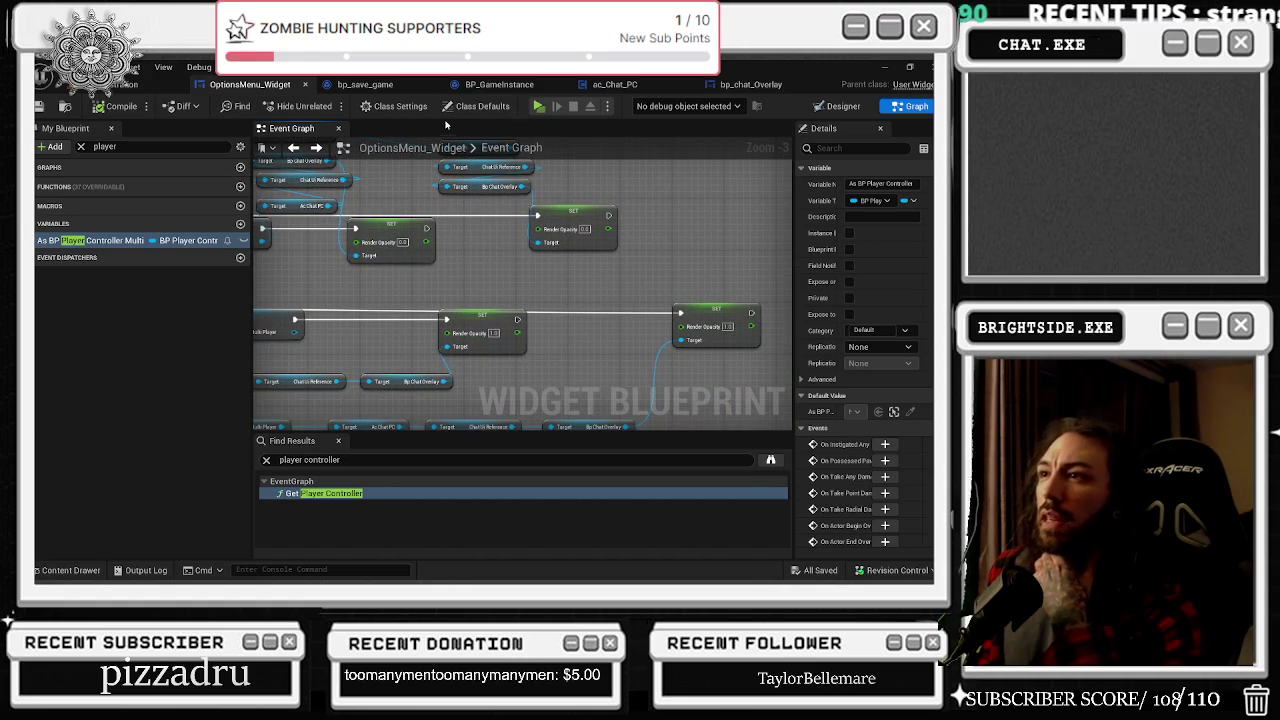
click(520, 86)
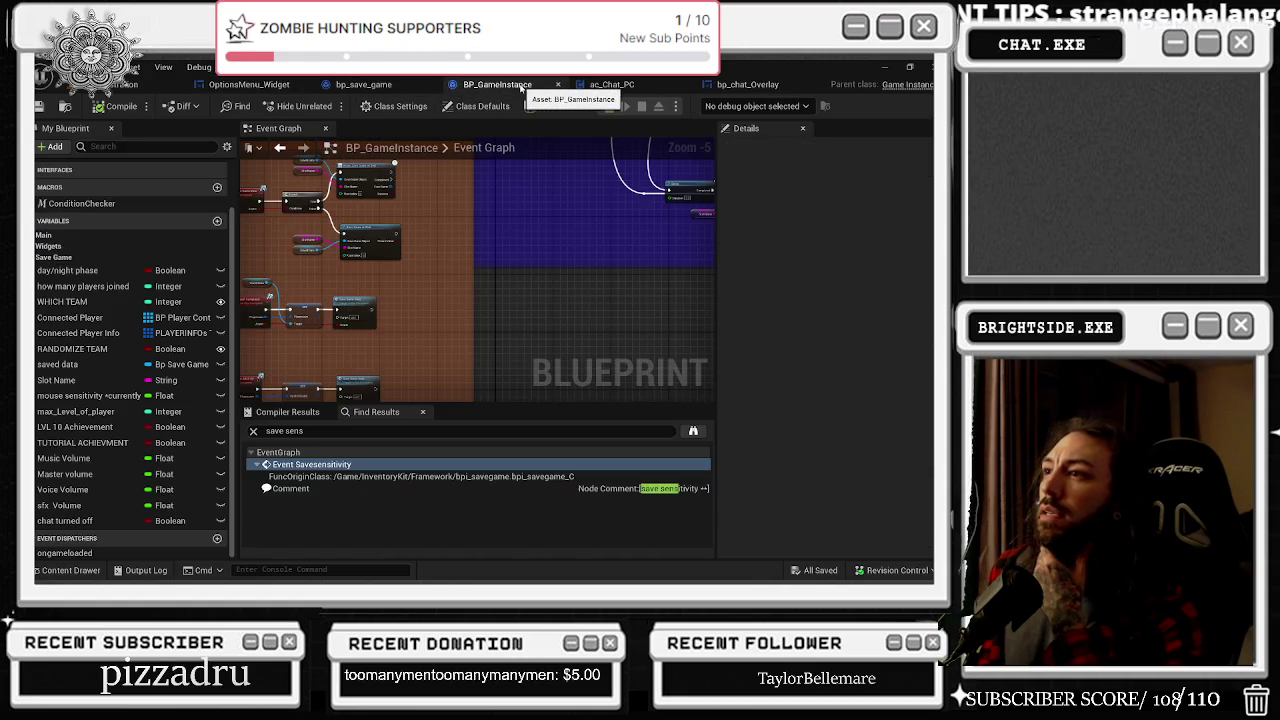
click(611, 84)
mouse_move(343, 225)
mouse_down()
mouse_move(541, 202)
mouse_move(608, 286)
mouse_up()
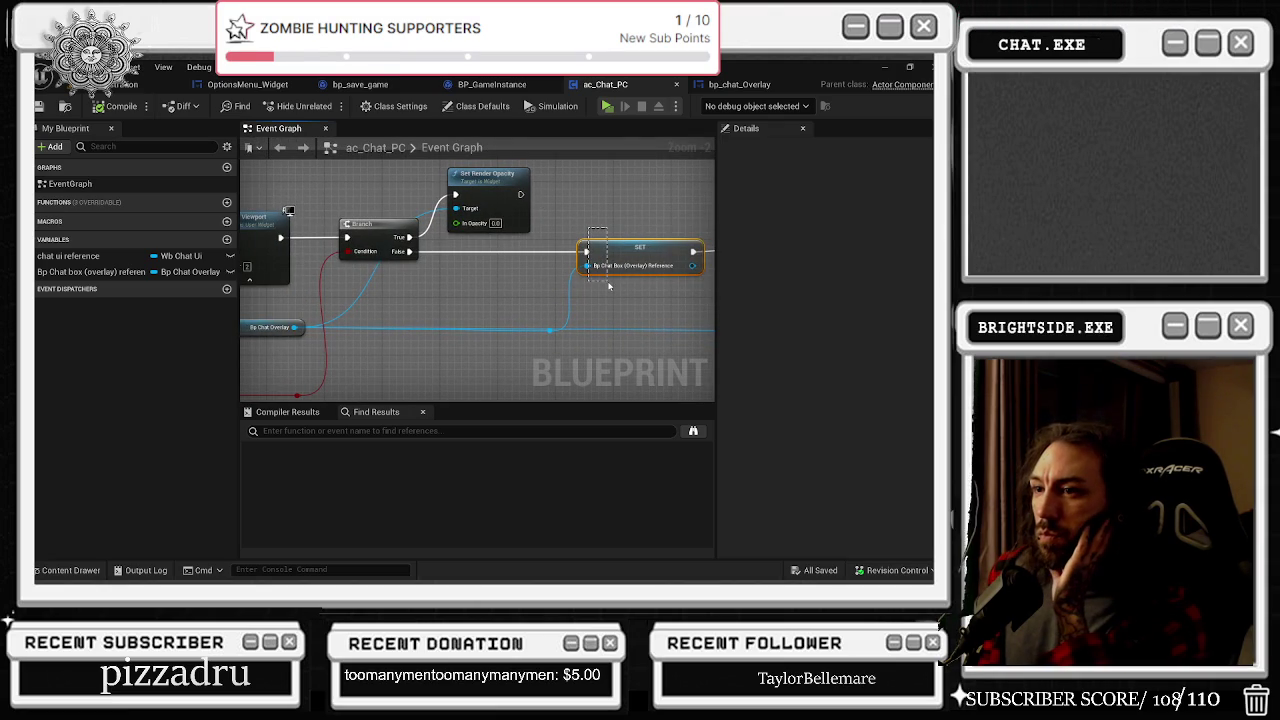
Step: Copy and paste the SET chat-overlay reference node and add a reroute on its exec wire
drag(608, 286, 608, 284)
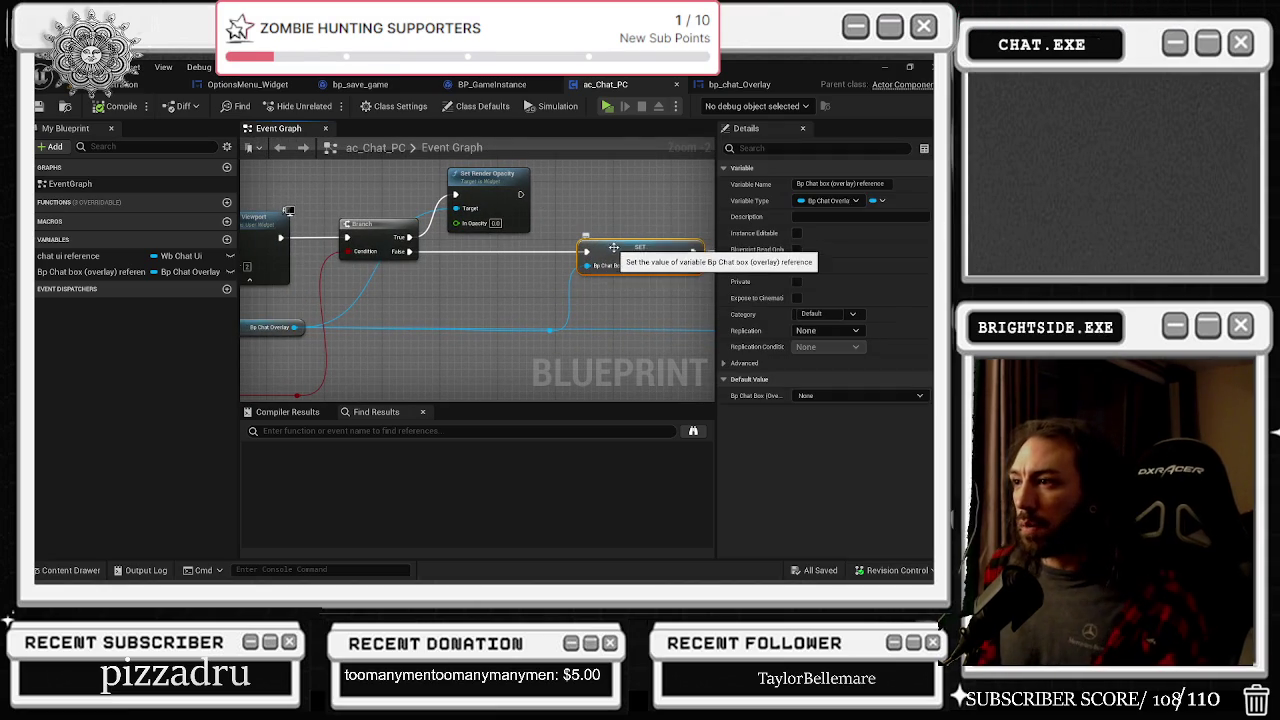
ctrl+click(628, 254)
click(628, 254)
mouse_move(659, 221)
mouse_down()
mouse_move(490, 236)
mouse_move(585, 246)
mouse_move(564, 230)
mouse_move(594, 215)
mouse_up()
key(ctrl+c)
key(ctrl+v)
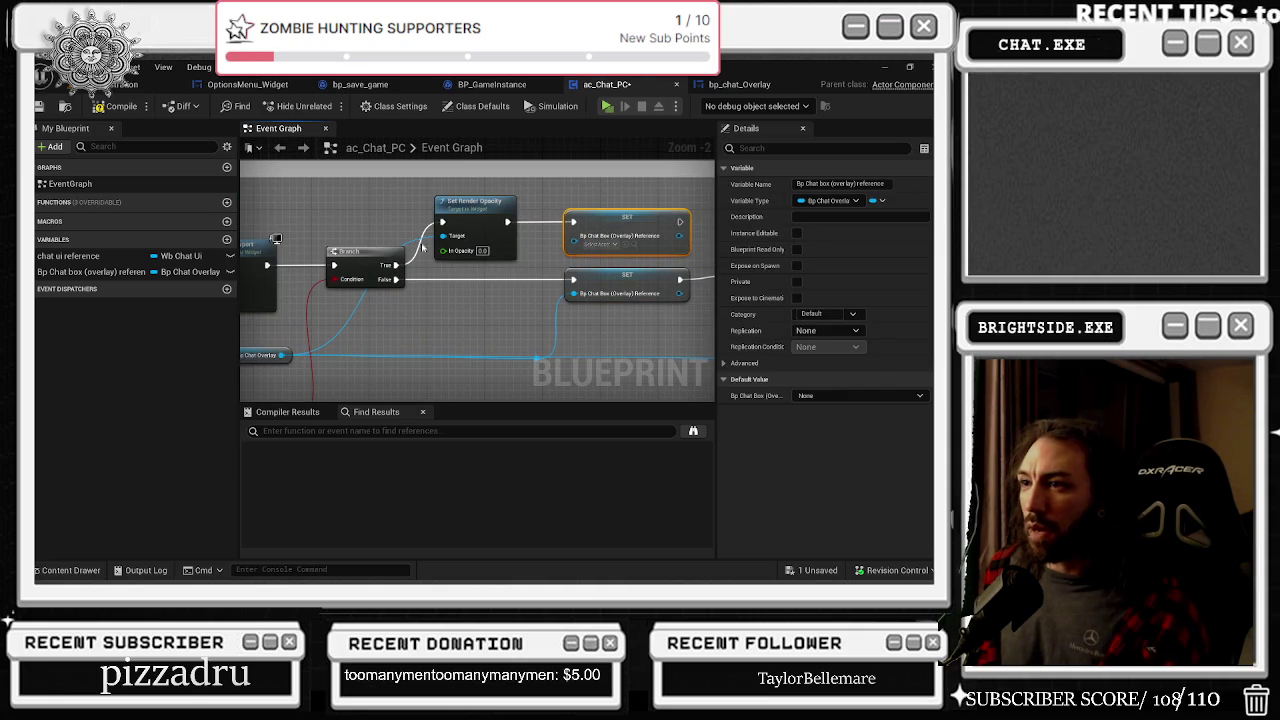
double_click(407, 238)
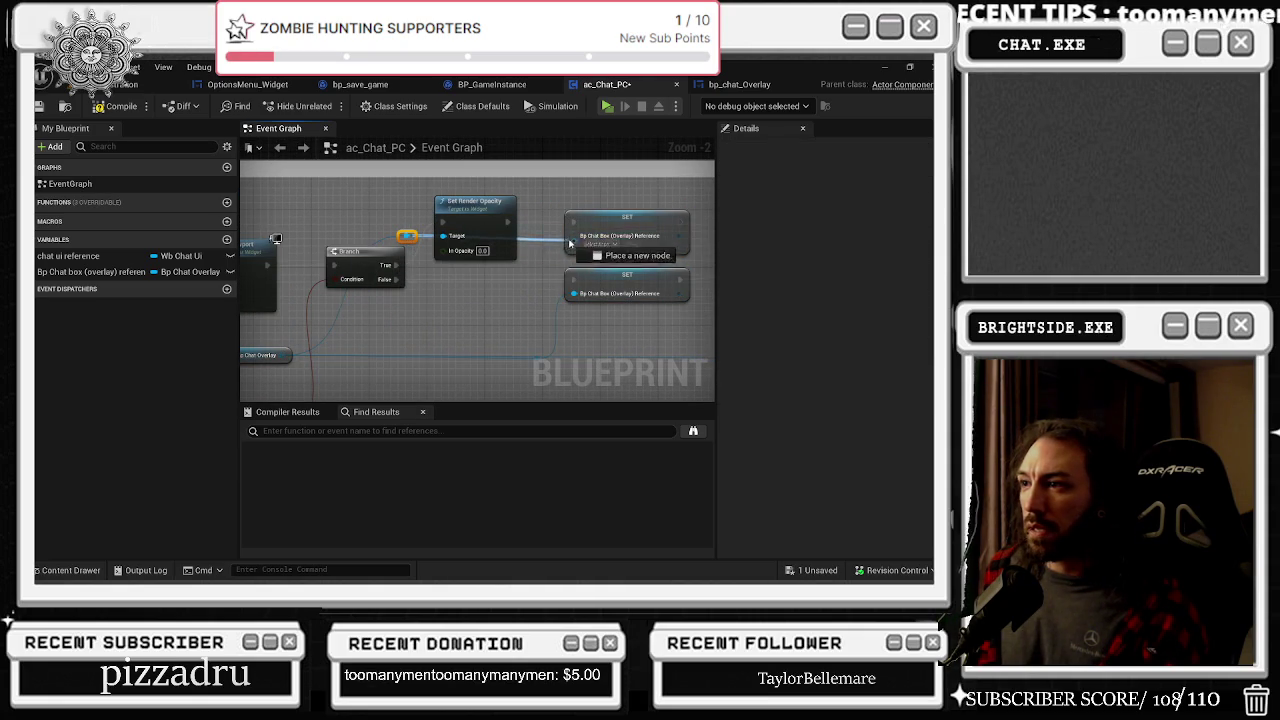
Step: Locate the Delay and Turn Off Visibility When Enter nodes, then go to OptionsMenu_Widget's graph
drag(417, 198, 137, 200)
mouse_move(588, 315)
mouse_down()
mouse_move(558, 313)
mouse_move(541, 261)
mouse_up()
click(562, 290)
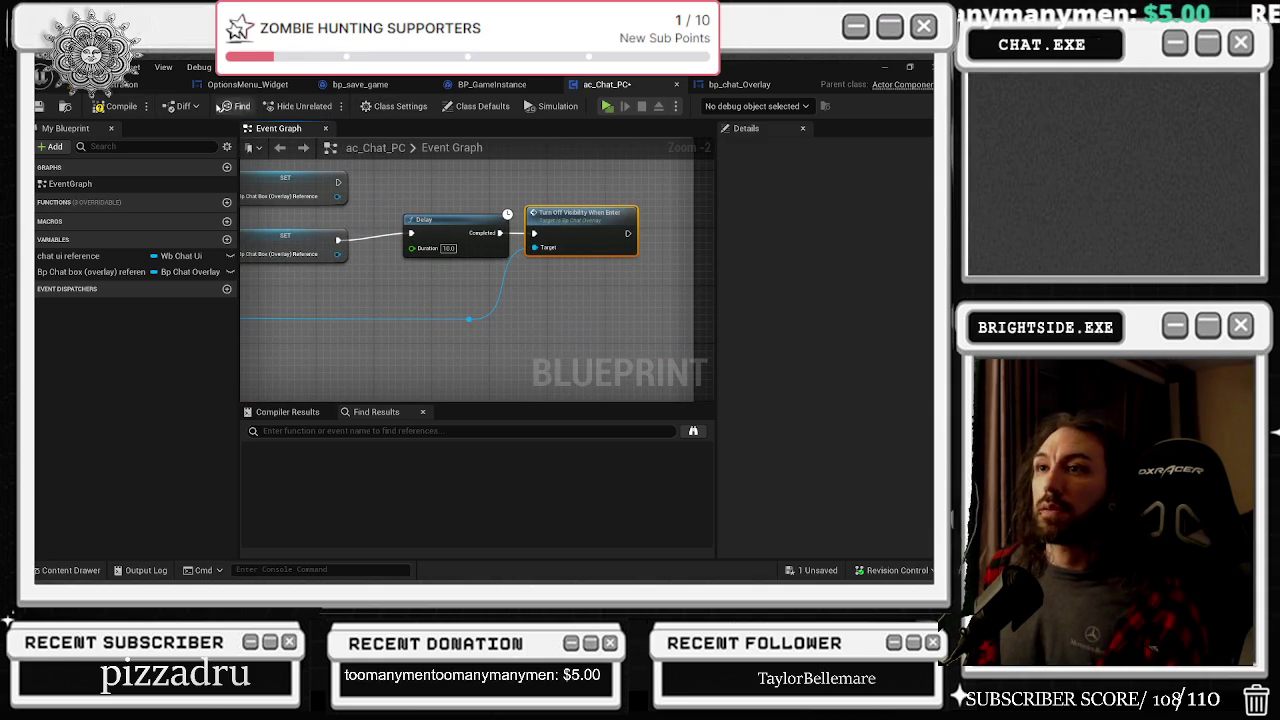
click(730, 86)
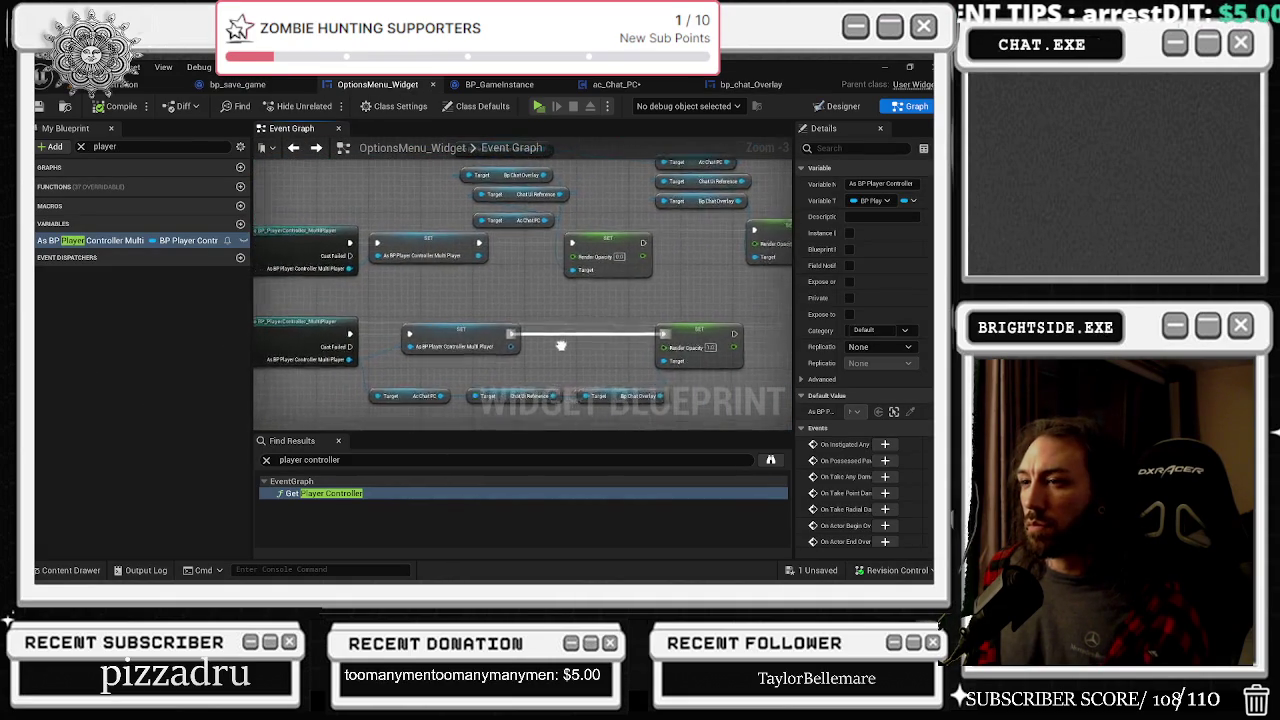
Step: Pull from the Bp Chat Overlay pin to add Turn Off Visibility When Enter beside the SET node
drag(505, 352, 532, 352)
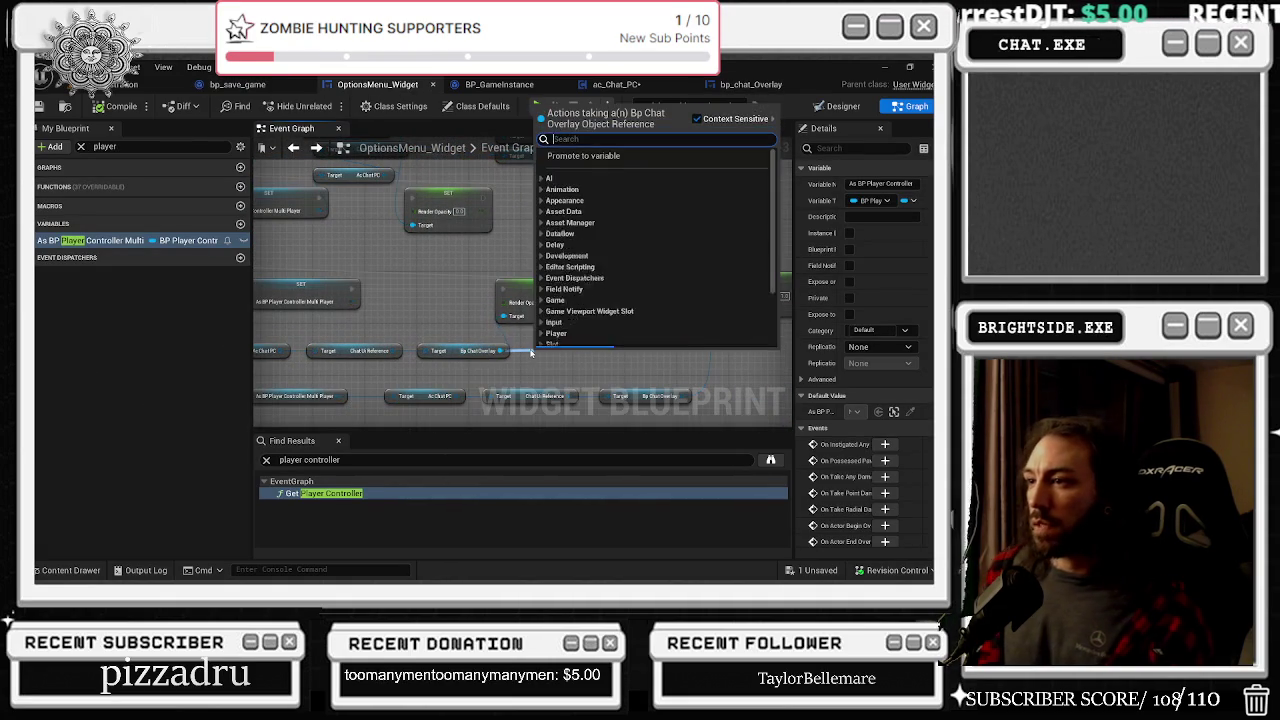
text(TURN OF)
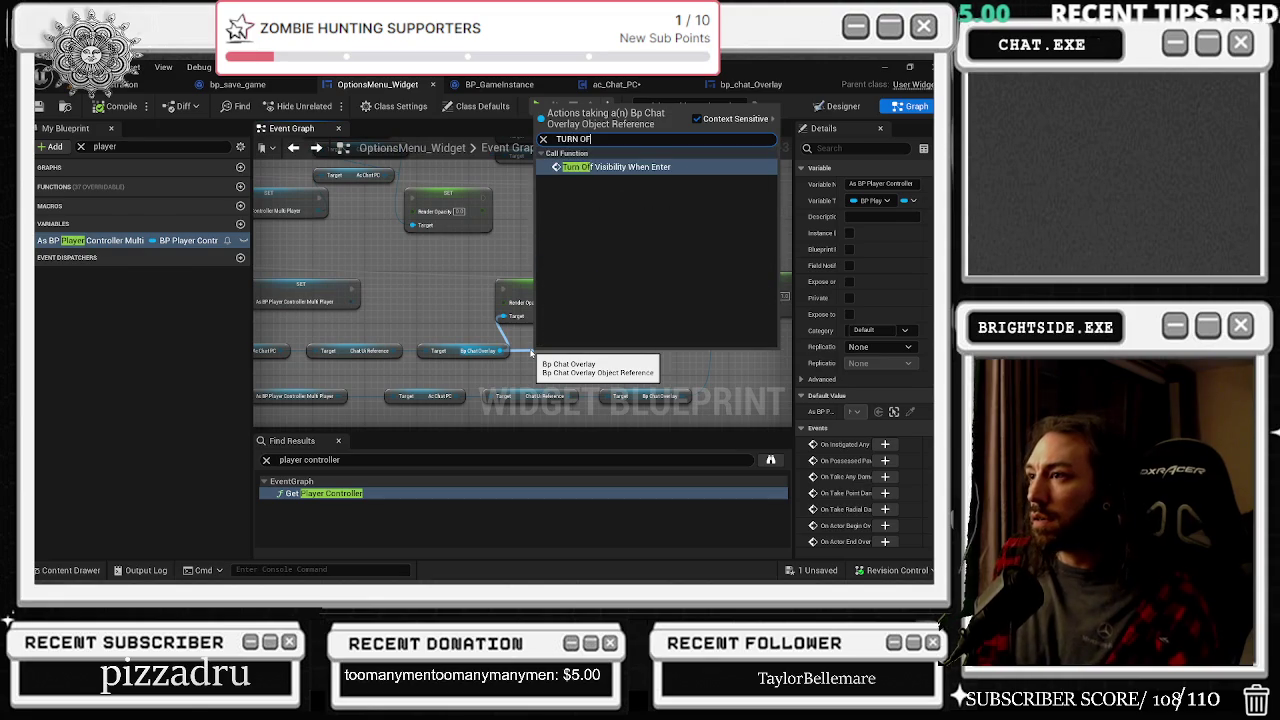
key(Return)
drag(578, 345, 652, 287)
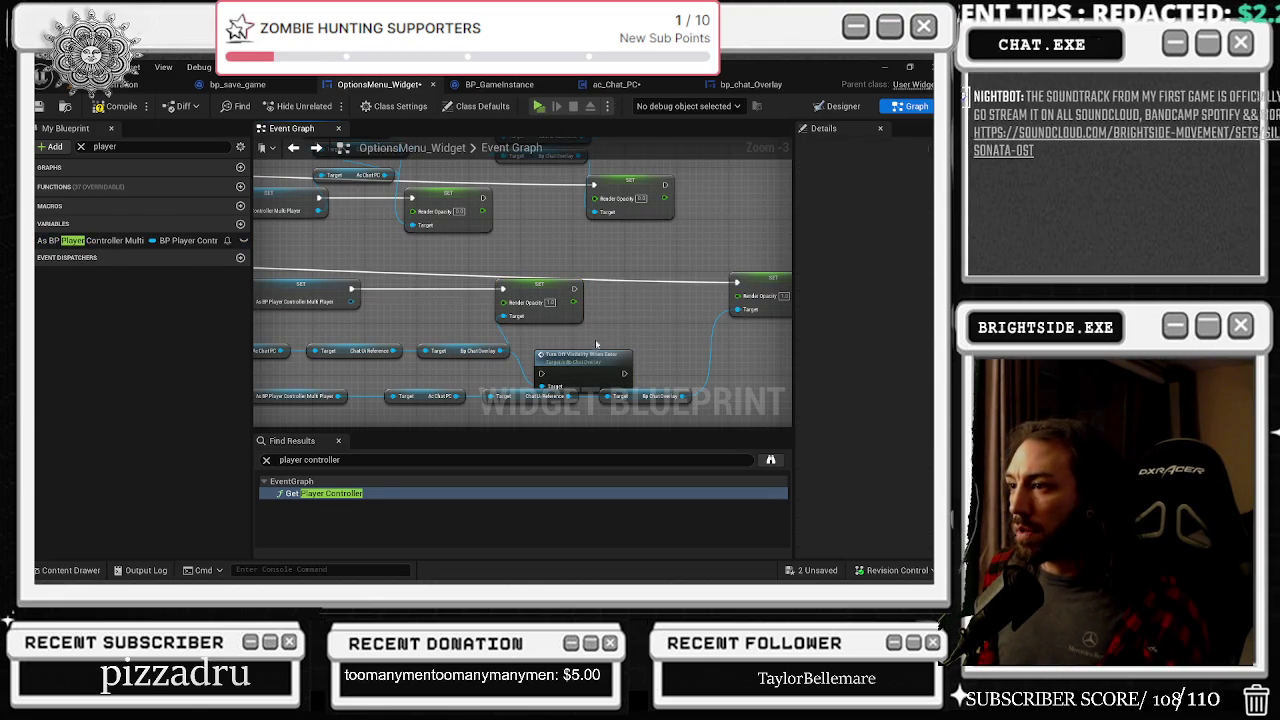
drag(589, 358, 641, 303)
scroll(641, 303, up, 1)
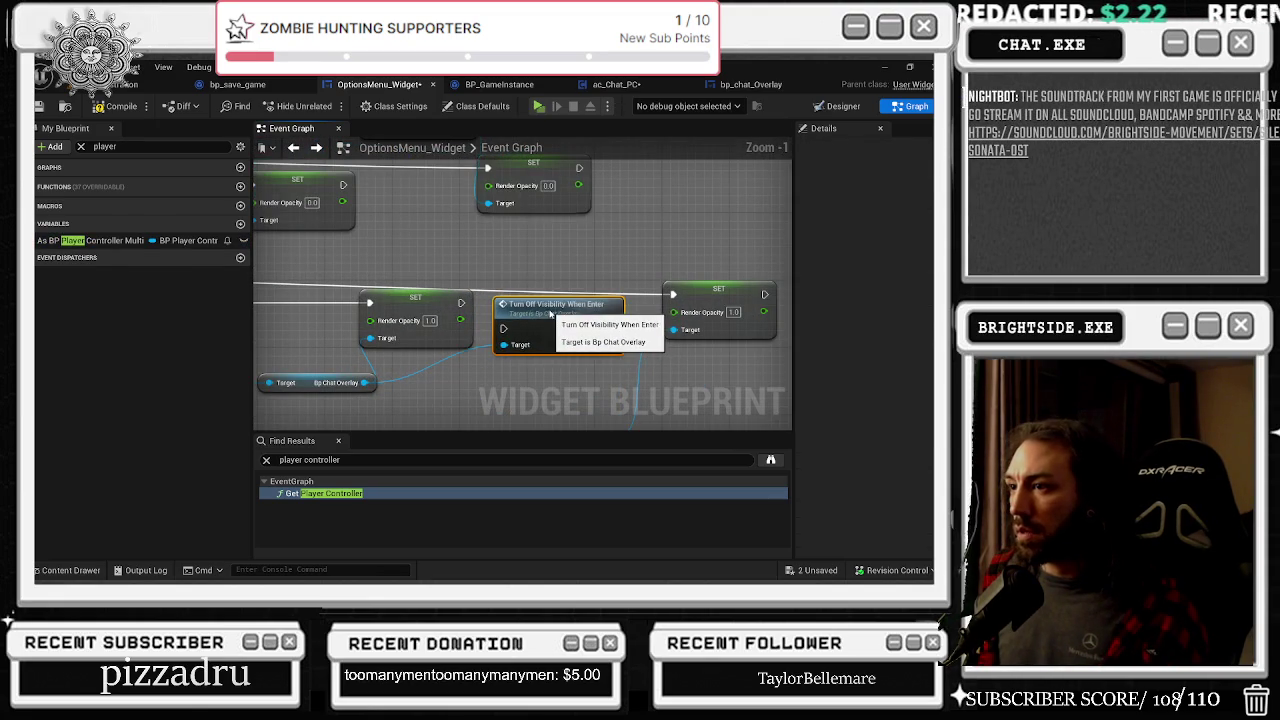
scroll(512, 297, down, 1)
drag(510, 295, 657, 346)
Step: Insert a Delay between the SET node and Turn Off Visibility, tidying the Target wire with a reroute
click(483, 298)
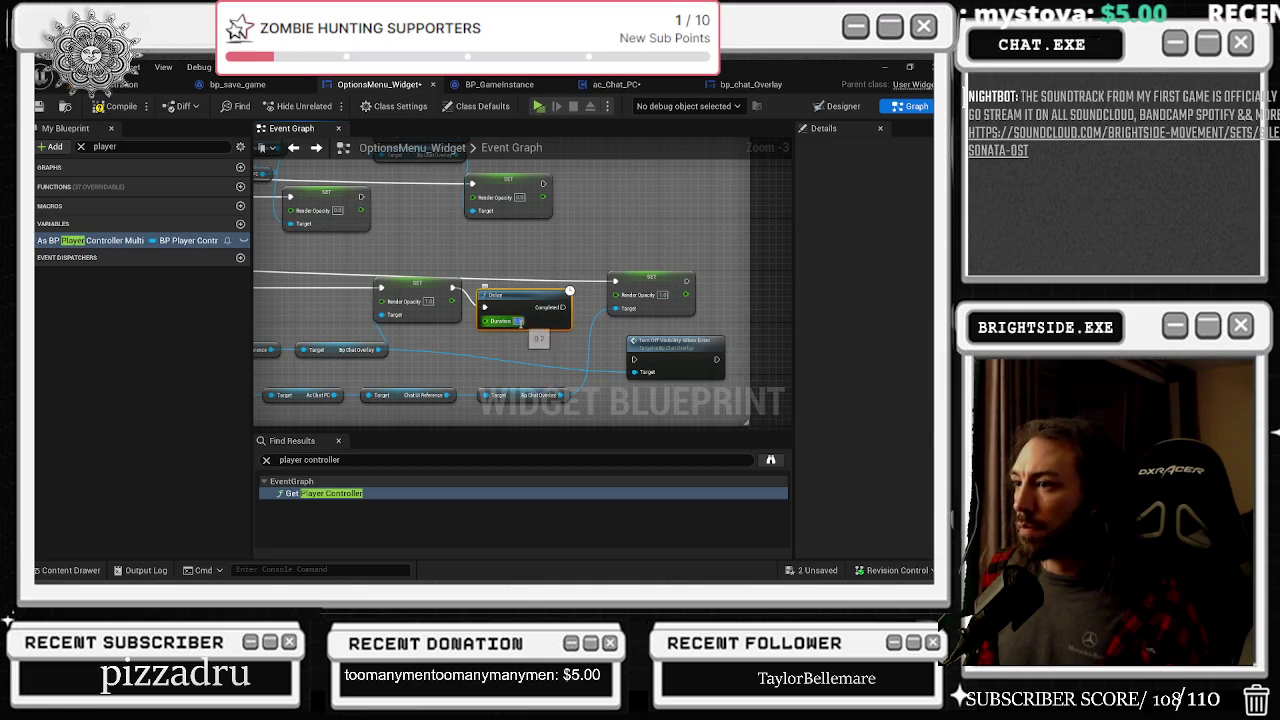
drag(563, 307, 635, 362)
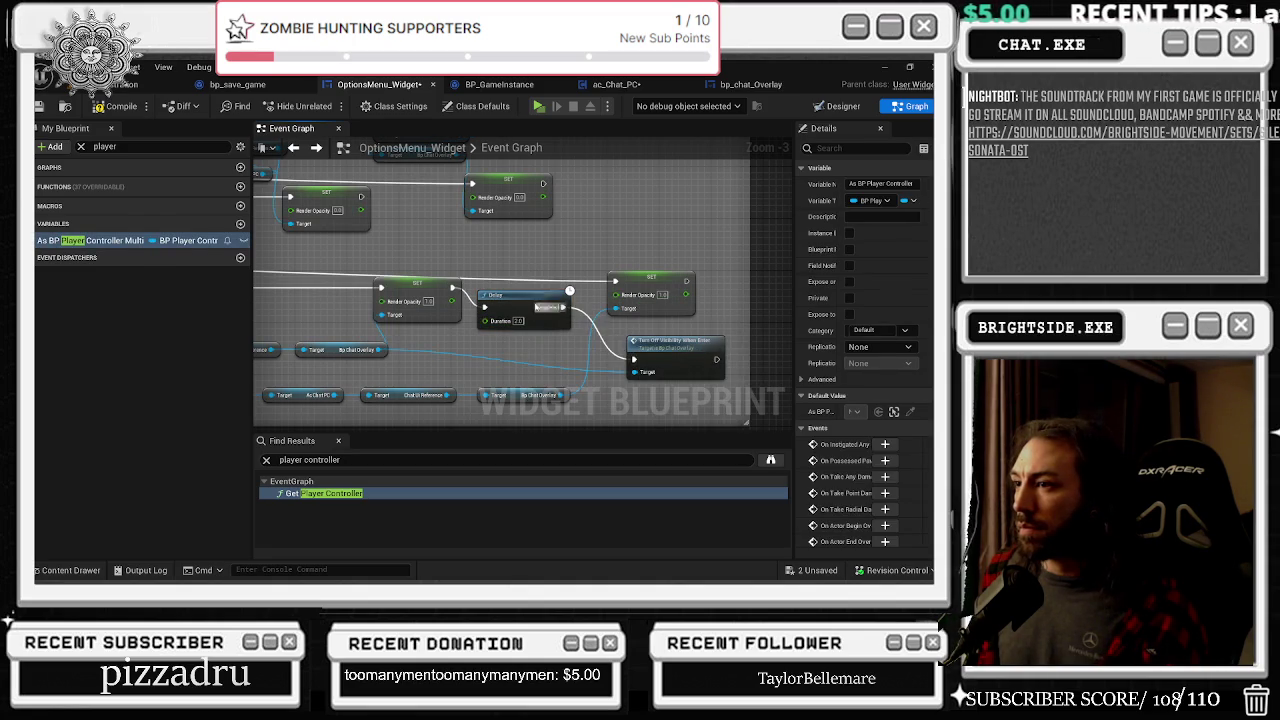
mouse_move(473, 270)
mouse_down()
mouse_move(510, 296)
mouse_move(525, 262)
mouse_up()
drag(638, 267, 626, 267)
key(q)
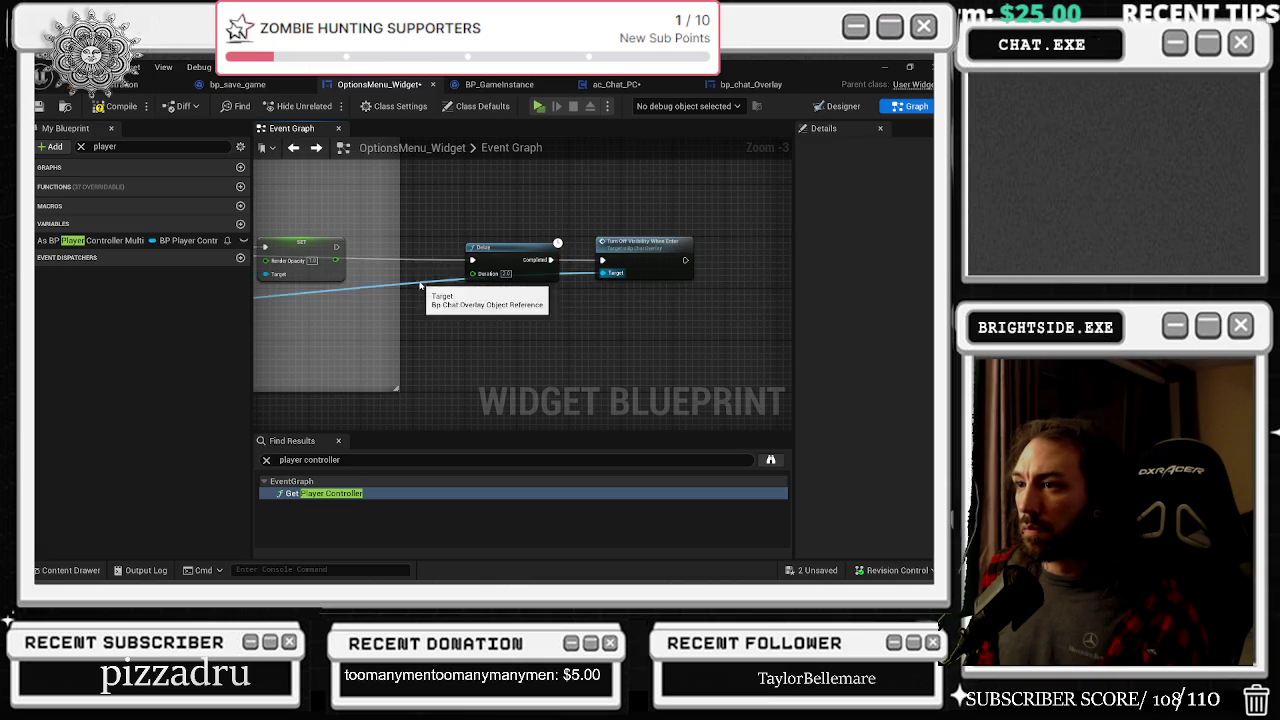
double_click(417, 283)
drag(417, 283, 575, 310)
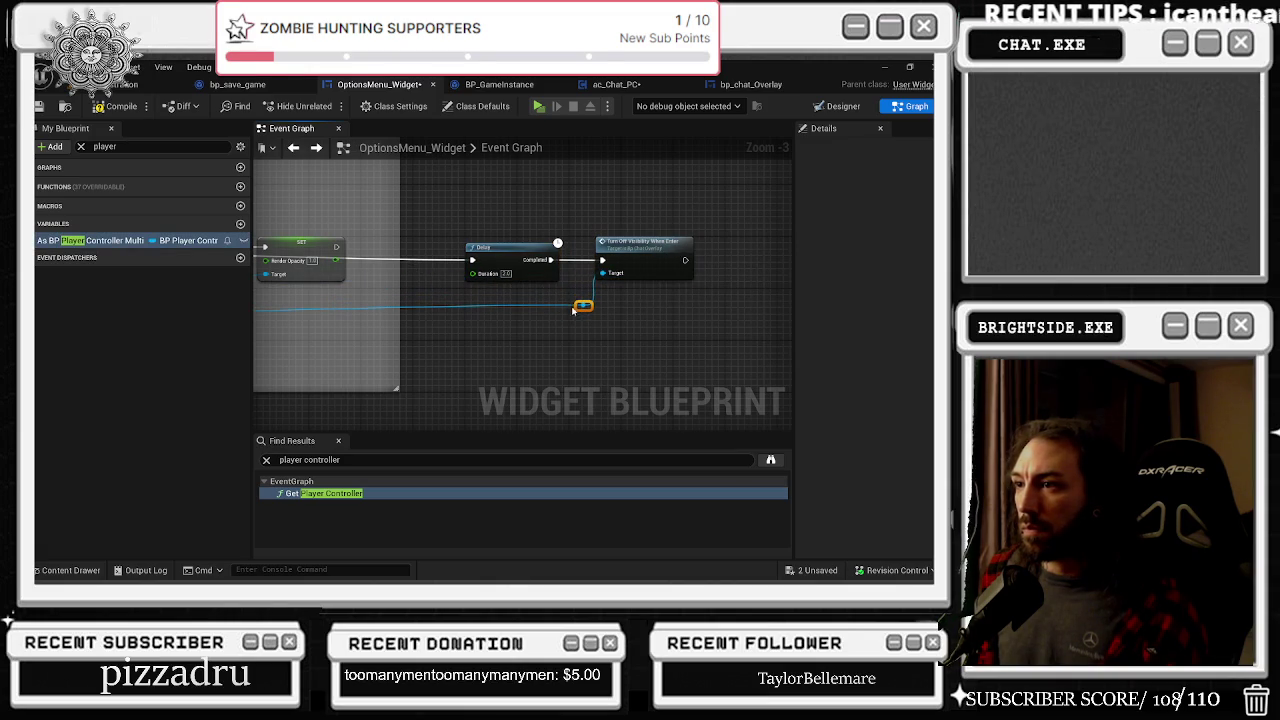
click(489, 222)
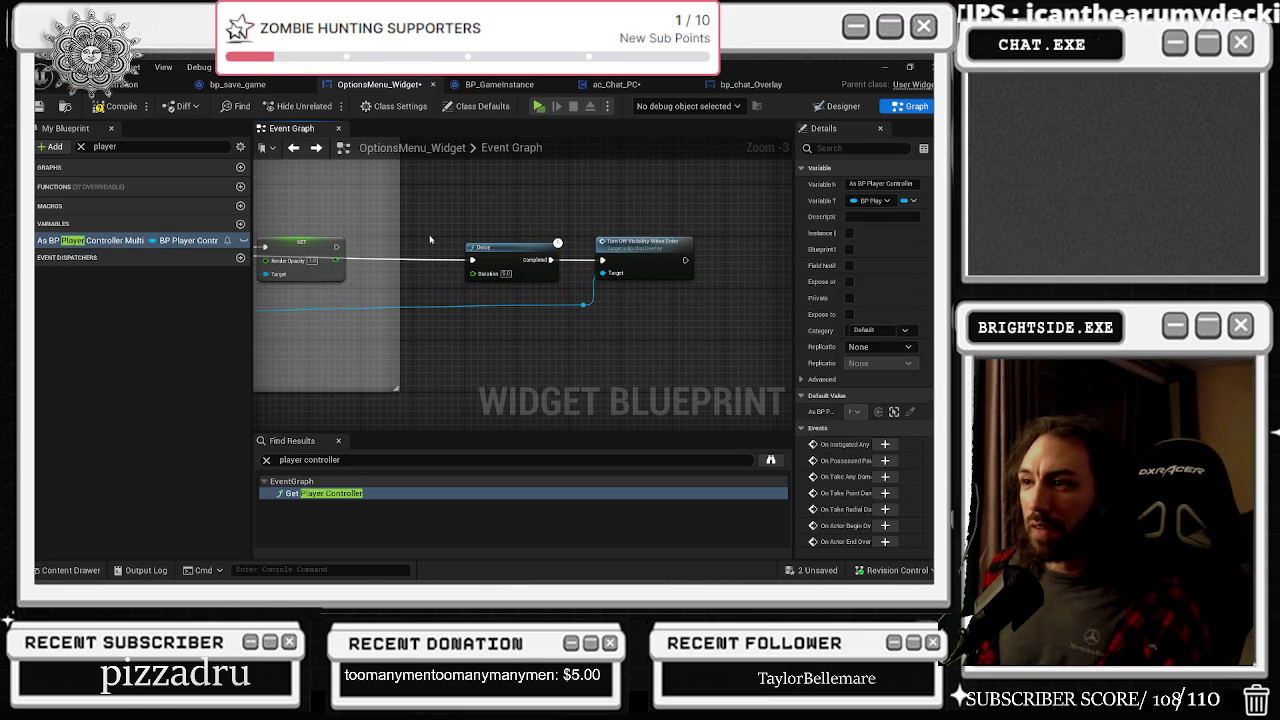
drag(334, 250, 472, 259)
click(522, 249)
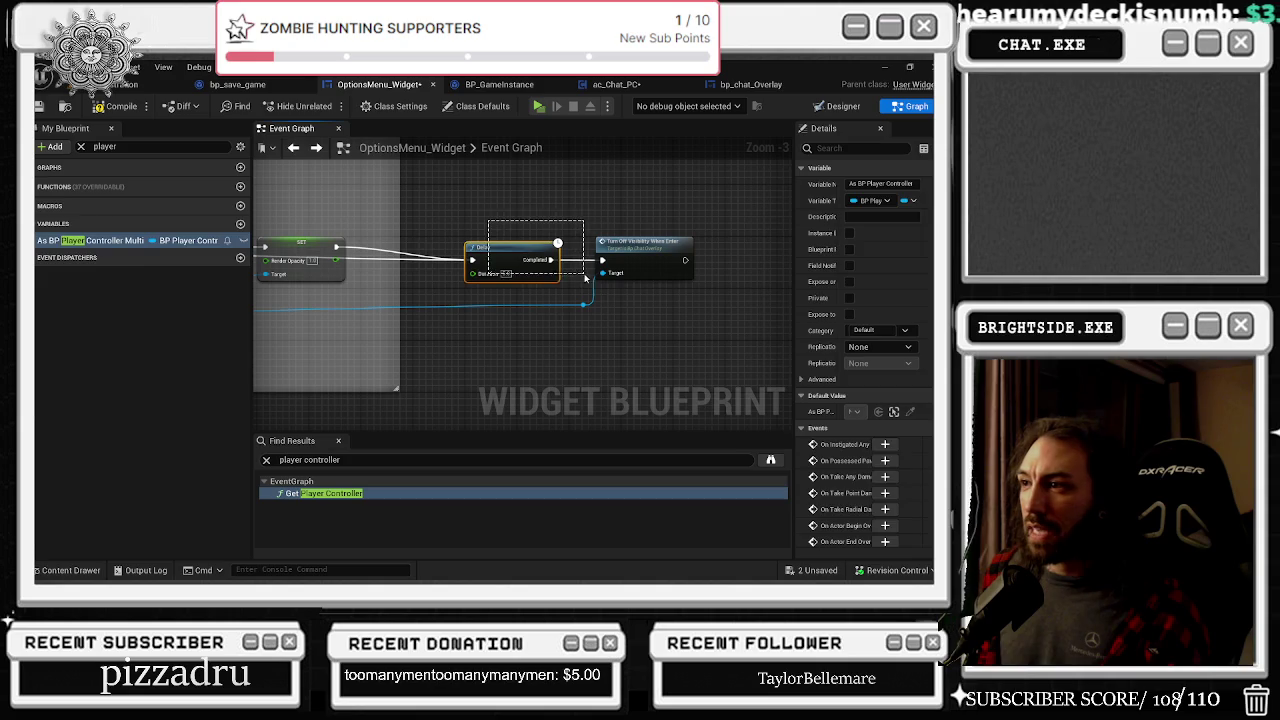
drag(499, 258, 485, 252)
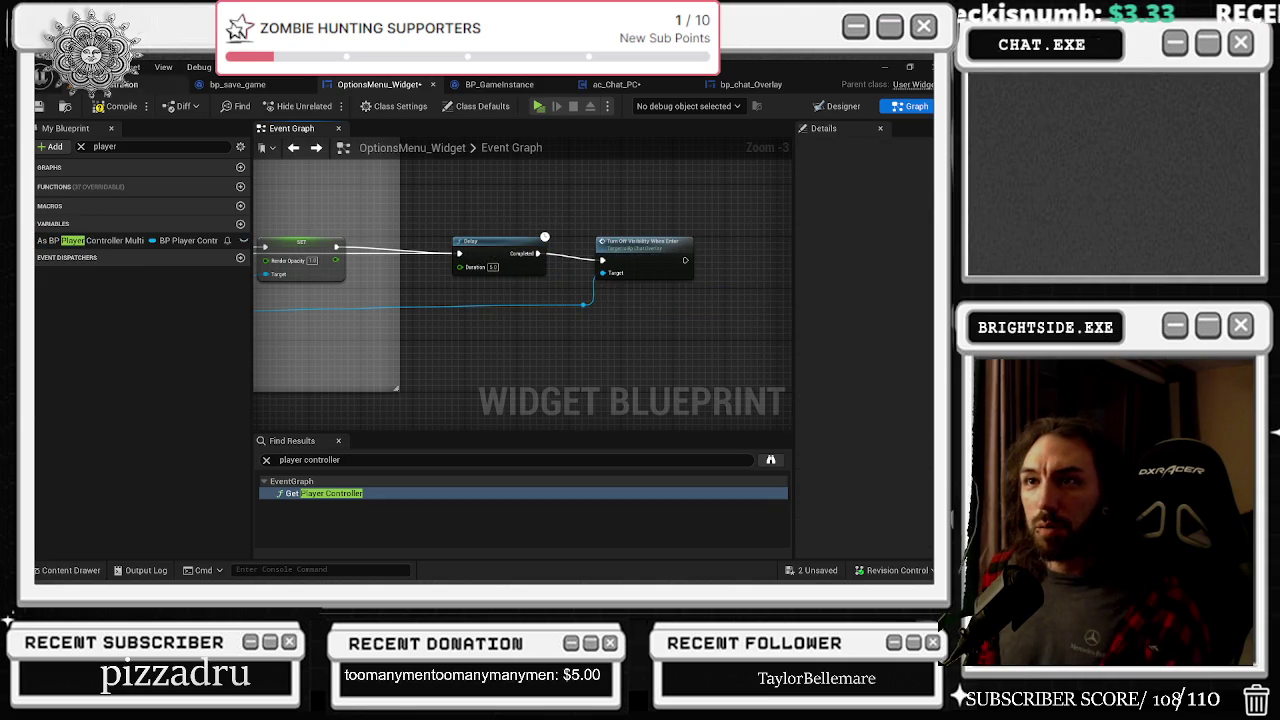
Step: Compile and save OptionsMenu_Widget, then cycle through the open blueprints back to the level editor
click(115, 106)
click(743, 87)
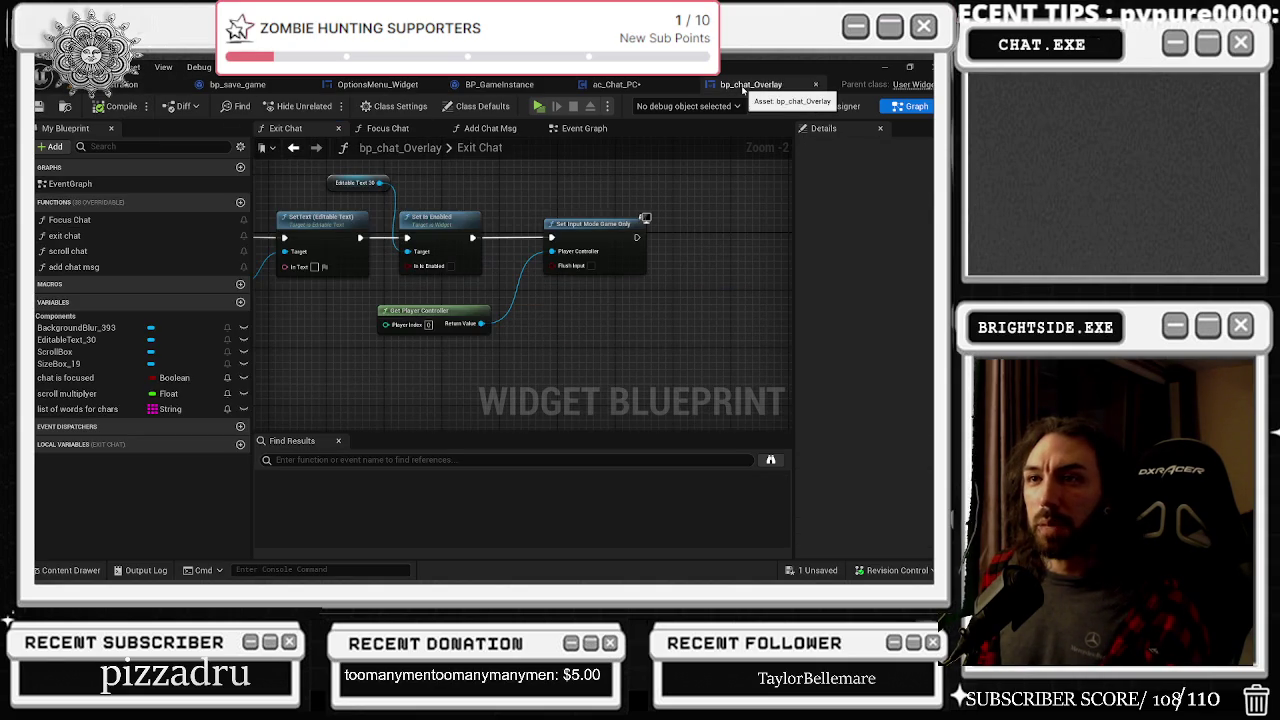
click(615, 84)
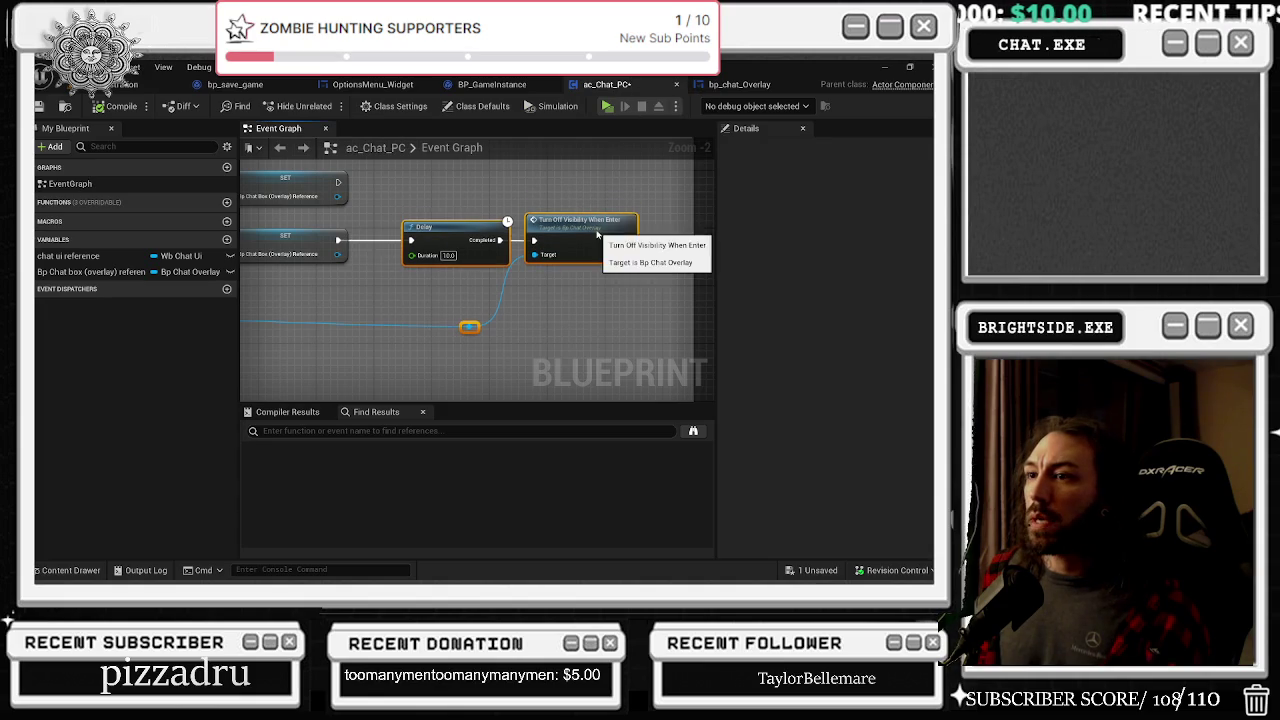
click(493, 85)
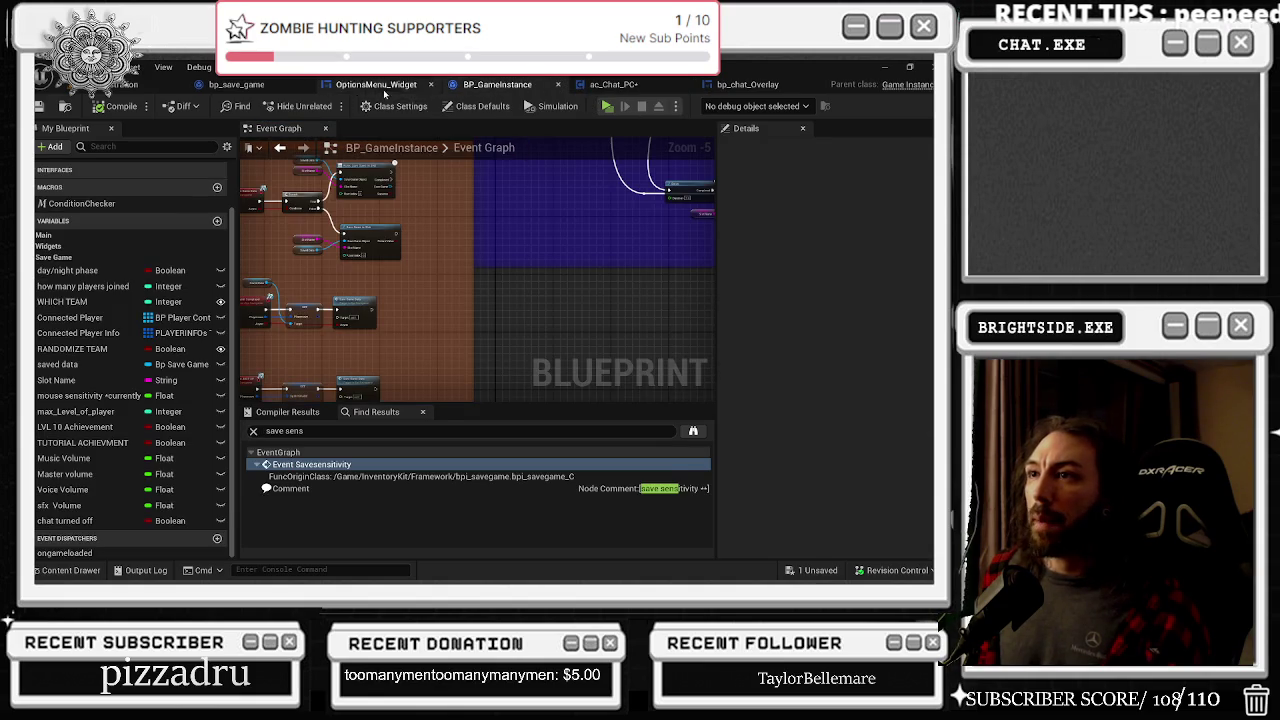
click(378, 85)
click(238, 86)
click(125, 84)
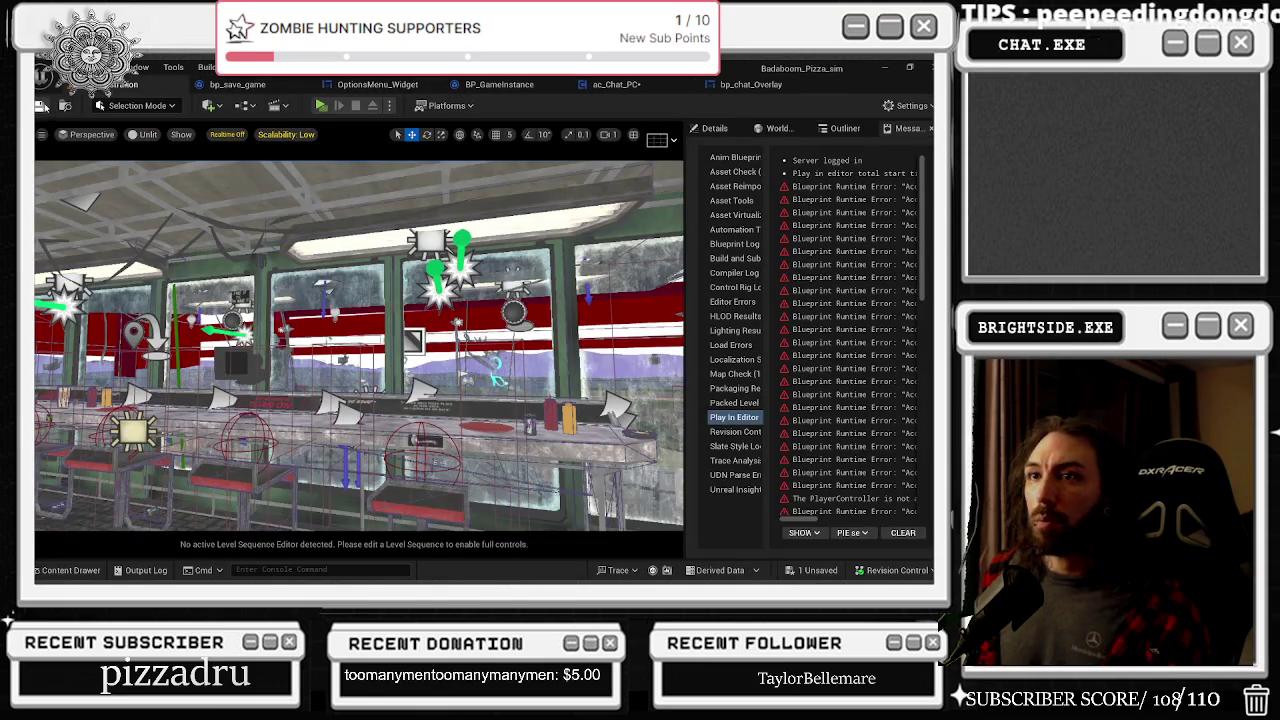
Step: Save the level and the unsaved ac_Chat_PC blueprint, then start a test play
key(ctrl+s)
click(816, 571)
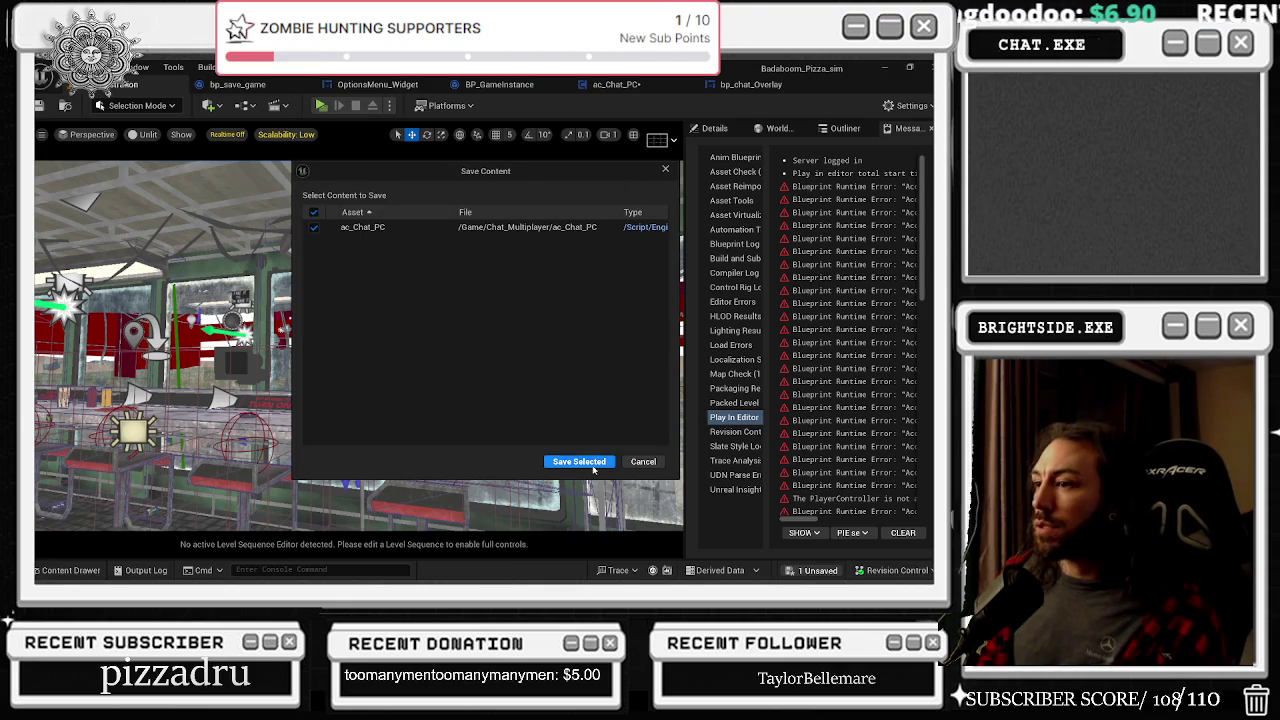
click(579, 461)
click(320, 105)
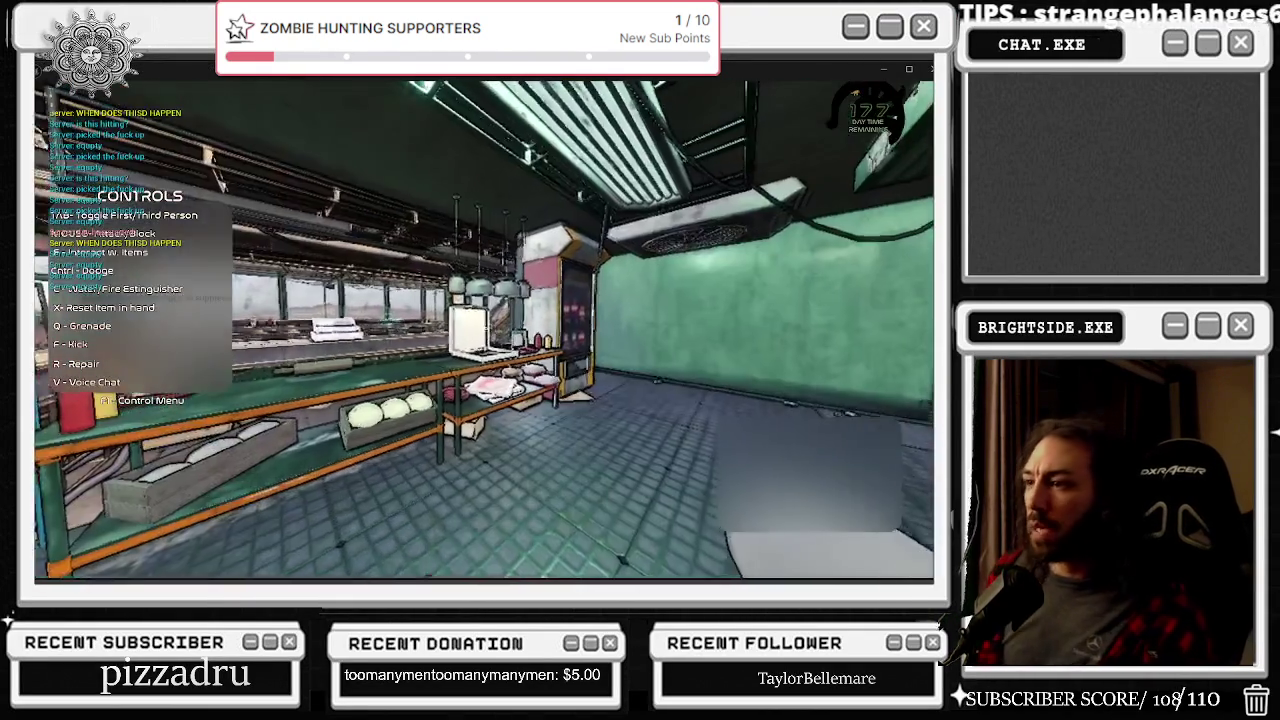
Step: Pause the game, glance at the options screen, then restart the test play
key(Escape)
click(536, 272)
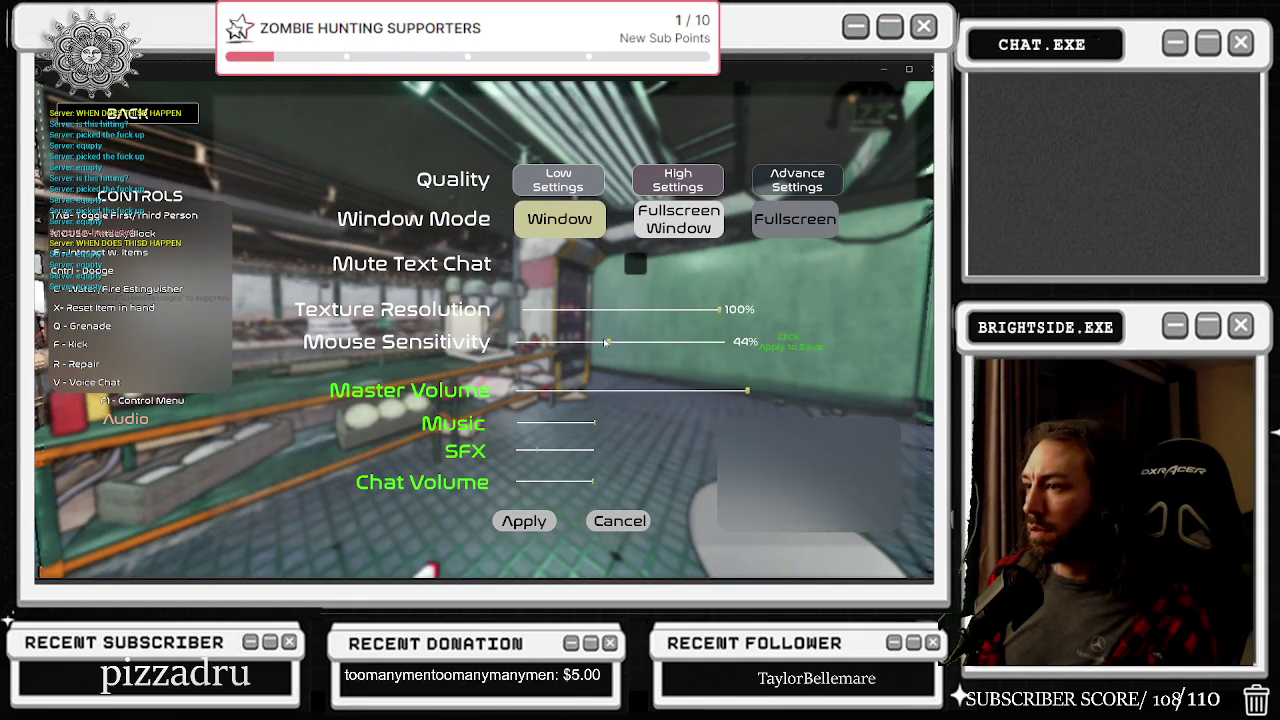
key(Escape)
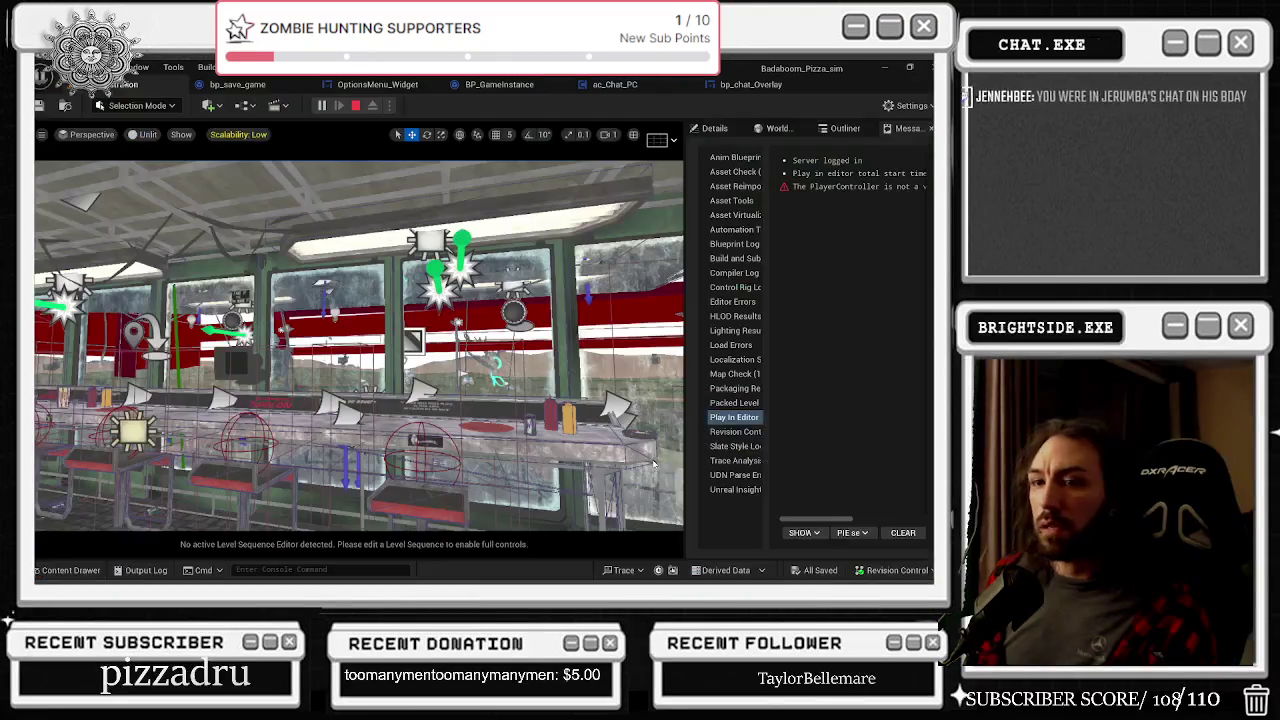
click(321, 106)
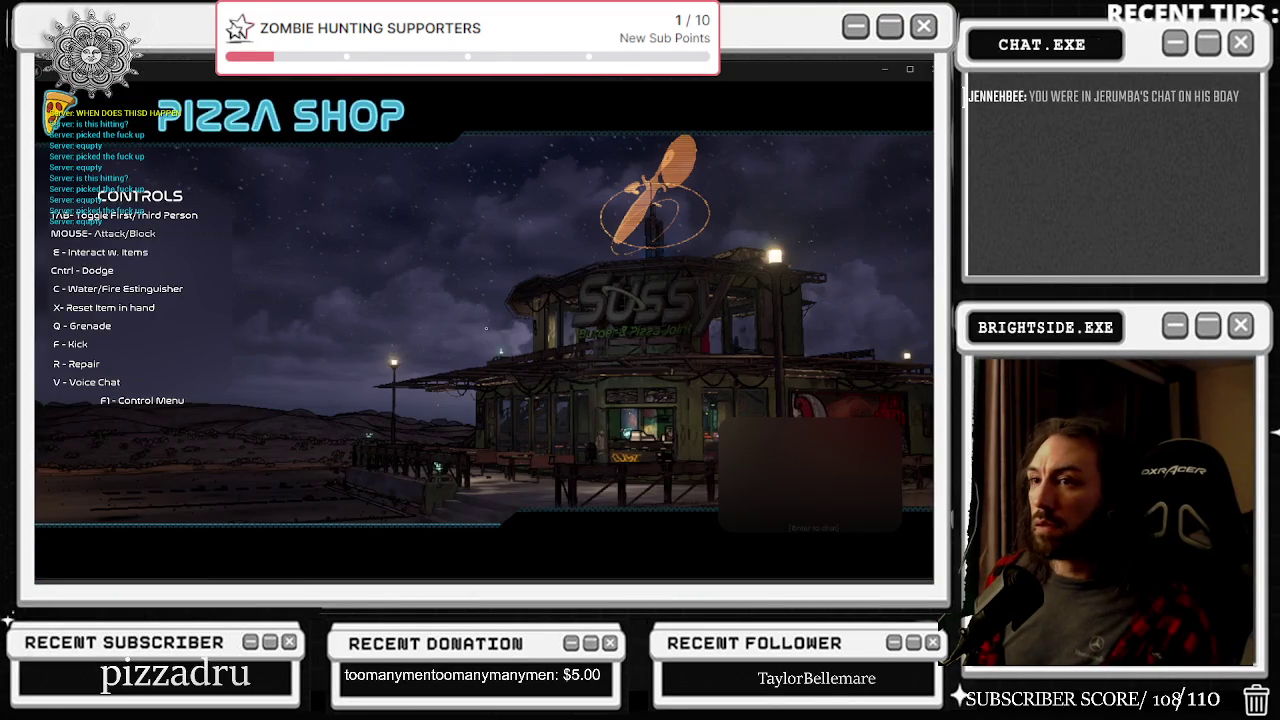
key(Escape)
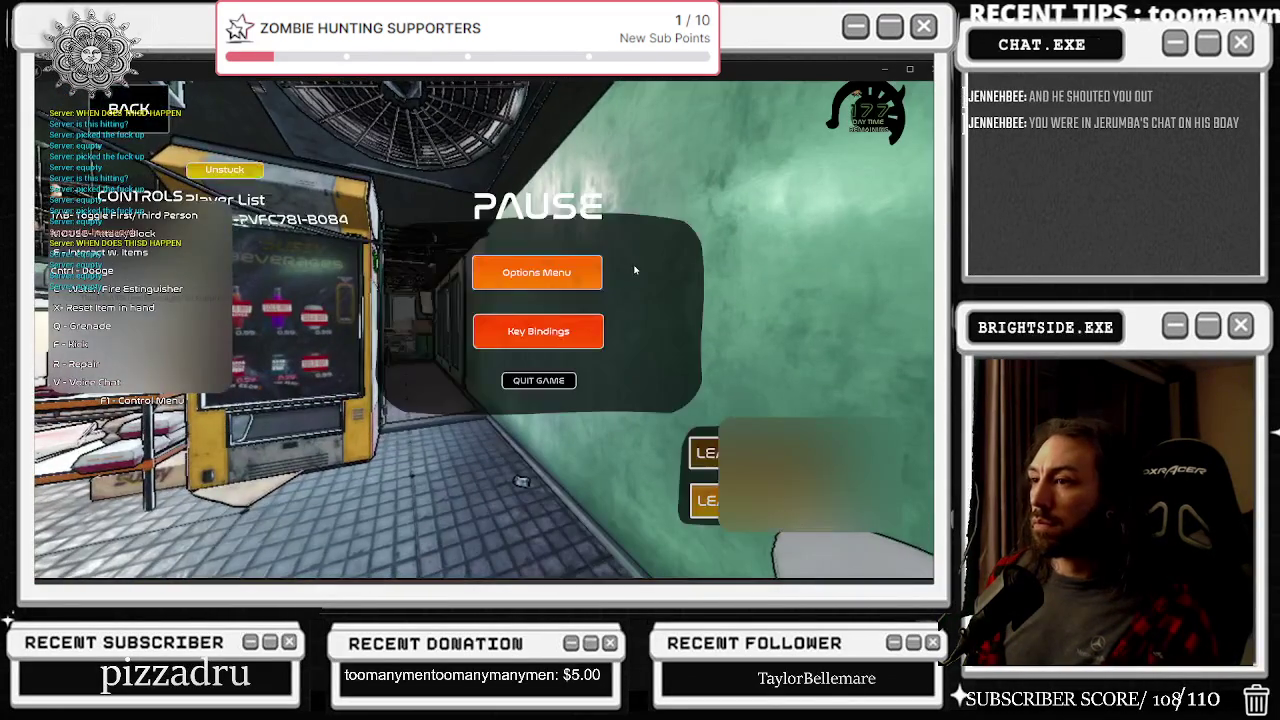
key(Escape)
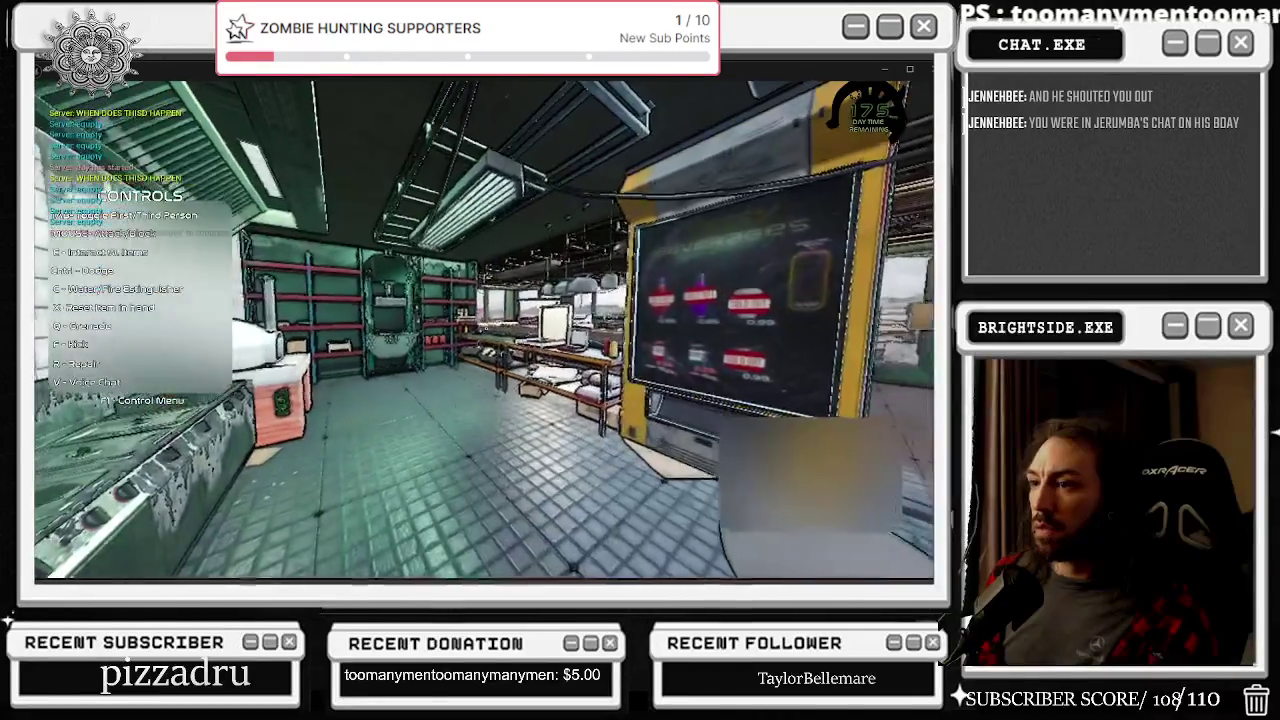
Step: Set window mode to Window and enable Mute Text Chat, apply, then end the session
key(Escape)
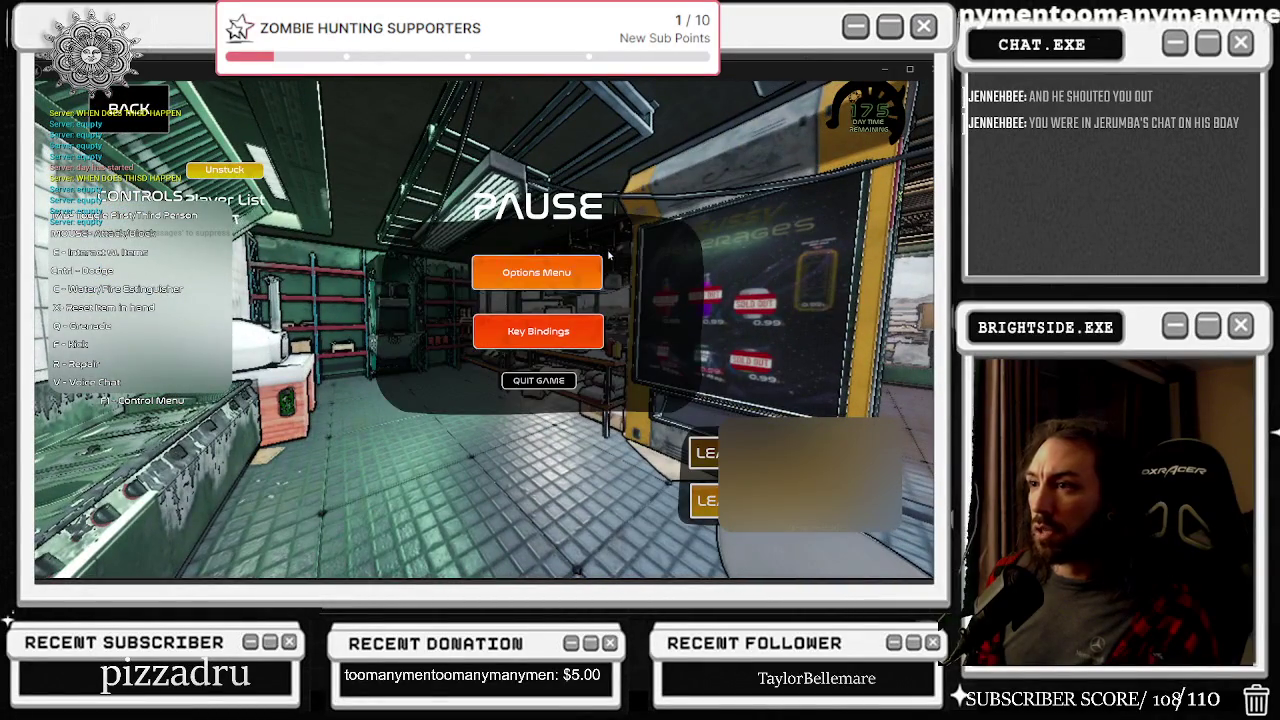
click(596, 268)
click(583, 231)
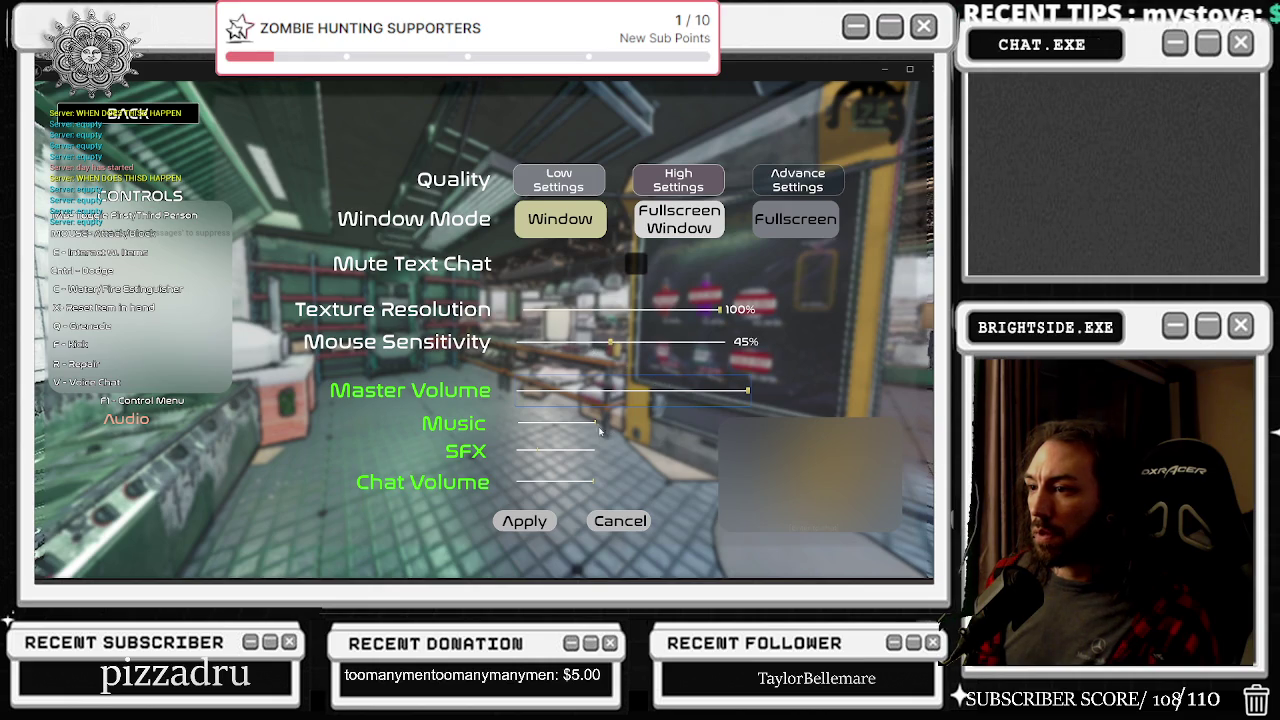
click(636, 263)
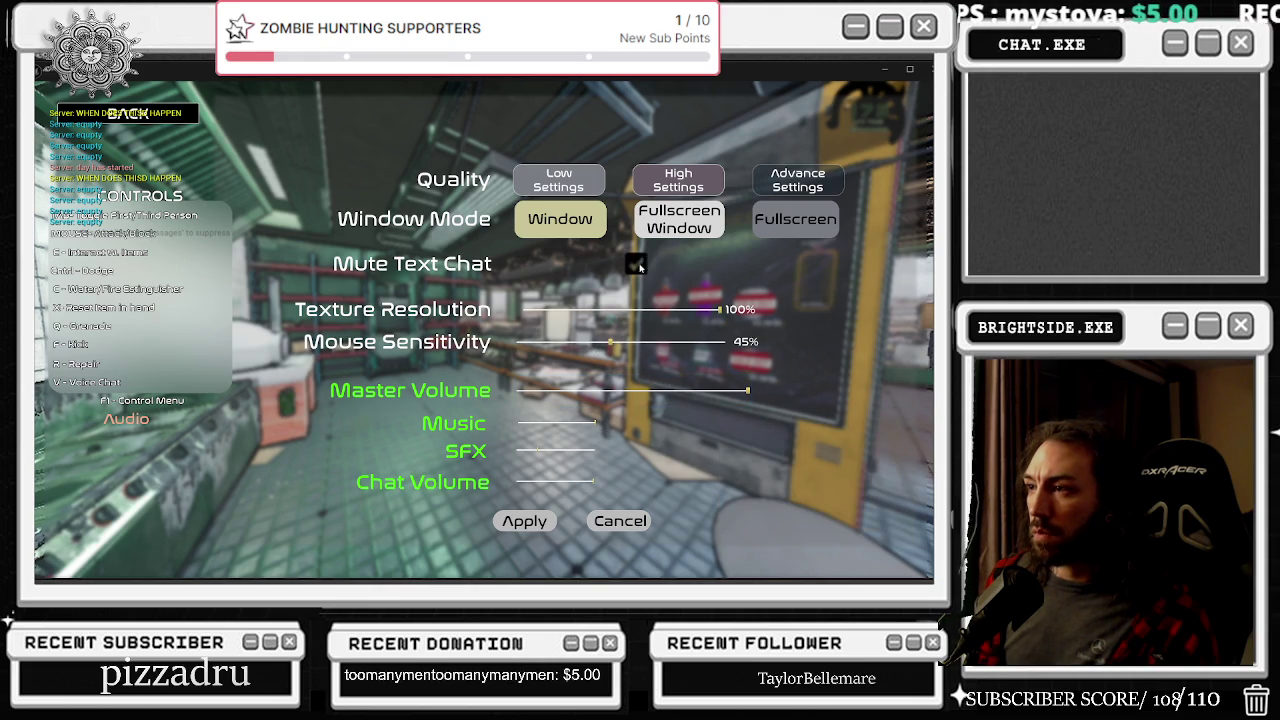
click(530, 522)
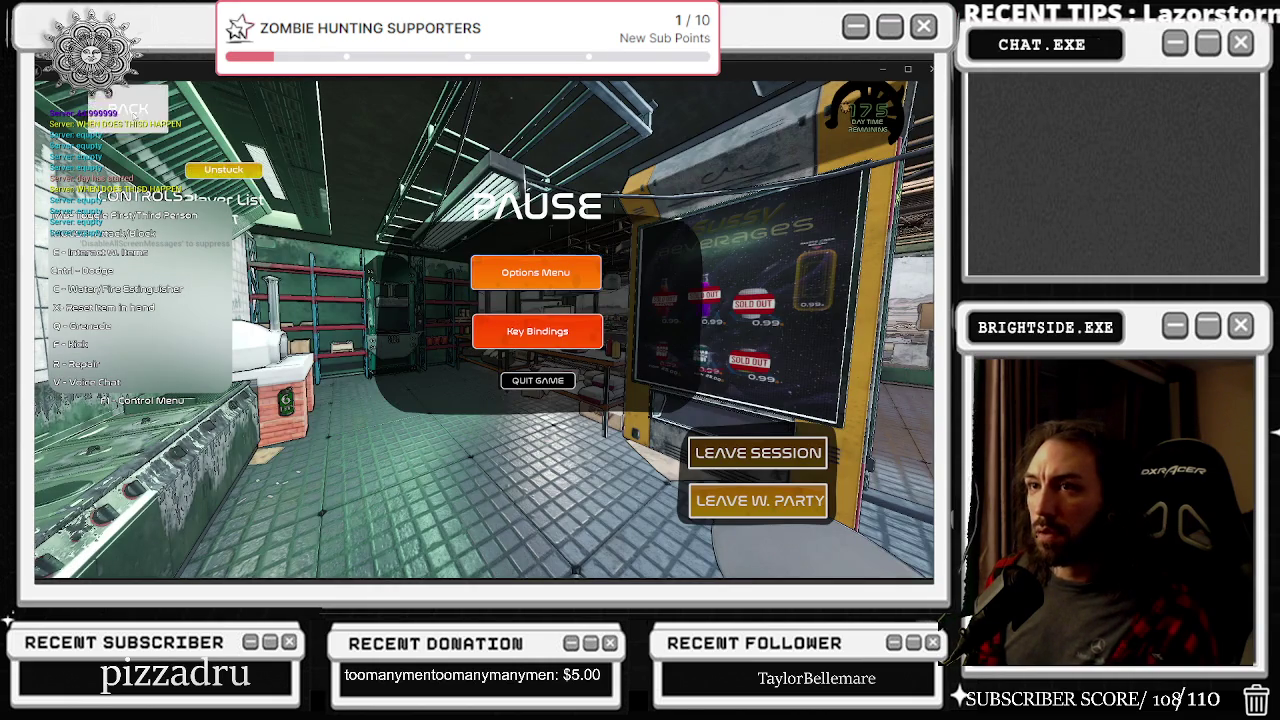
key(Escape)
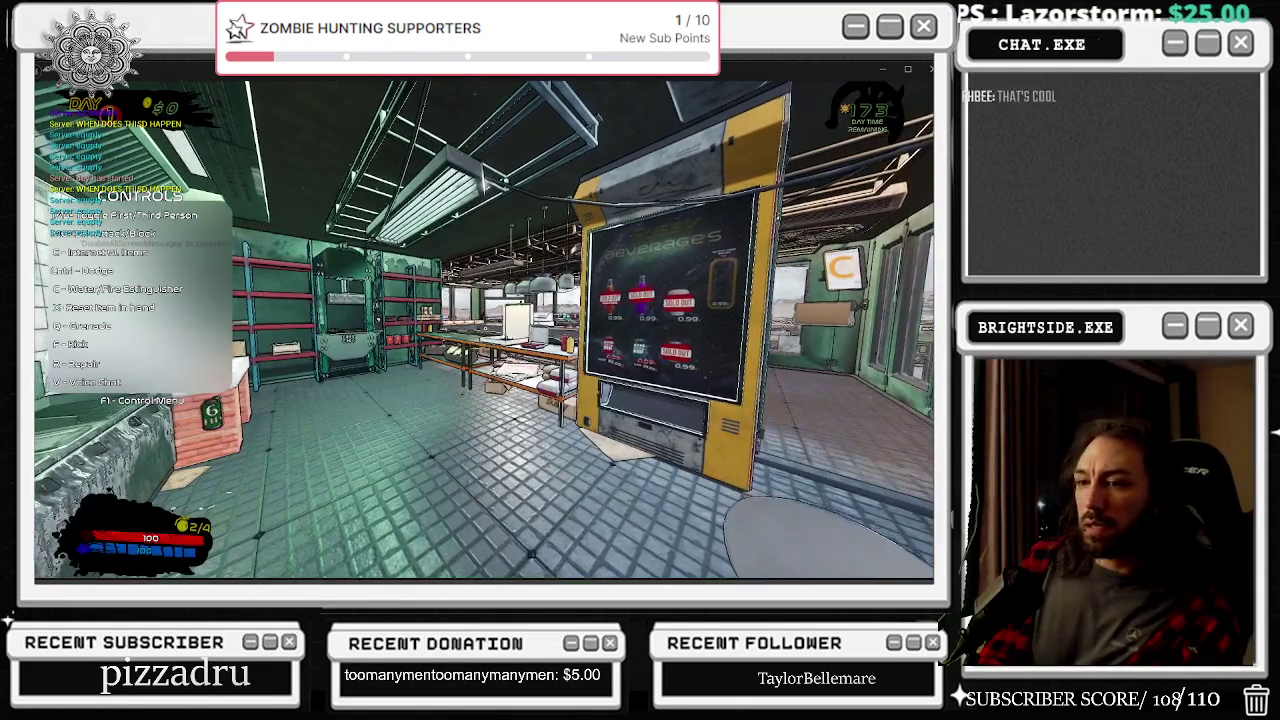
key(F8)
key(Escape)
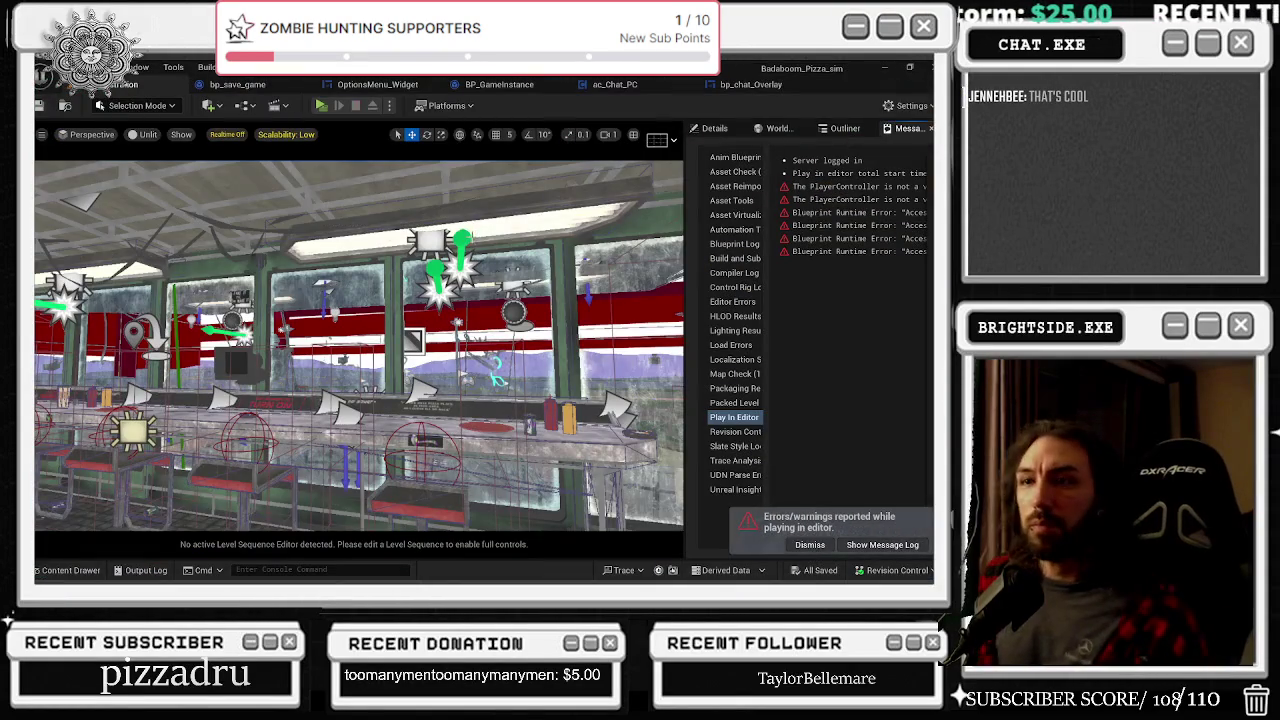
Step: Dismiss the error notice, launch a new test play and check the Options menu
click(811, 547)
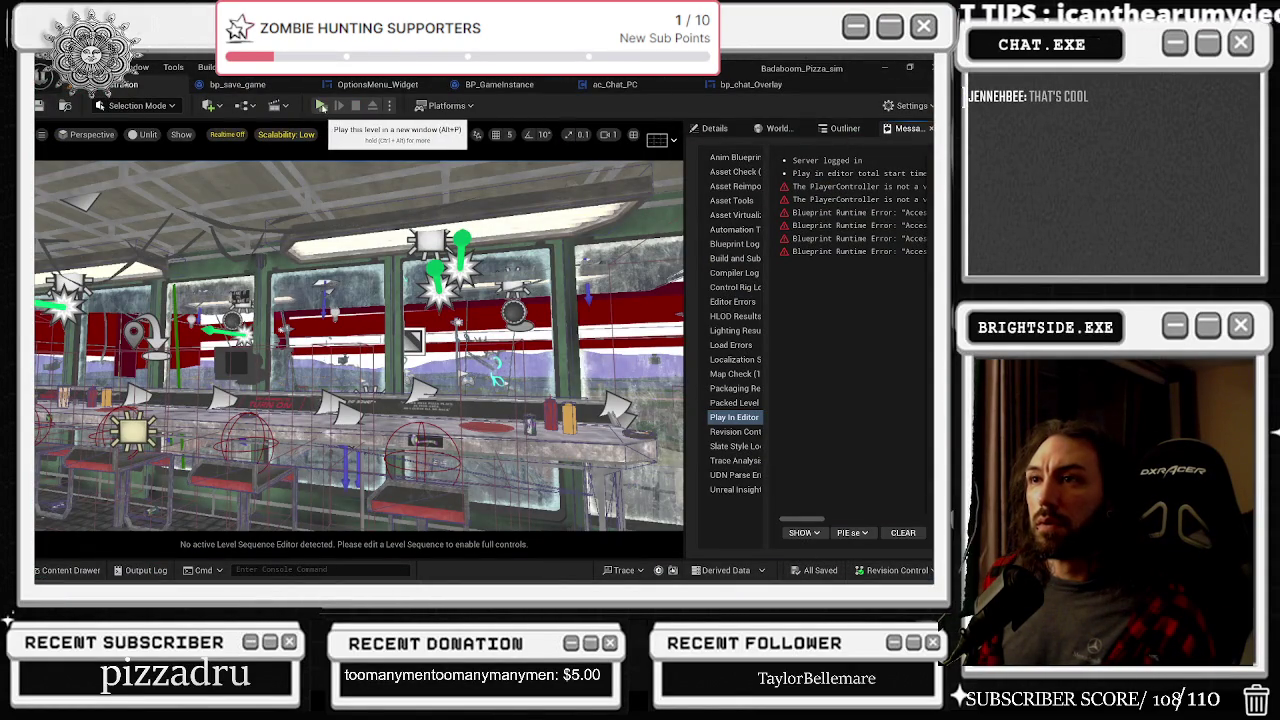
click(322, 106)
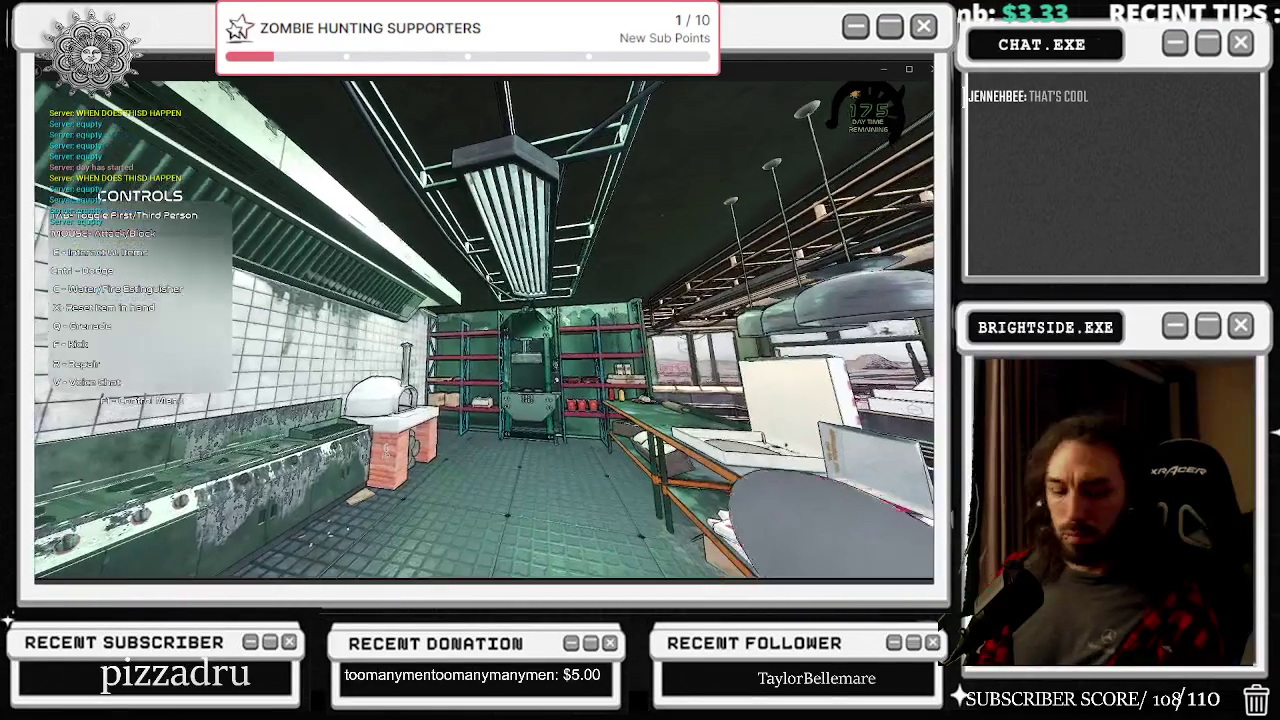
key(Escape)
click(554, 266)
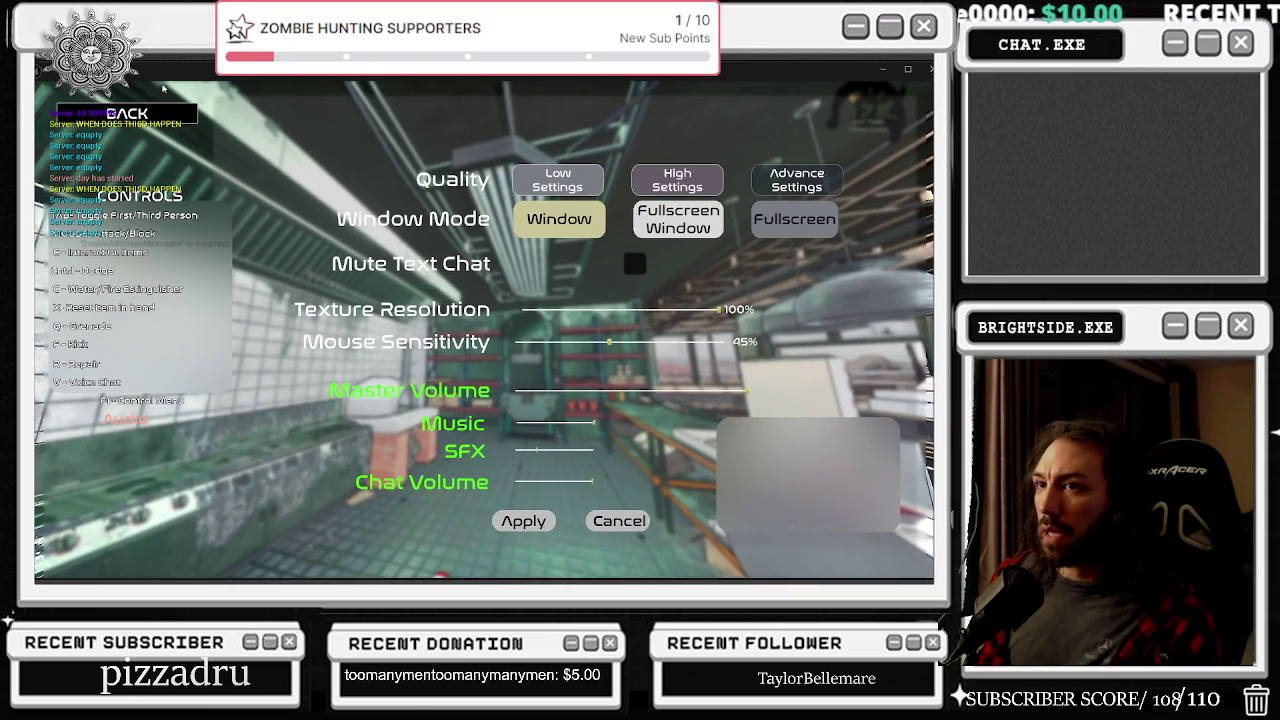
key(Escape)
key(Escape)
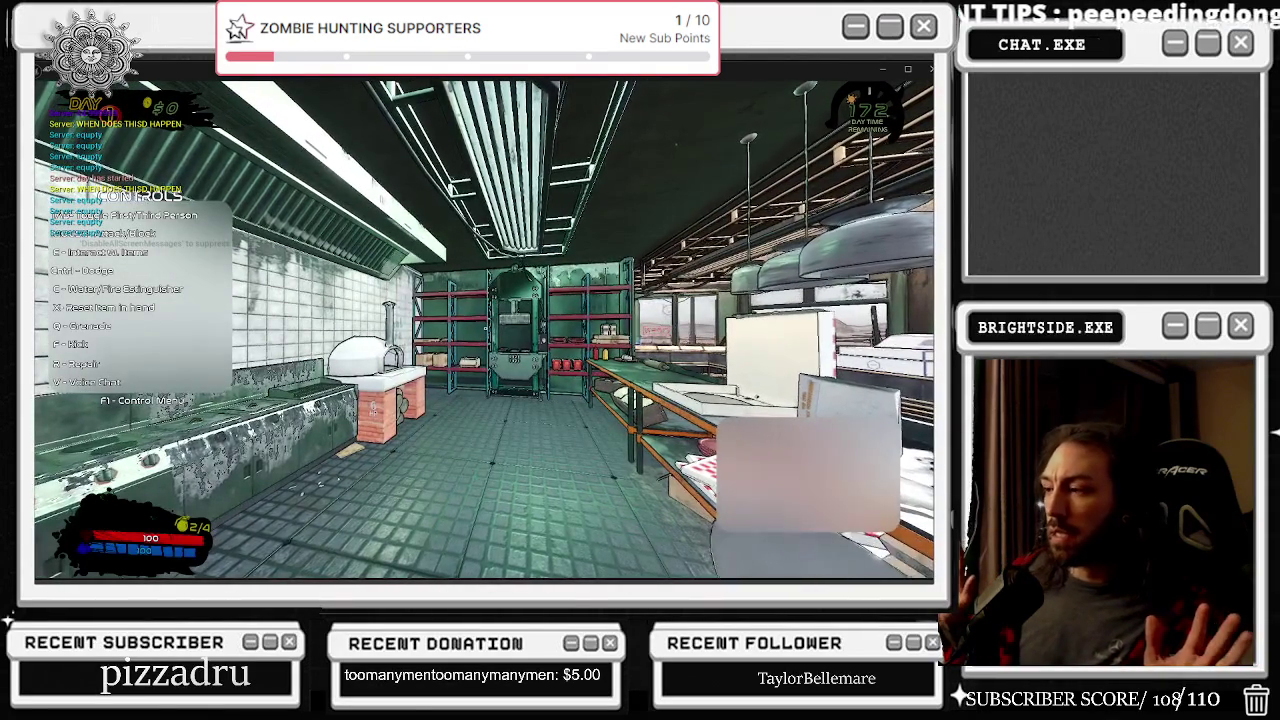
Step: Walk the chef toward the counter and stoves in third-person view, then stop and open bp_chat_Overlay
key(w)
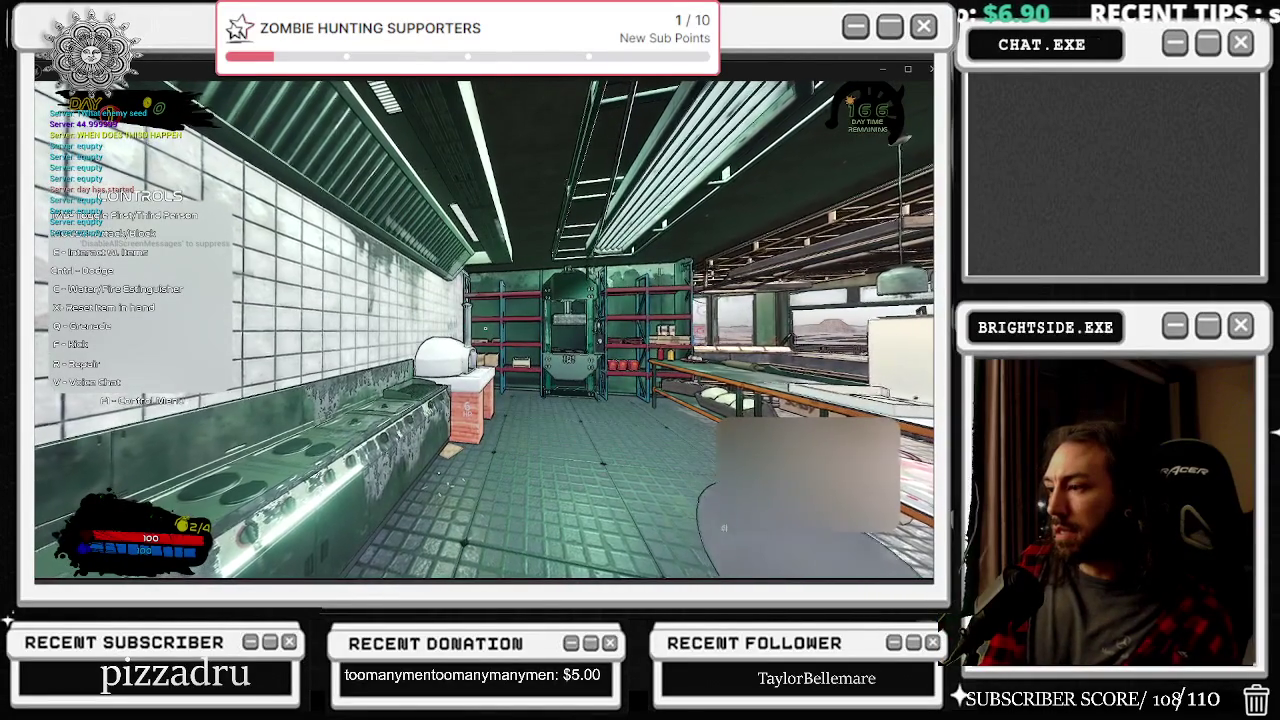
key(Tab)
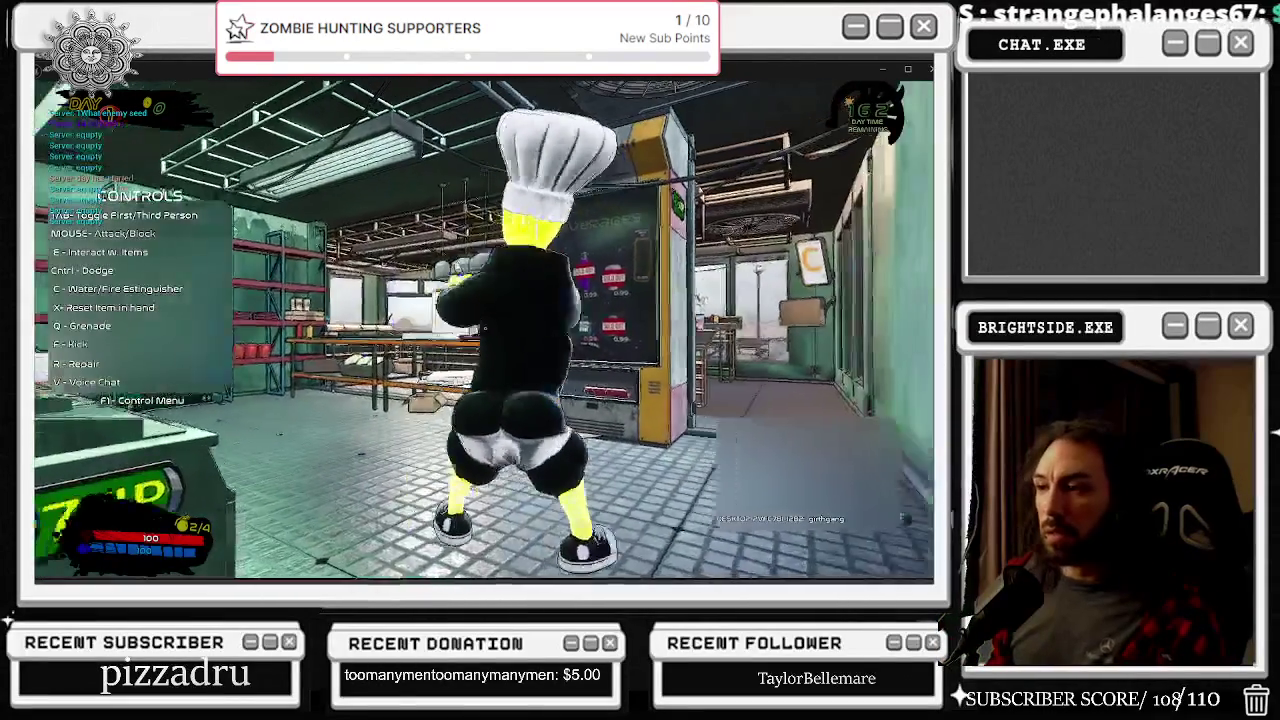
key(F1)
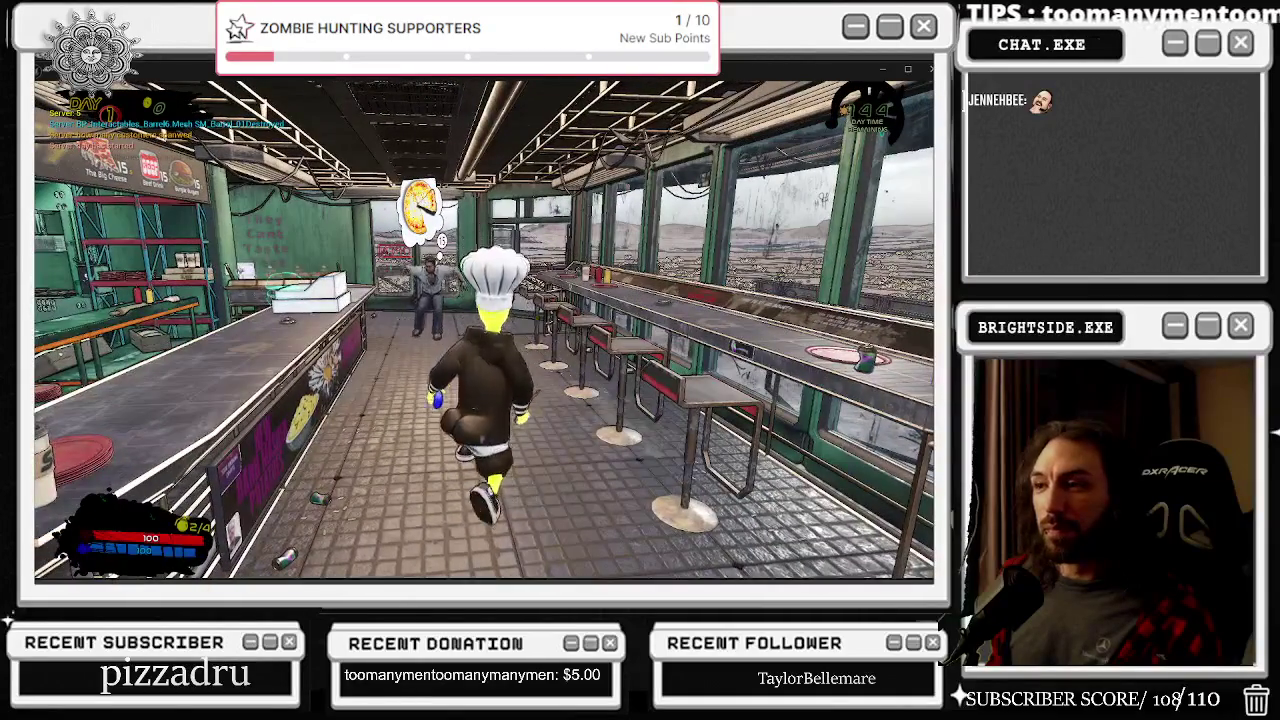
key(Escape)
click(745, 86)
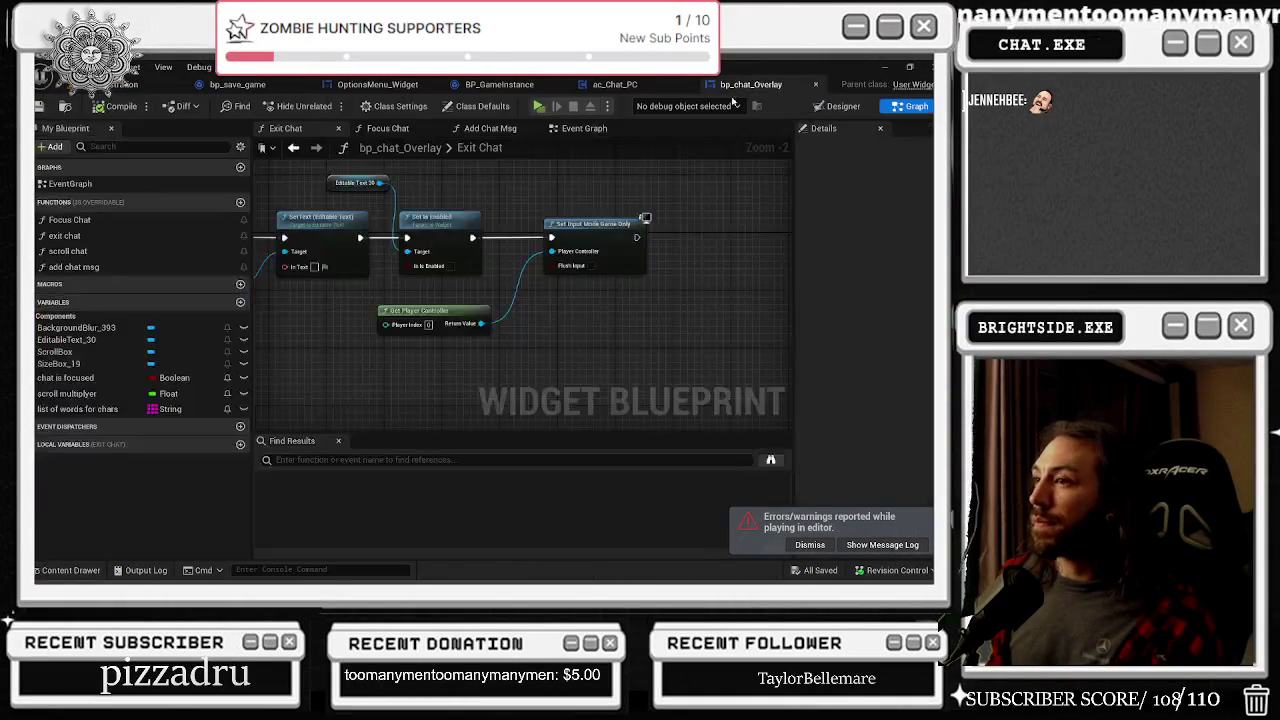
Step: Set the play mode options to Play As Listen Server for a two-player test
drag(564, 301, 664, 401)
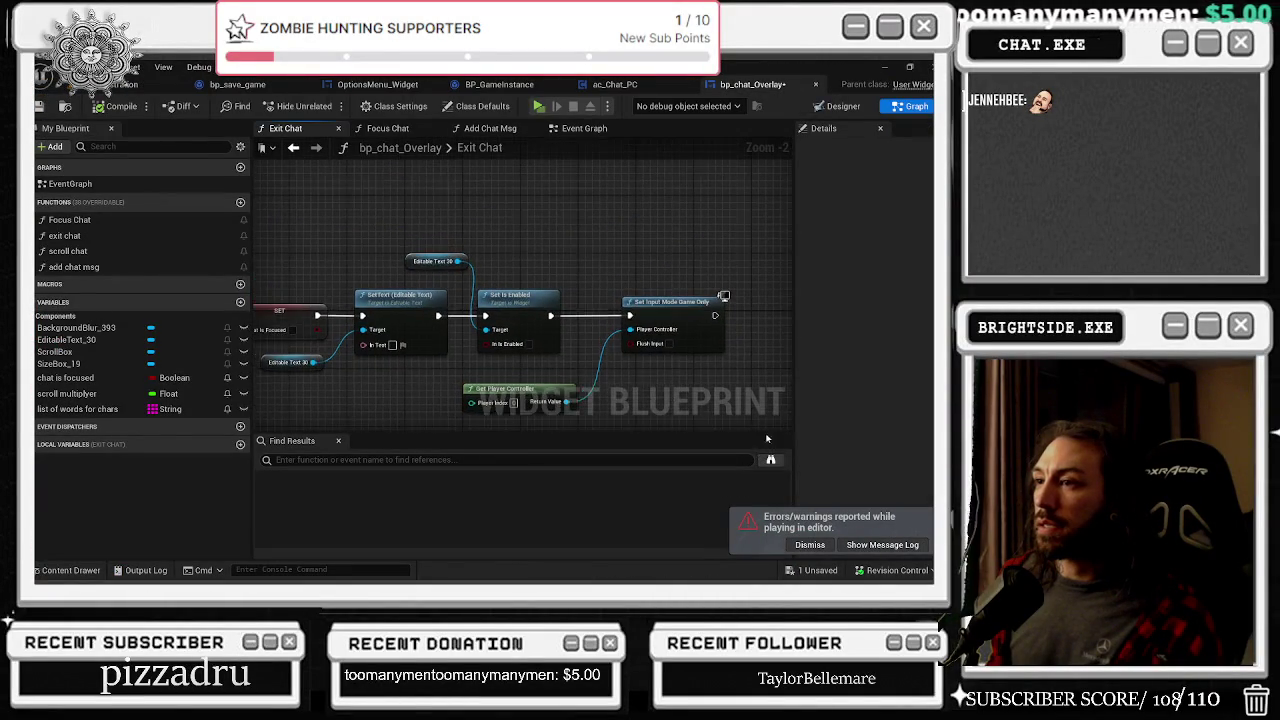
click(150, 84)
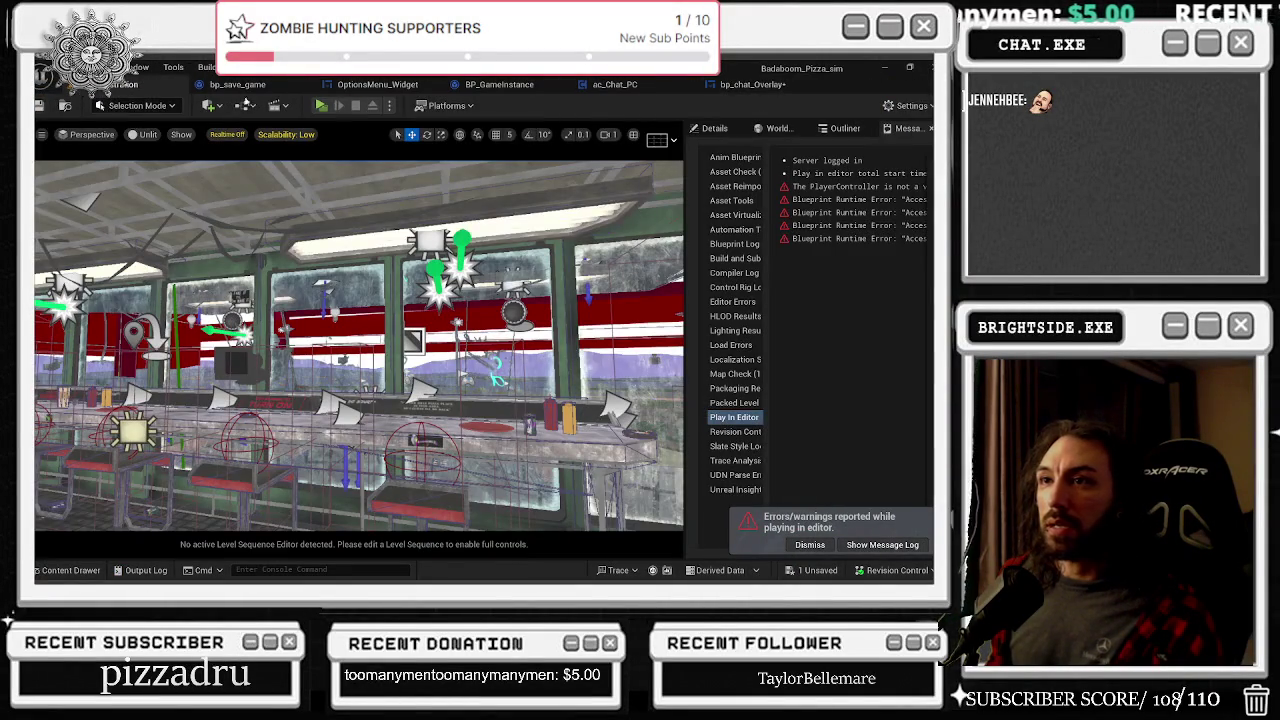
click(391, 106)
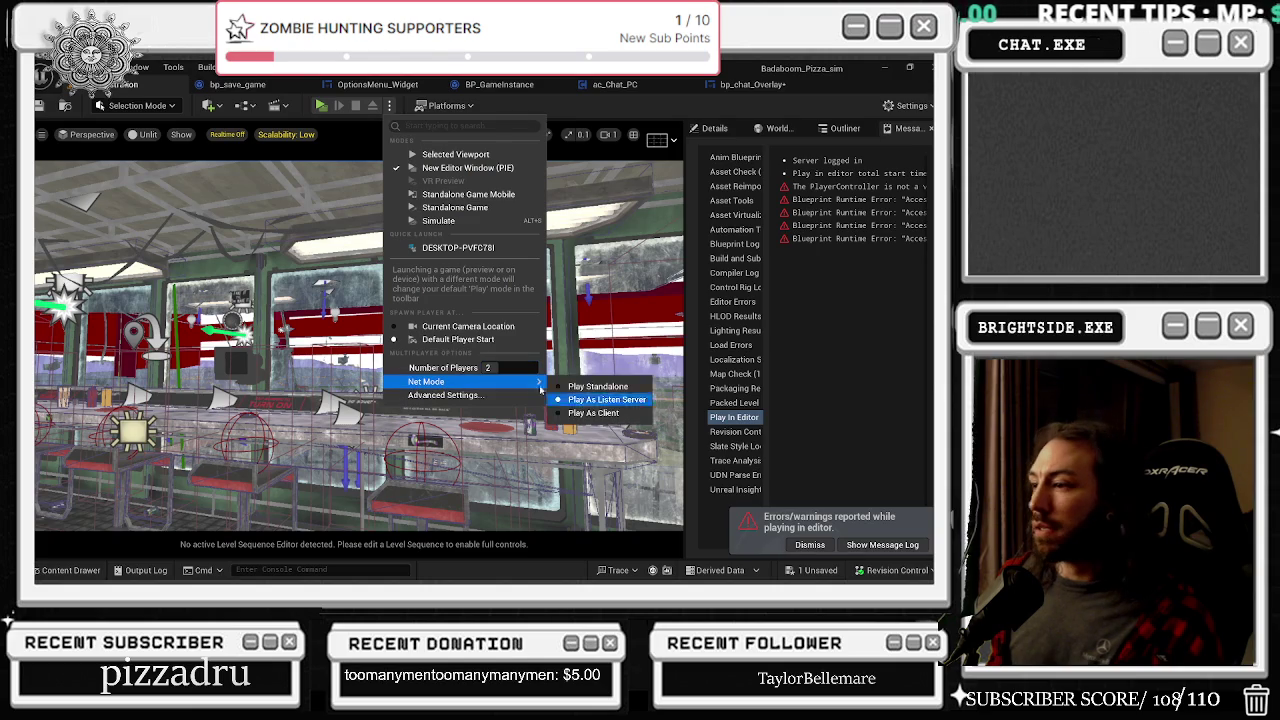
click(321, 110)
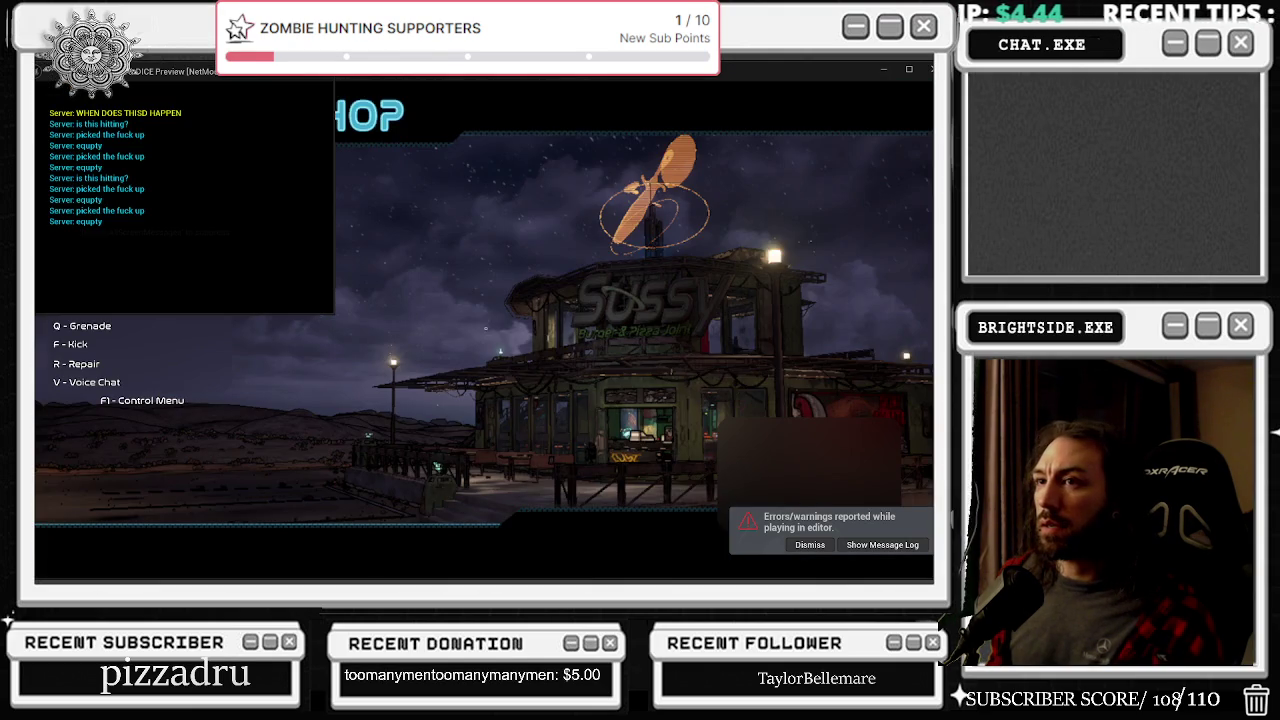
Step: Stop play, save the chat overlay blueprint, and switch windows to the YouTube video
key(Escape)
click(802, 578)
click(582, 461)
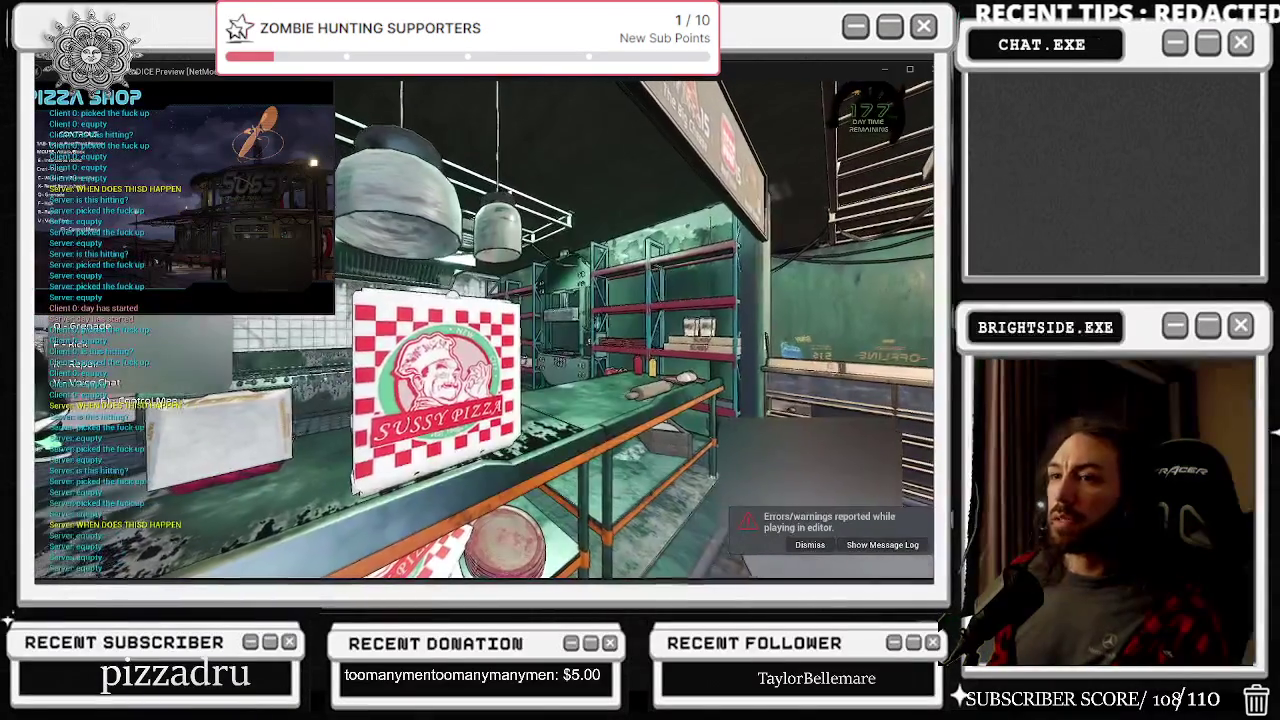
key(alt+Tab)
click(777, 285)
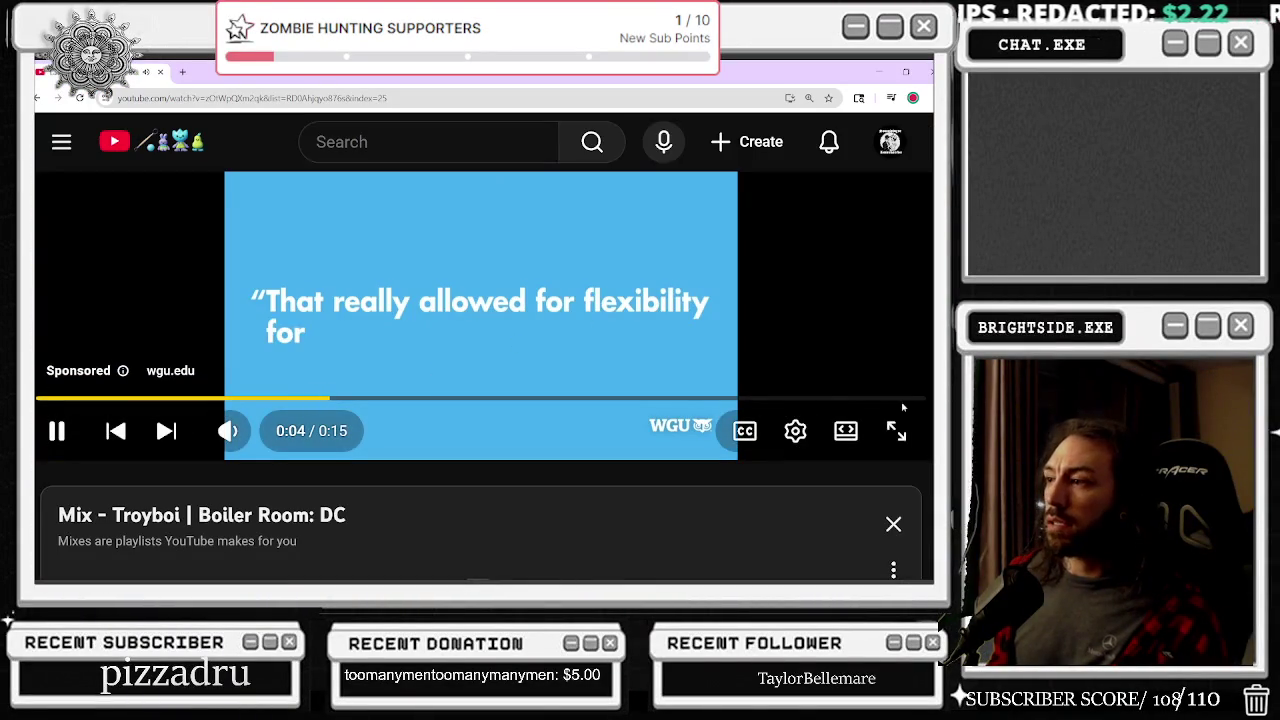
Step: Mute the Boiler Room mix on YouTube, then unmute it at a low volume
click(226, 434)
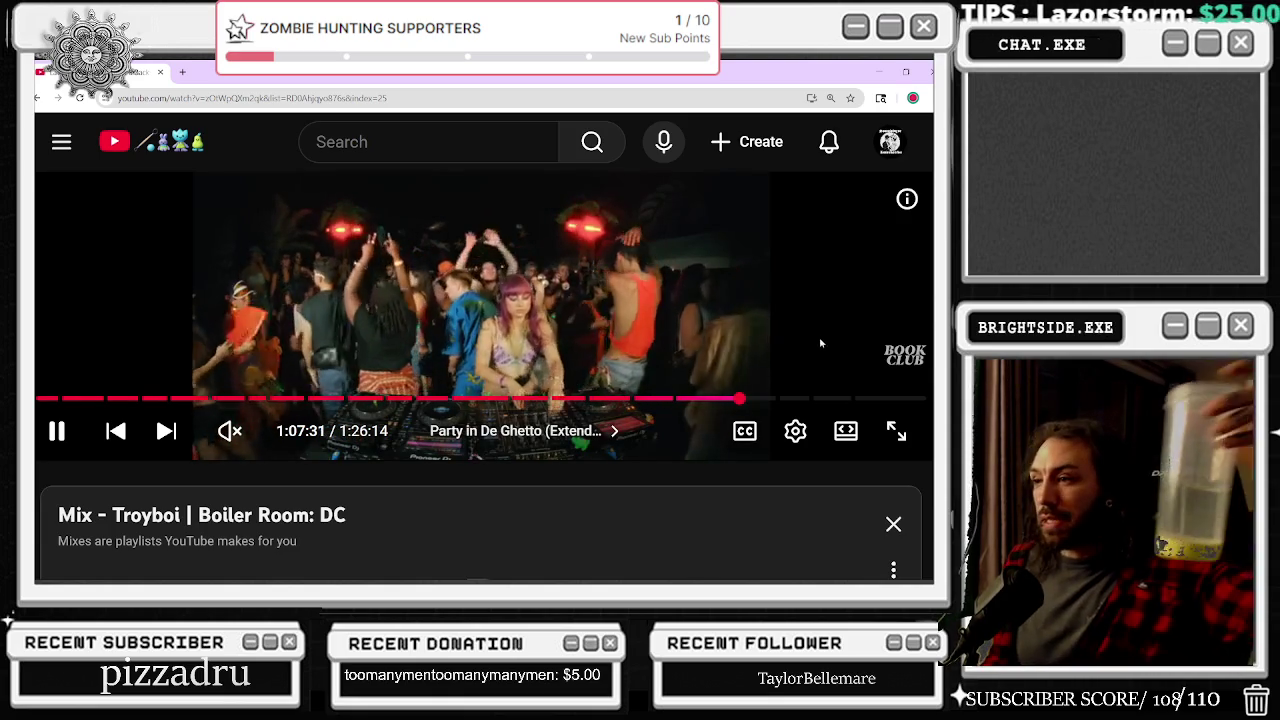
click(268, 432)
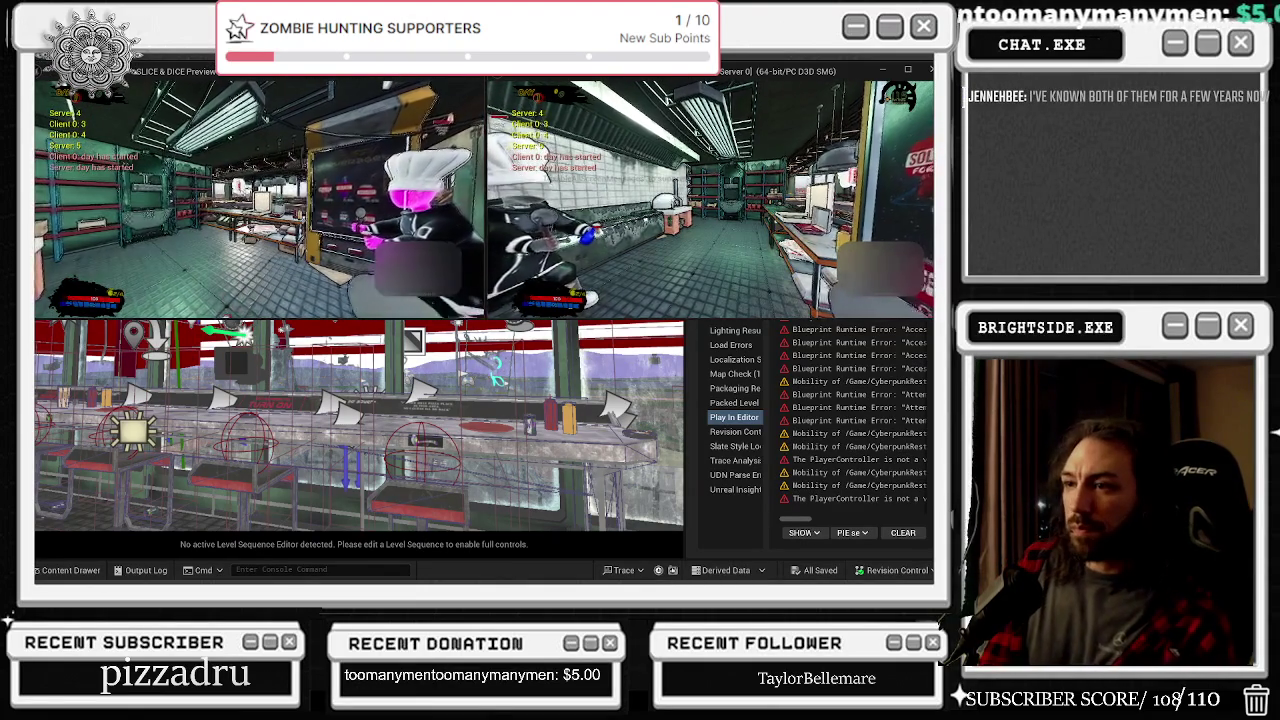
Step: Pause the left client, view its maximized Options Menu with Mute Text Chat ticked, then switch to the second client
key(Escape)
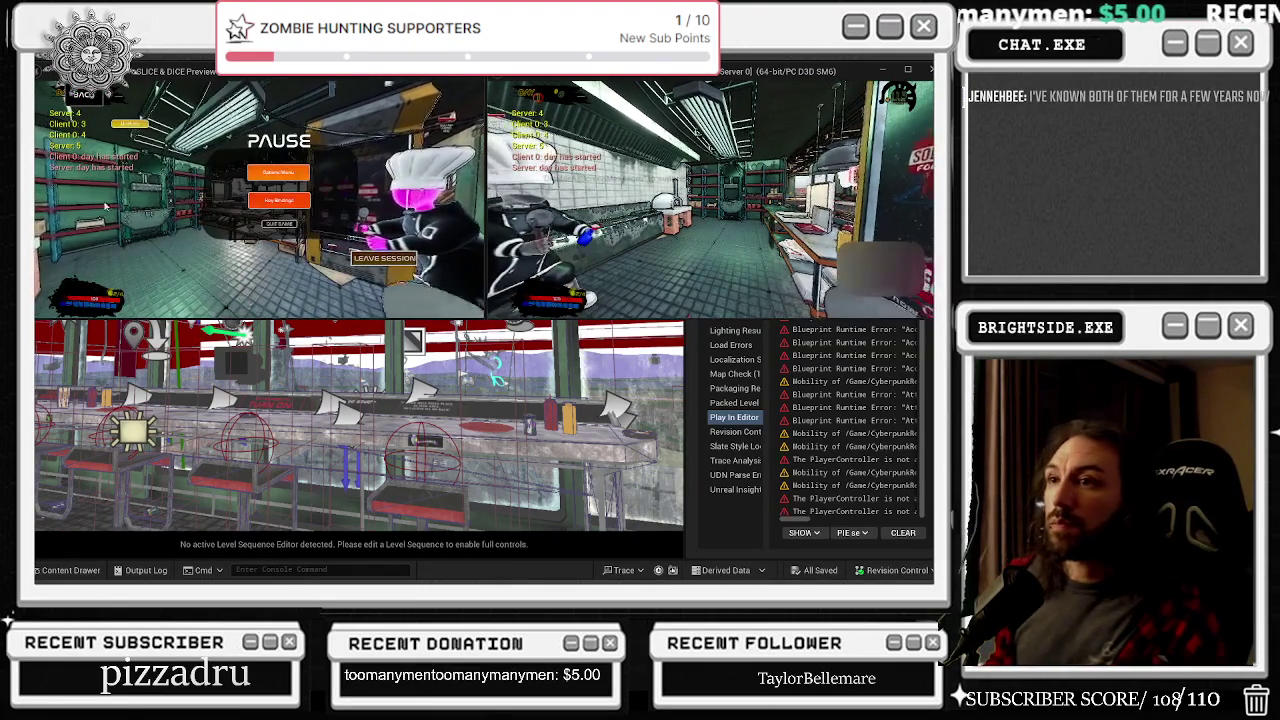
click(278, 172)
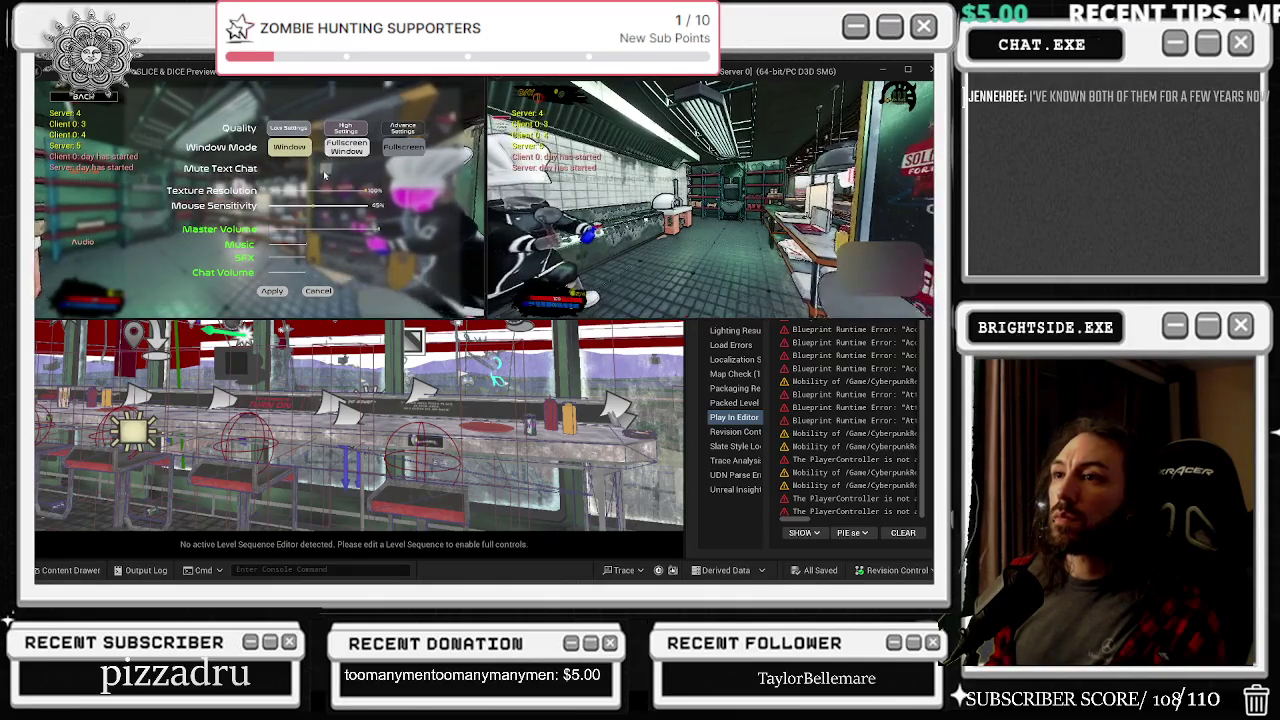
double_click(325, 71)
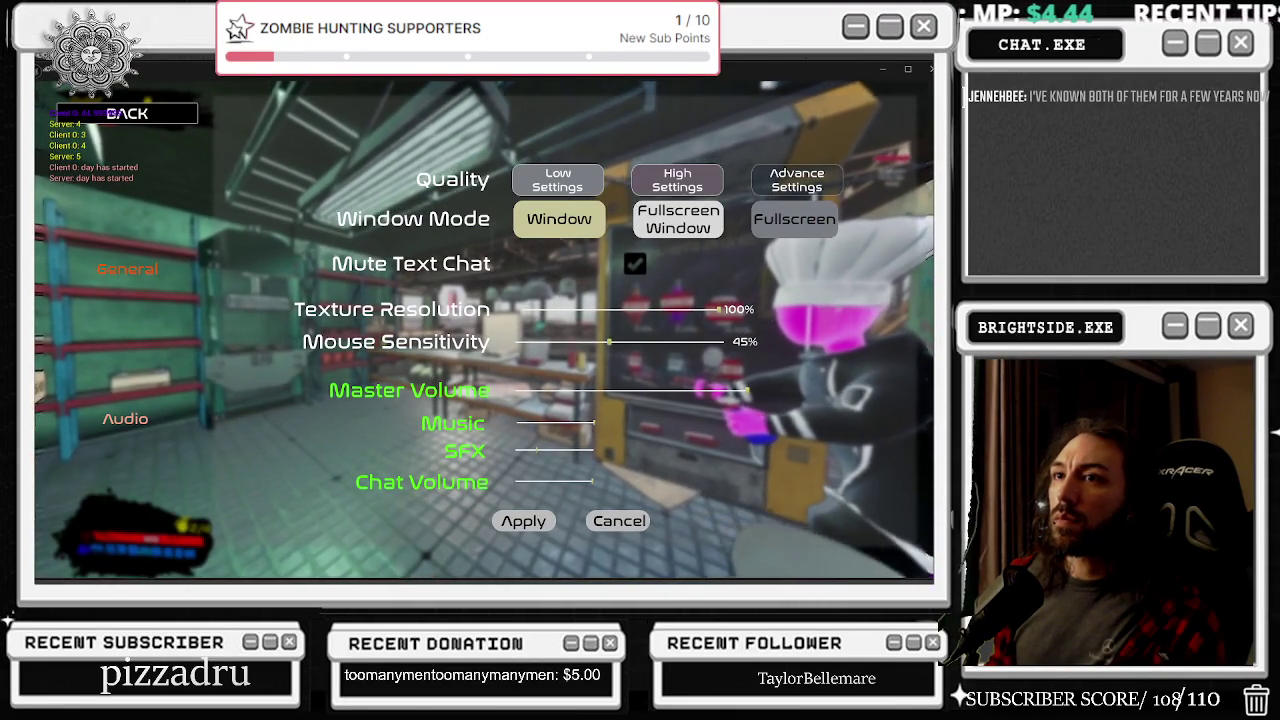
key(Escape)
key(Escape)
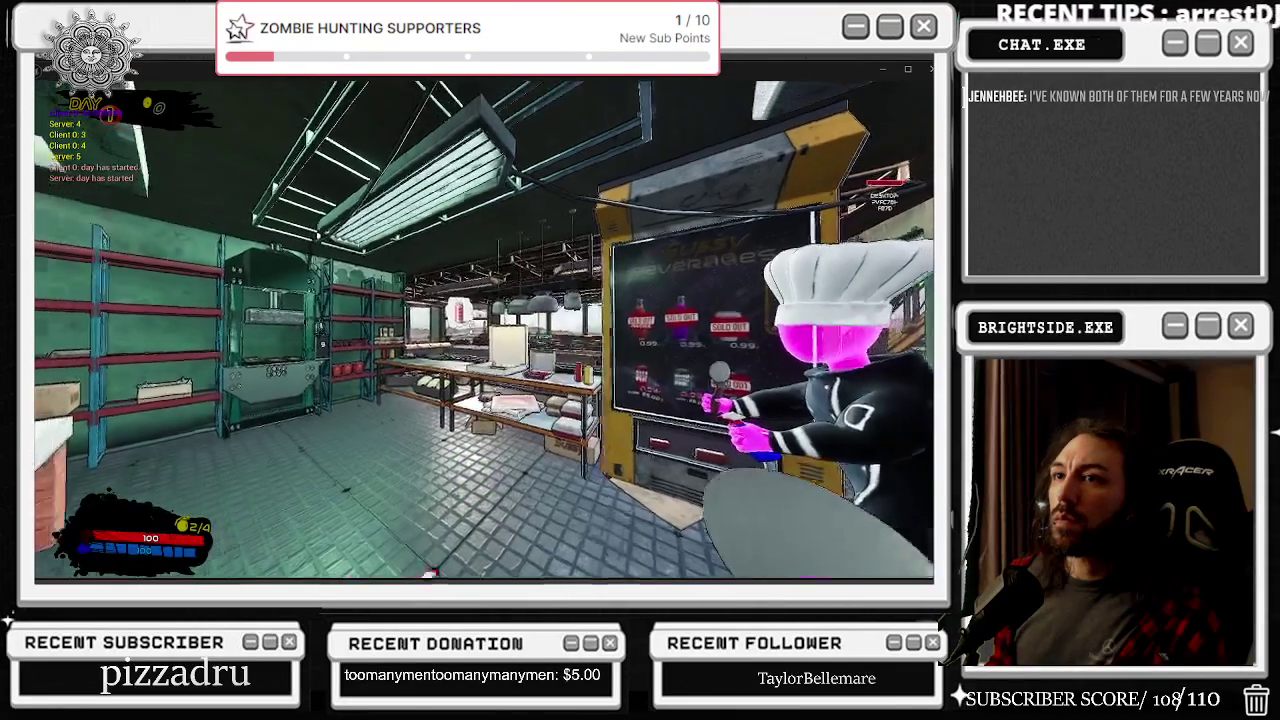
key(alt+Tab)
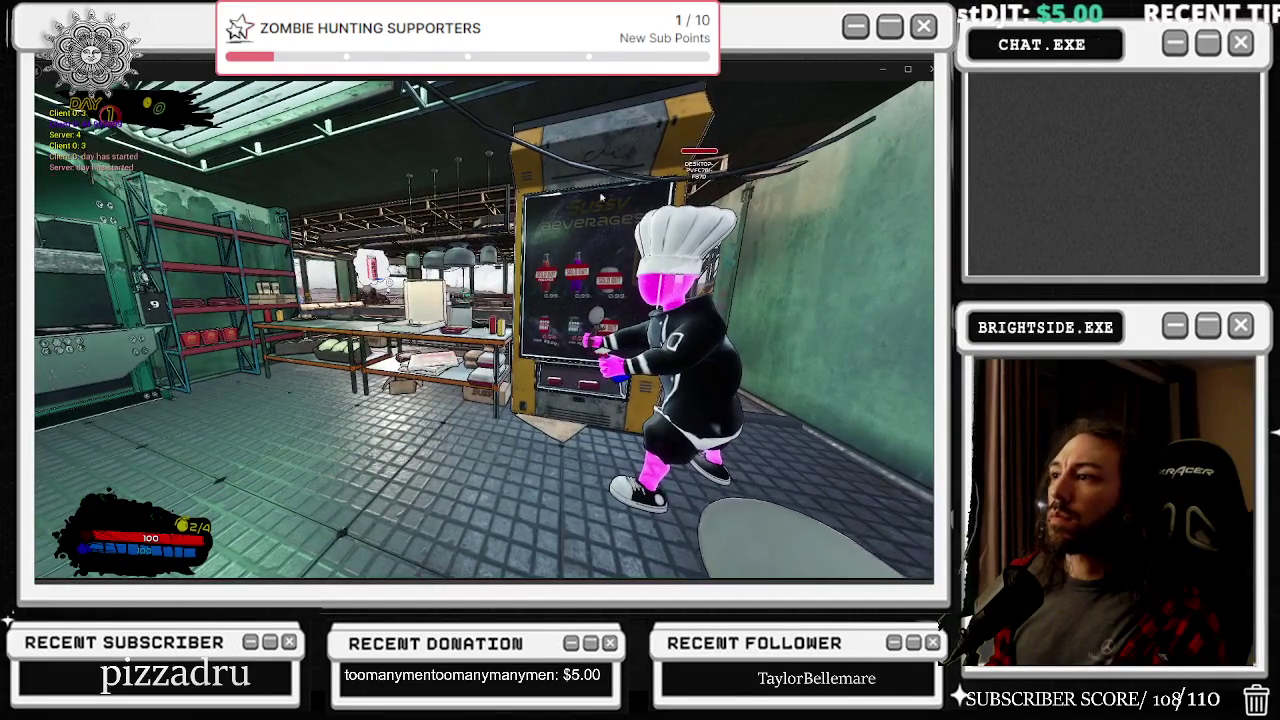
key(alt+Tab)
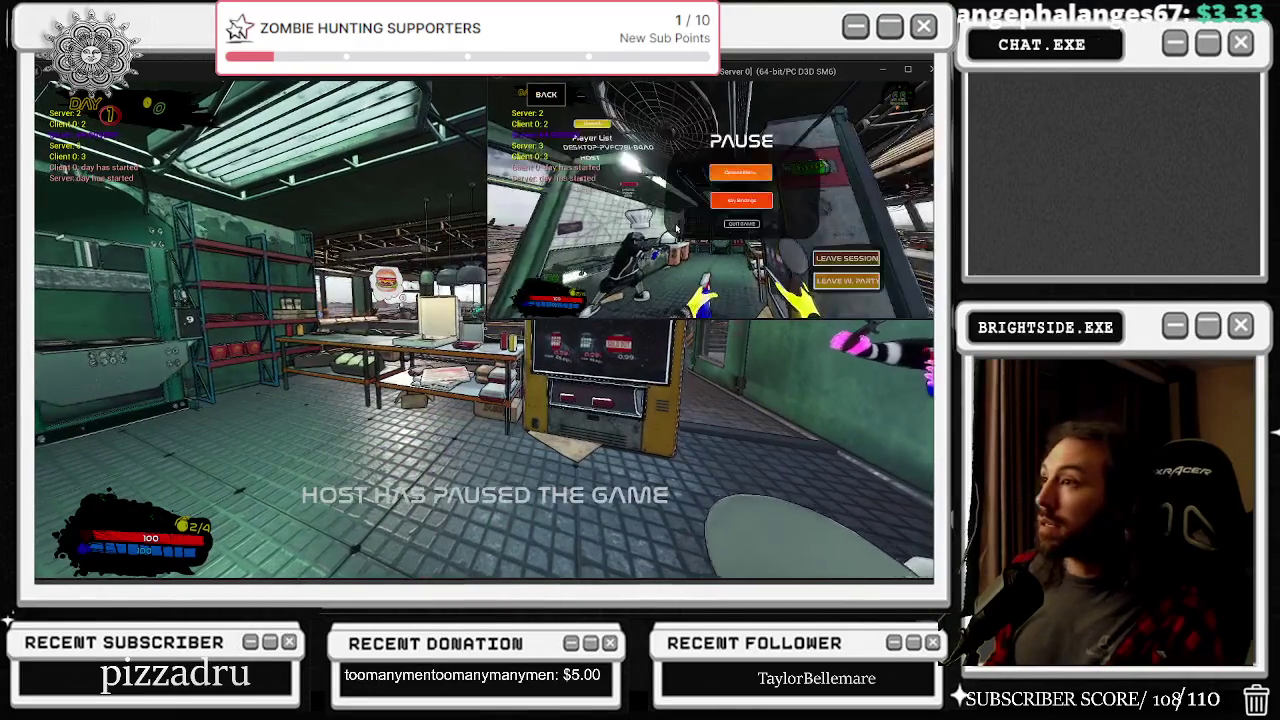
Step: Open the game's Options Menu, glancing at the YouTube mix before returning to the game
click(765, 173)
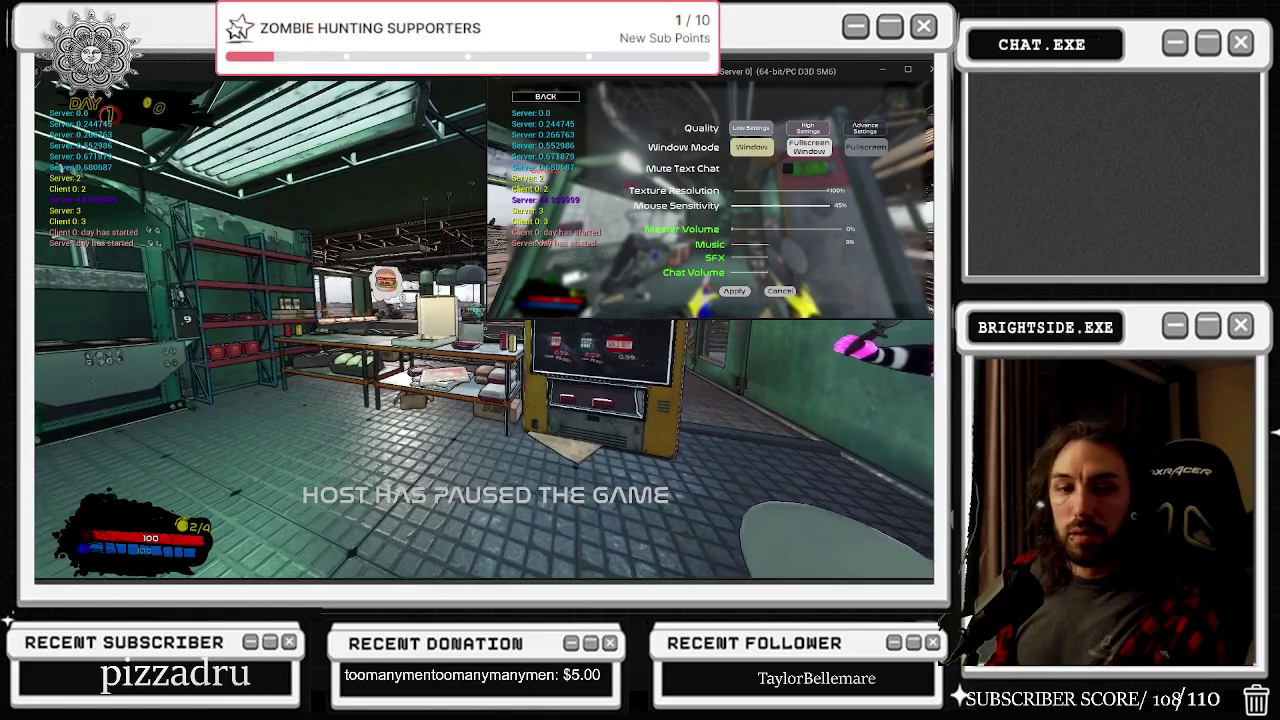
key(alt+Tab)
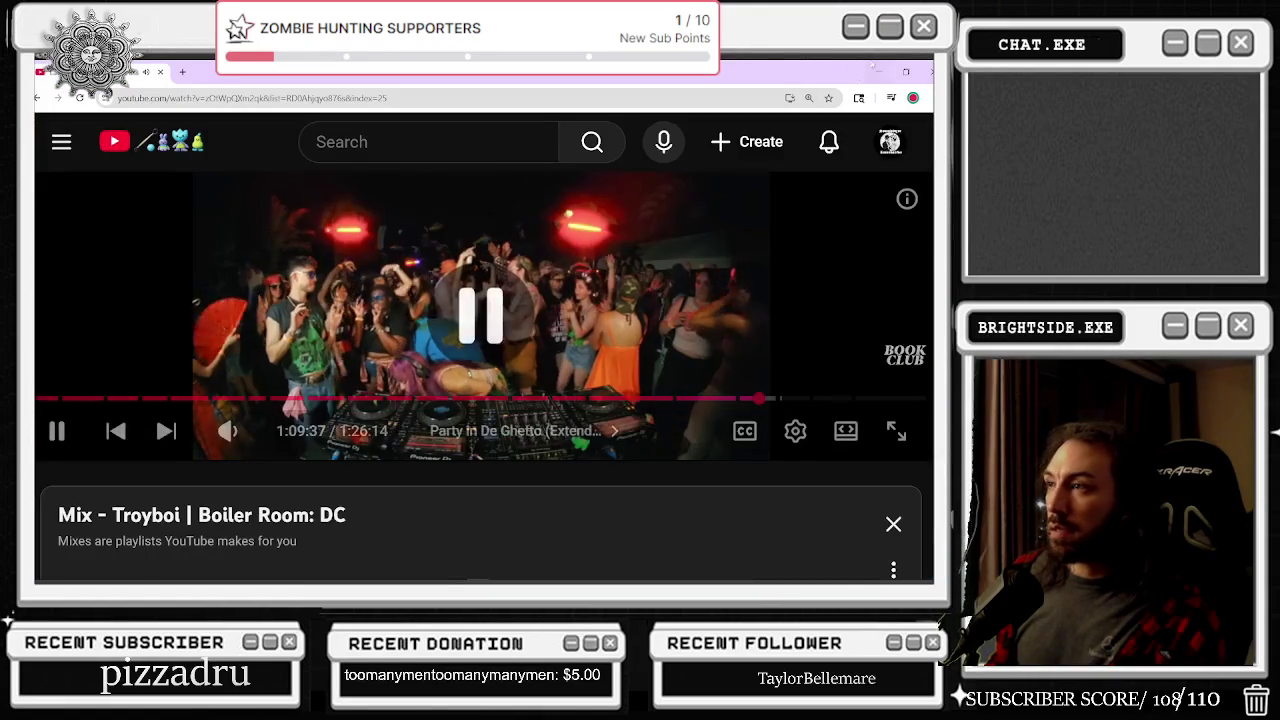
key(alt+Tab)
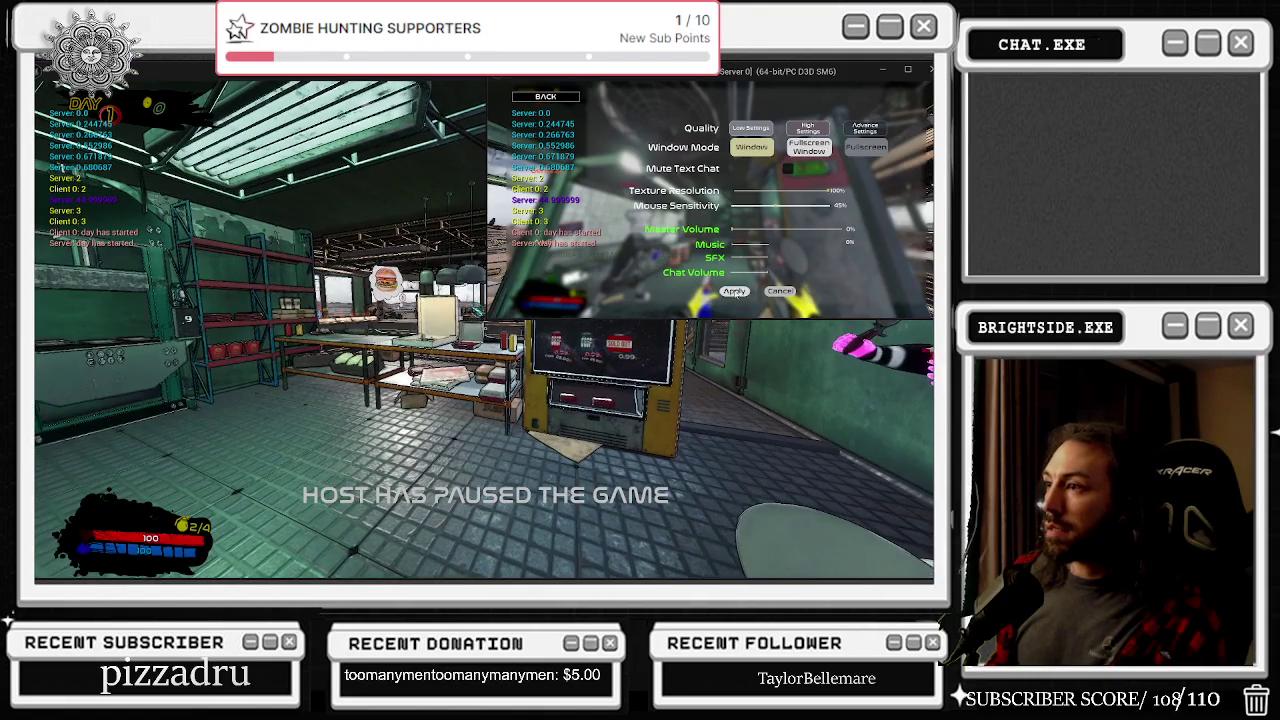
key(alt+Tab)
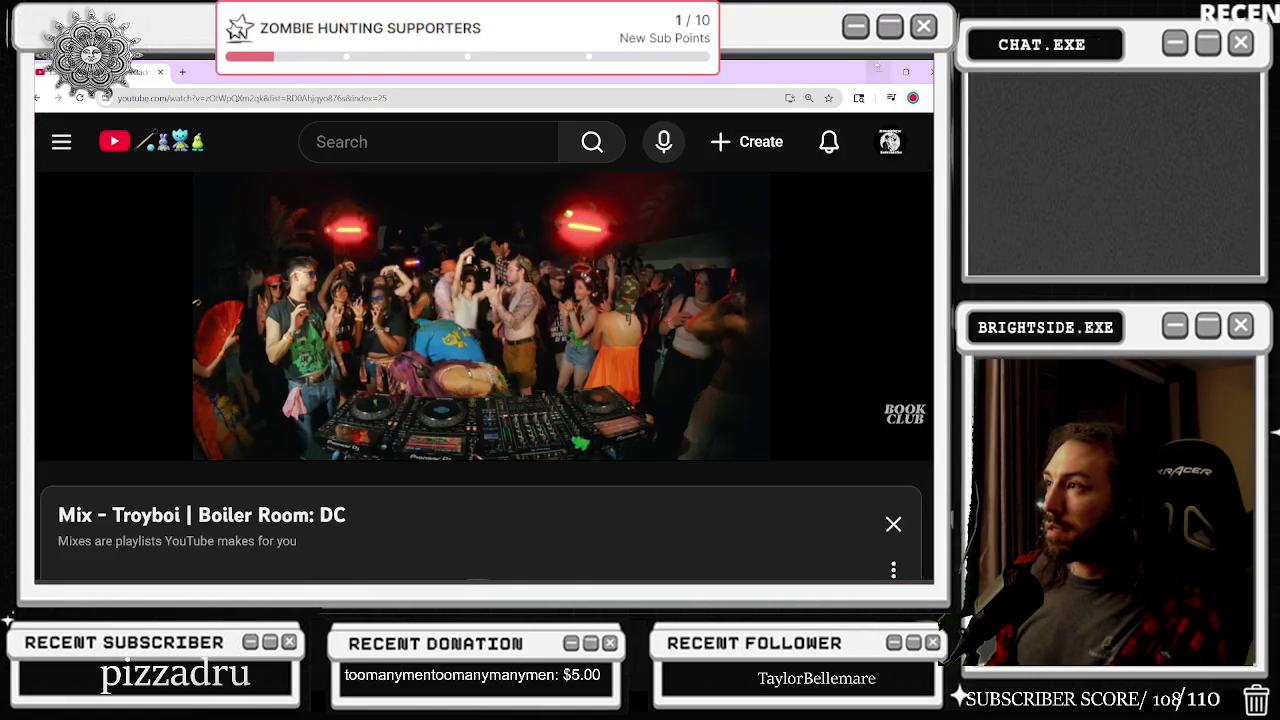
click(872, 72)
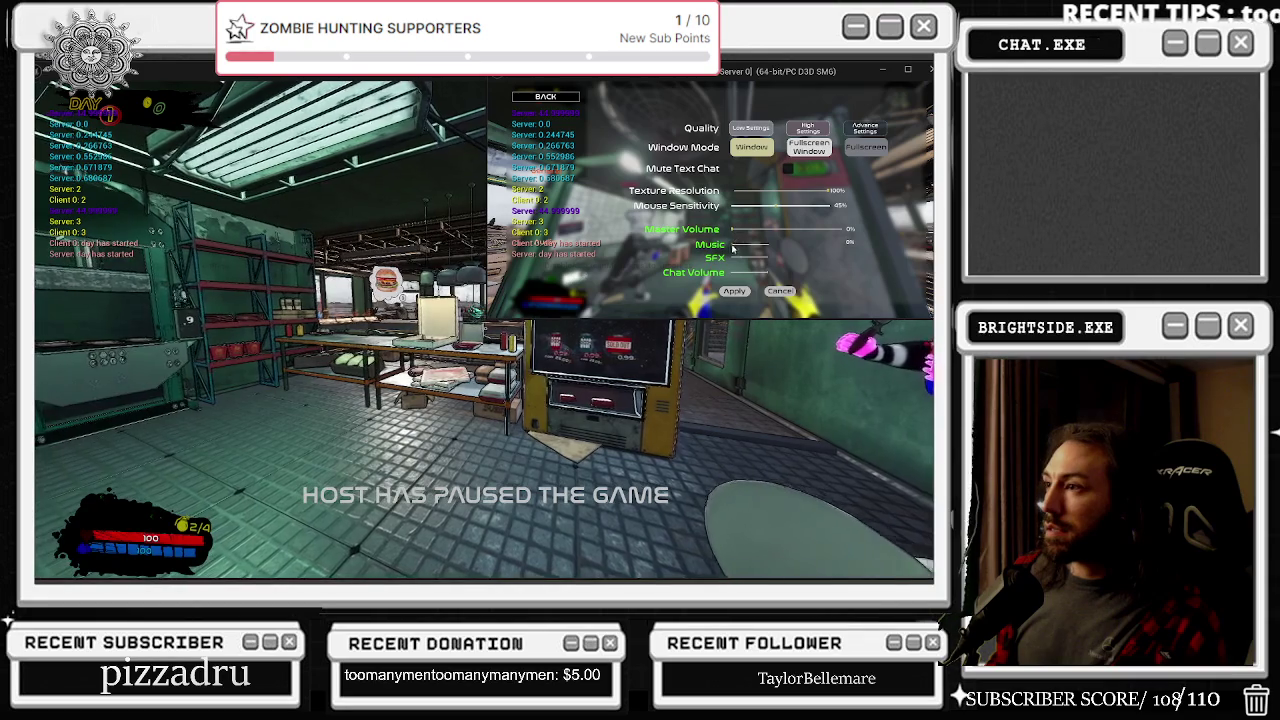
Step: Raise Master Volume, set Music volume to 0%, apply, and end the play session
drag(735, 231, 806, 231)
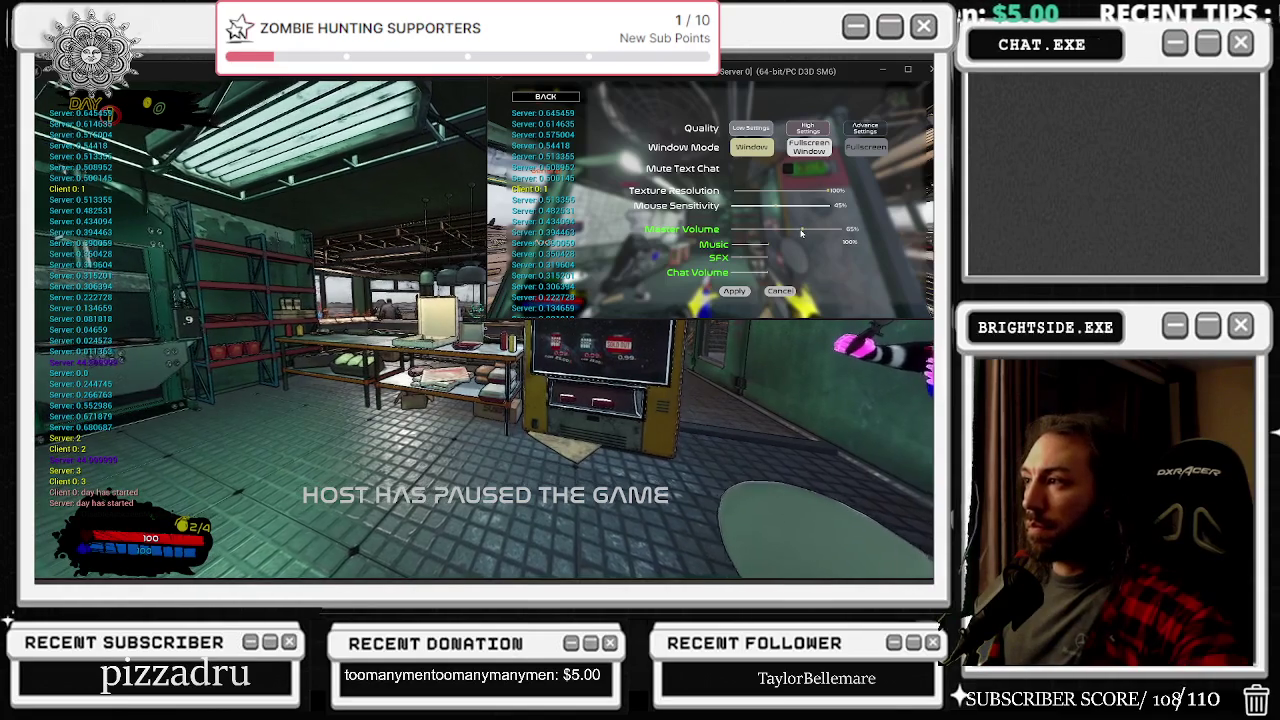
drag(770, 251, 736, 246)
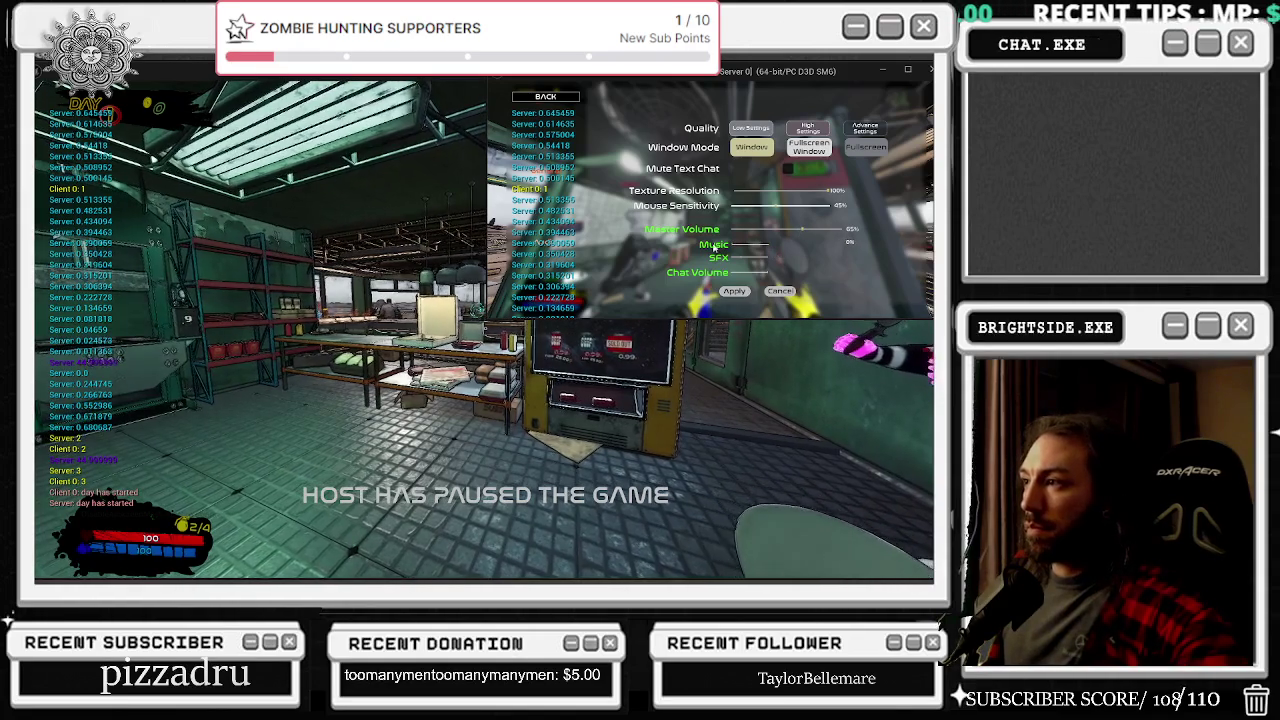
click(735, 291)
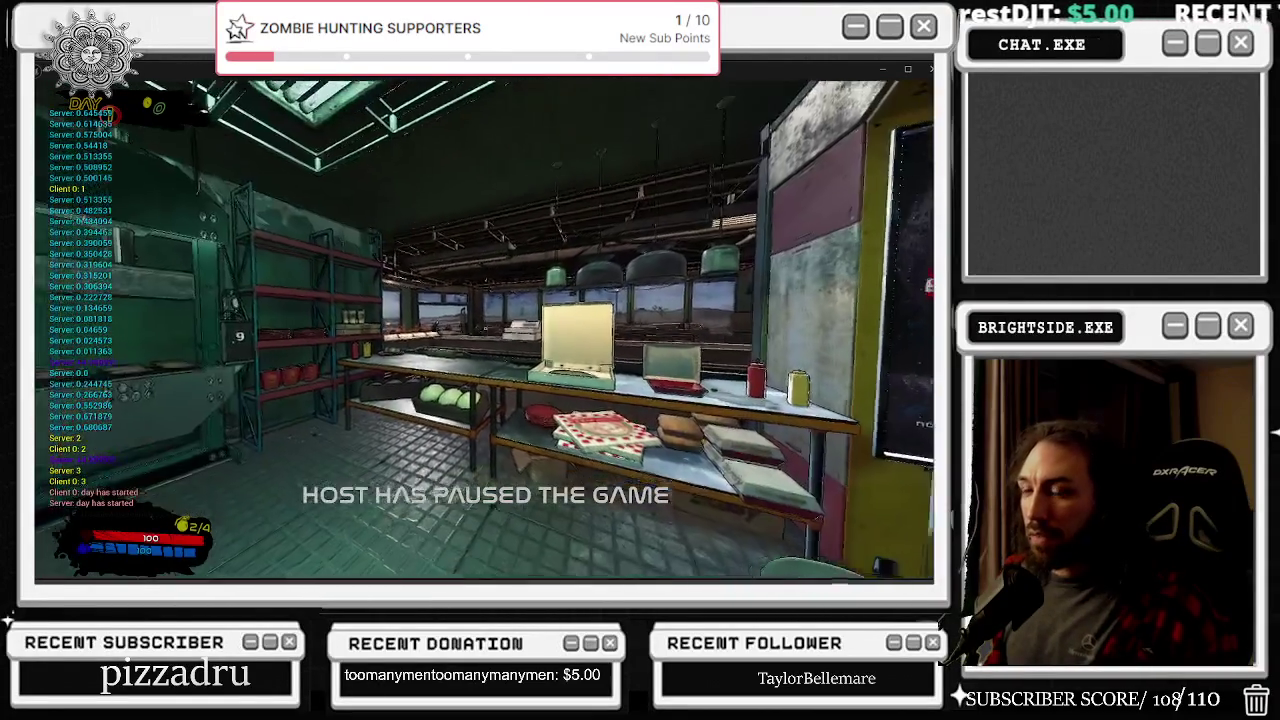
key(Escape)
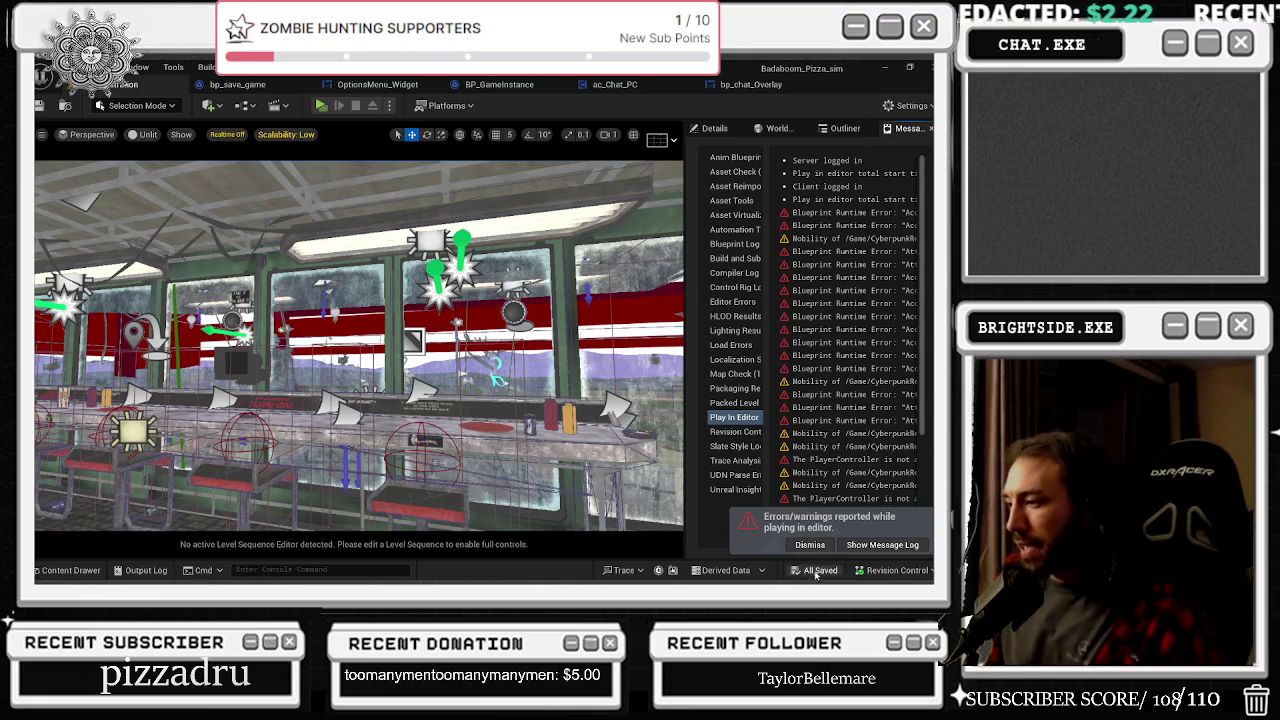
Step: Close the ac_Chat_PC and BP_GameInstance blueprint tabs
click(750, 84)
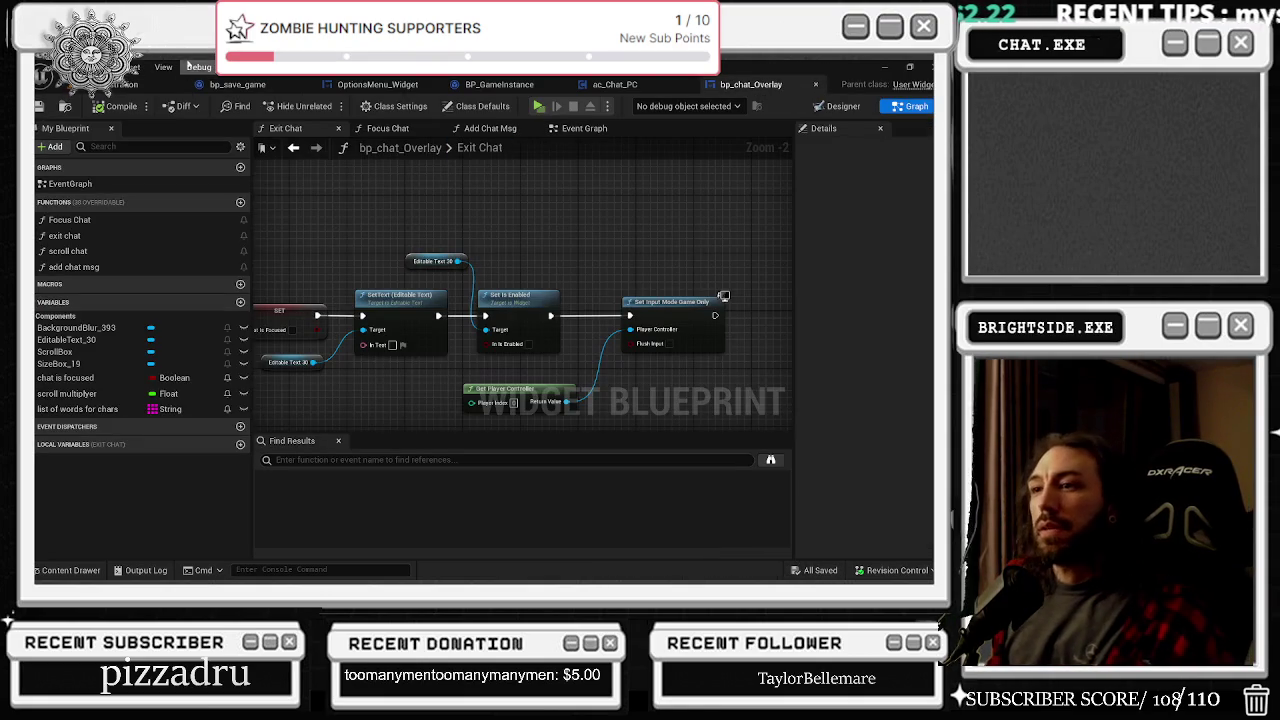
click(614, 84)
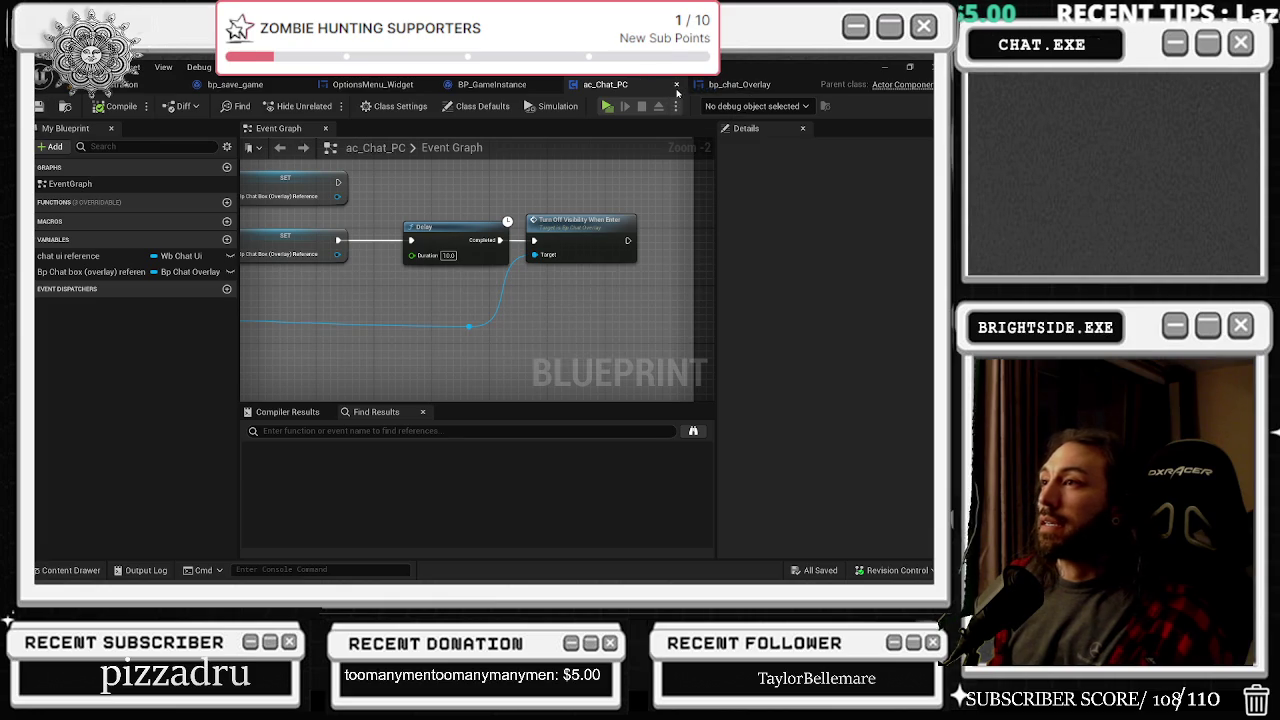
click(676, 84)
click(560, 84)
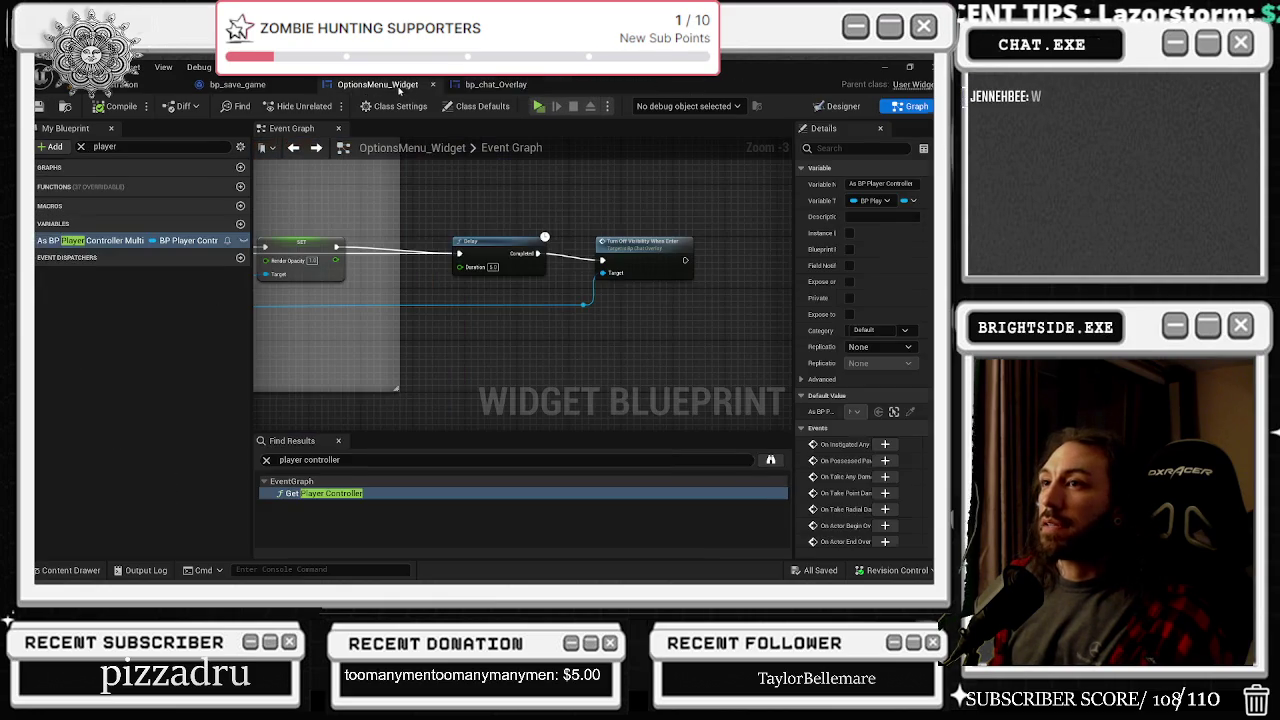
Step: Nudge up the Delay and Turn Off Visibility nodes, save OptionsMenu_Widget, and close it and bp_save_game
click(472, 242)
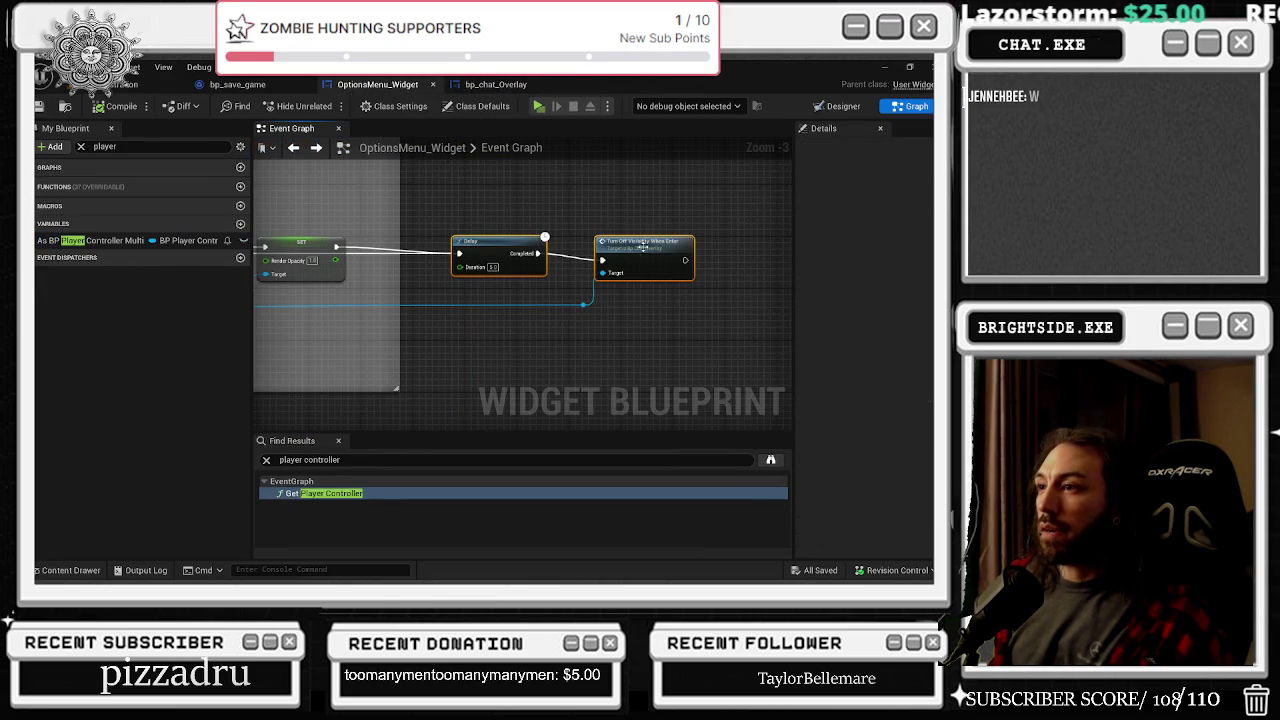
drag(646, 250, 646, 232)
click(529, 179)
click(64, 106)
click(432, 84)
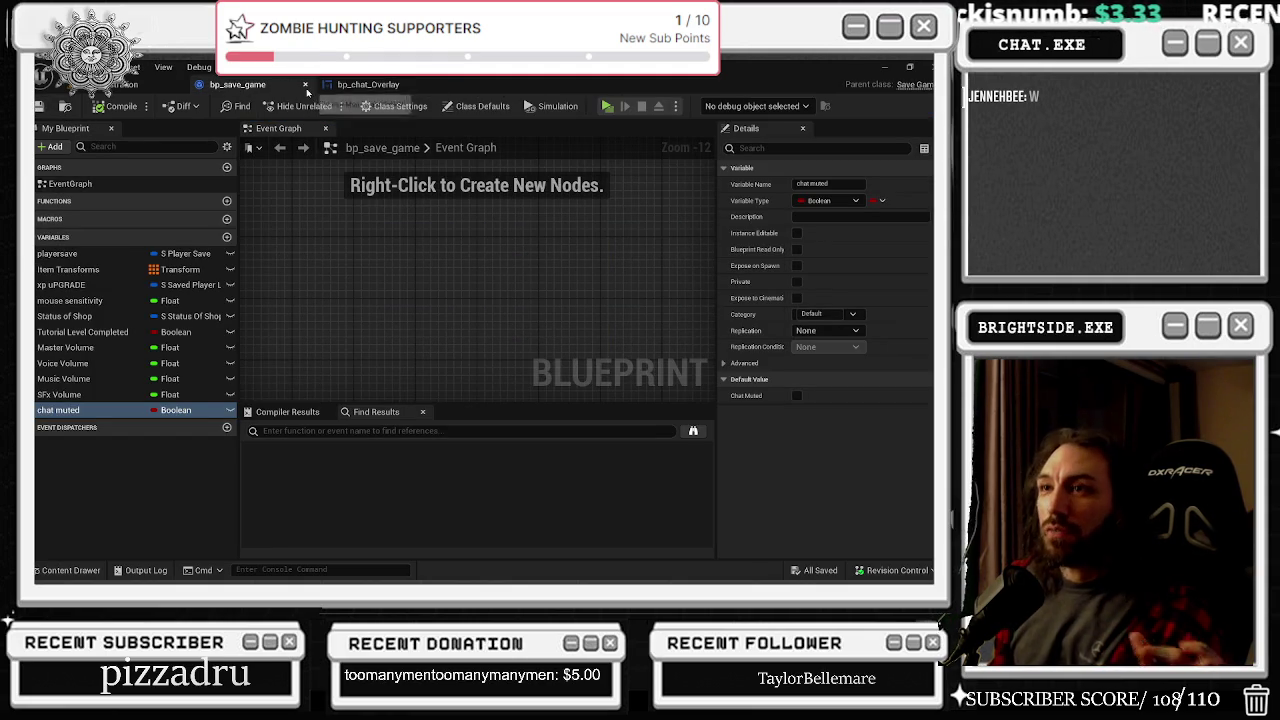
click(306, 86)
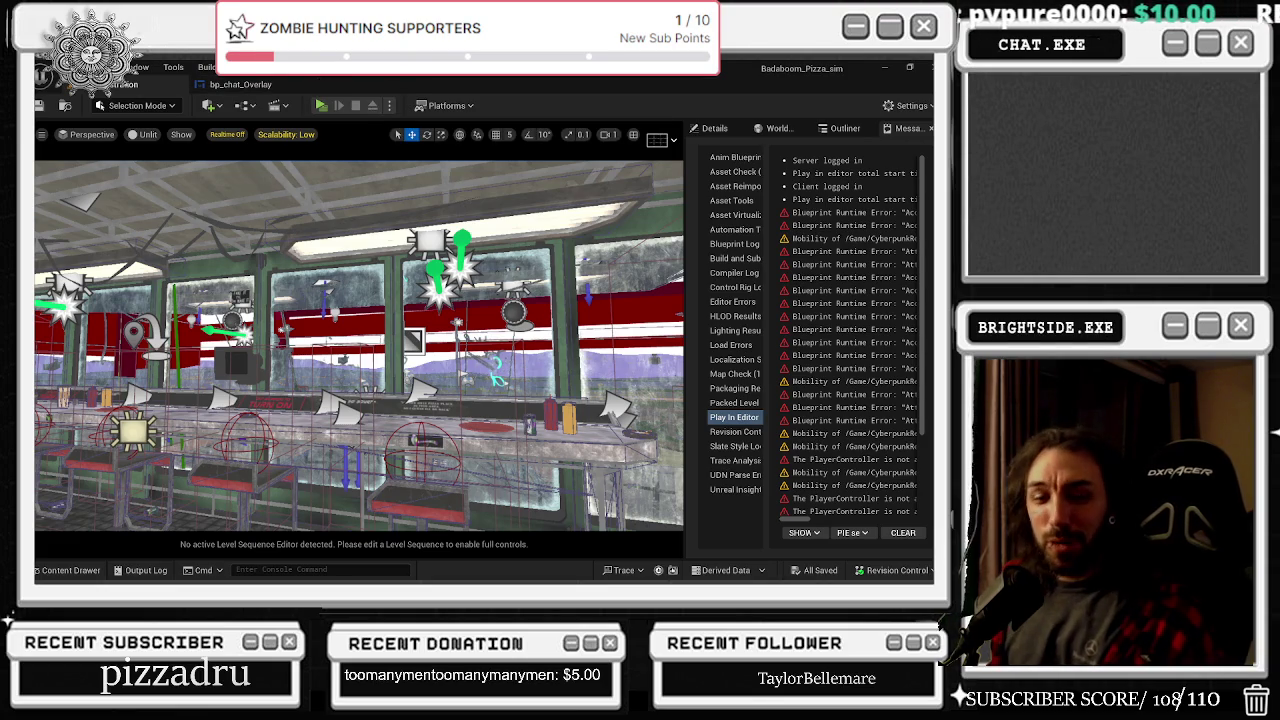
key(alt+Tab)
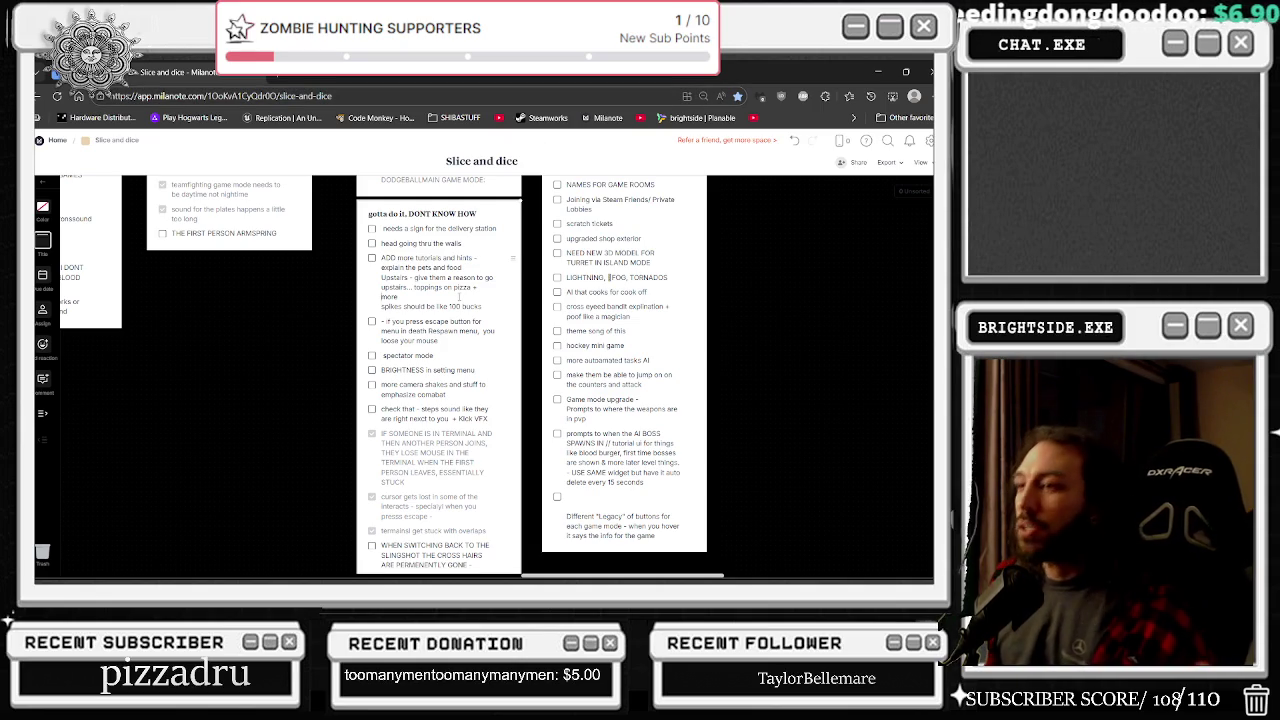
Step: Scroll the Slice and dice board to read its to-do checklists, then go back to Unreal Engine
scroll(412, 381, up, 5)
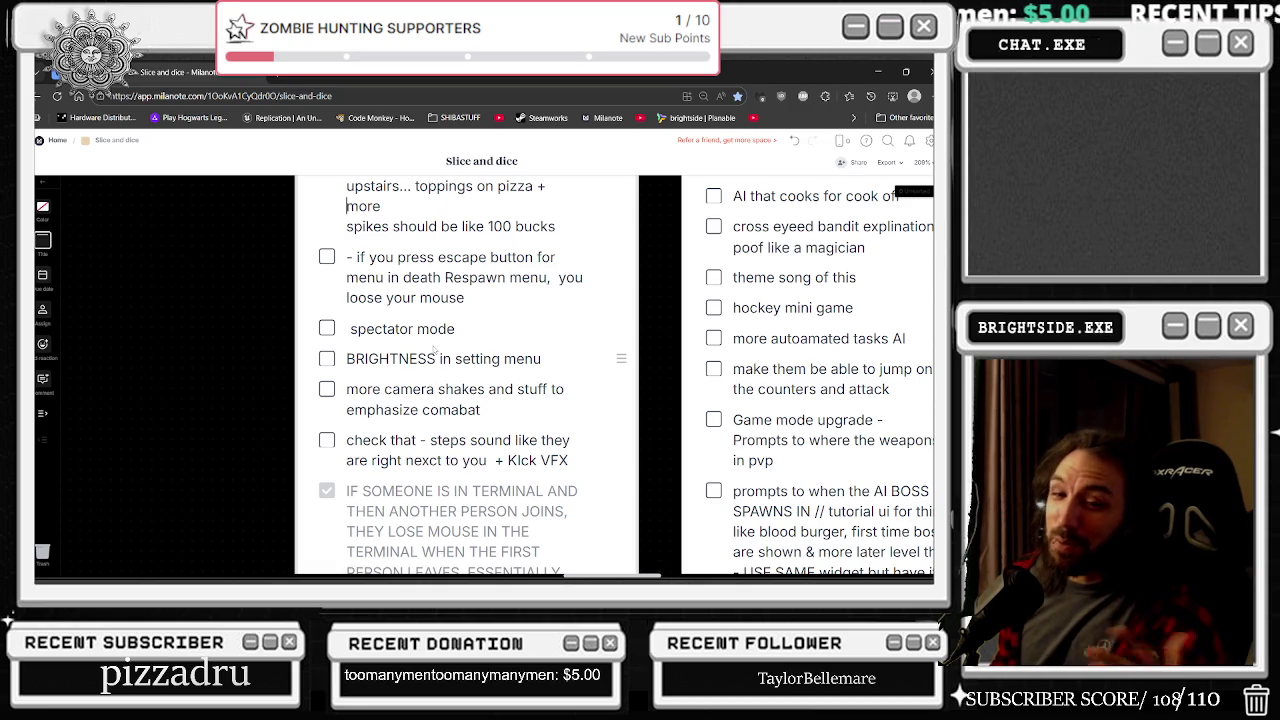
scroll(433, 348, up, 2)
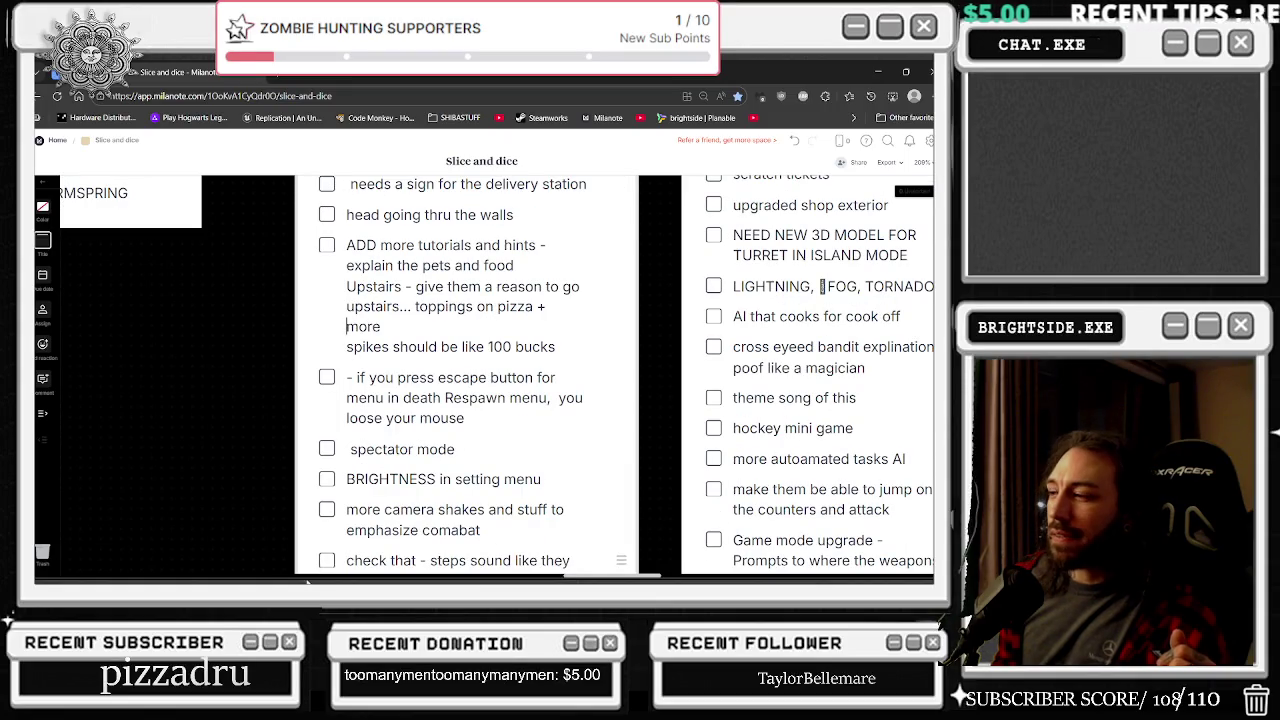
click(878, 72)
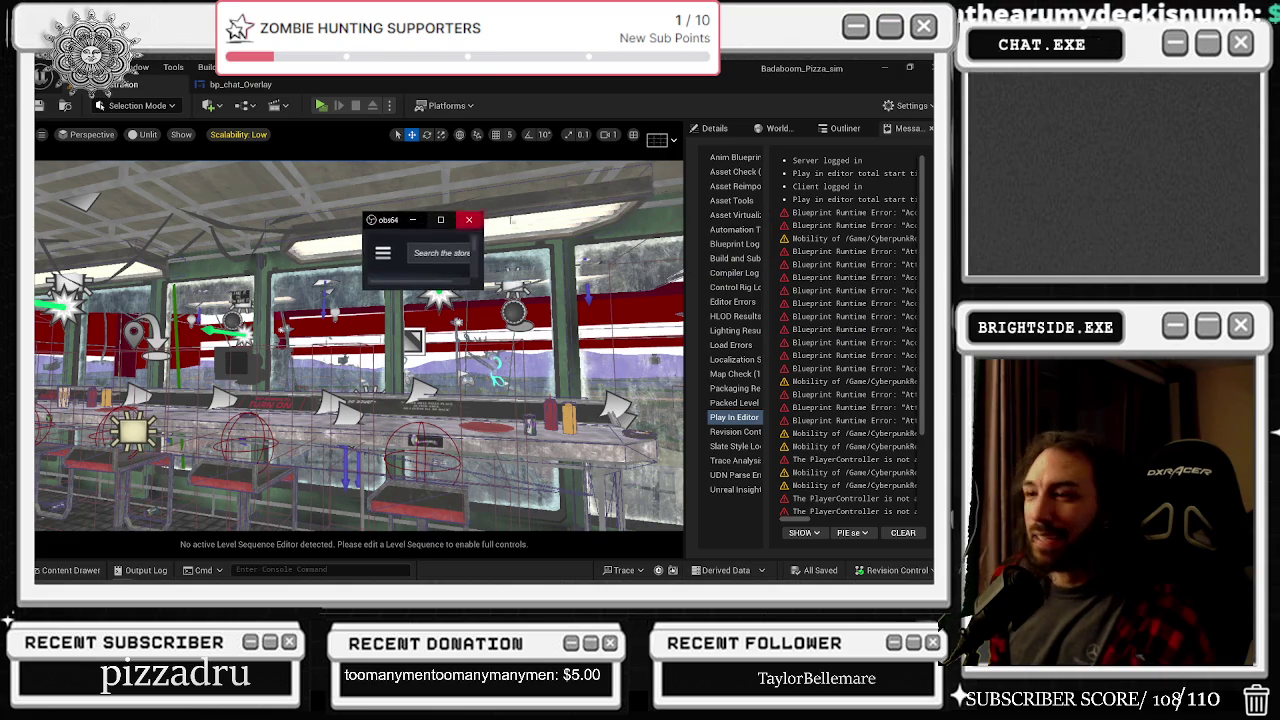
Step: Maximize the developer's Steam page and open Dough or Die from its New Releases list
click(441, 224)
scroll(452, 243, down, 2)
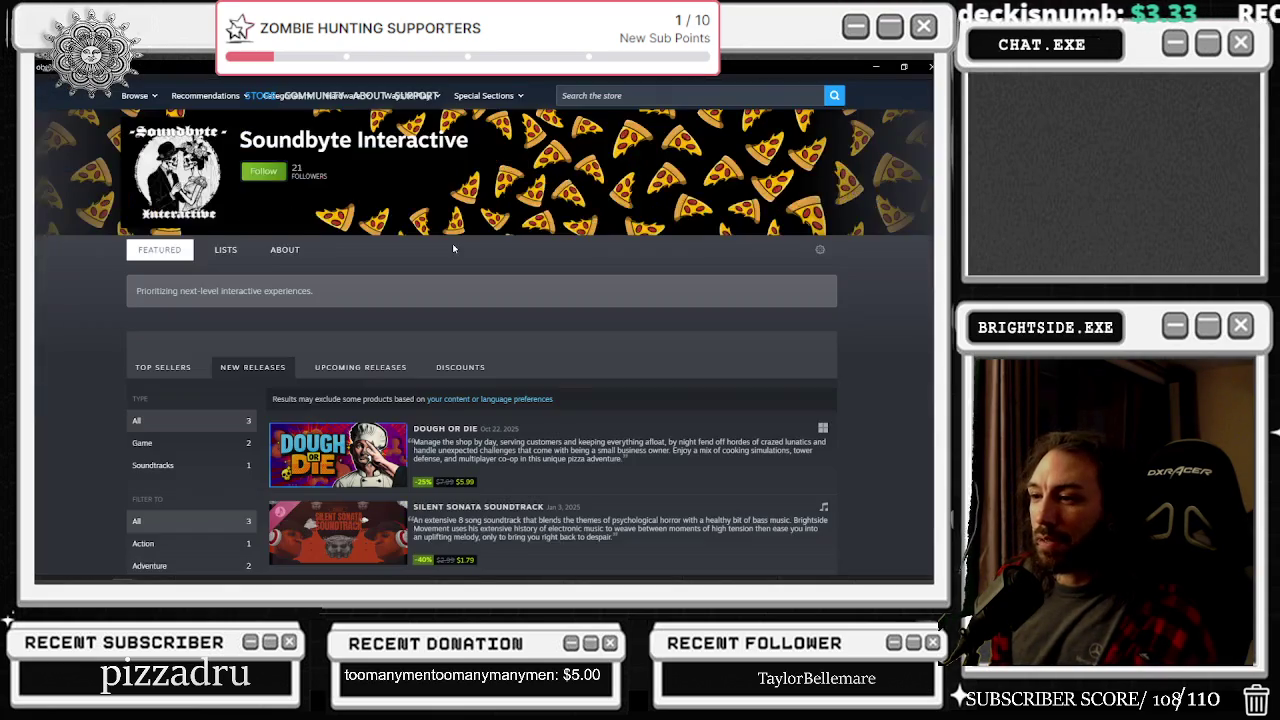
scroll(360, 395, down, 1)
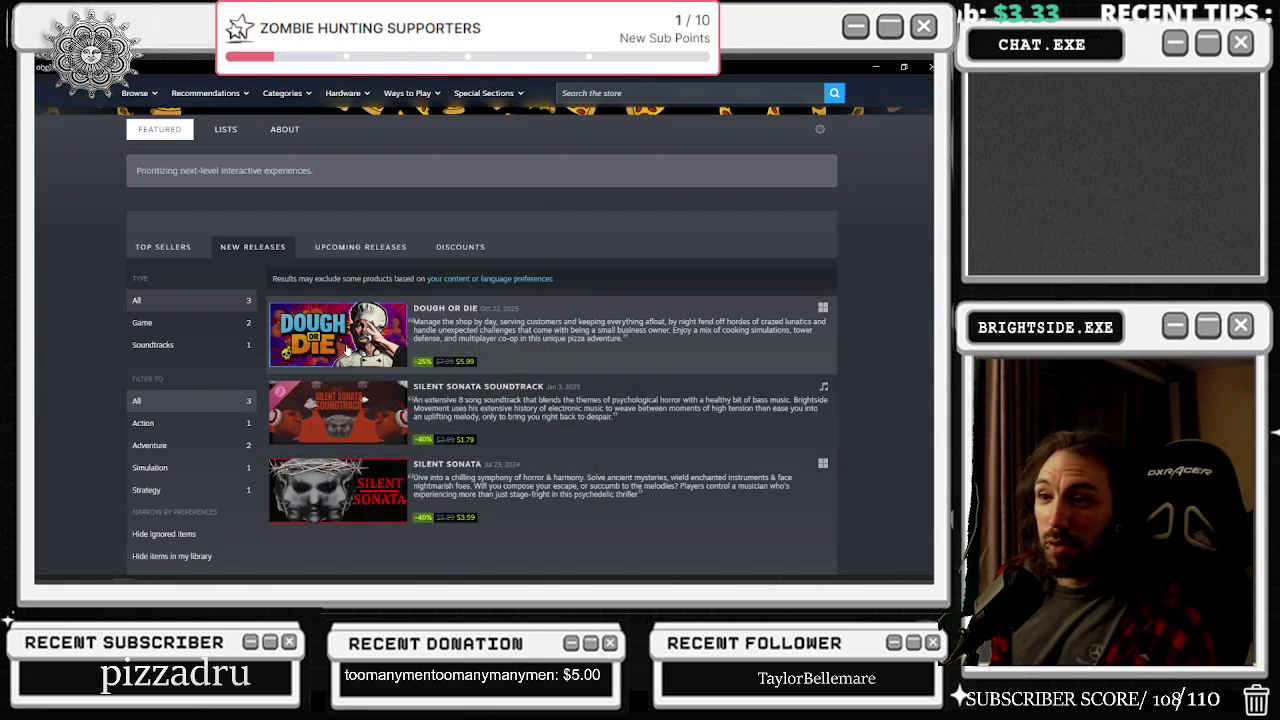
click(350, 347)
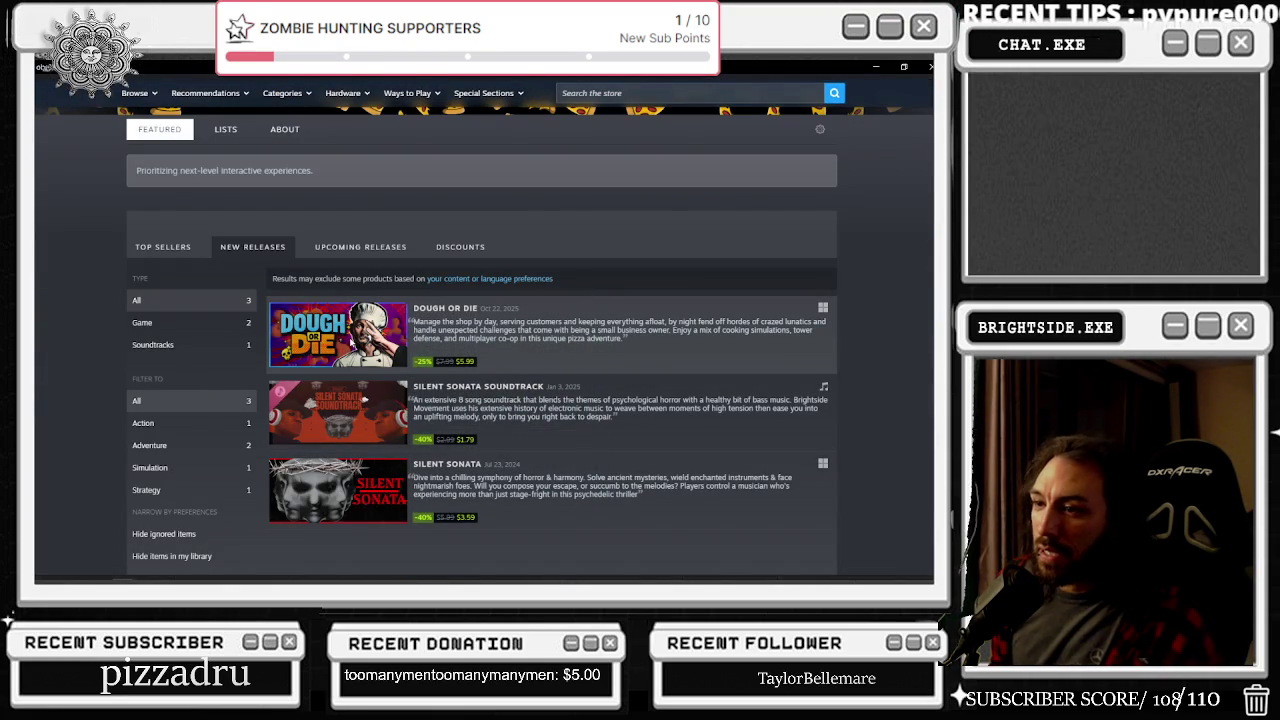
scroll(322, 457, down, 2)
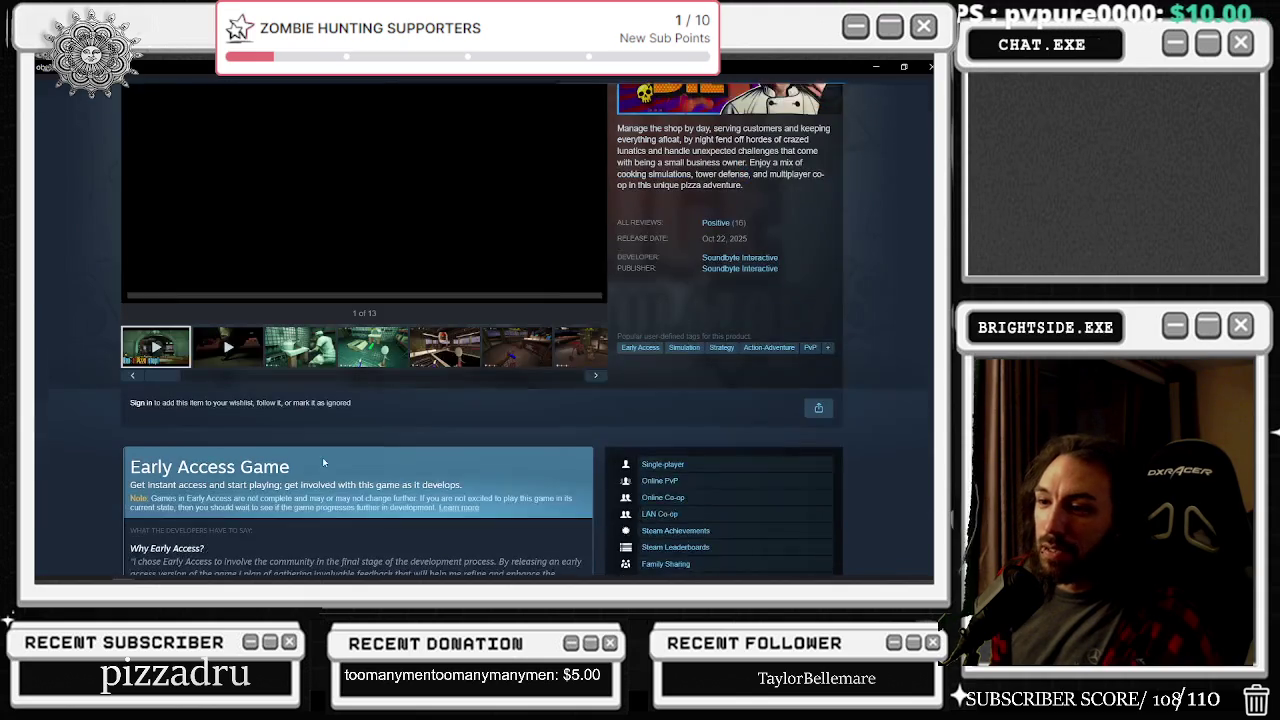
scroll(324, 461, up, 3)
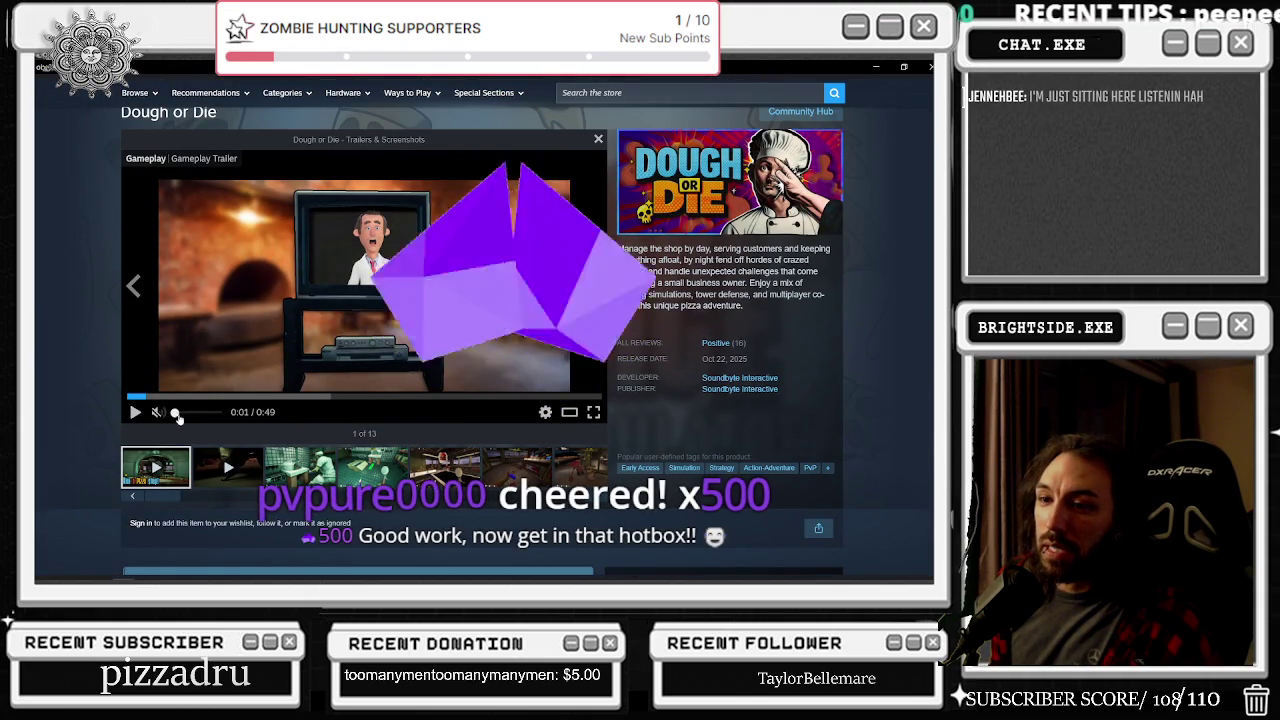
mouse_move(158, 416)
scroll(170, 340, up, 2)
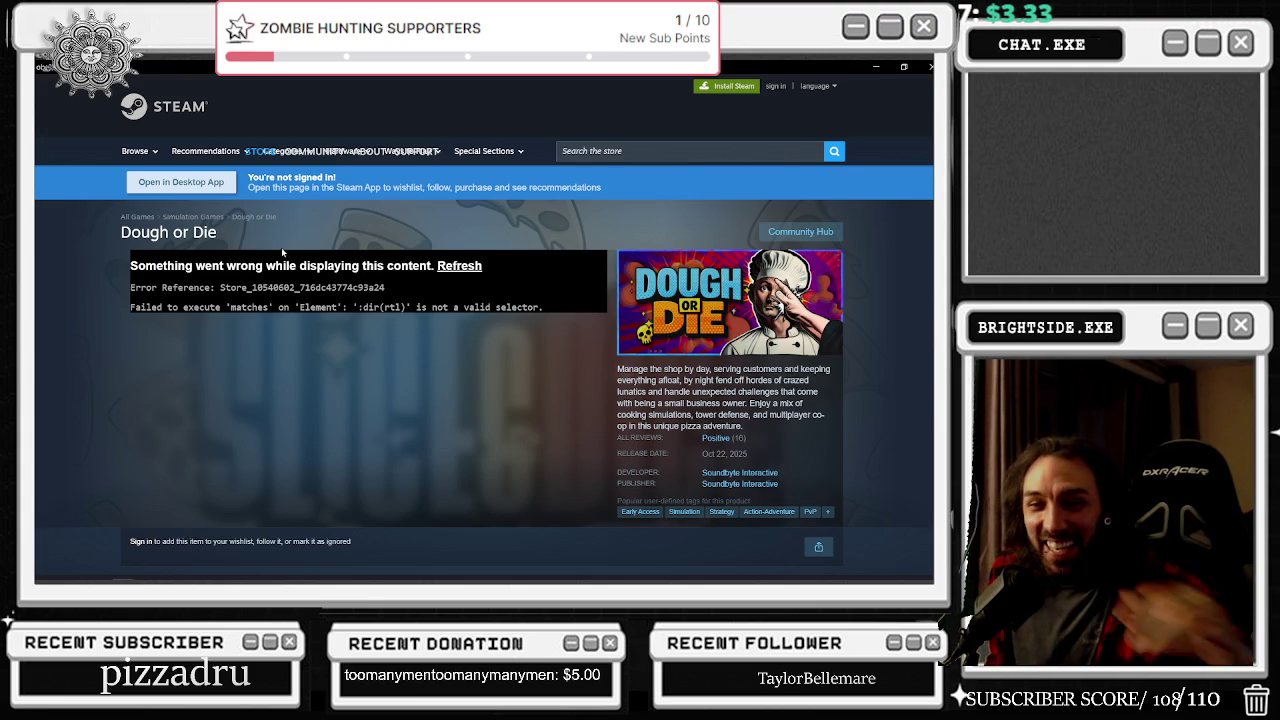
Step: Refresh the errored media section until the Dough or Die trailer loads, then play it full screen
mouse_move(250, 159)
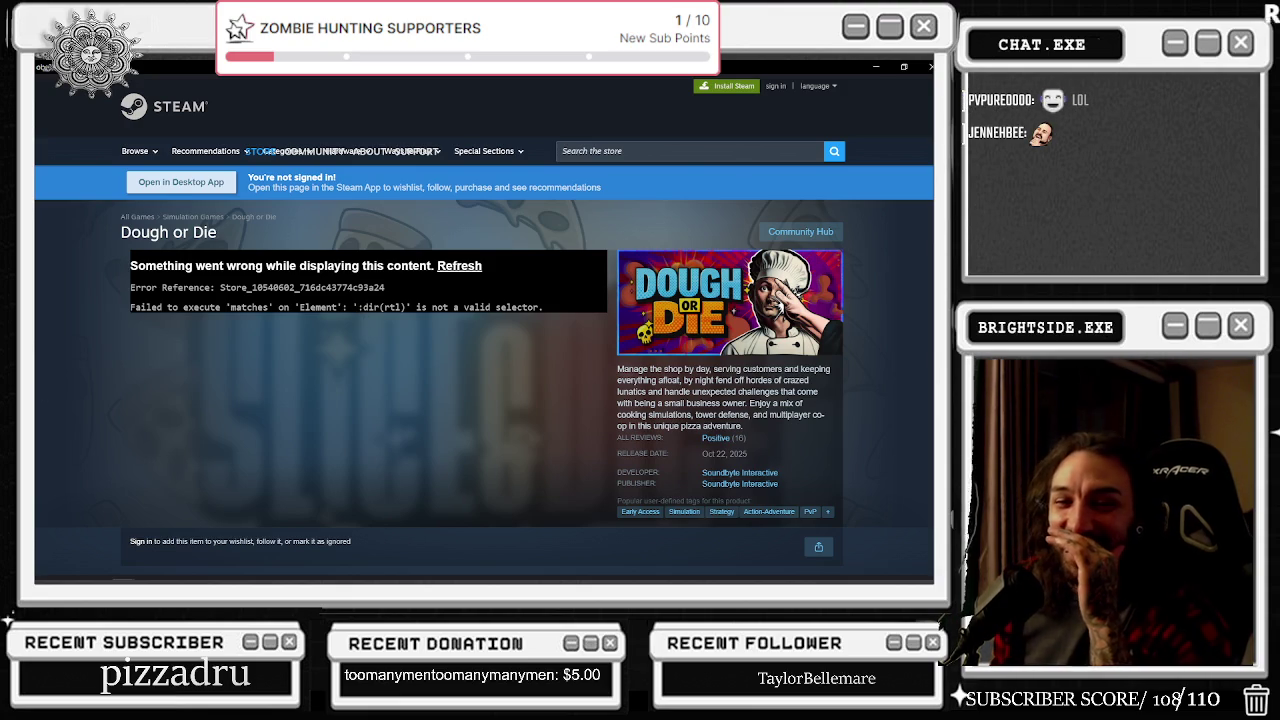
click(472, 266)
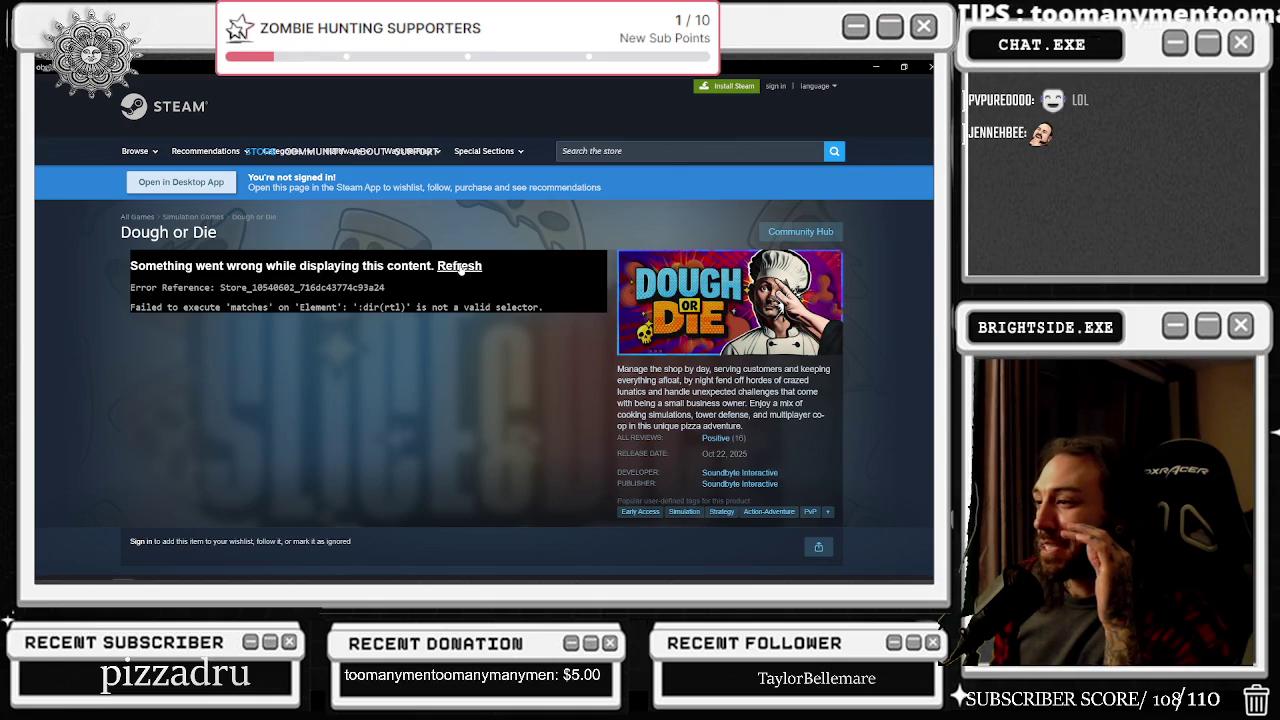
scroll(425, 316, down, 1)
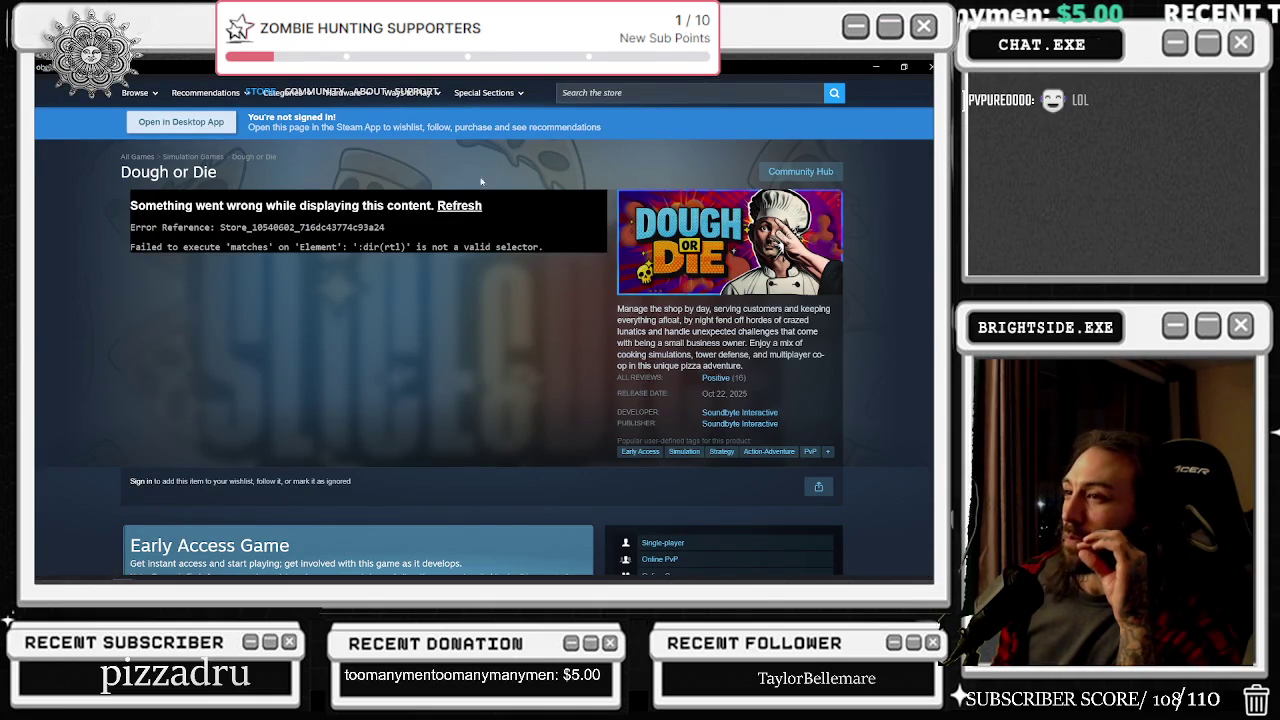
click(462, 206)
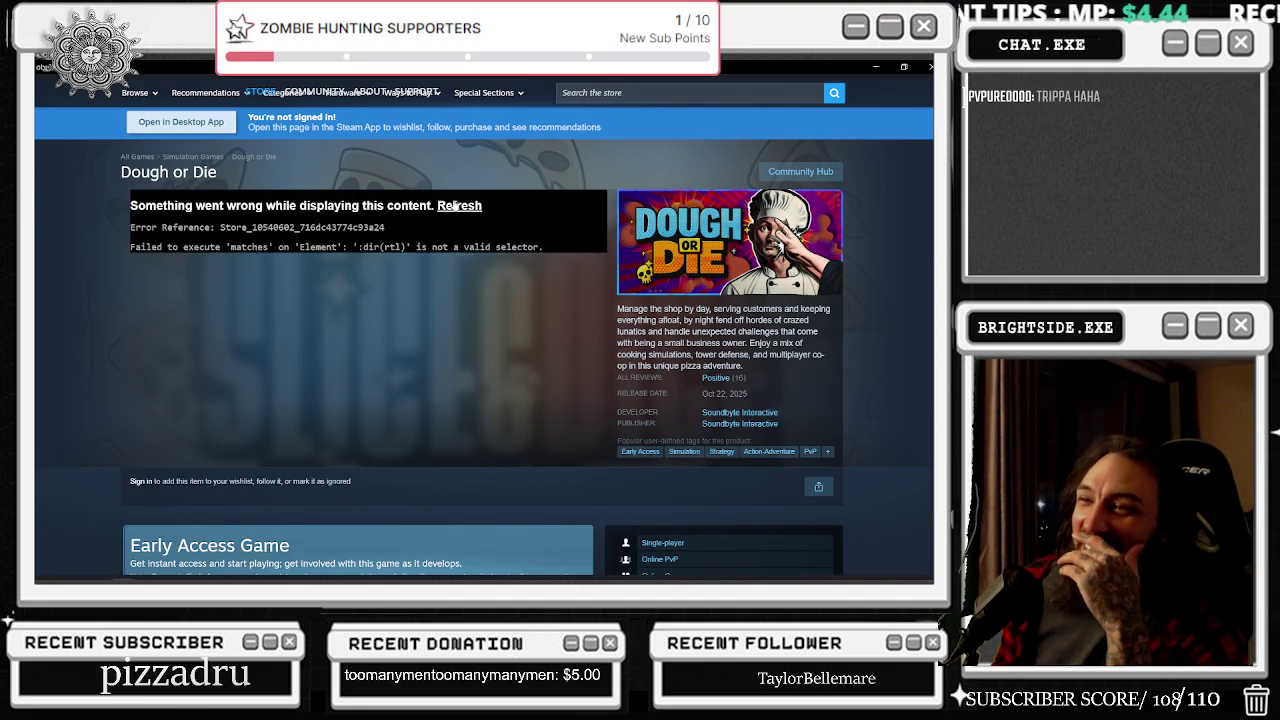
click(456, 206)
double_click(527, 385)
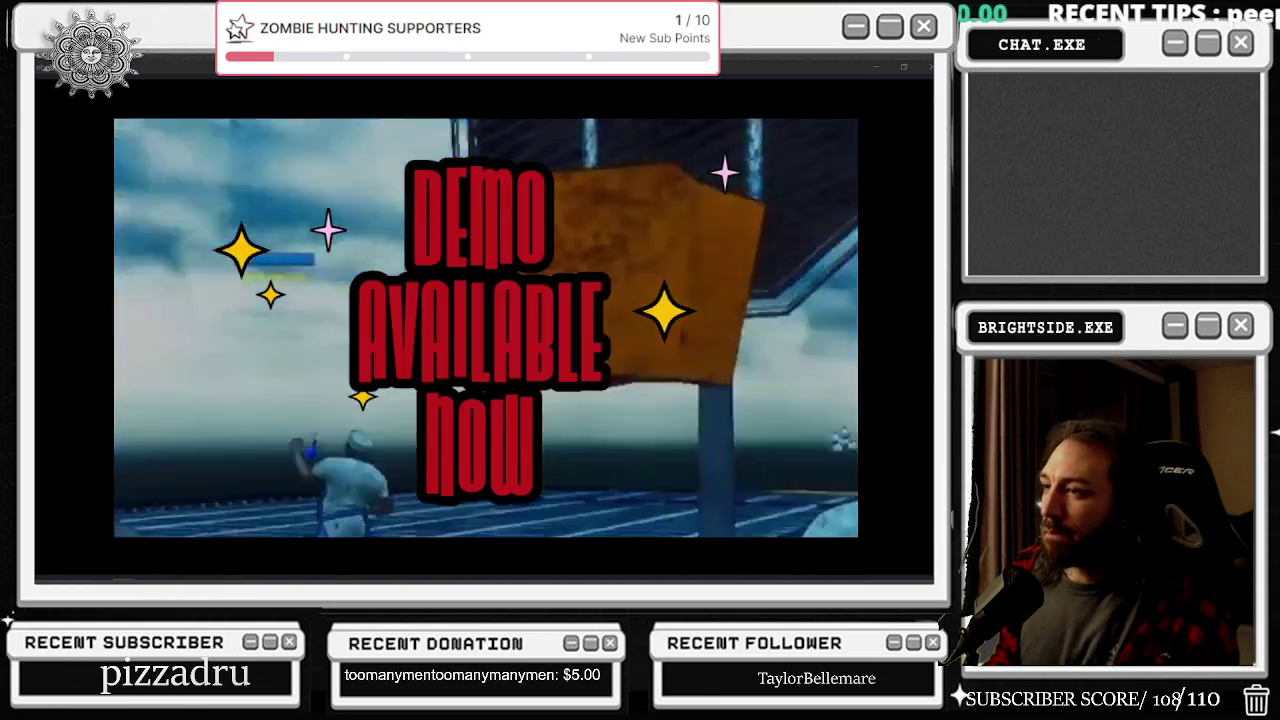
Step: Open a new Chrome tab, then exit the fullscreen Slice & Dice trailer and switch to Unreal Editor
key(alt+Tab)
click(245, 398)
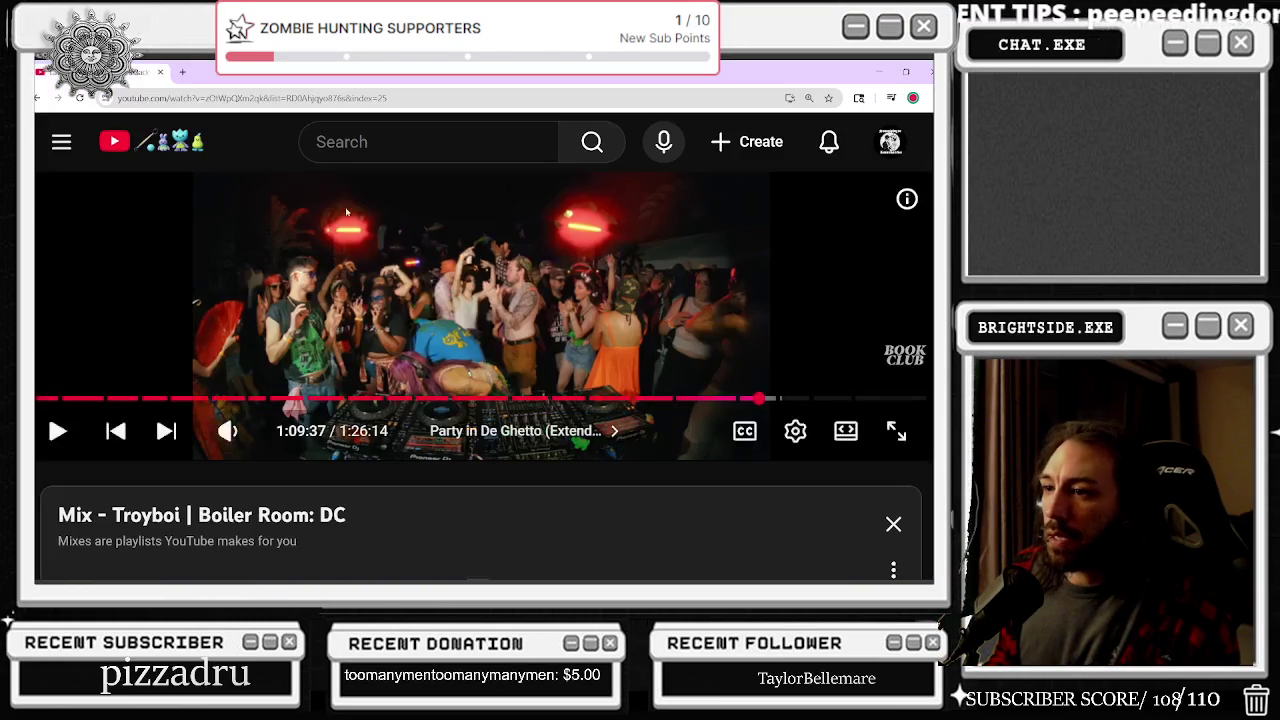
click(186, 72)
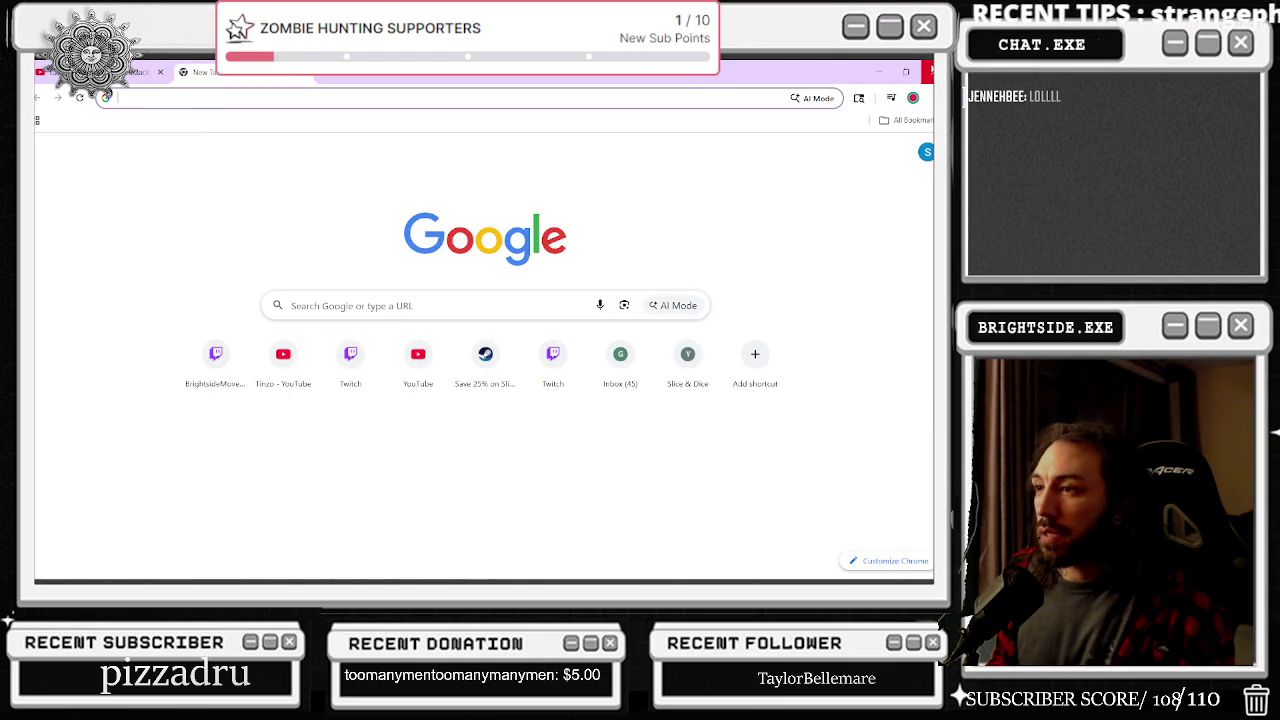
key(alt+Tab)
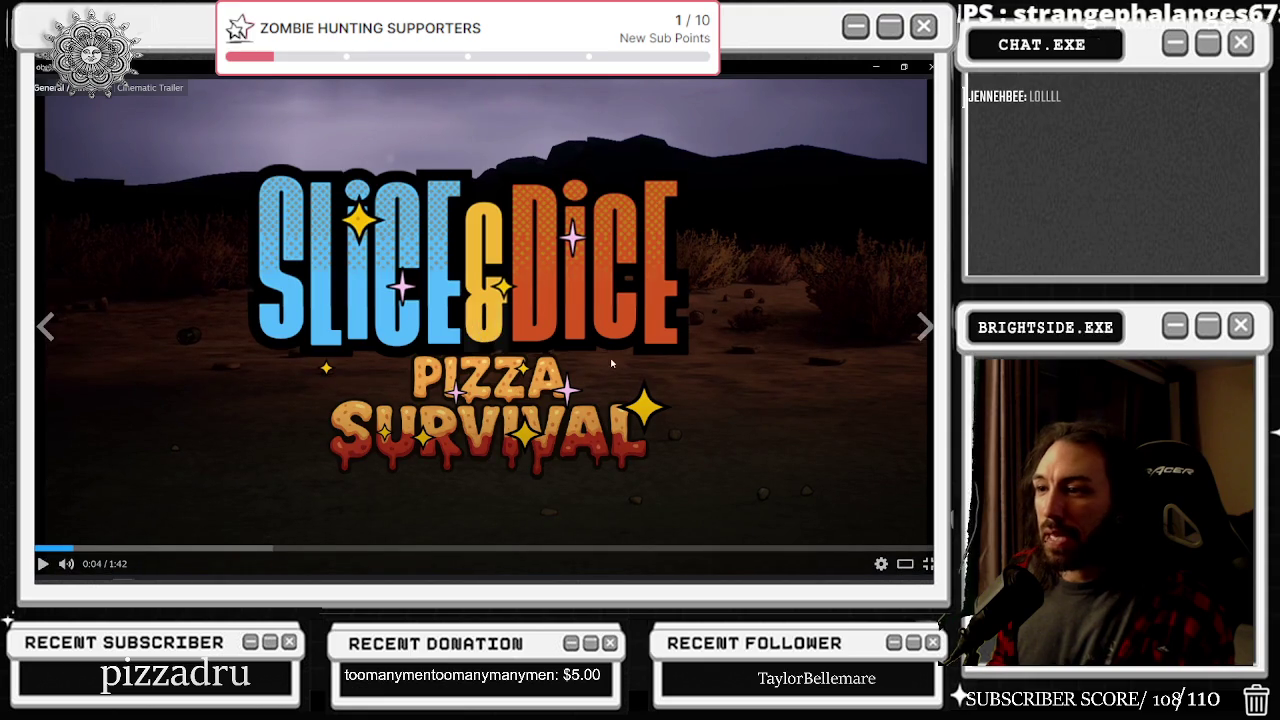
click(927, 564)
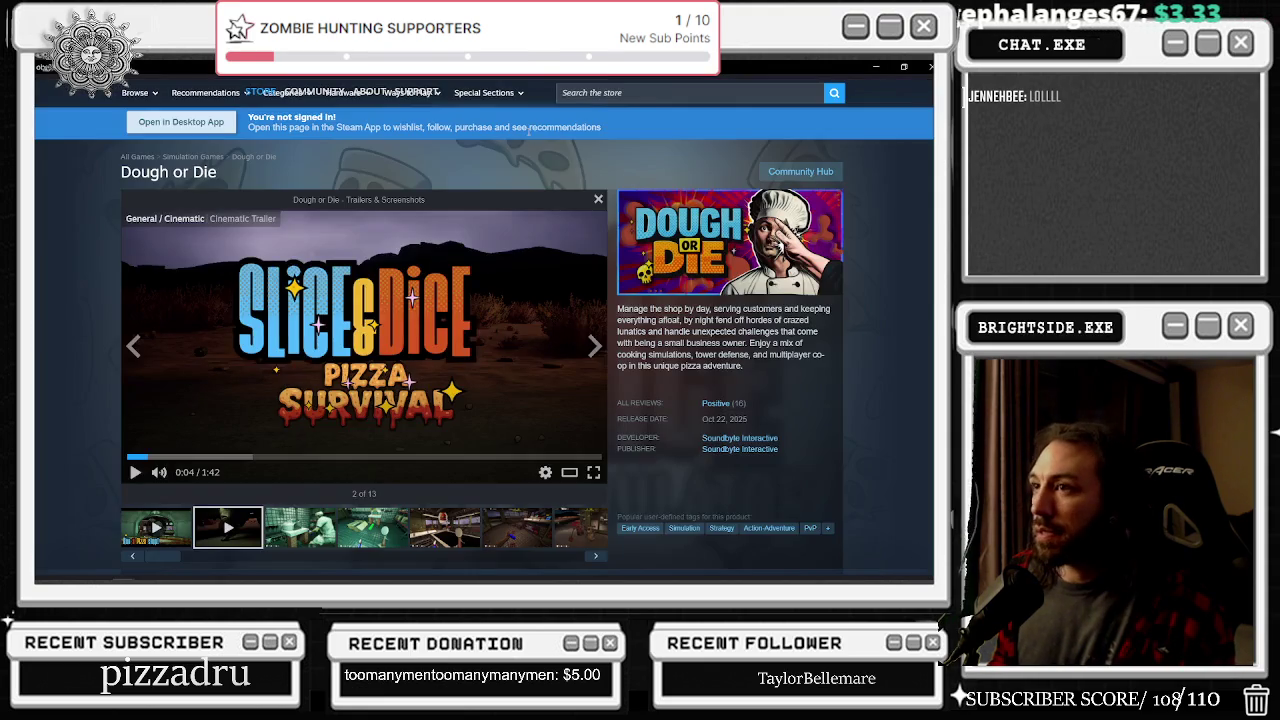
key(alt+Tab)
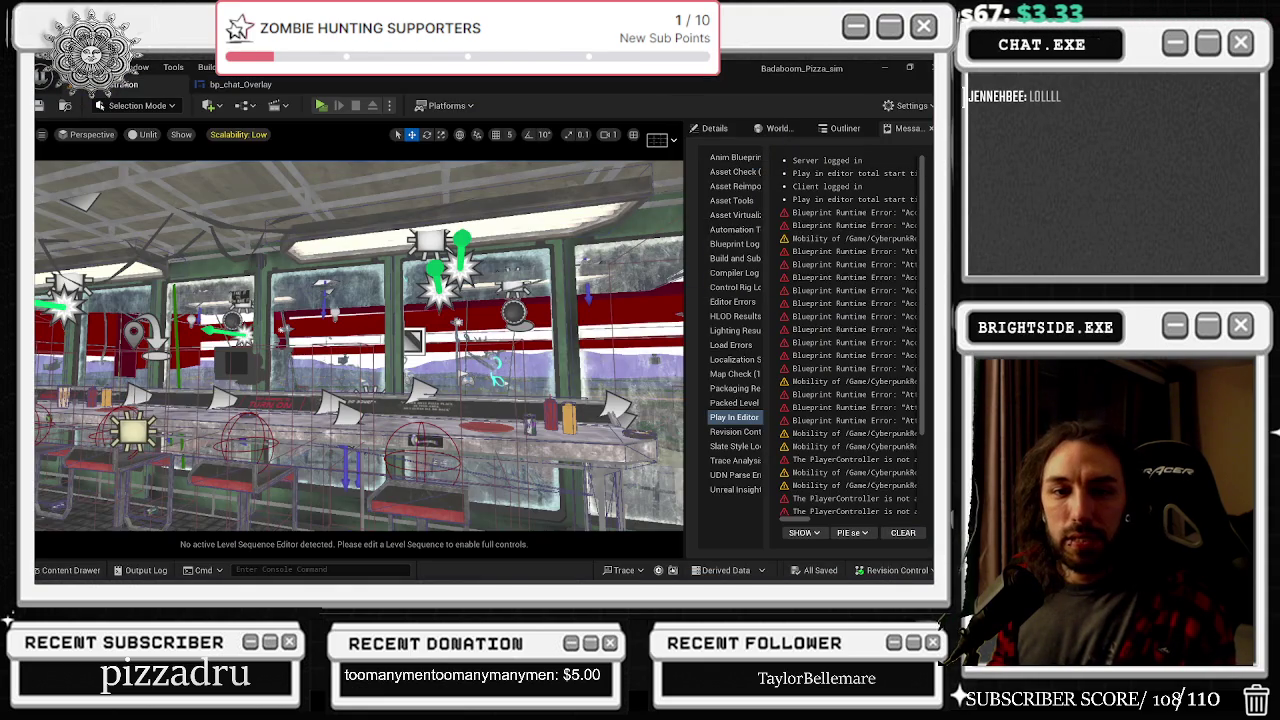
Step: Glance at the Slice and dice list, return to the editor, then bring up and maximize Twitch Clips Manager
key(alt+Tab)
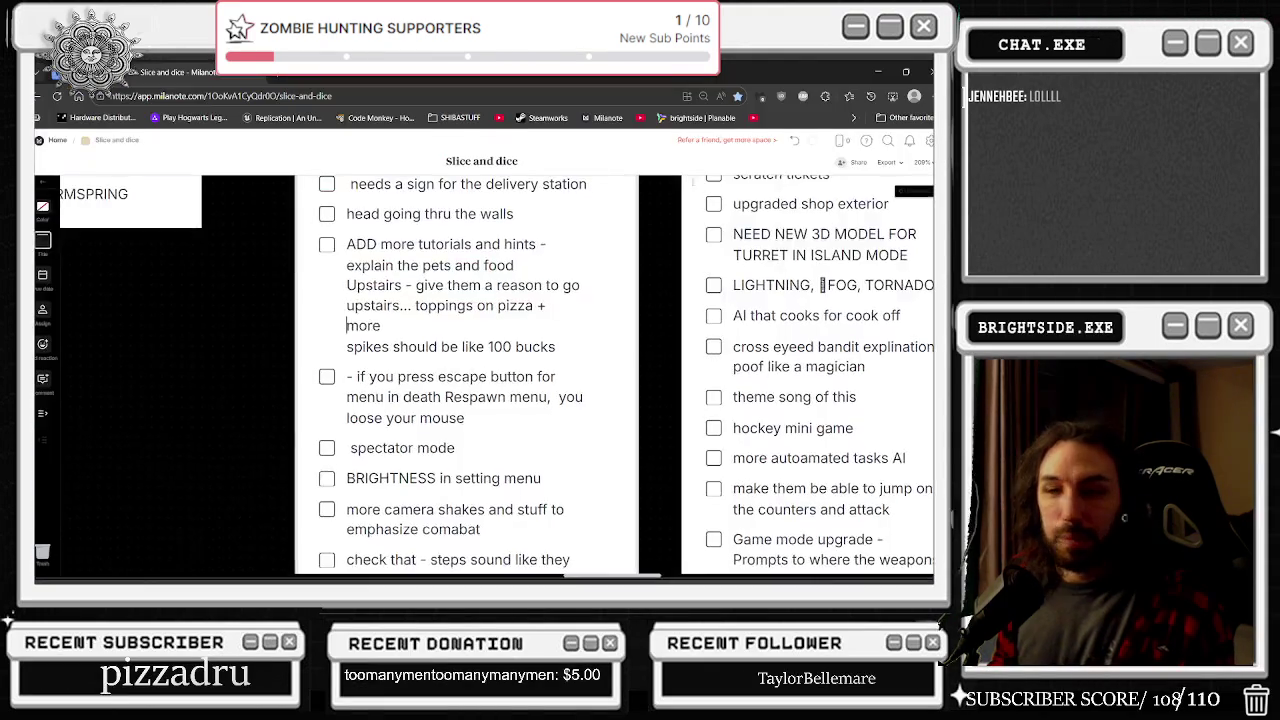
key(alt+Tab)
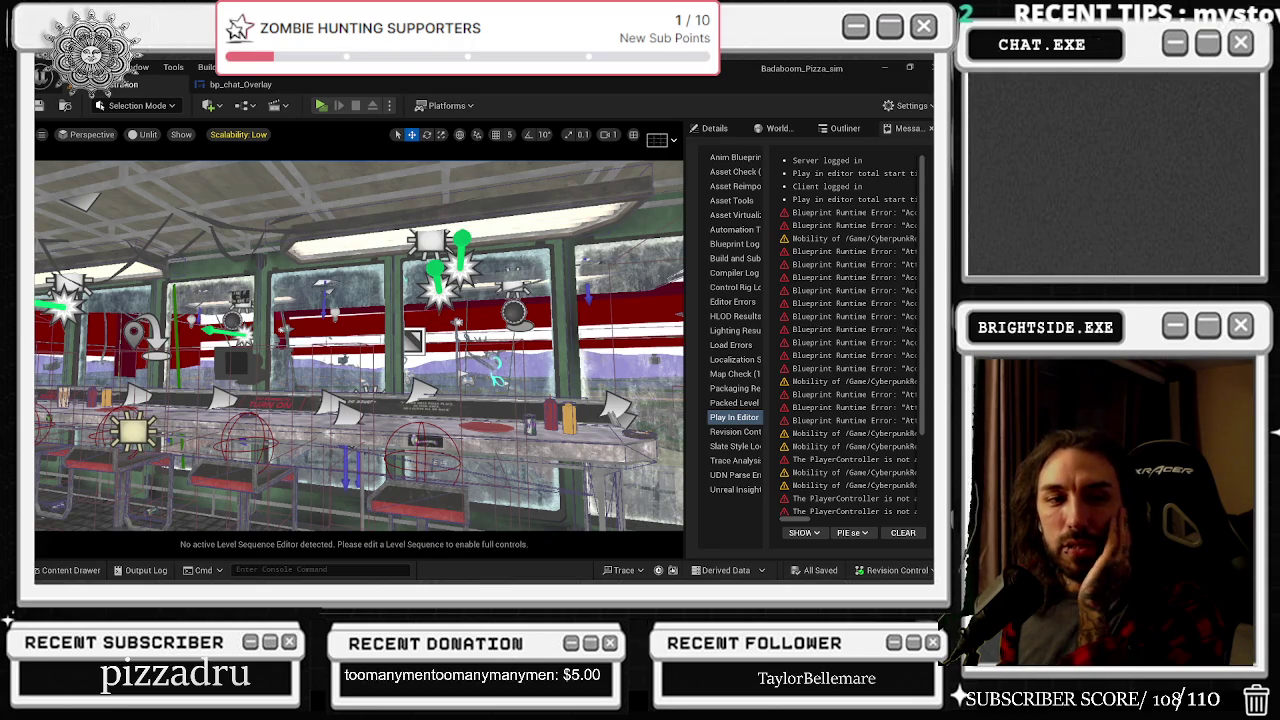
key(alt+Tab)
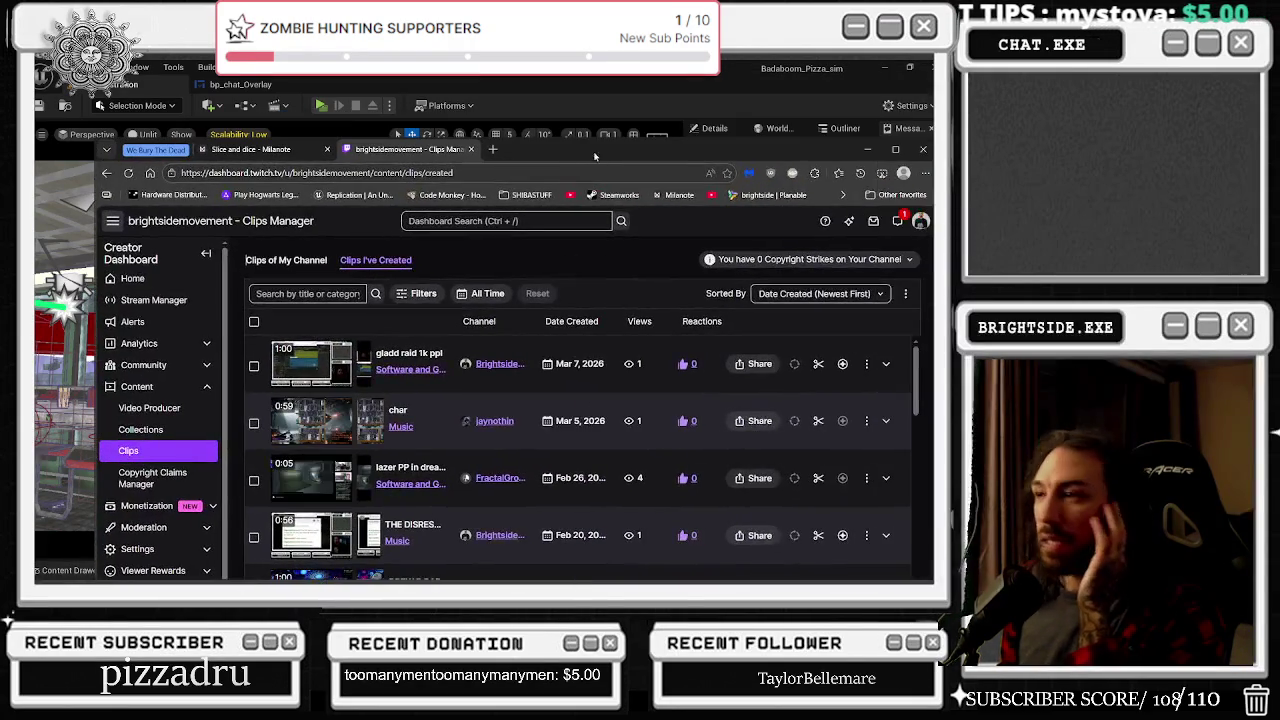
click(895, 149)
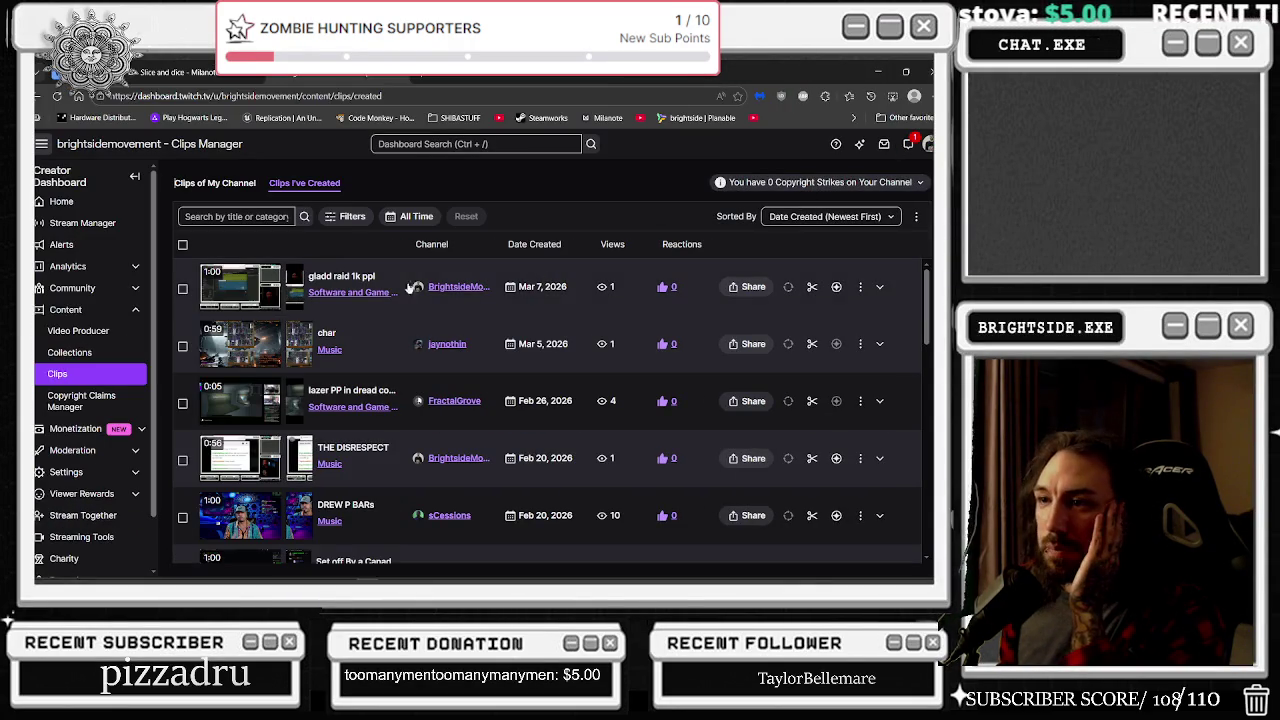
Step: Scroll down Clips I've Created, then expand and play the 'ruined a dab' clip
scroll(380, 340, down, 3)
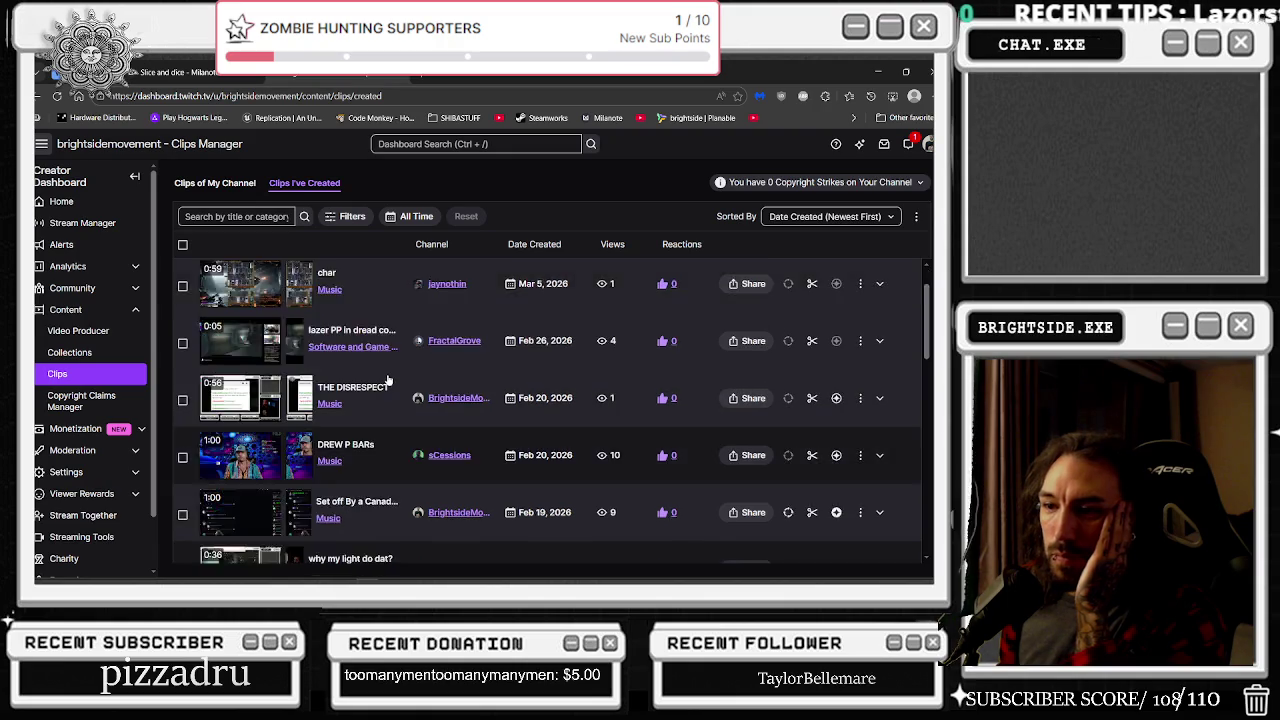
scroll(390, 381, down, 3)
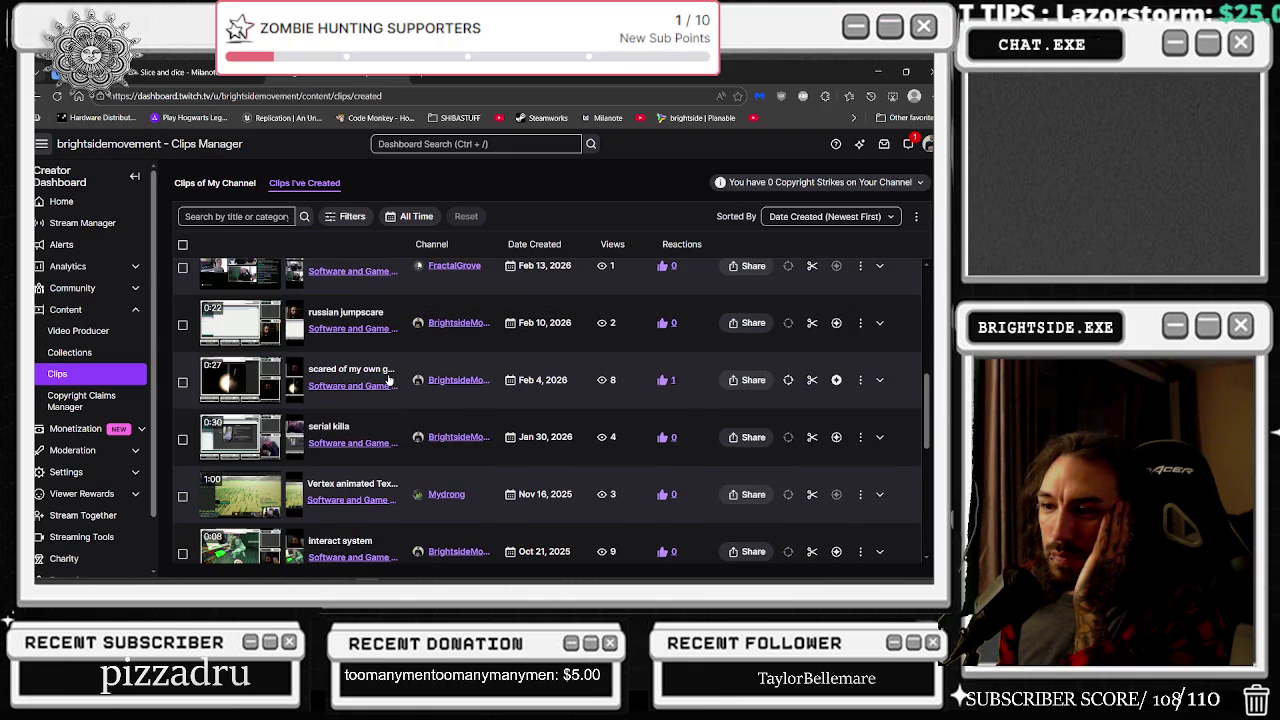
scroll(385, 390, down, 2)
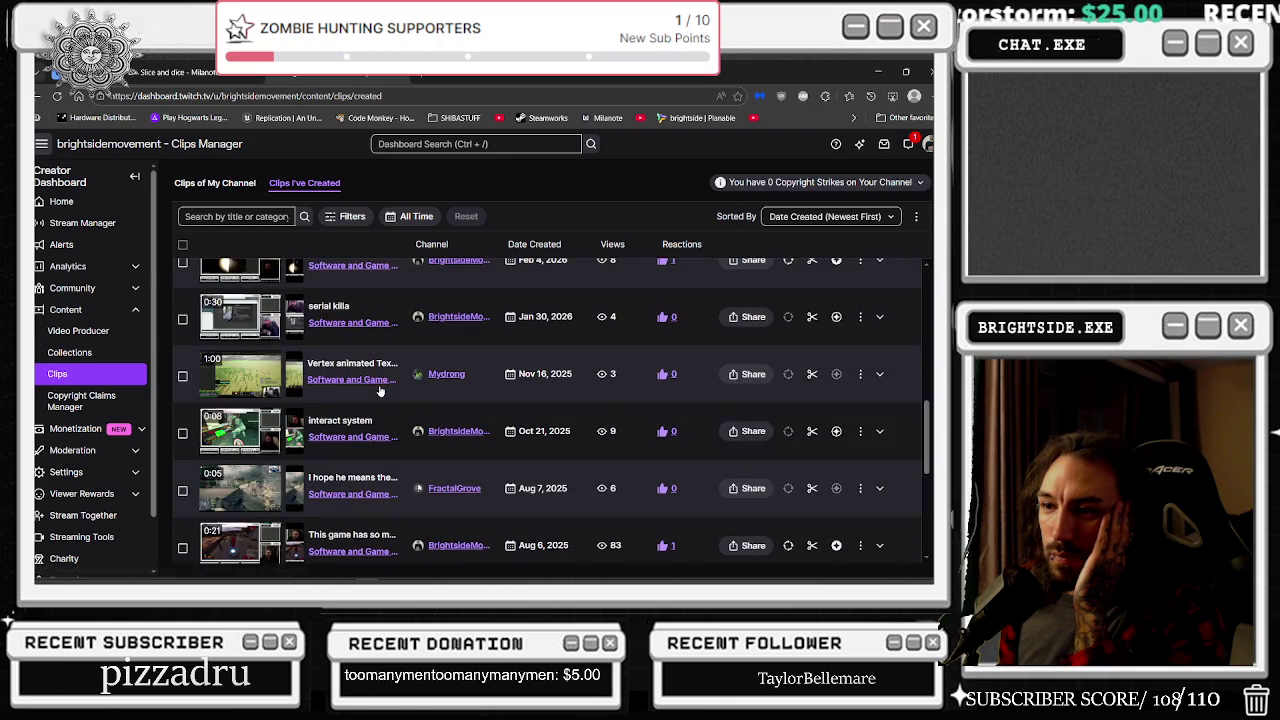
scroll(377, 393, down, 2)
scroll(377, 393, down, 5)
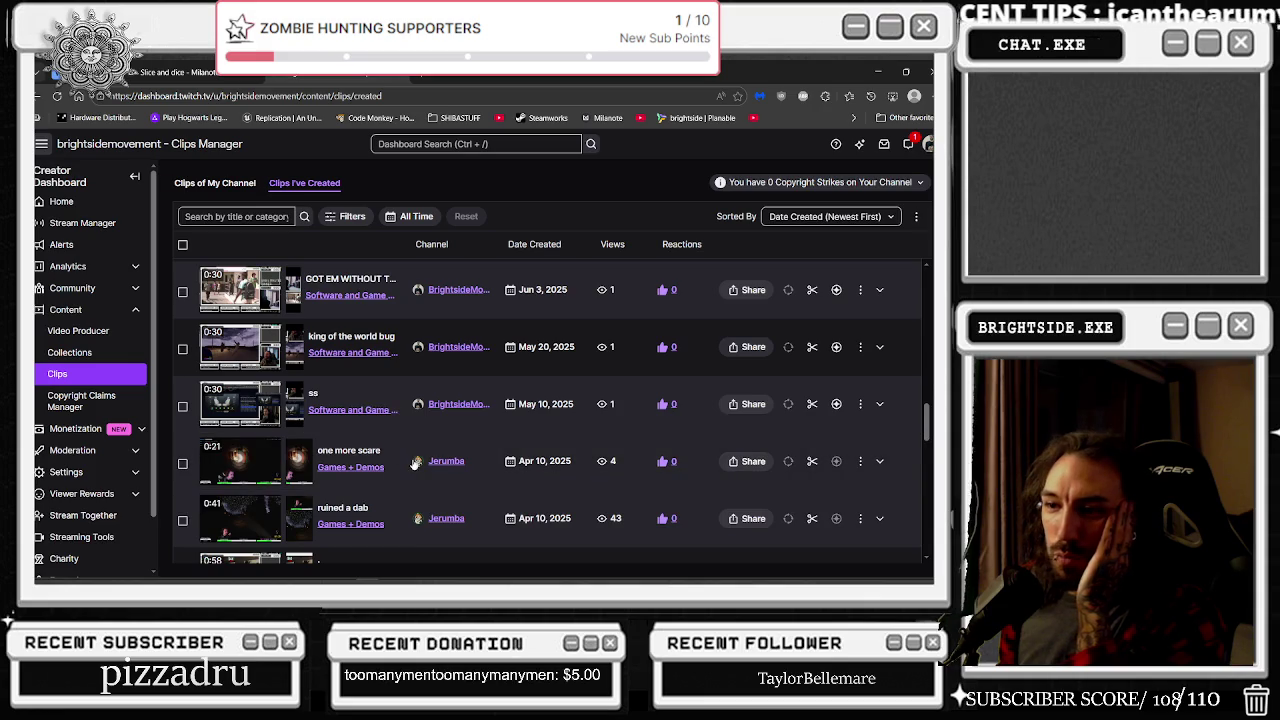
scroll(414, 462, down, 2)
click(394, 385)
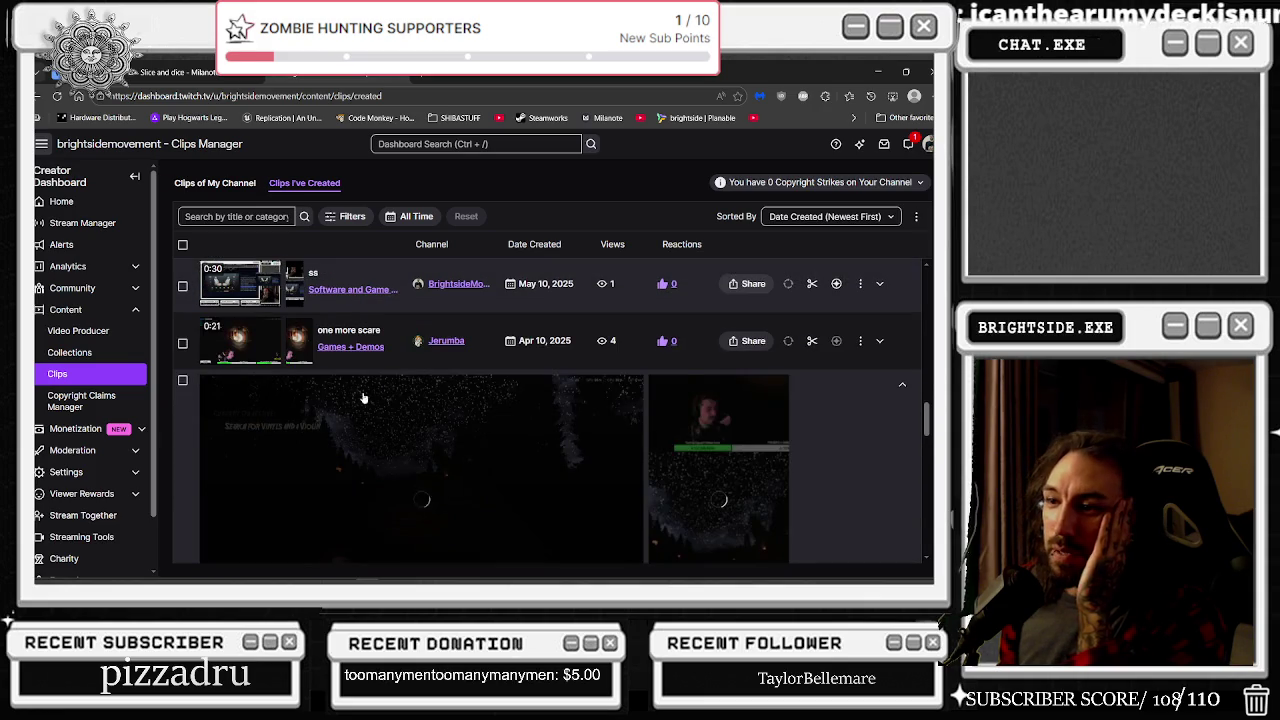
click(221, 489)
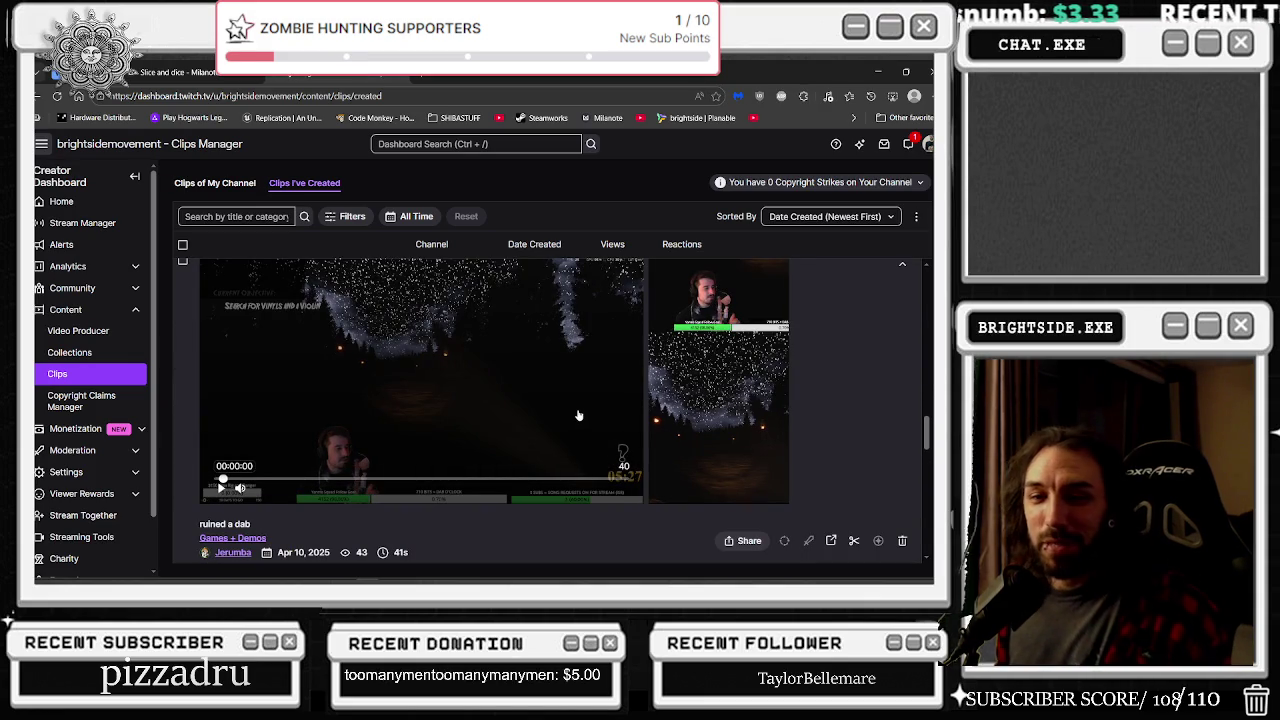
Step: Open the 'ruined a dab' clip's sharing options, close them, then reopen them
click(750, 541)
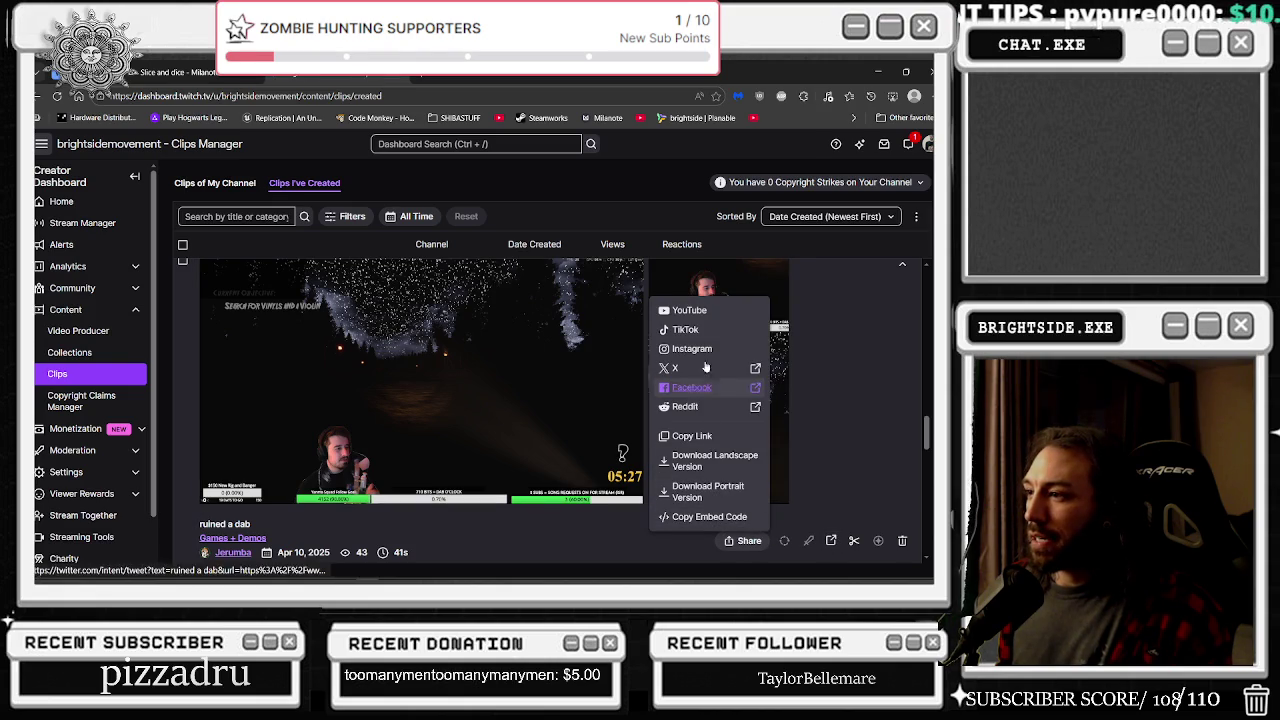
click(778, 530)
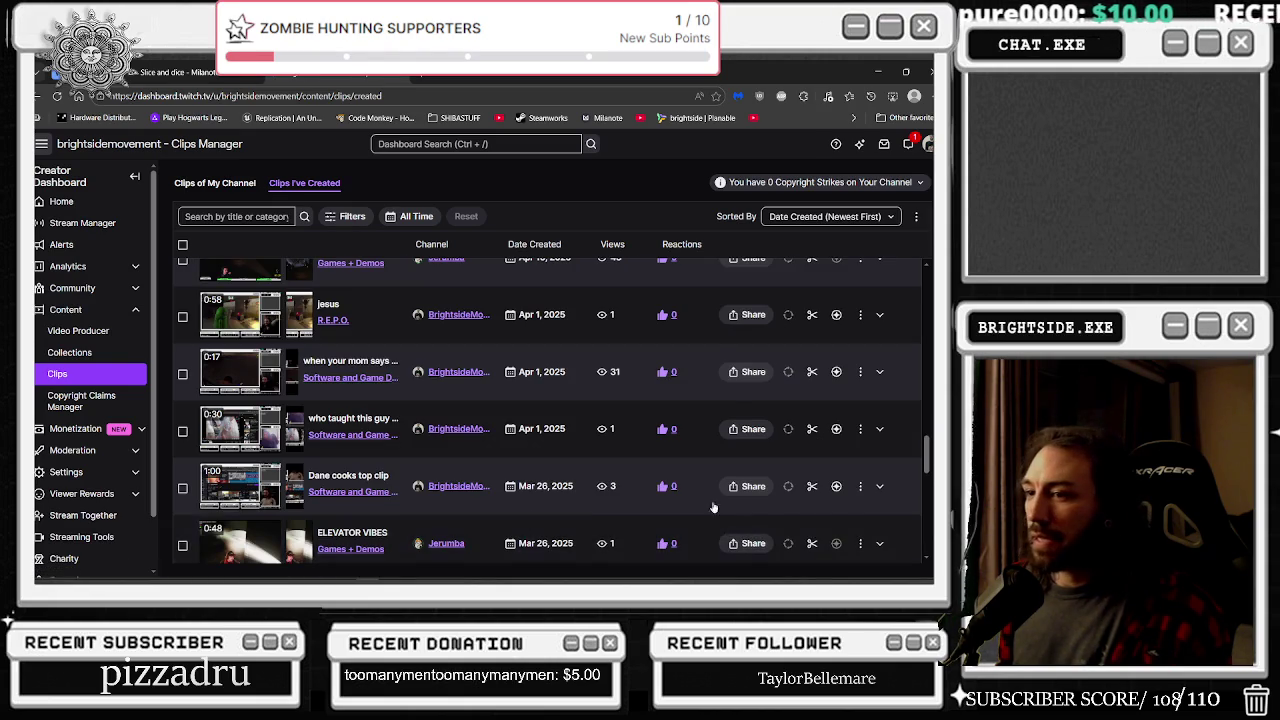
scroll(600, 500, down, 1)
scroll(416, 483, up, 1)
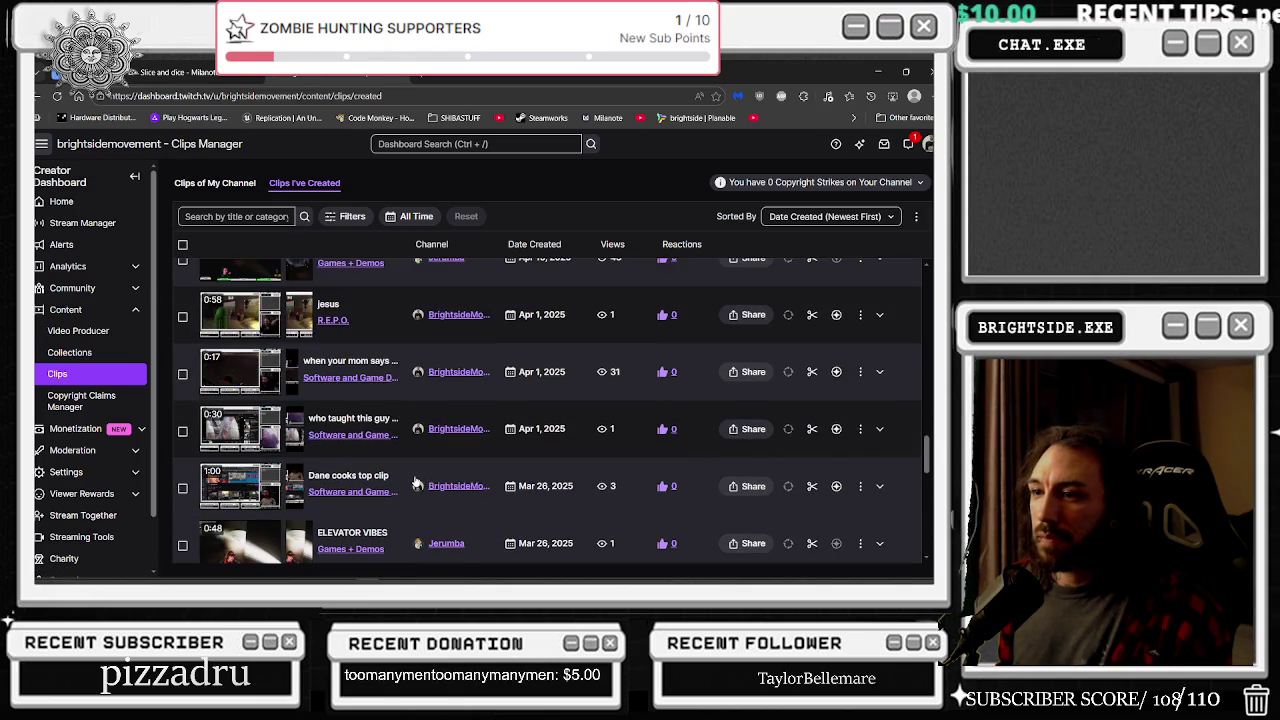
scroll(398, 369, up, 2)
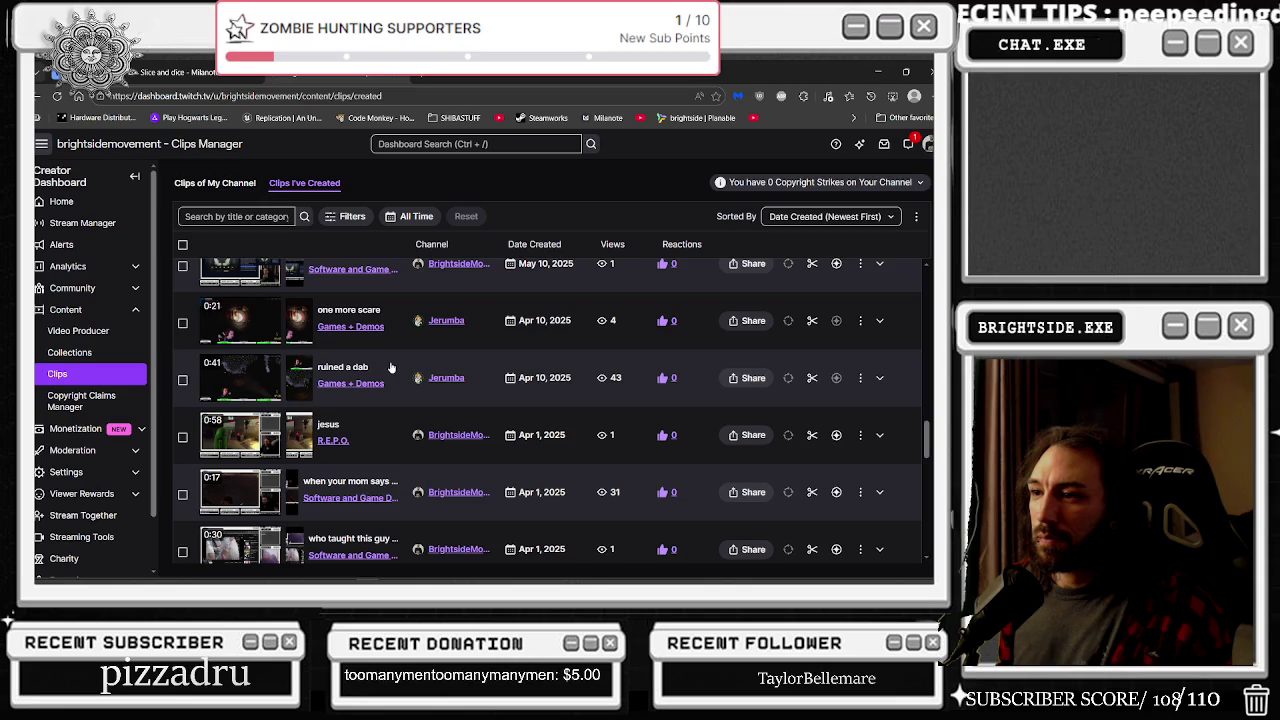
click(753, 378)
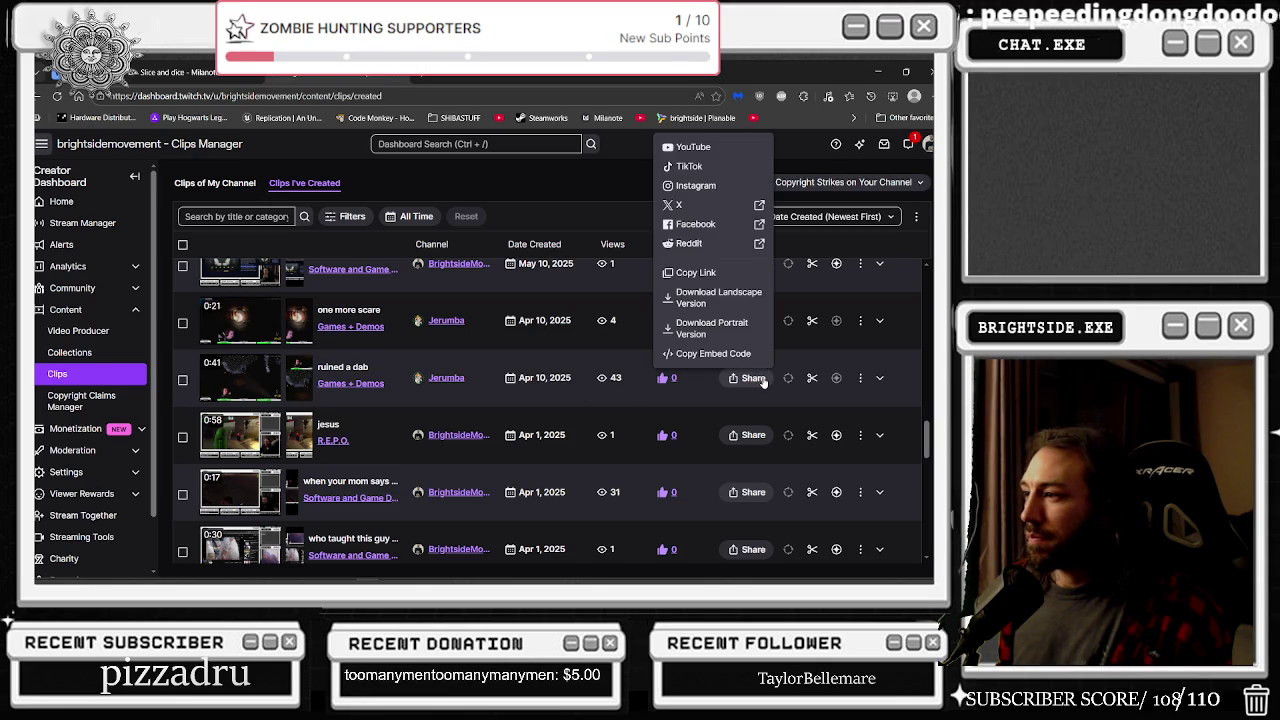
Step: Copy the 'ruined a dab' clip's share link and load it in the browser address bar
click(713, 354)
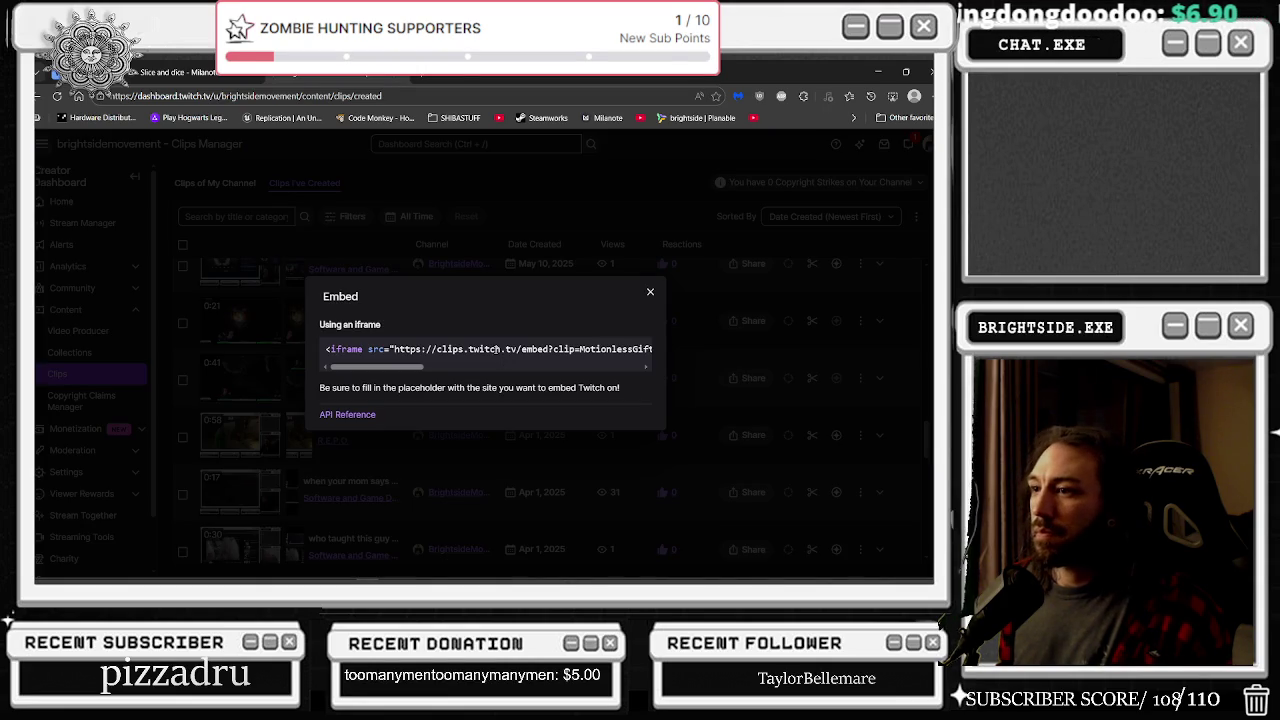
click(649, 293)
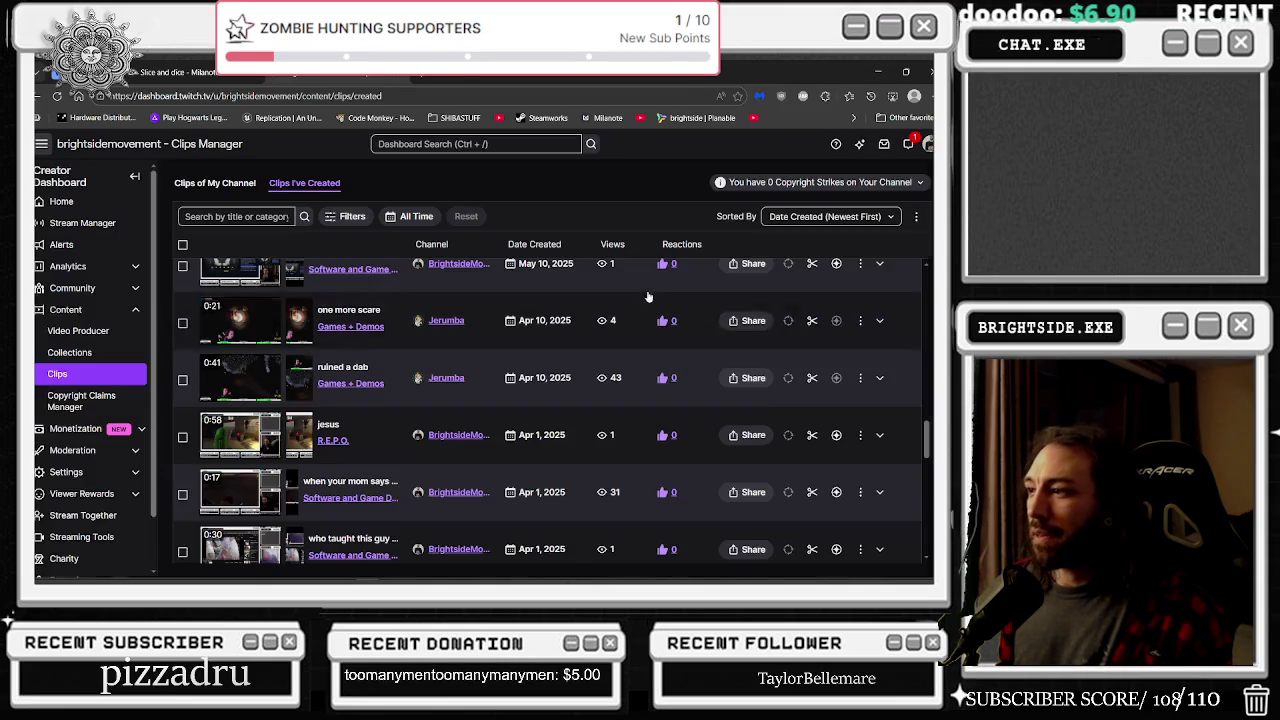
click(750, 380)
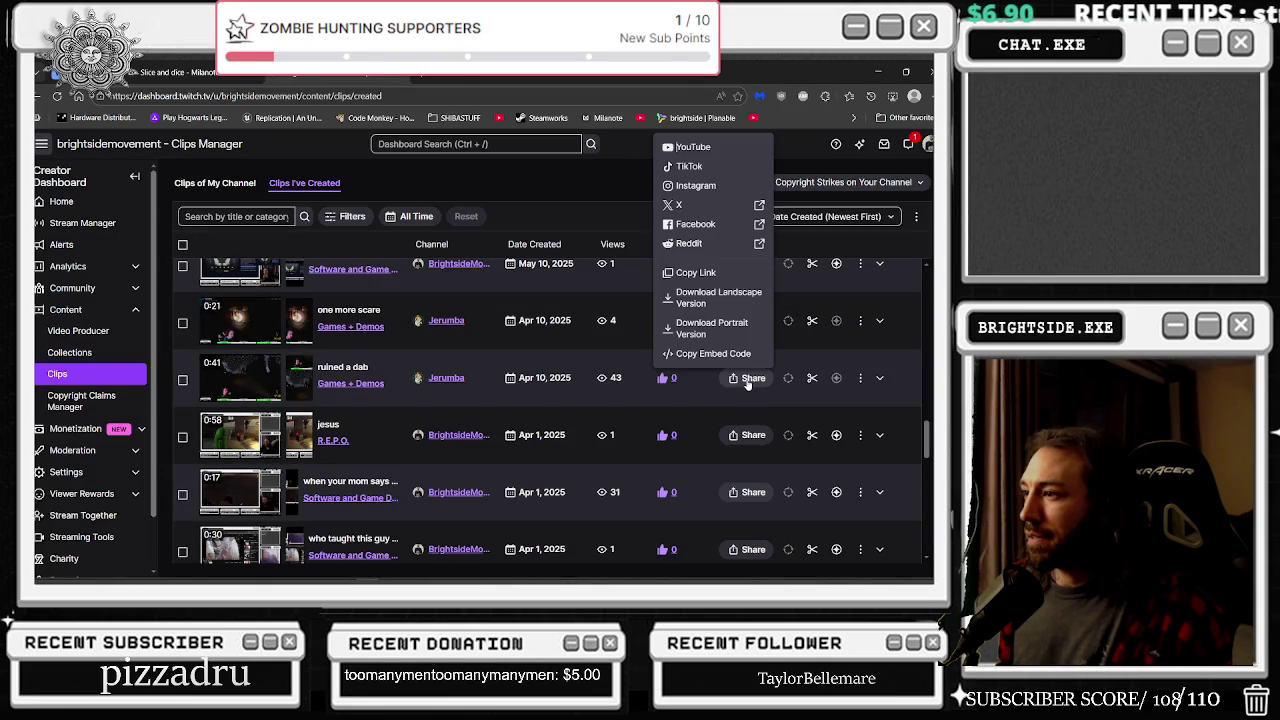
click(695, 272)
click(462, 95)
text(https://www.twitch.tv/jerumba/clip/MotionlessGiftedStarlingOpieOP-sk-PkC09hzp1qN86)
key(Return)
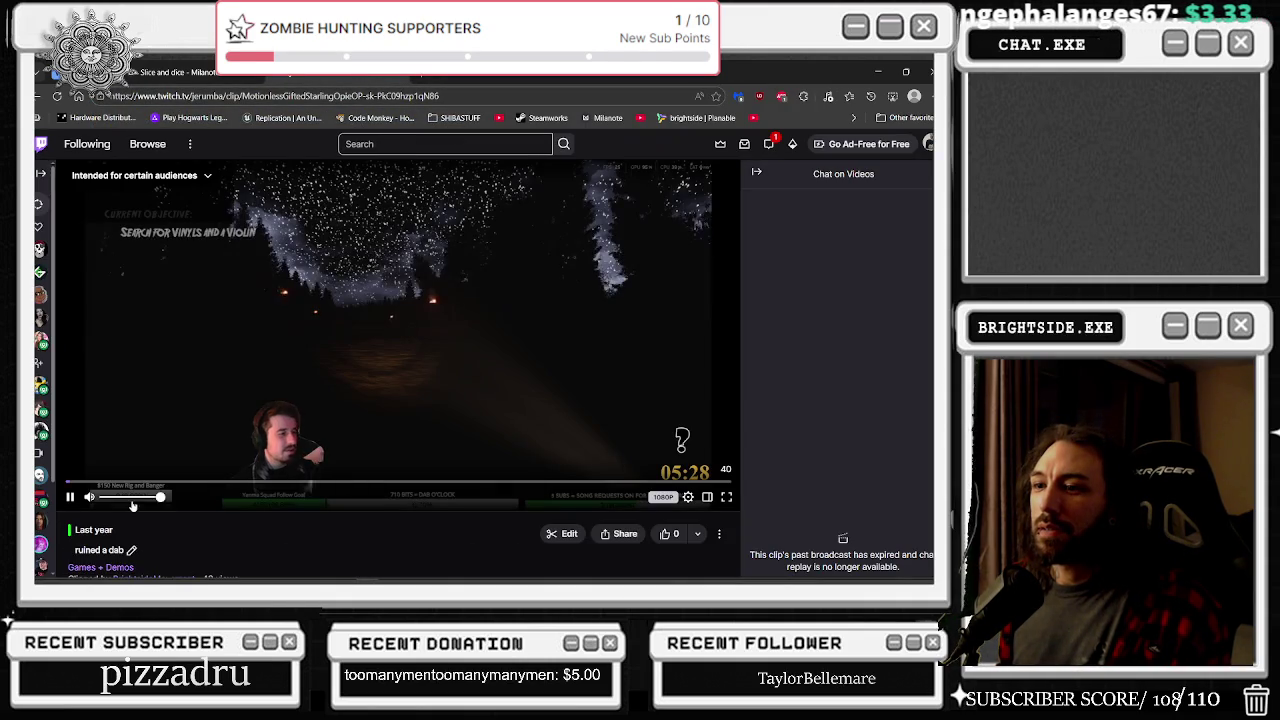
Step: Play the 'ruined a dab' clip full screen until it ends
click(727, 497)
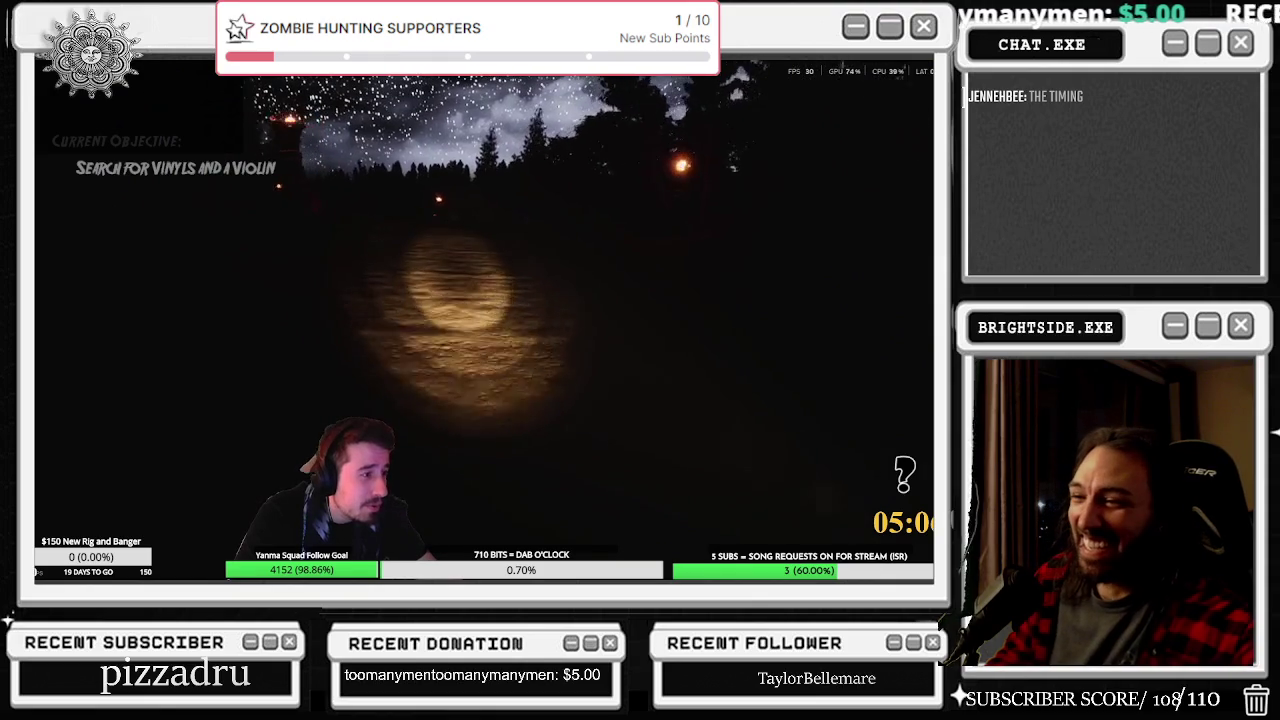
mouse_move(377, 507)
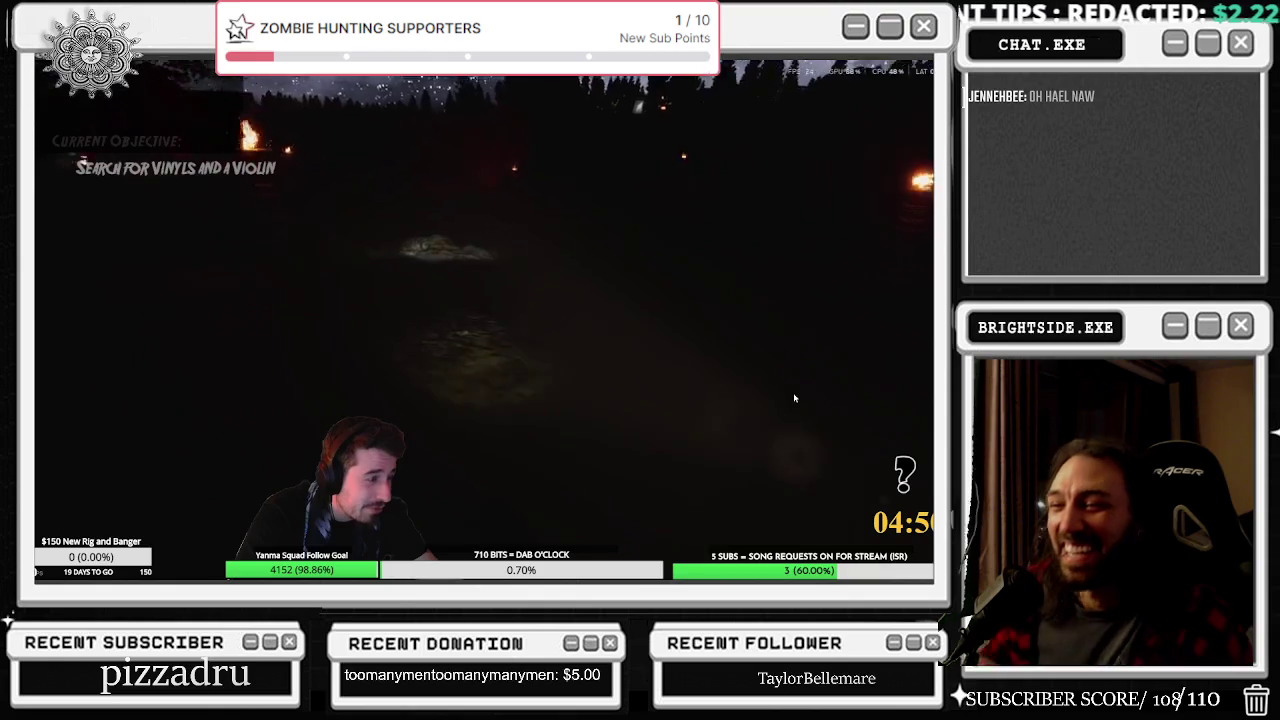
mouse_move(272, 520)
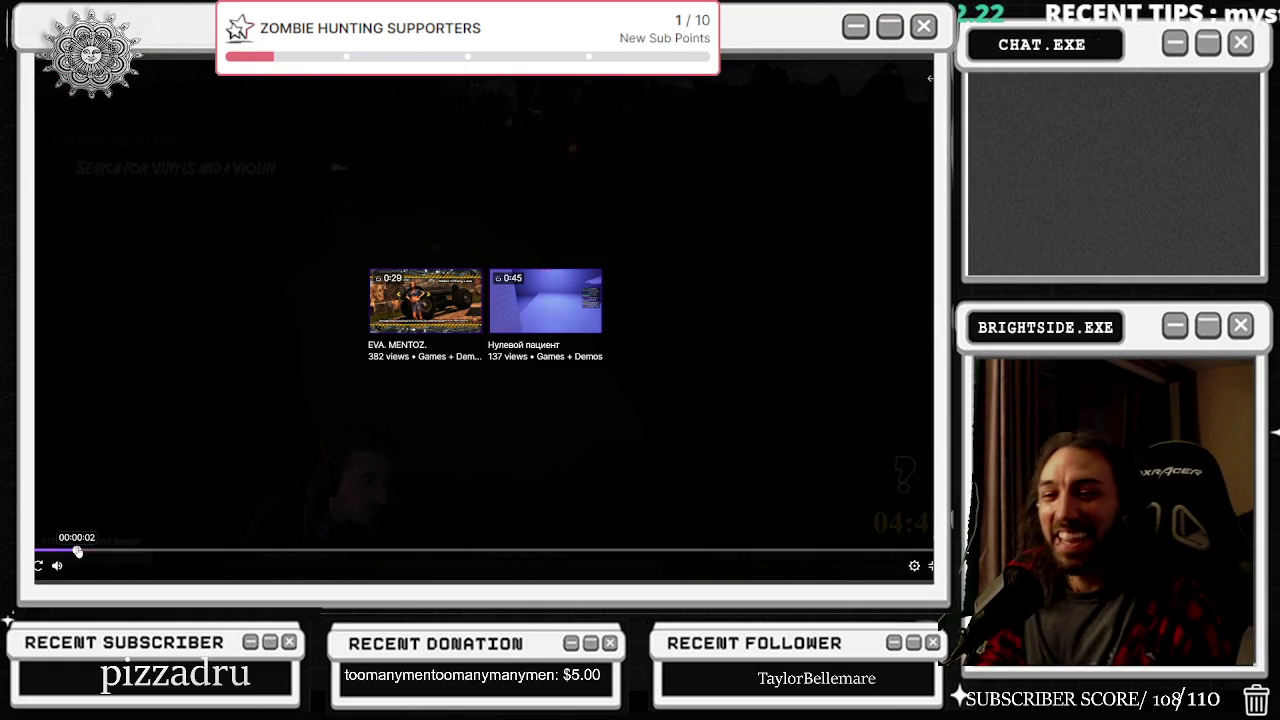
Step: Restart the 'ruined a dab' clip from the beginning and watch it through
click(75, 551)
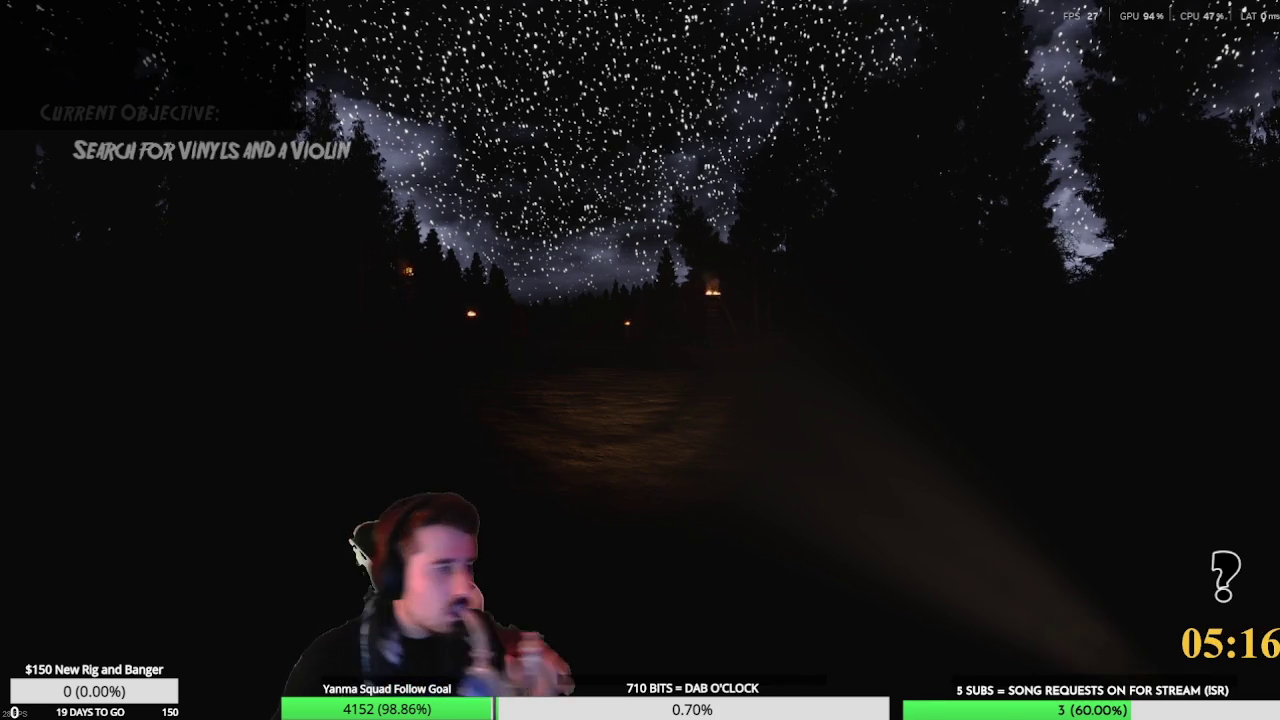
click(409, 563)
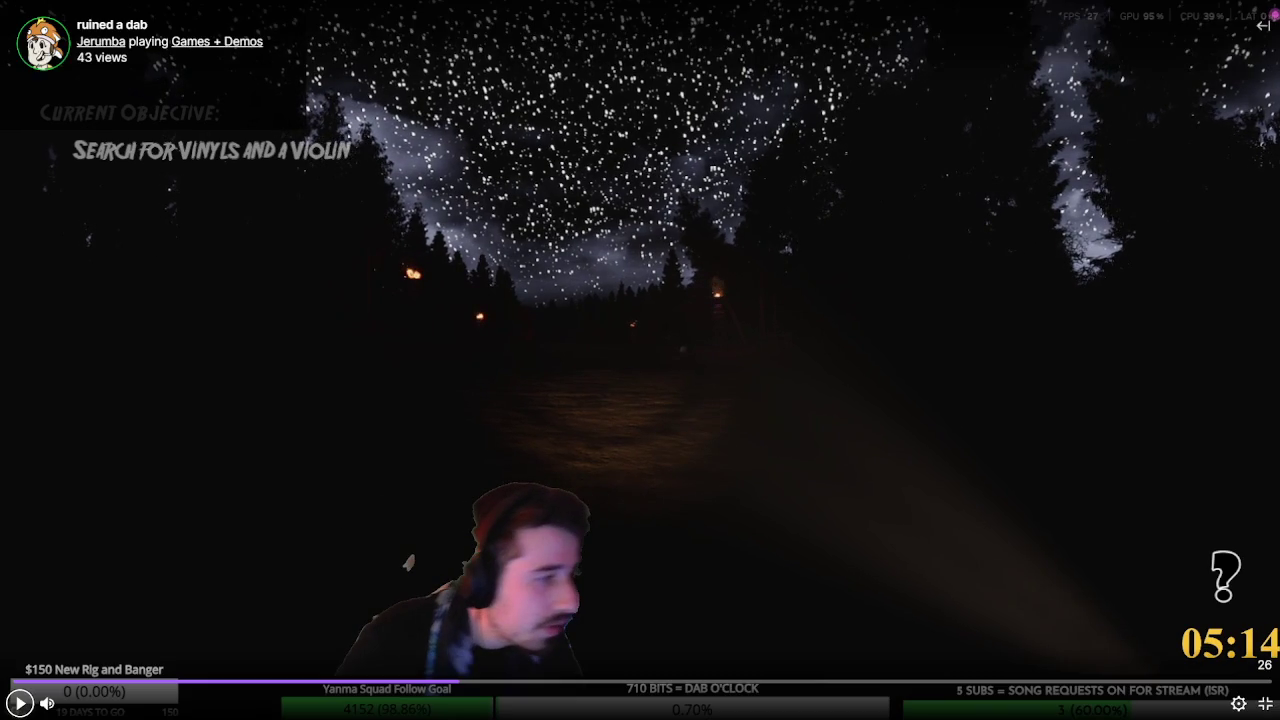
Step: Rewind the clip a couple of seconds, resume playback, then exit full screen
click(397, 683)
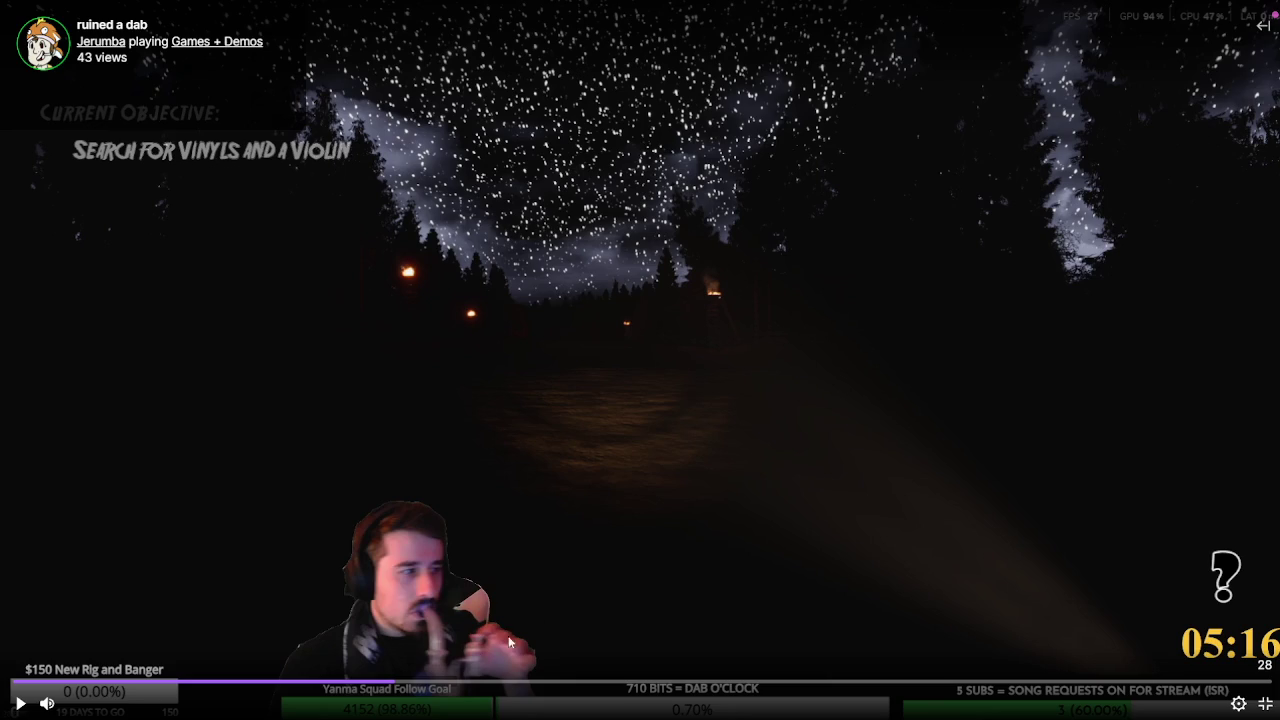
click(22, 705)
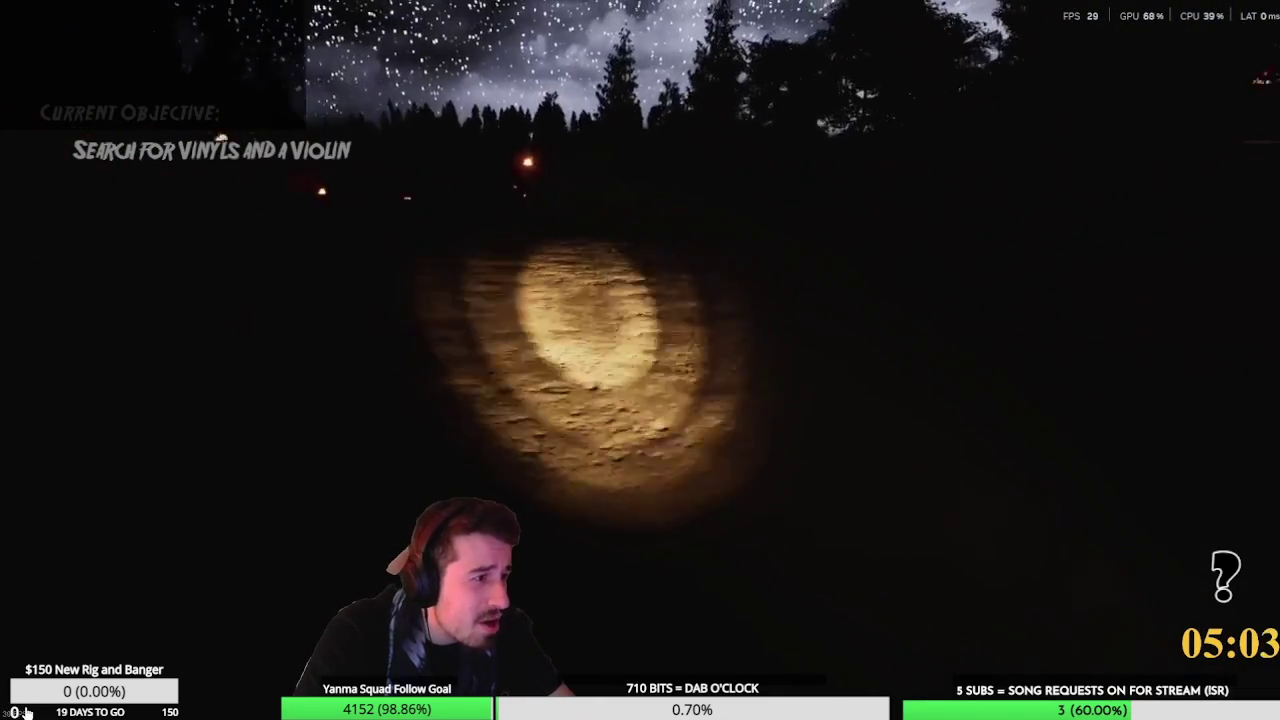
mouse_move(24, 706)
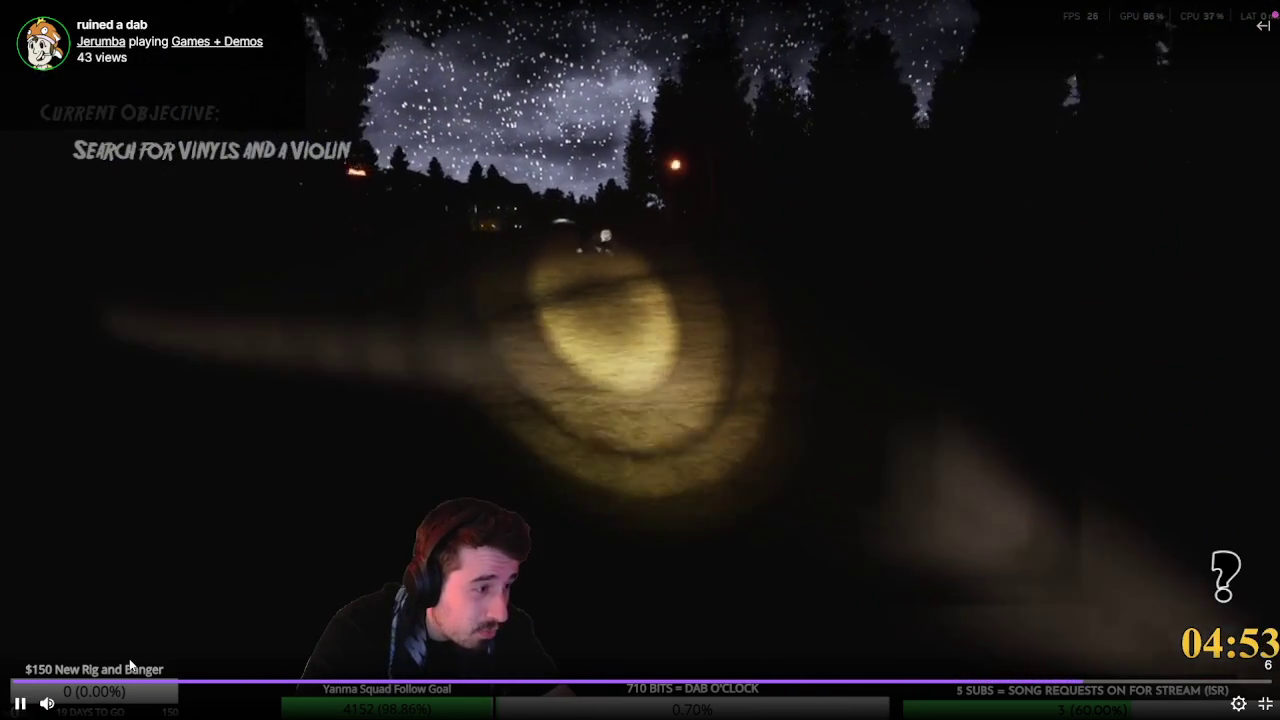
key(Escape)
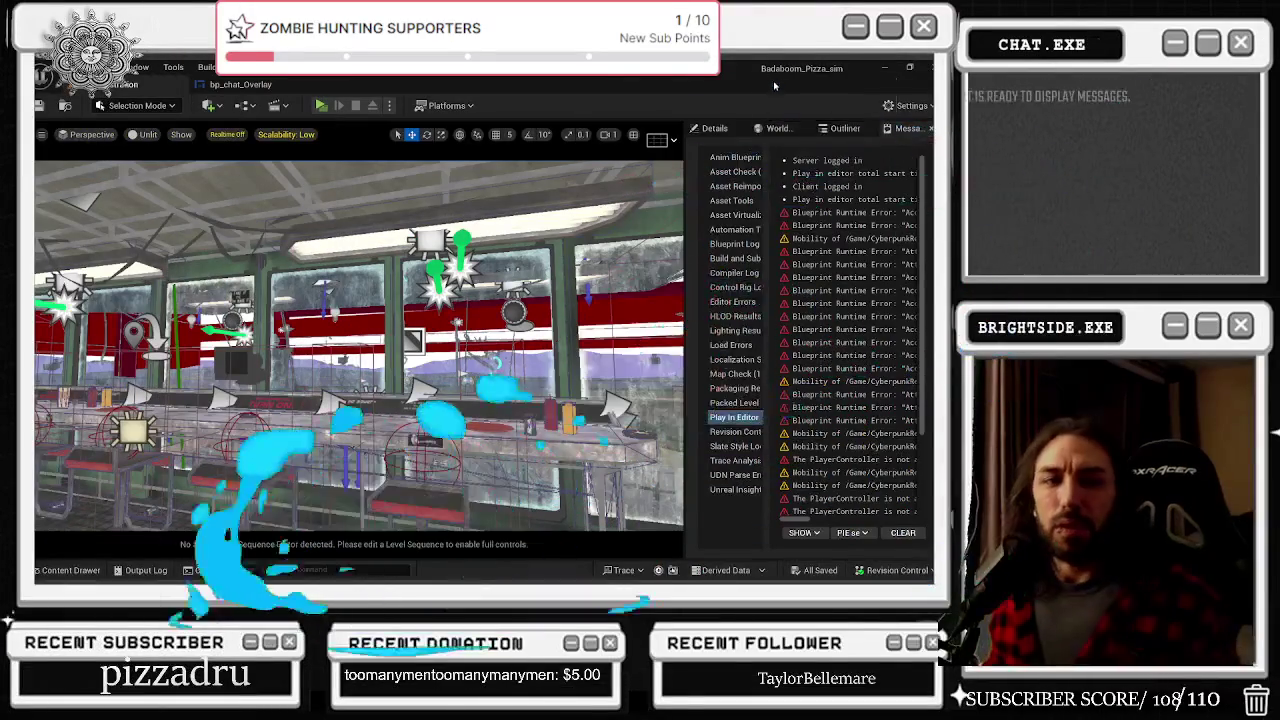
Step: Open the Level Blueprint and zoom out to inspect the Set View Target with Blend node
click(250, 106)
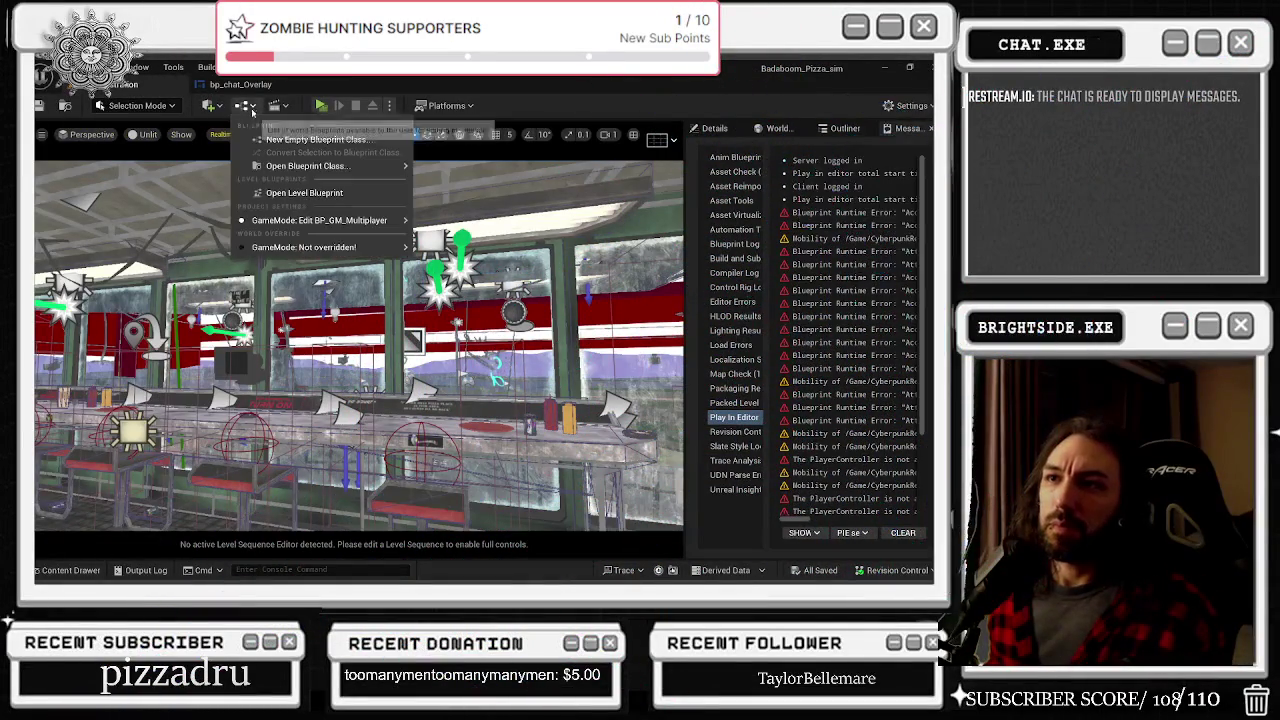
click(294, 197)
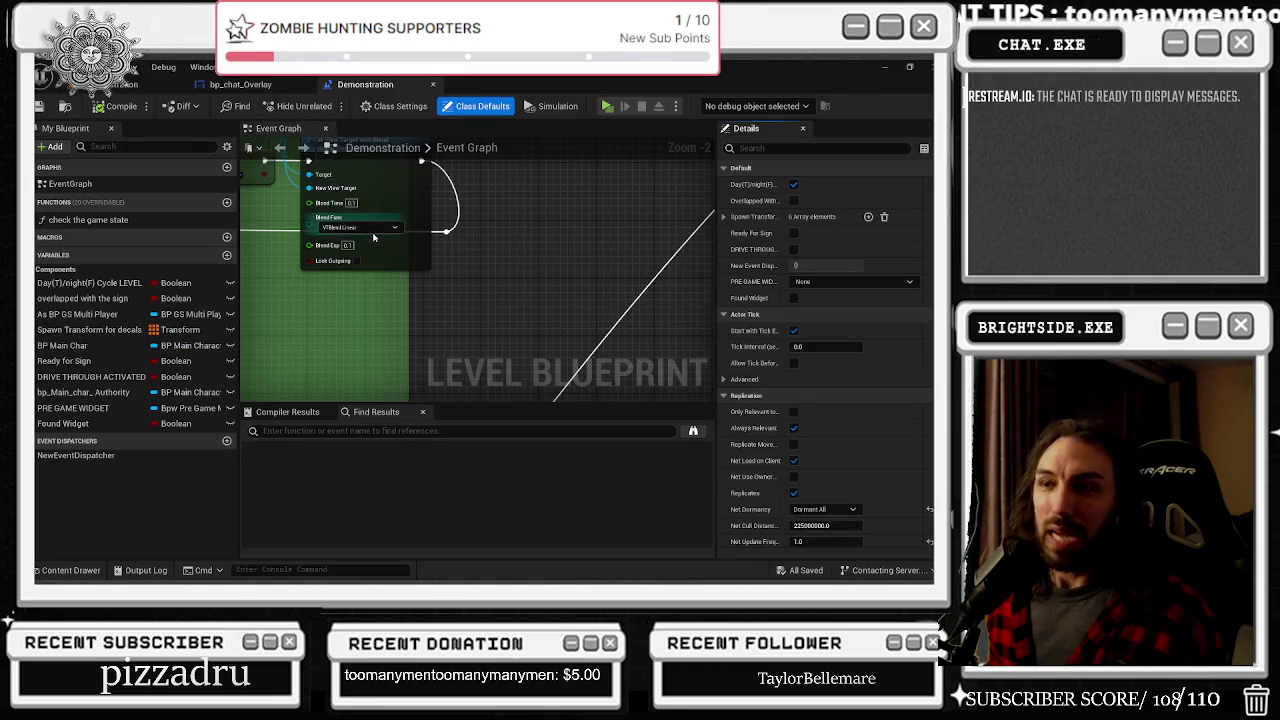
scroll(372, 237, down, 2)
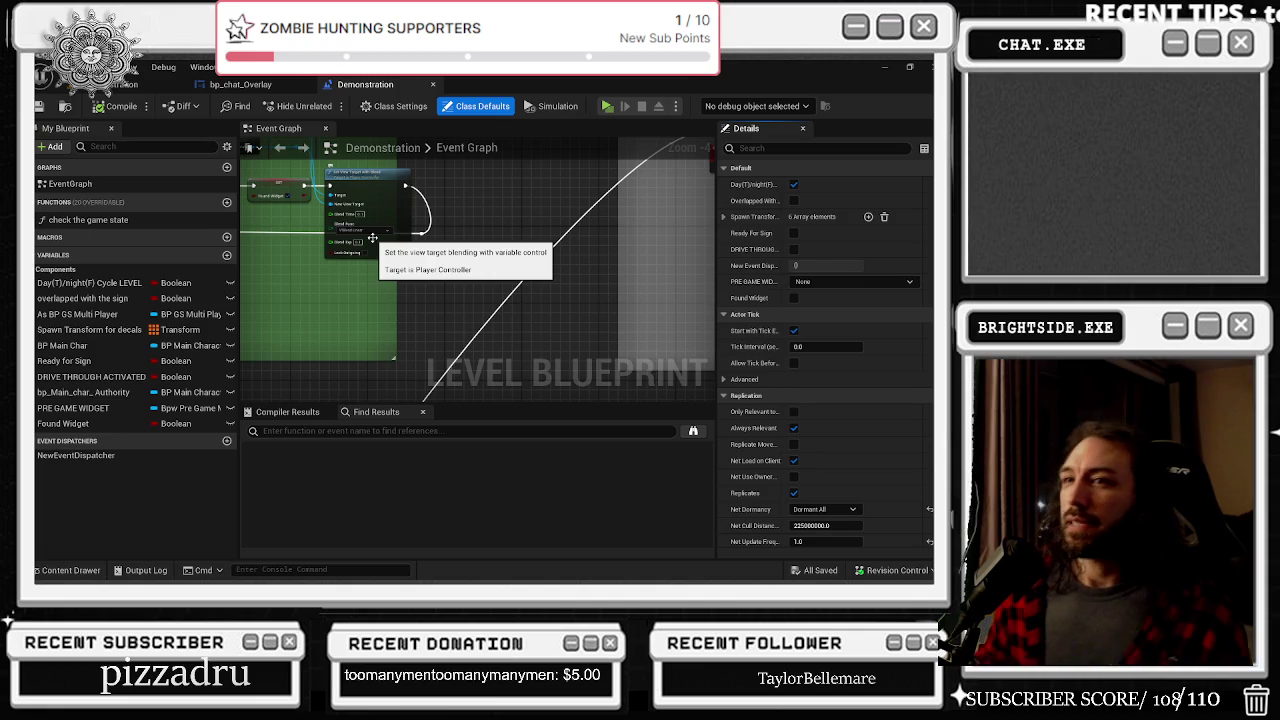
click(100, 86)
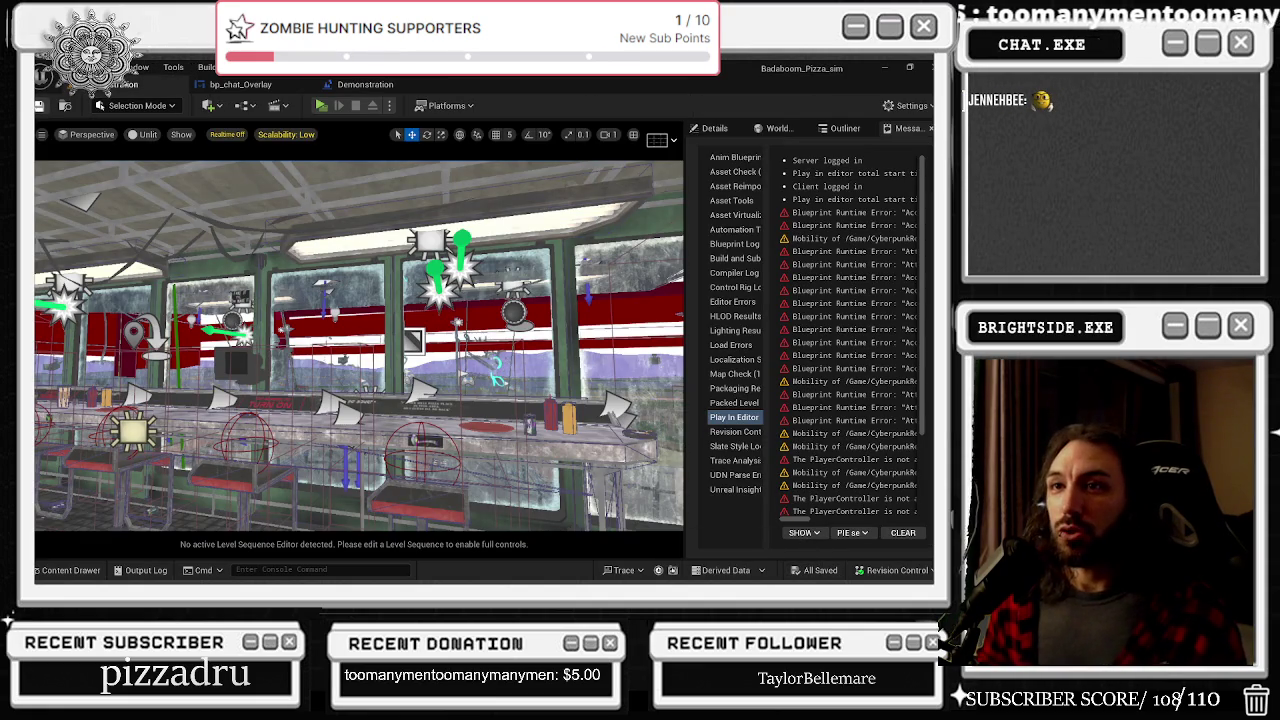
Step: Save the Badaboom_Pizza_sim map from the toolbar
click(65, 106)
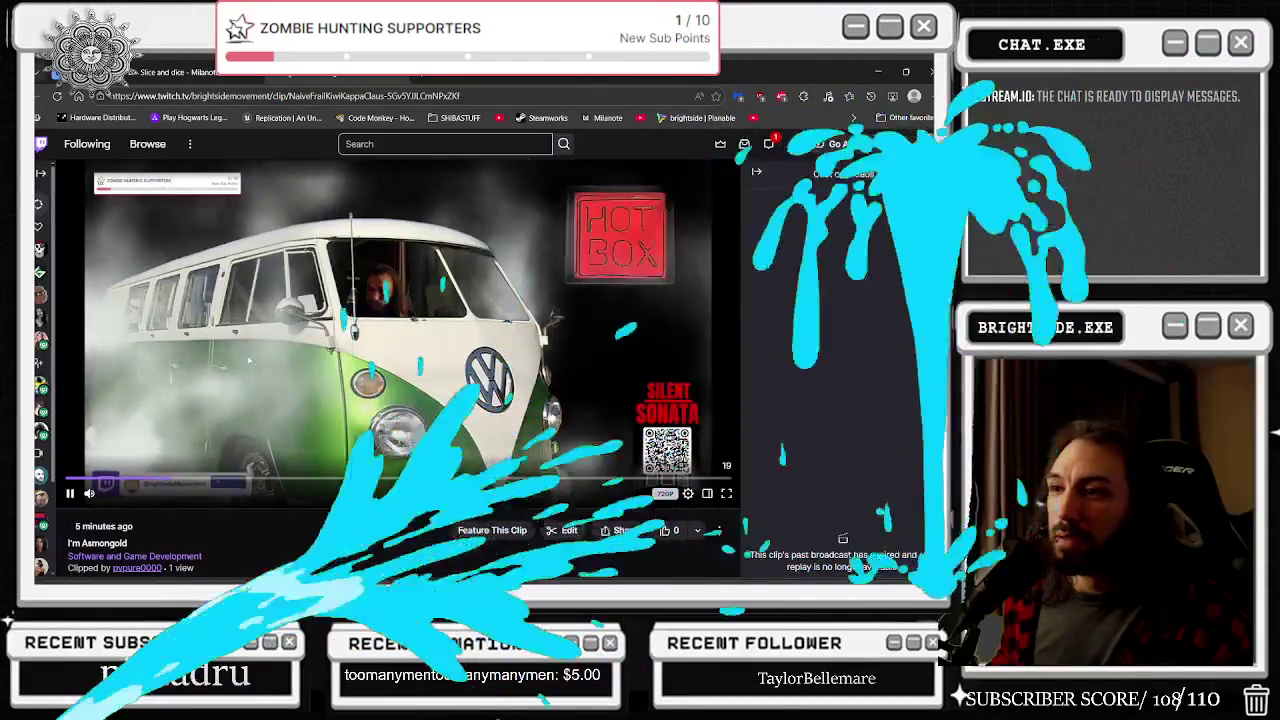
Step: Watch the clip full screen, seeking to about 14 seconds and then 16 seconds
click(726, 494)
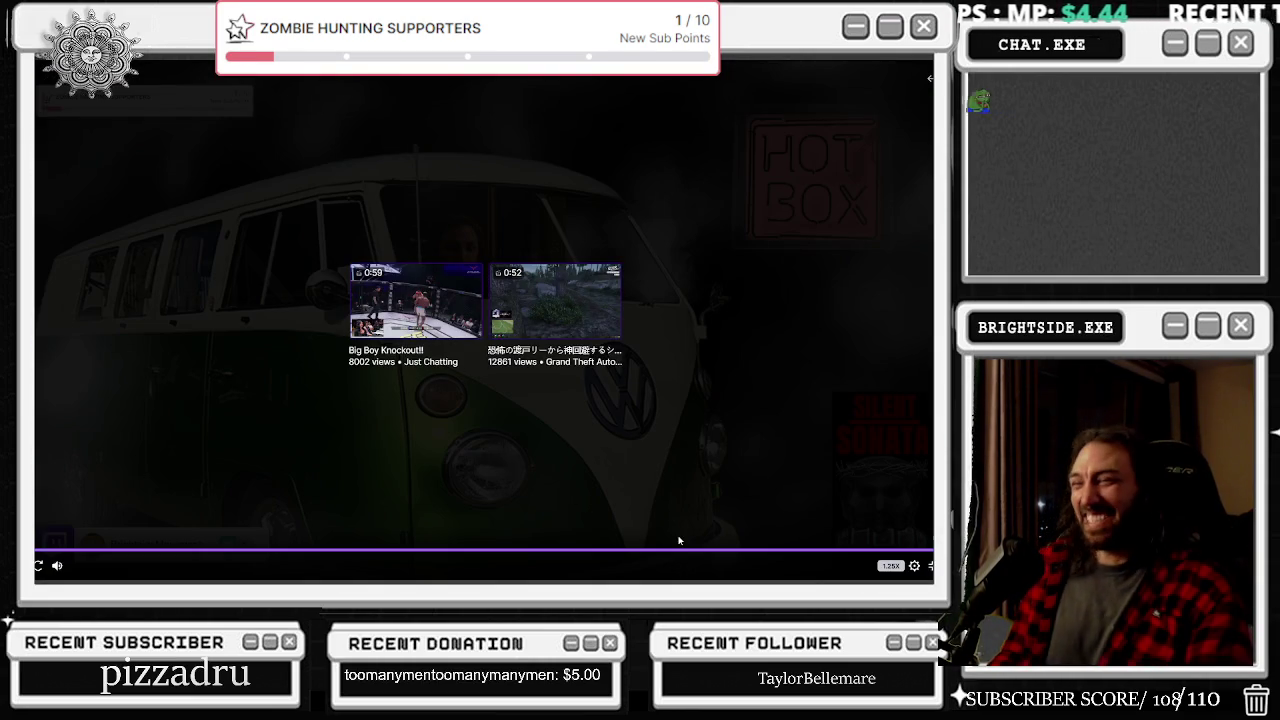
click(608, 552)
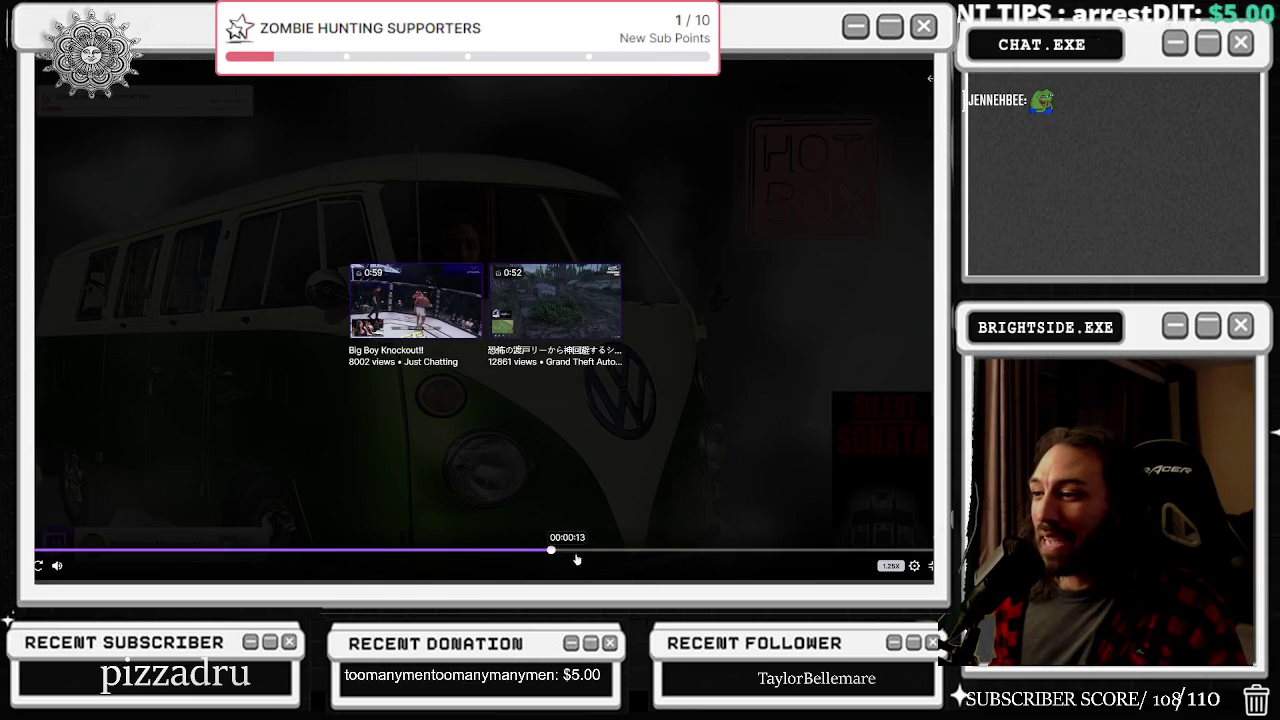
click(658, 551)
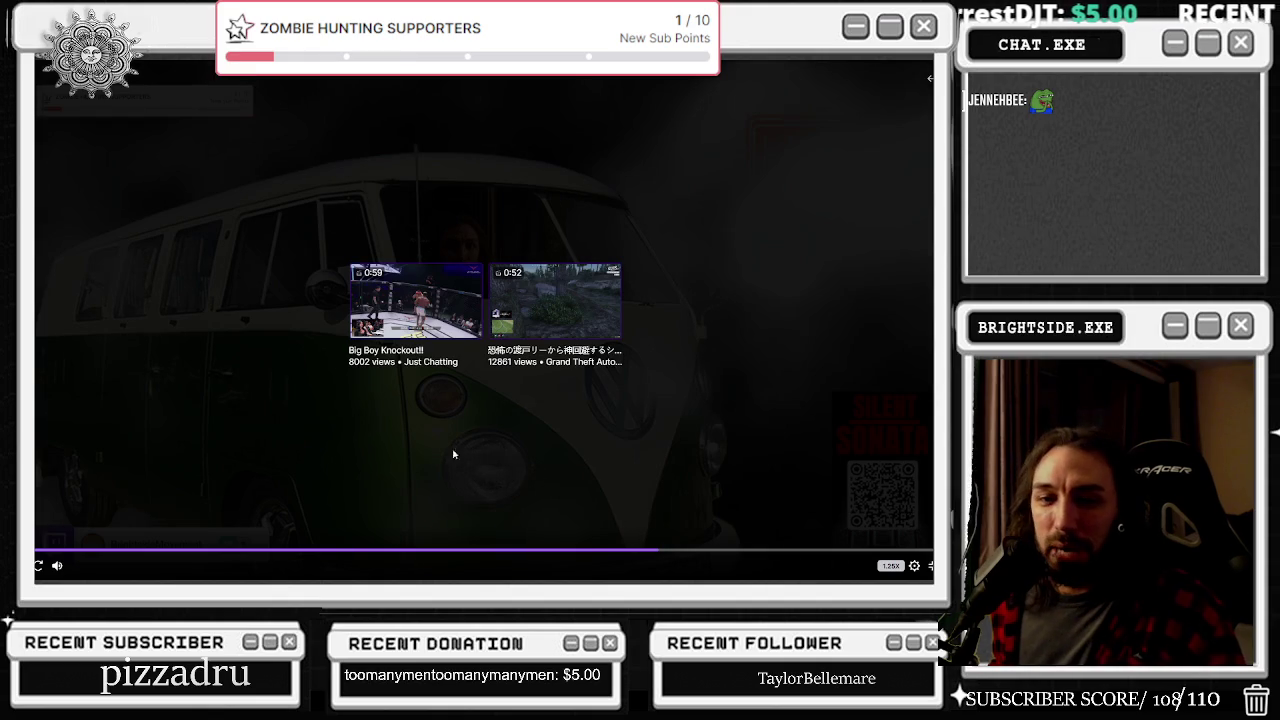
Step: Exit full screen, switch to the Milanote 'Slice and dice' tab, and minimize the browser
click(930, 565)
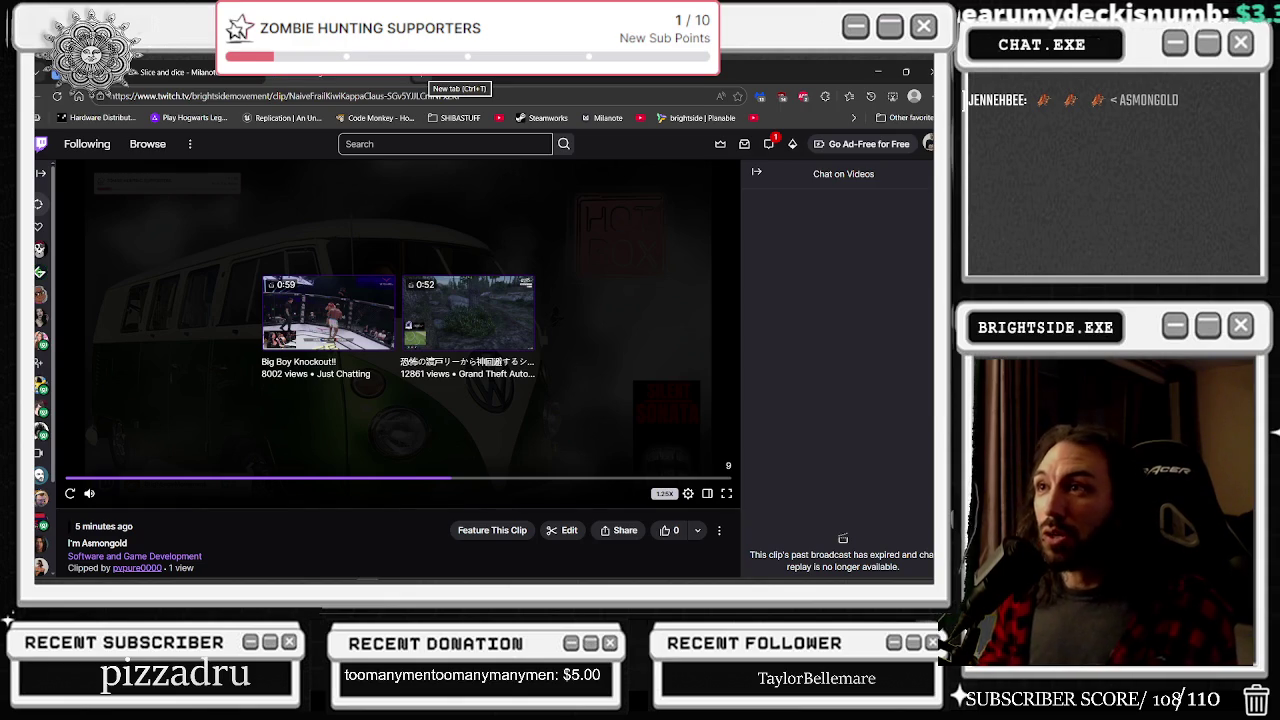
key(ctrl+shift+Tab)
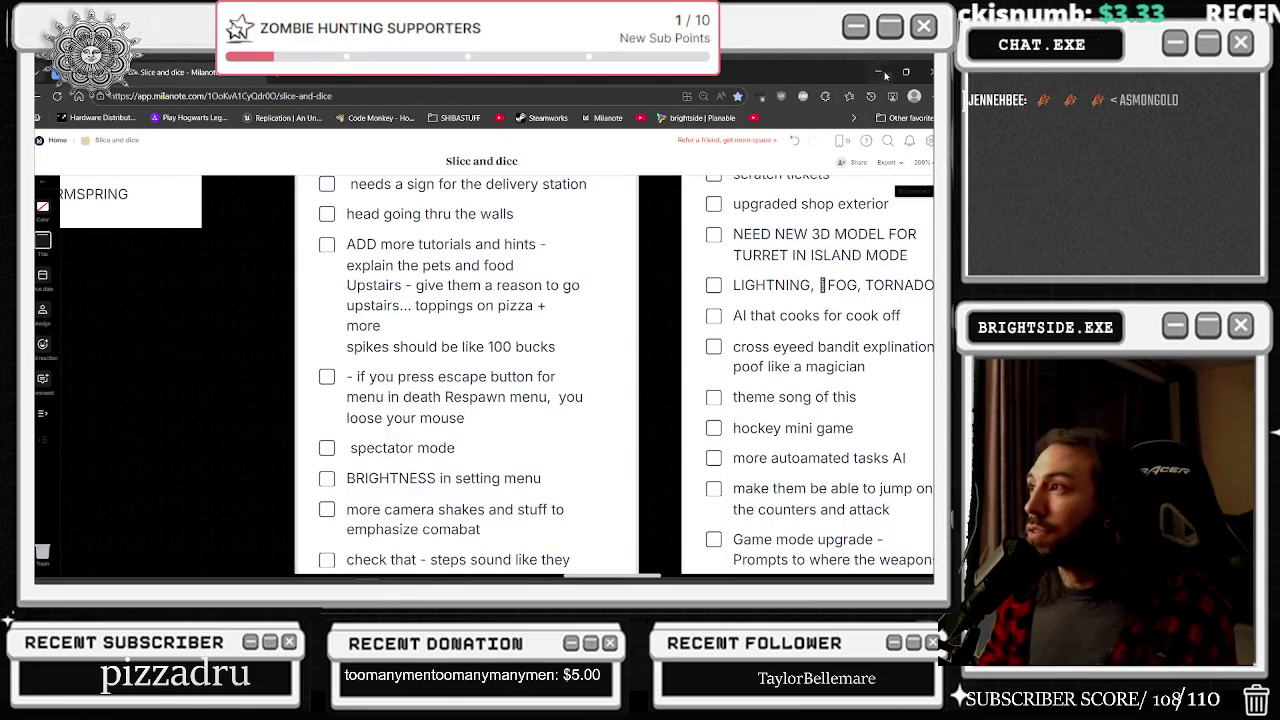
click(878, 74)
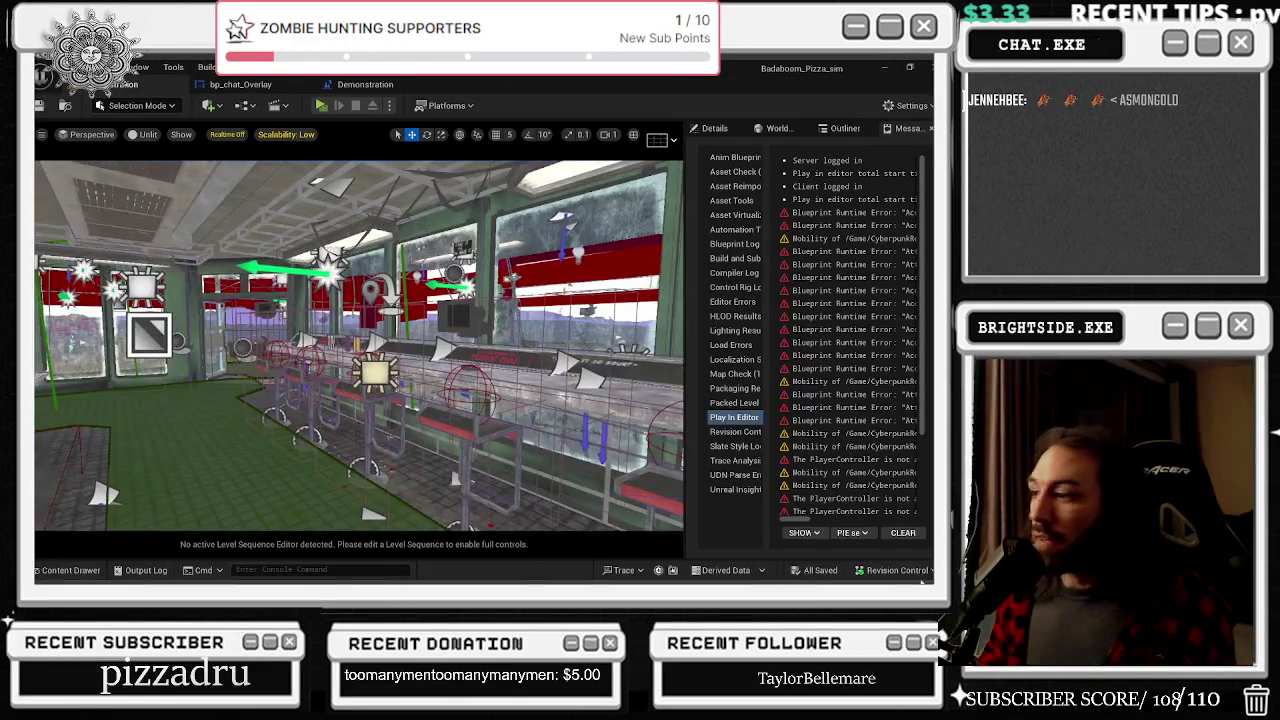